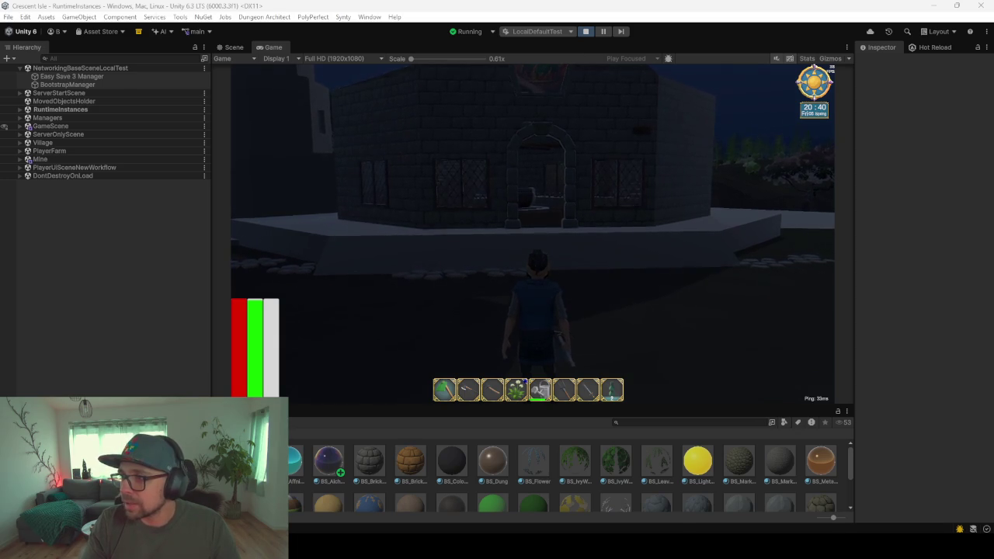
- Bring the Firefox window forward and centre it over Unity's Game view
key(alt+Tab)
drag(435, 120, 640, 69)
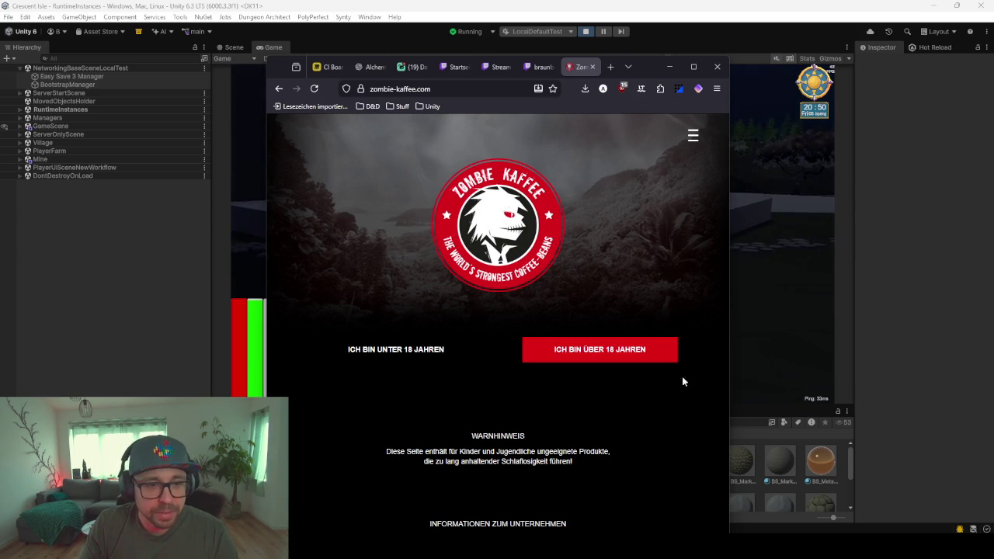
- Pass the Zombie Kaffee age check ('Ich bin über 18 Jahren') and scroll down the site
click(582, 351)
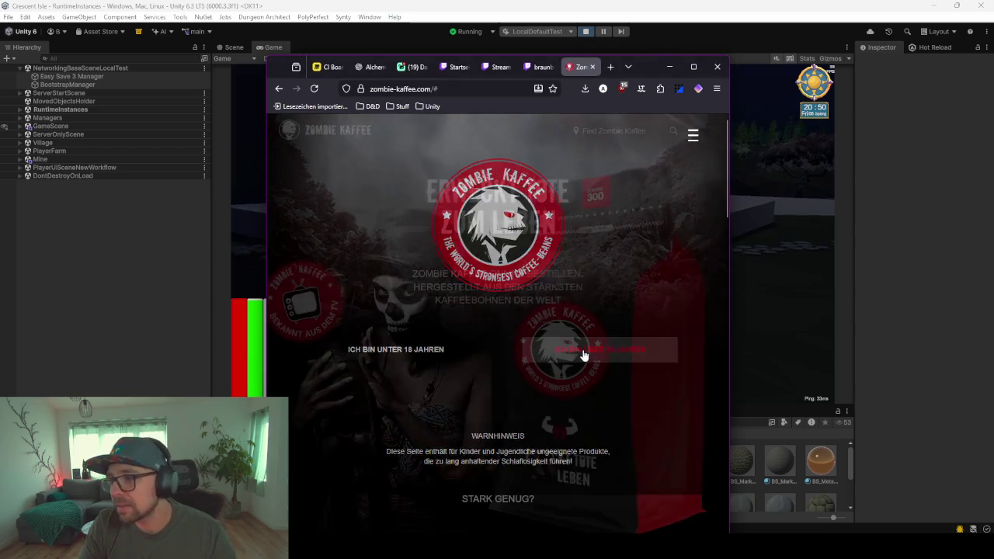
scroll(556, 296, down, 2)
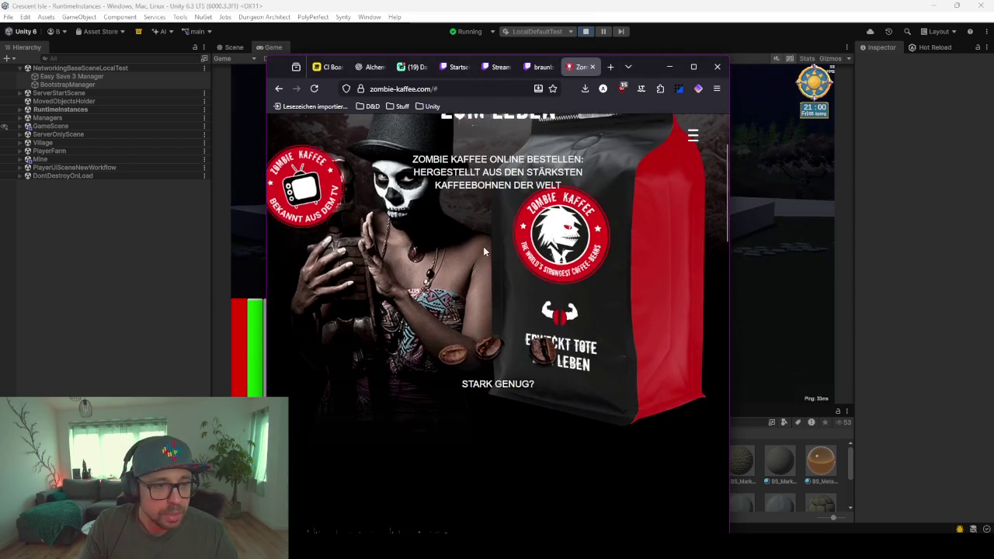
scroll(520, 245, down, 2)
scroll(520, 245, down, 5)
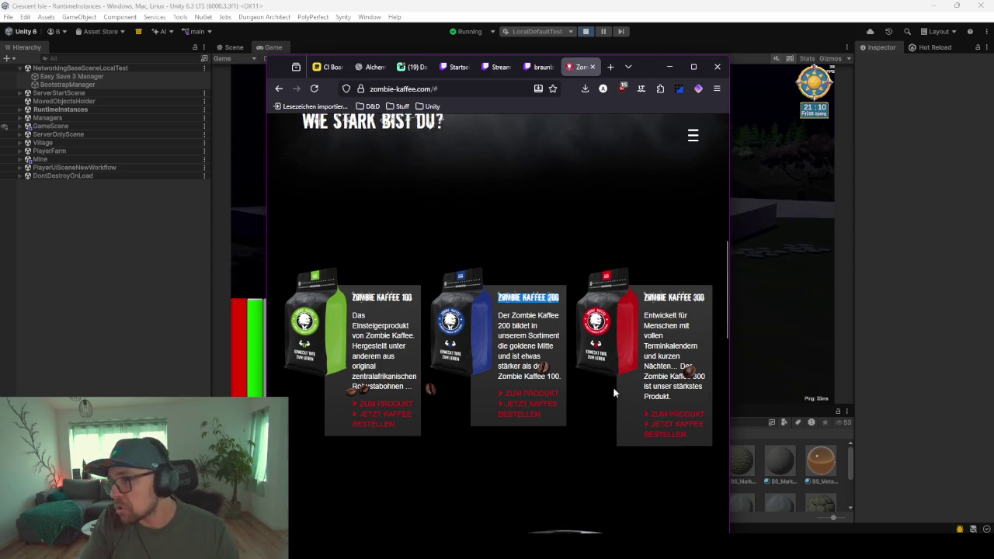
scroll(613, 392, down, 1)
scroll(613, 392, down, 1)
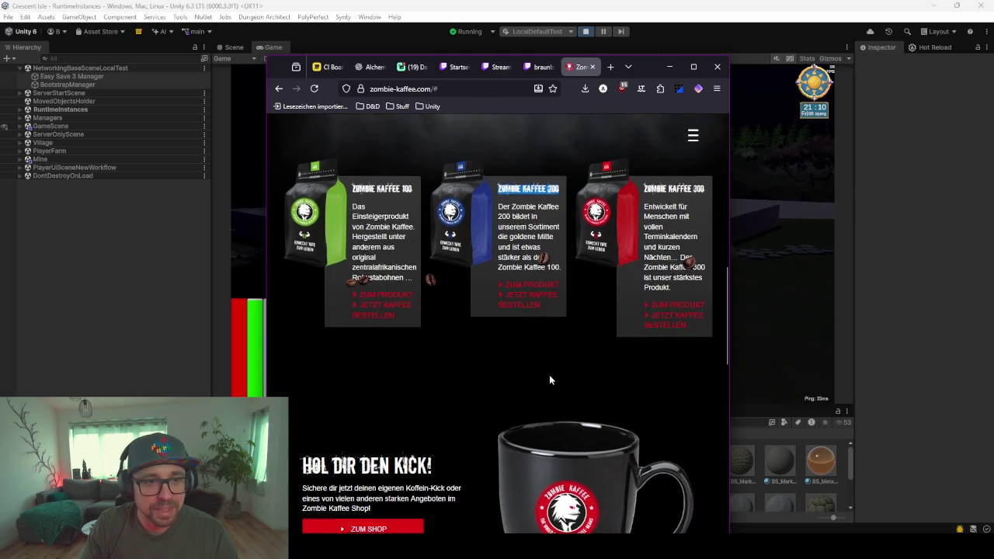
- Browse the Zombie Kaffee page up and down, then minimize Firefox
scroll(548, 371, up, 8)
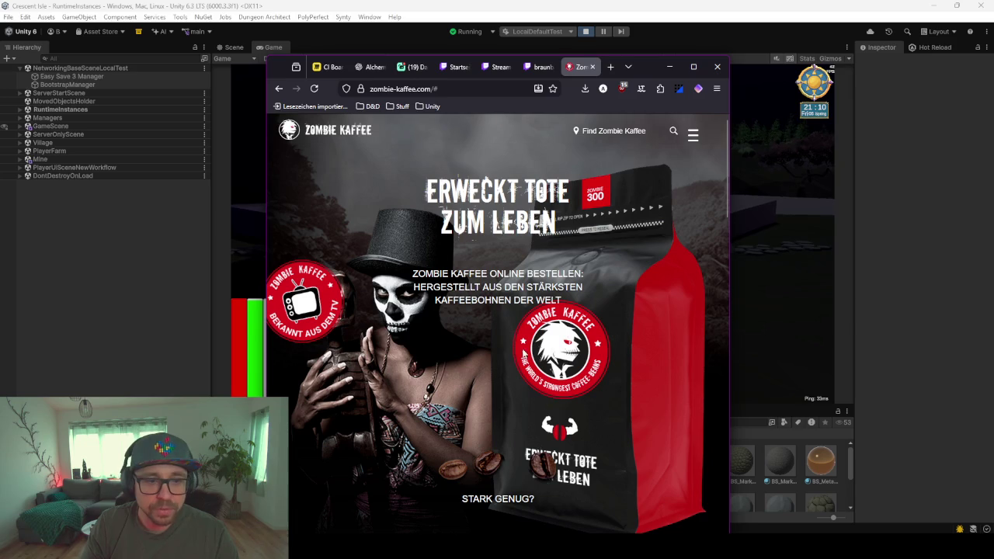
scroll(536, 342, down, 4)
scroll(535, 342, up, 1)
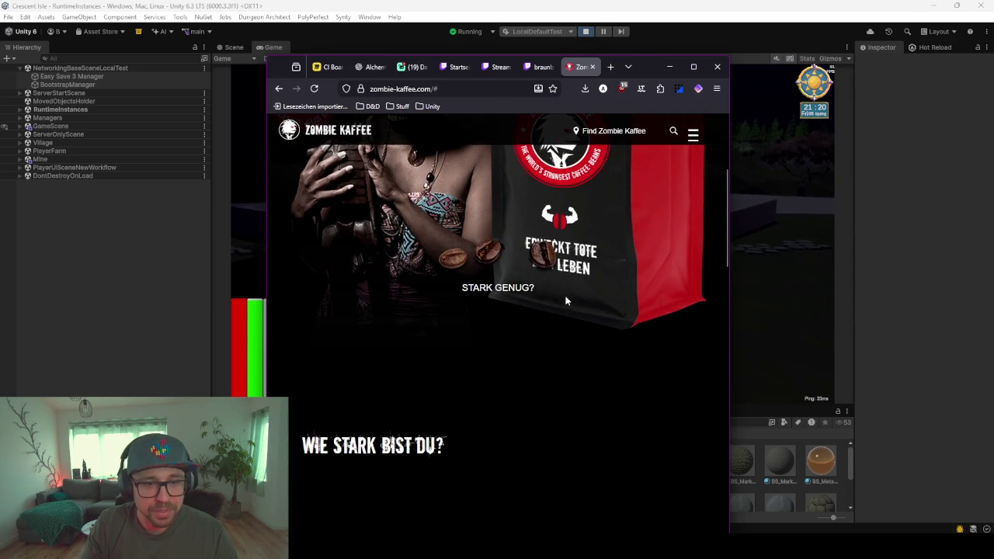
scroll(566, 377, down, 5)
scroll(567, 377, up, 1)
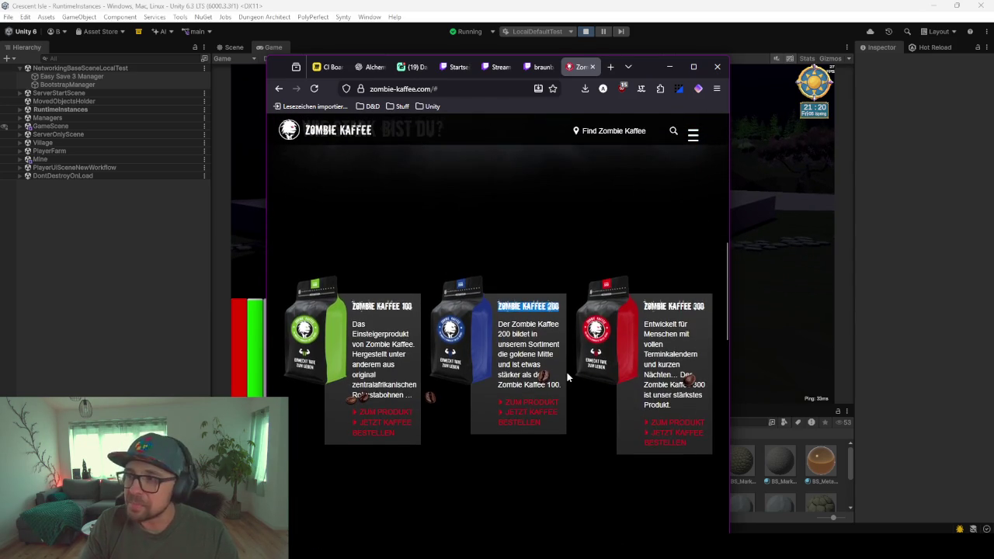
click(669, 66)
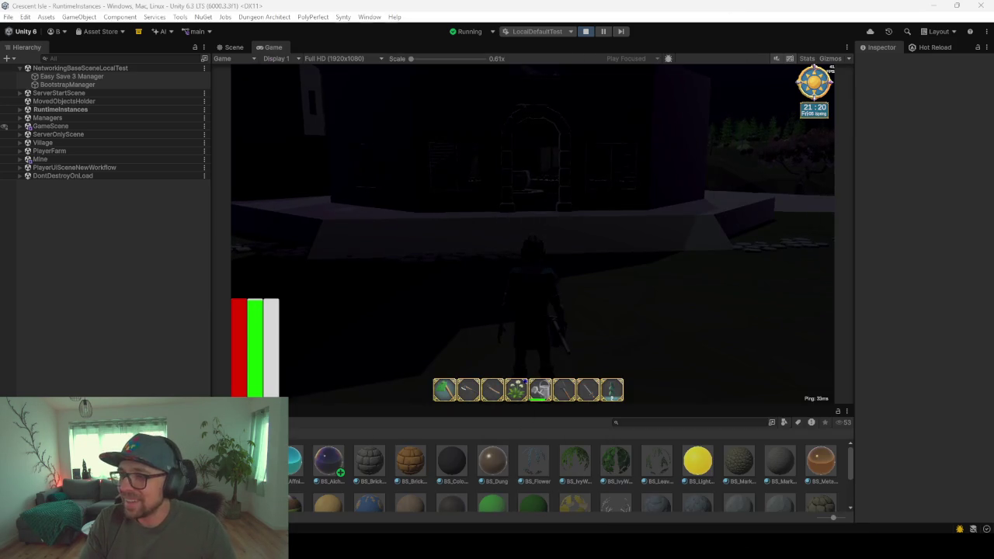
- Refocus Unity, open the in-game menu and expand RuntimeInstances in the Hierarchy
click(364, 221)
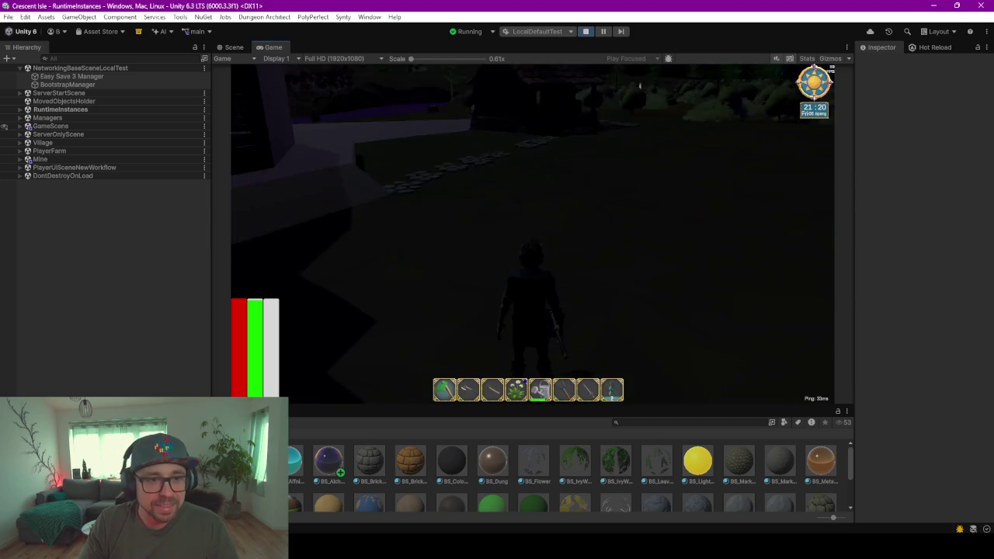
key(Escape)
click(81, 102)
click(84, 111)
key(Right)
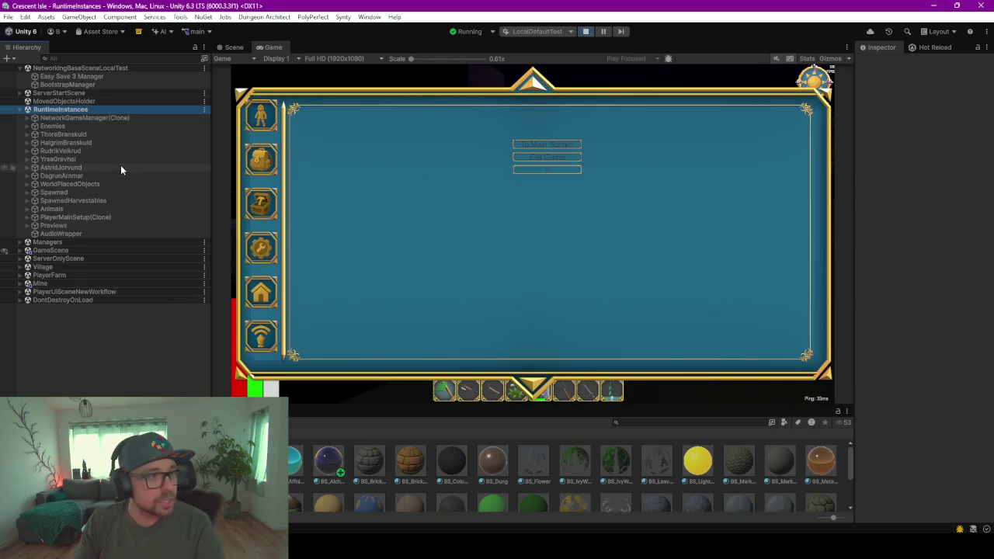
- Select GameTimeAndWeather under NetworkGameManager(Clone) and set the game hour to 7
key(Down)
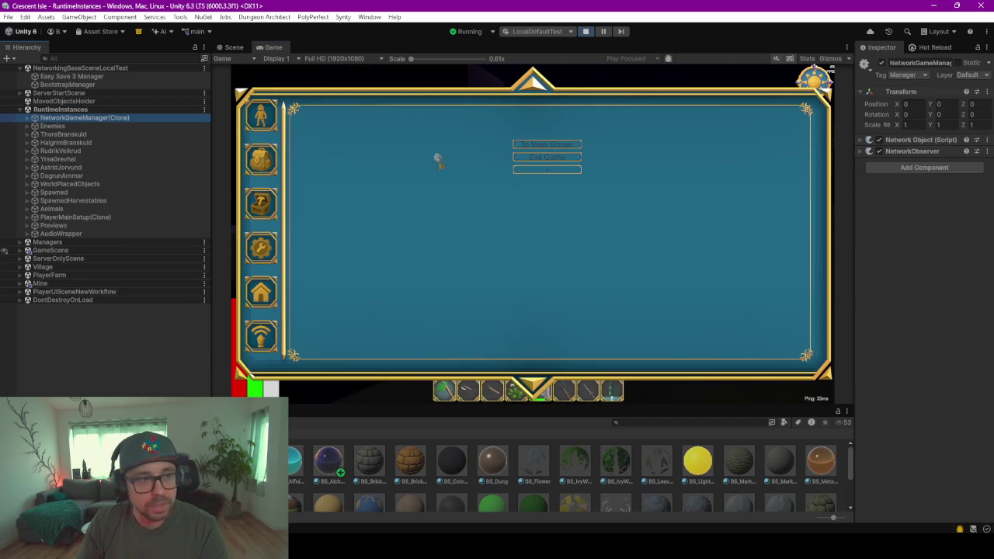
key(Right)
key(Down)
key(Down)
key(Down)
key(Down)
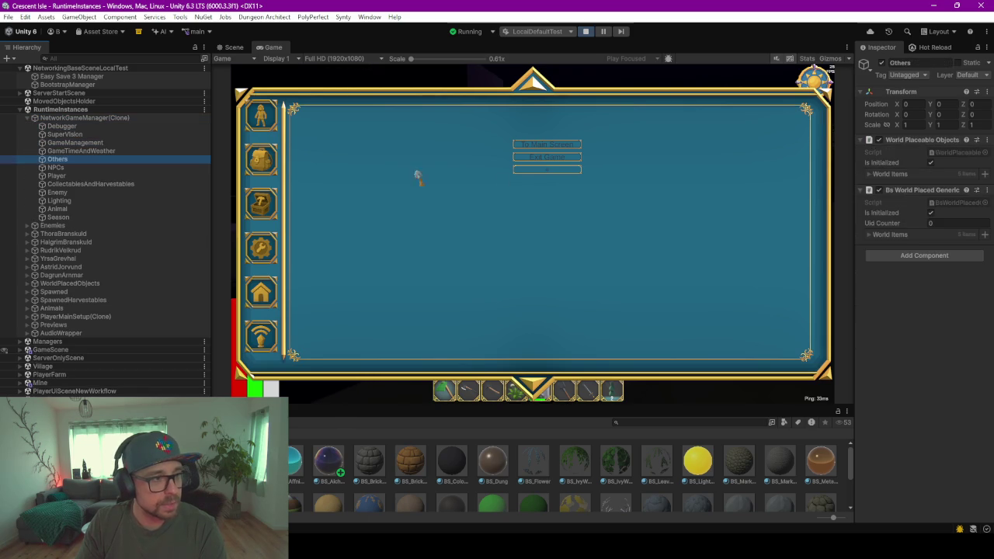
key(Up)
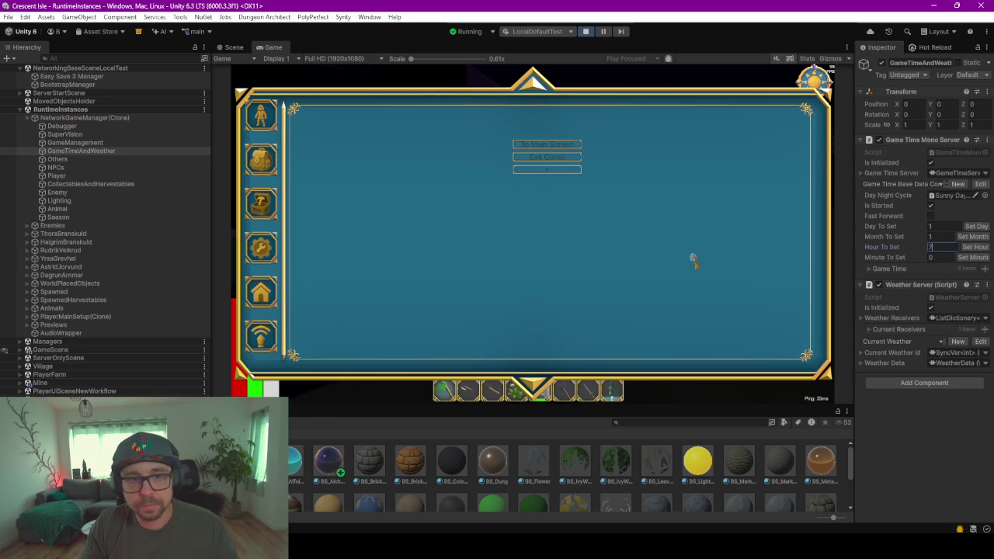
click(693, 258)
key(Escape)
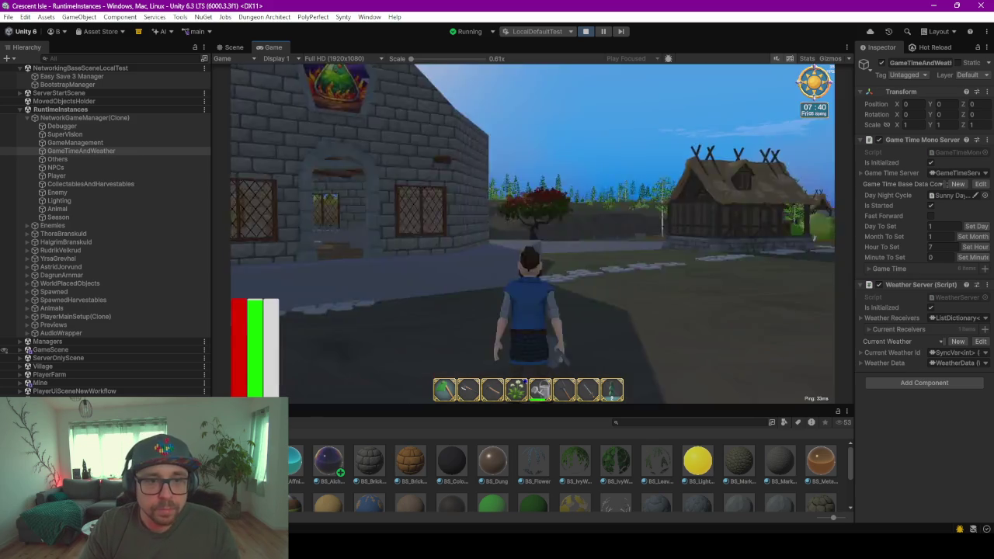
- Run into the stone house, up the stairs to the upper room and back outside
key(w)
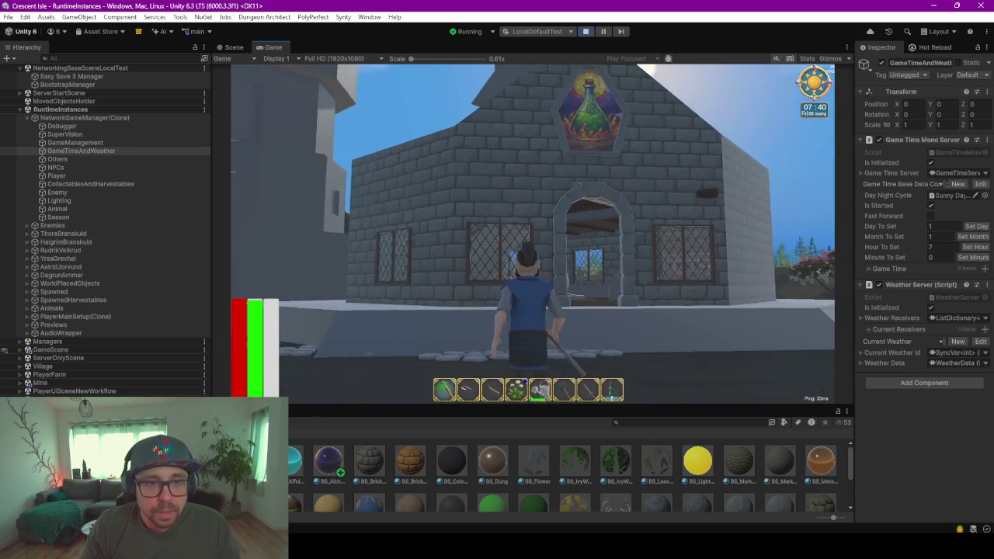
key(w)
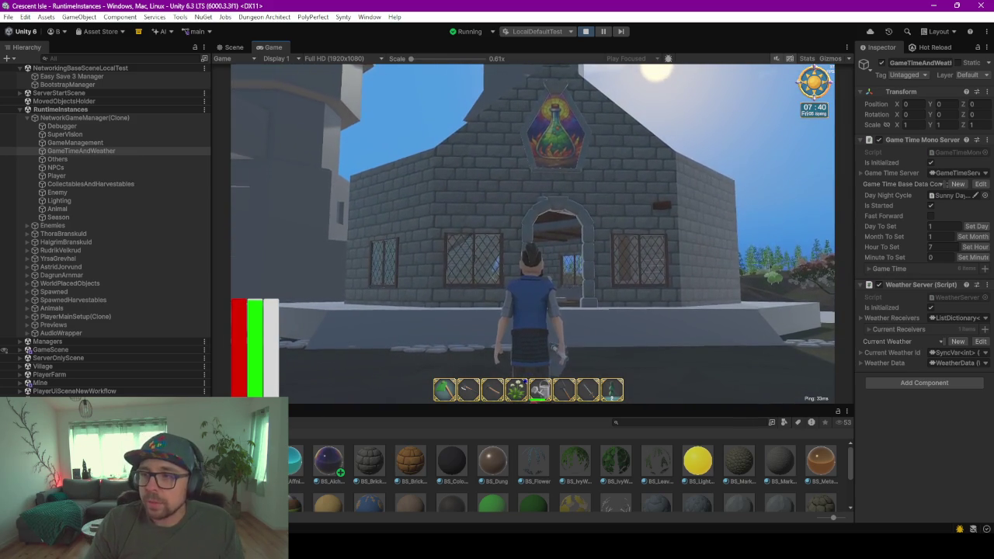
key(w)
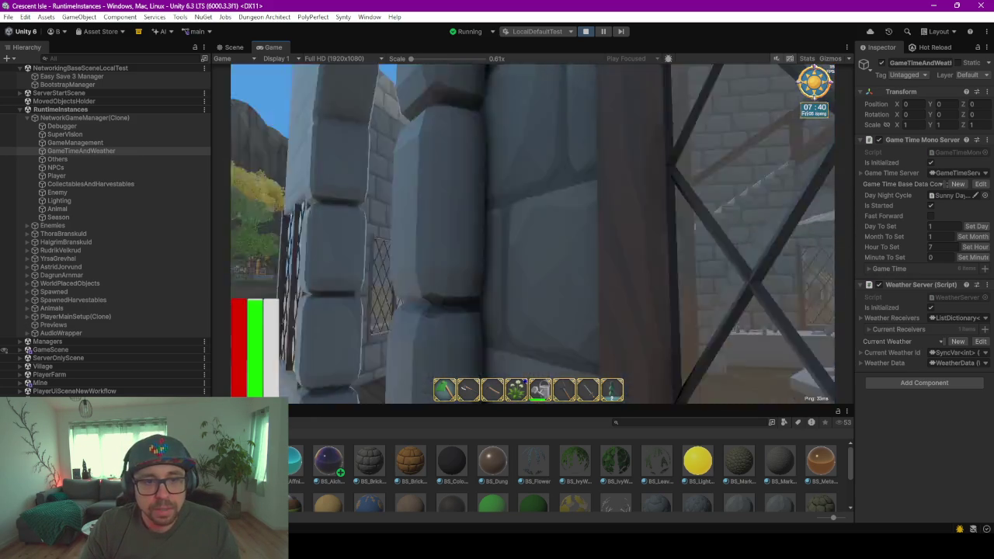
key(w)
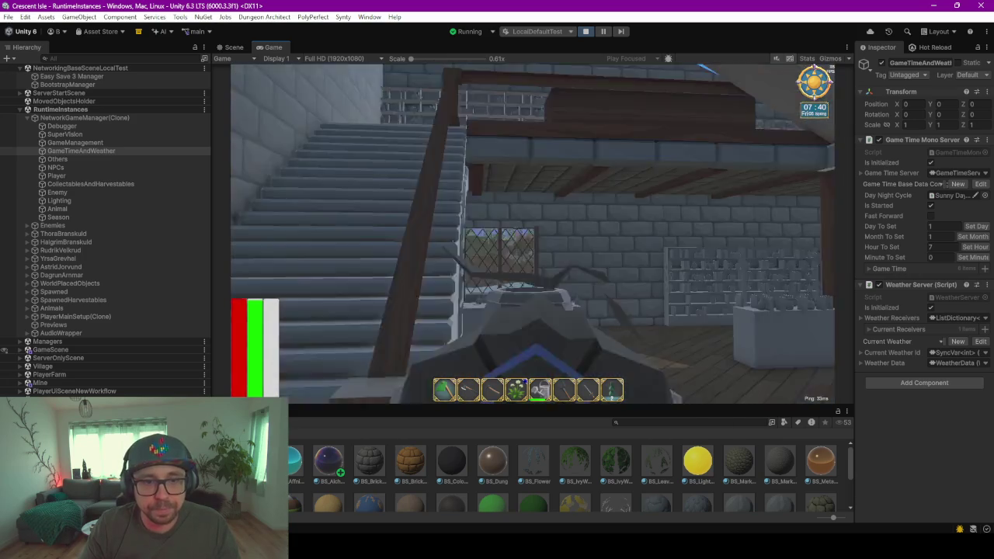
key(w)
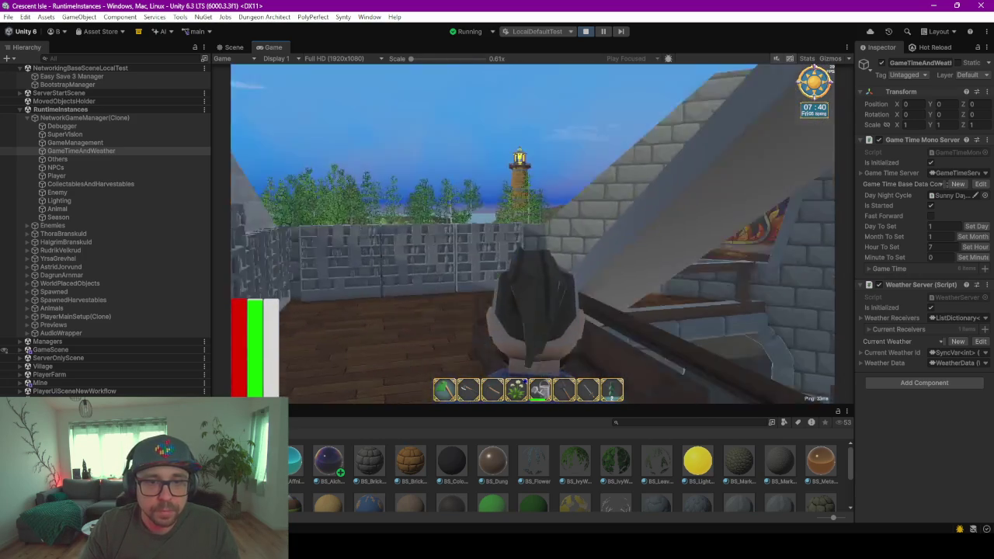
key(w)
key(w)
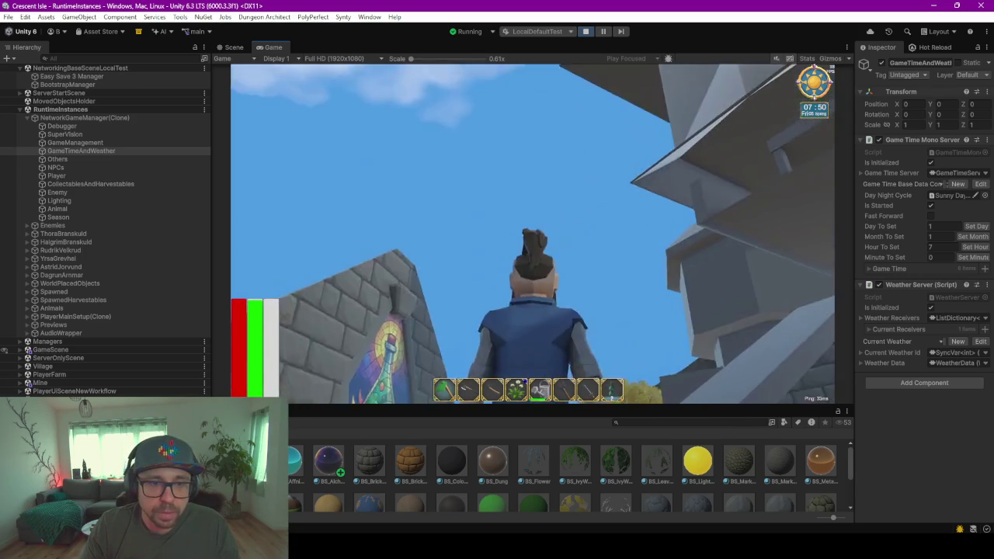
key(w)
key(w)
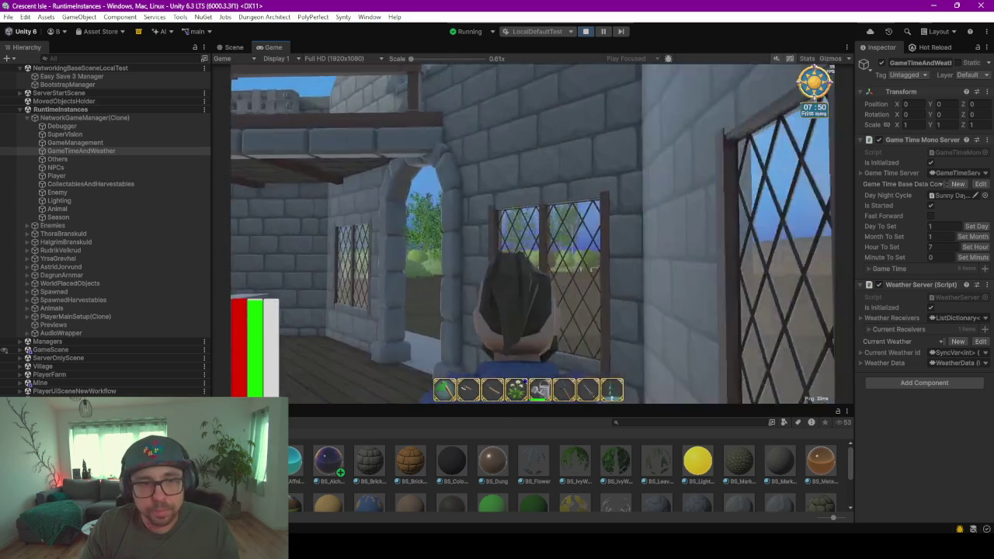
key(w)
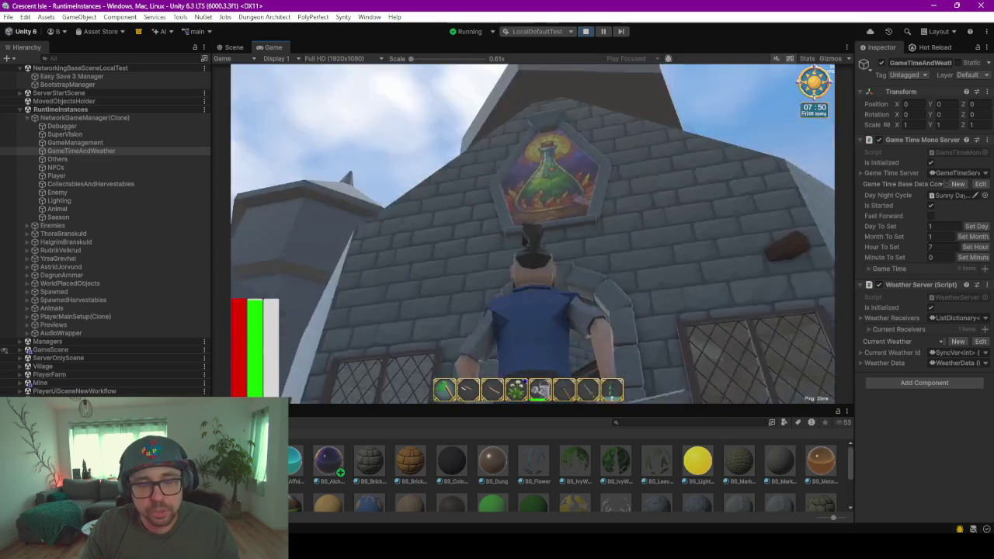
- View the house front-on, then exit the game from the in-game menu
key(s)
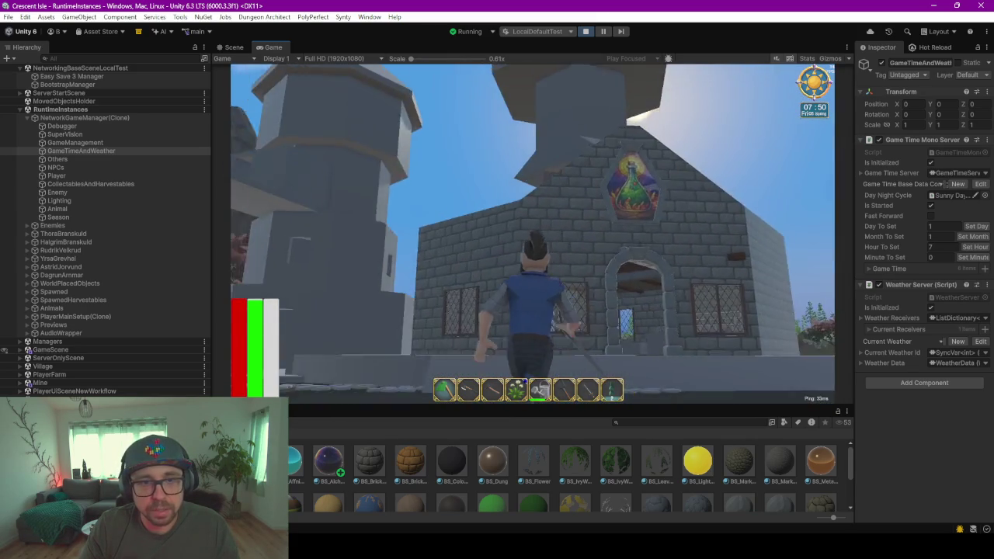
key(w)
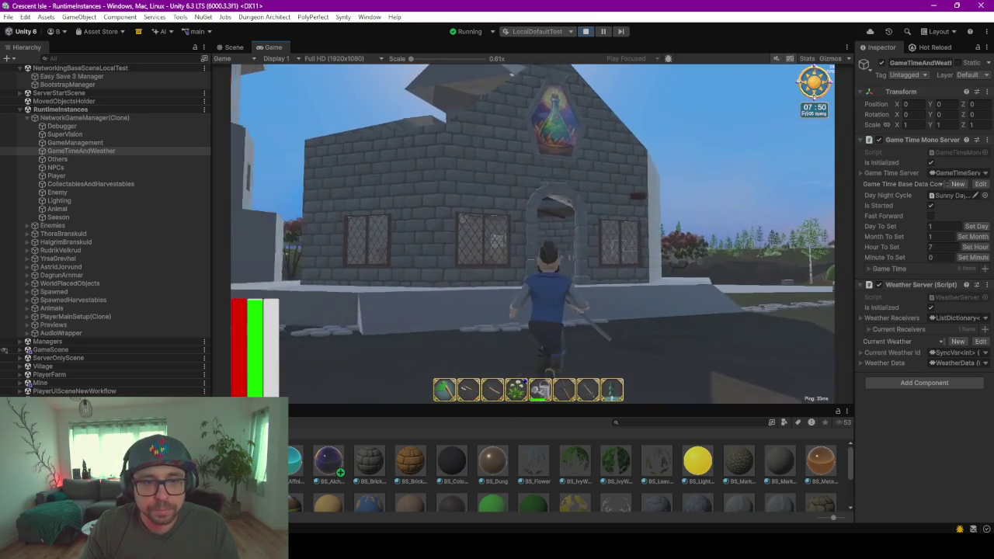
key(Escape)
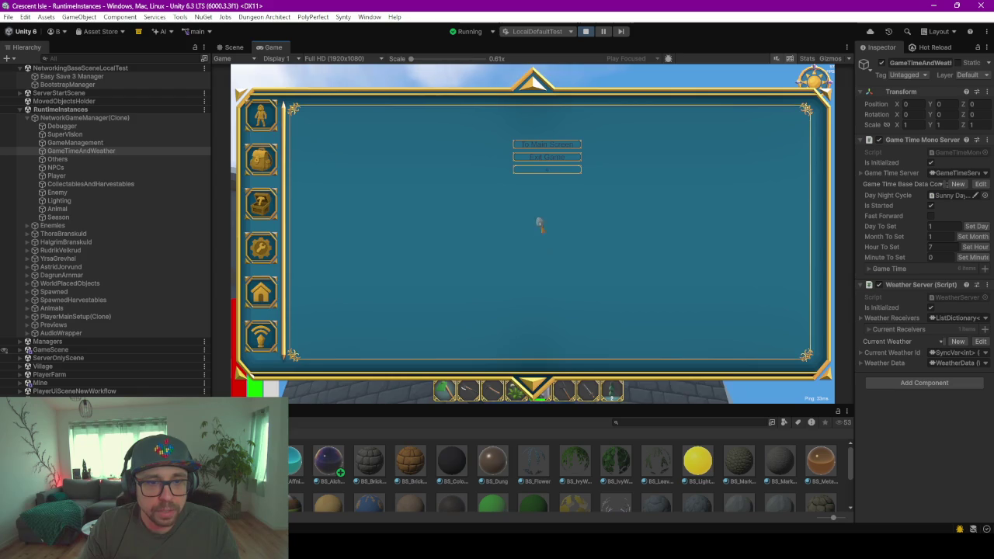
click(536, 158)
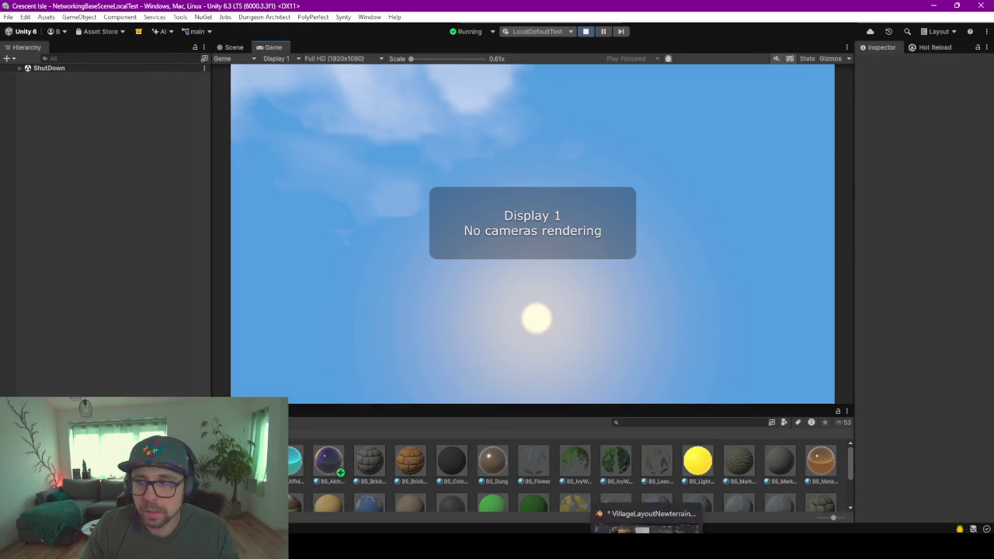
- Switch to Blender, select the tower piece and look down into the house interior
click(644, 528)
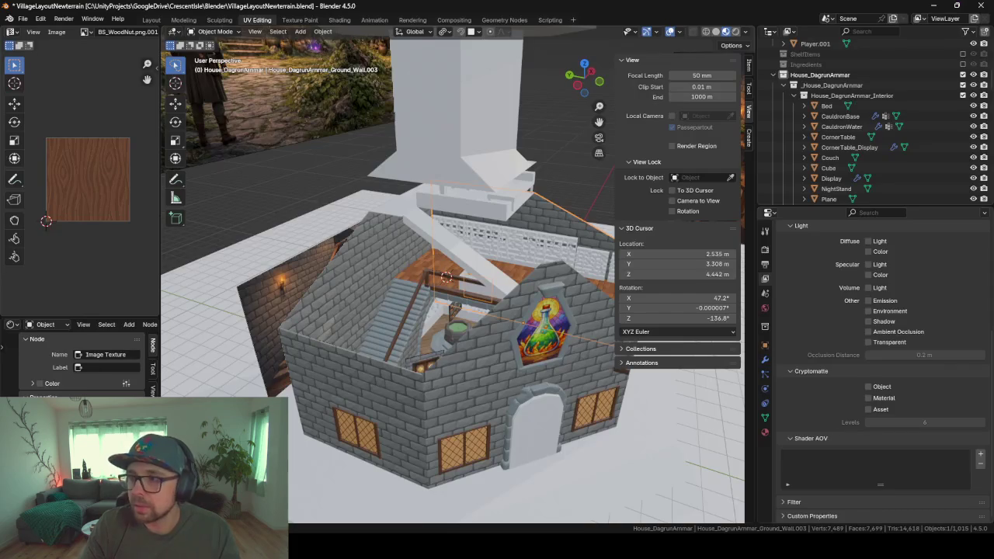
middle_drag(449, 306, 402, 179)
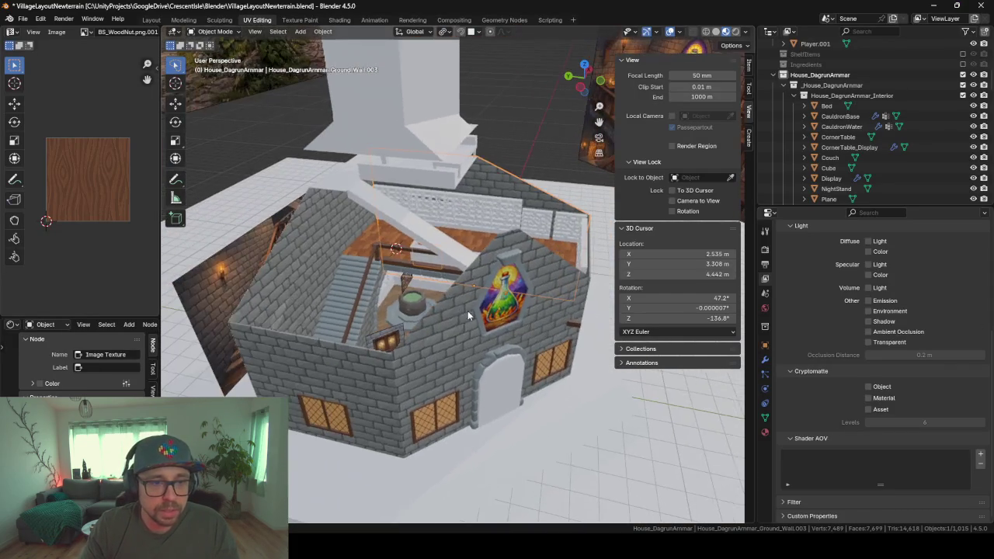
click(380, 125)
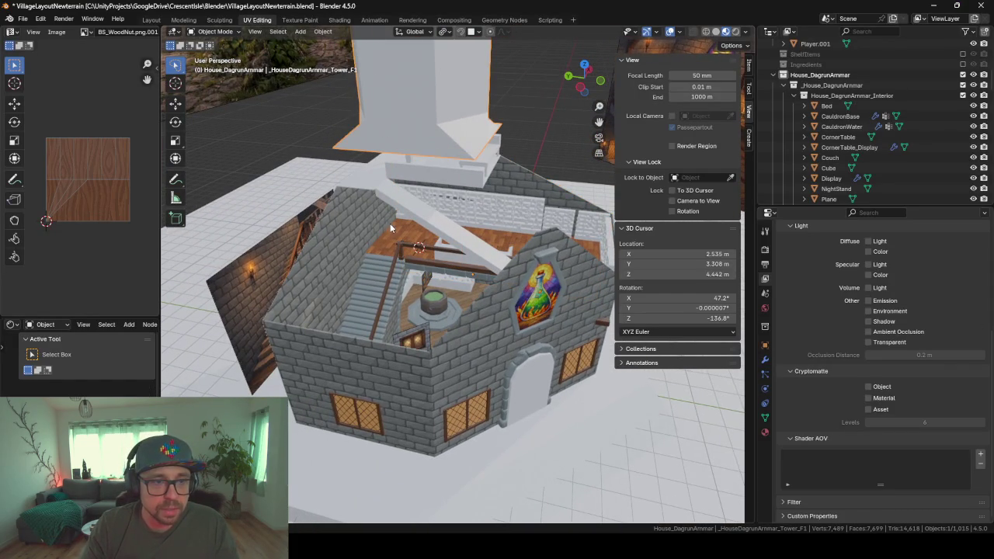
middle_drag(395, 219, 492, 250)
middle_drag(355, 167, 323, 243)
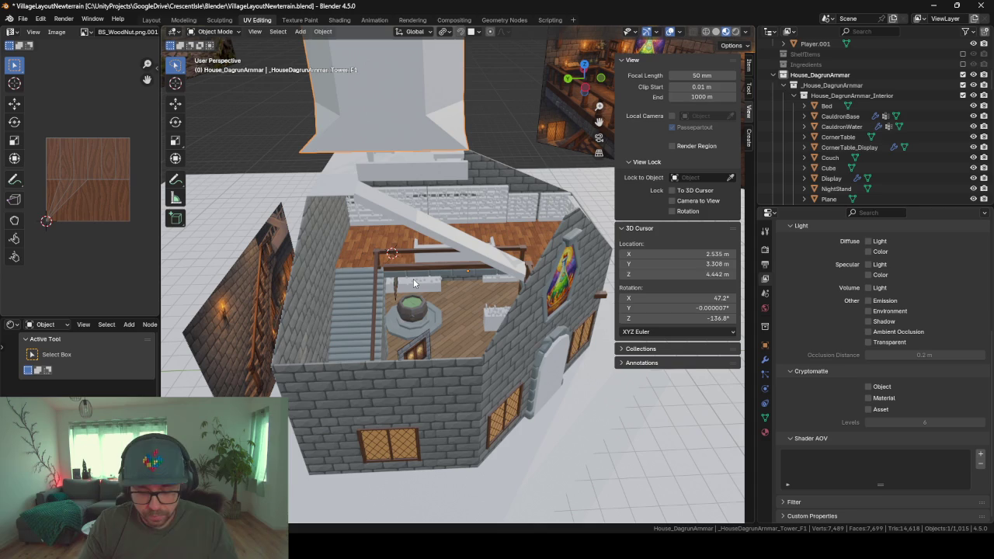
- Unhide the roof with Alt+H and orbit to inspect it from above
key(alt+h)
scroll(329, 285, up, 5)
mouse_move(371, 282)
middle_down()
mouse_move(454, 146)
mouse_move(336, 257)
mouse_move(302, 315)
mouse_move(405, 233)
mouse_move(340, 226)
middle_up()
mouse_move(490, 301)
middle_down()
mouse_move(506, 303)
mouse_move(498, 250)
mouse_move(447, 243)
mouse_move(466, 271)
middle_up()
- Select the interior shelf picture plane
click(469, 379)
scroll(469, 379, up, 5)
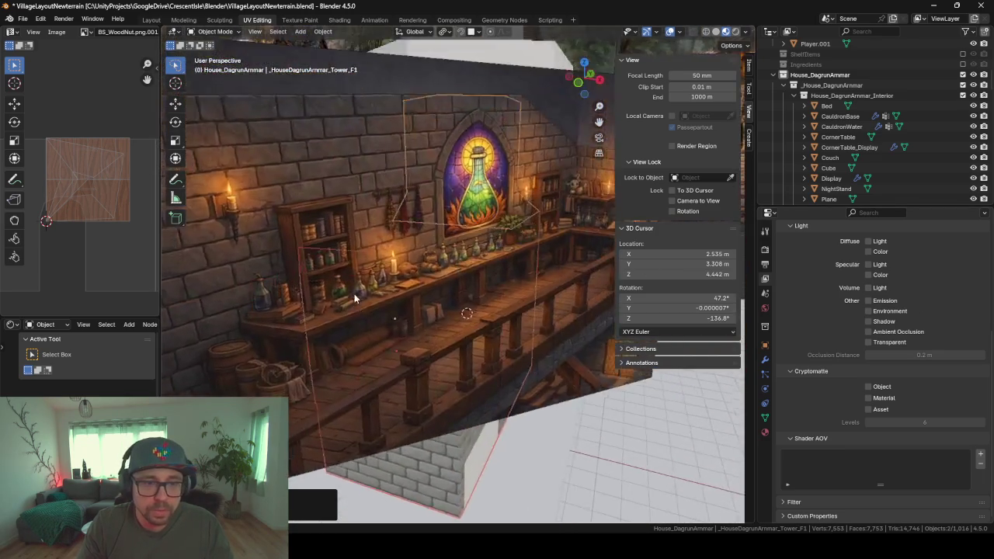
scroll(469, 379, up, 3)
scroll(469, 380, up, 3)
scroll(469, 379, down, 10)
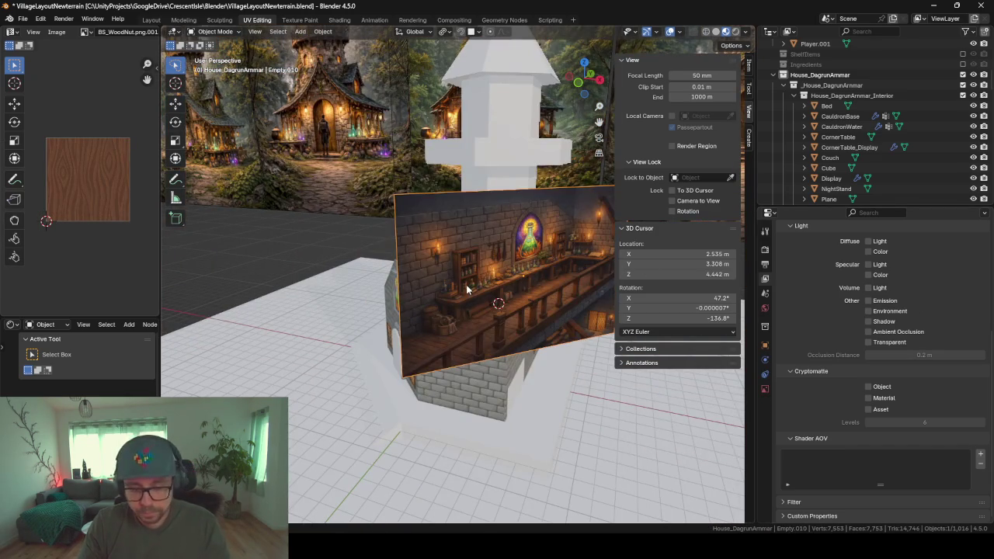
- Hide the shelf picture plane and orbit to the tower's window side
key(h)
scroll(466, 284, up, 3)
middle_drag(486, 320, 338, 332)
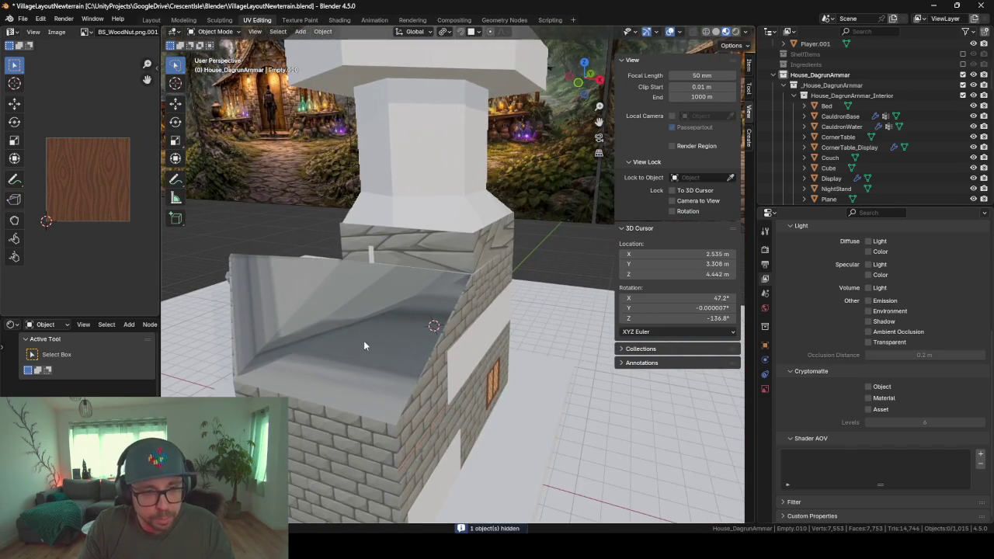
mouse_move(438, 366)
middle_down()
mouse_move(382, 357)
mouse_move(382, 342)
mouse_move(468, 358)
mouse_move(439, 367)
mouse_move(466, 358)
mouse_move(539, 365)
middle_up()
mouse_move(347, 305)
middle_down()
mouse_move(393, 313)
mouse_move(442, 257)
mouse_move(452, 305)
mouse_move(477, 249)
middle_up()
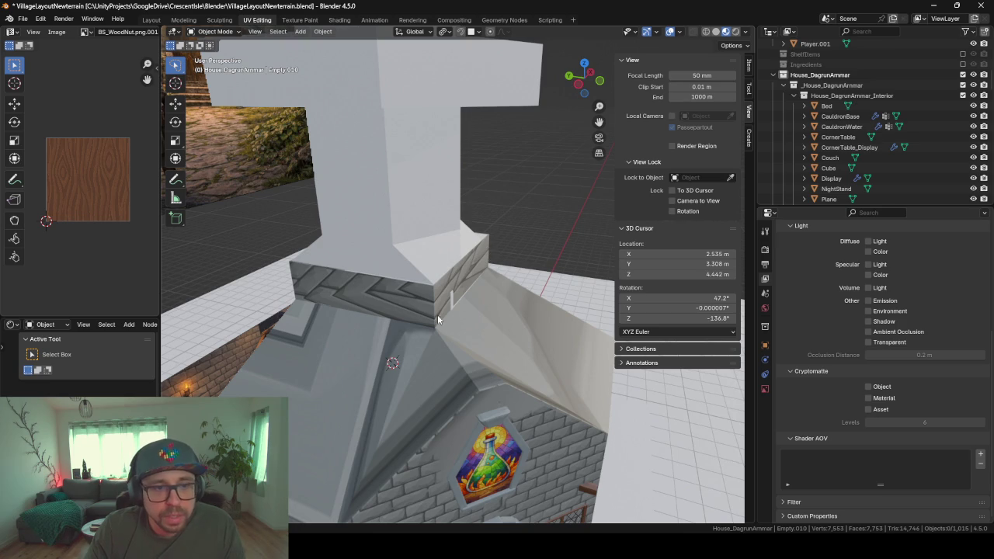
mouse_move(394, 337)
middle_down()
mouse_move(442, 292)
mouse_move(498, 296)
mouse_move(444, 308)
mouse_move(342, 399)
mouse_move(425, 409)
mouse_move(447, 364)
middle_up()
- Zoom in and look around the house interior
scroll(431, 308, down, 2)
scroll(400, 323, up, 3)
scroll(448, 363, up, 3)
scroll(206, 87, up, 2)
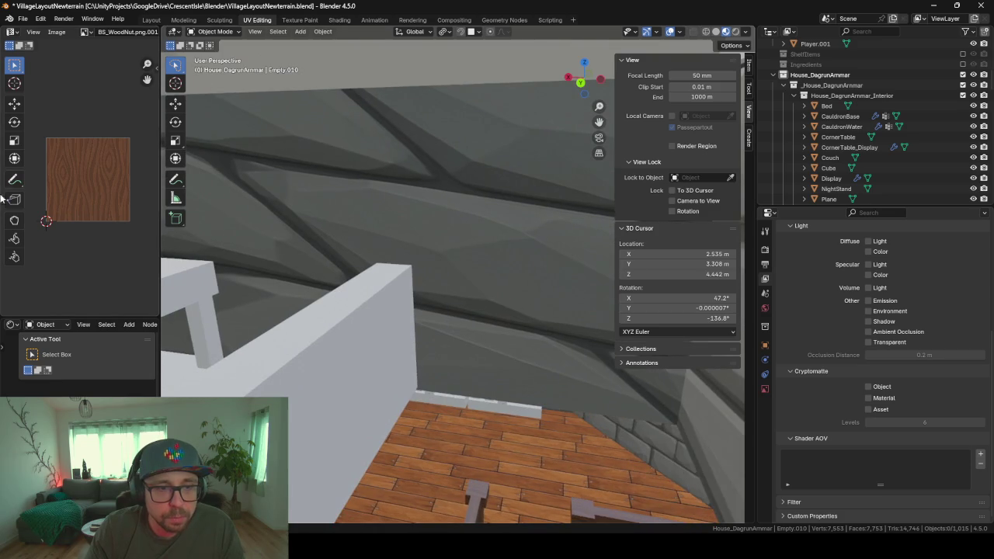
scroll(2, 195, down, 2)
scroll(344, 315, up, 3)
middle_drag(367, 308, 387, 305)
scroll(353, 333, up, 2)
scroll(354, 333, up, 2)
scroll(353, 333, up, 2)
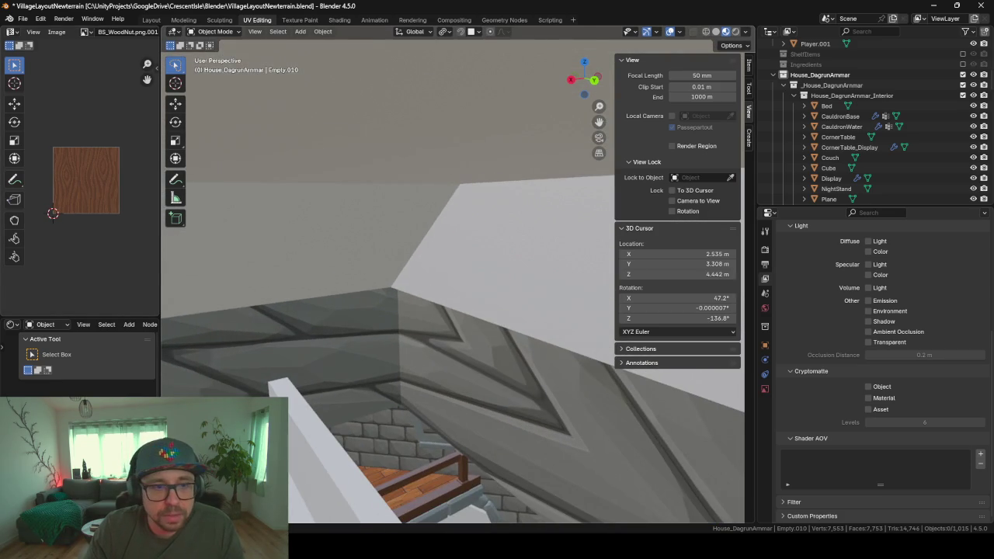
scroll(411, 368, up, 1)
scroll(389, 365, up, 2)
scroll(396, 366, down, 2)
scroll(402, 377, up, 2)
scroll(408, 400, down, 2)
scroll(407, 417, down, 2)
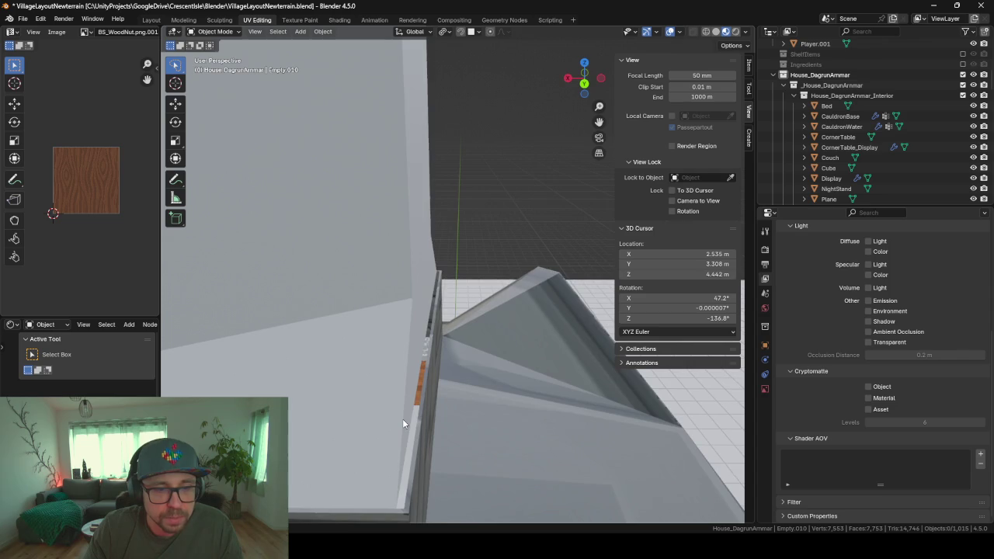
- Orbit around to inspect the chimney base and surrounding roof from above
middle_drag(402, 418, 316, 424)
scroll(322, 404, down, 2)
mouse_move(326, 386)
middle_down()
mouse_move(487, 243)
mouse_move(455, 251)
mouse_move(474, 220)
mouse_move(427, 309)
middle_up()
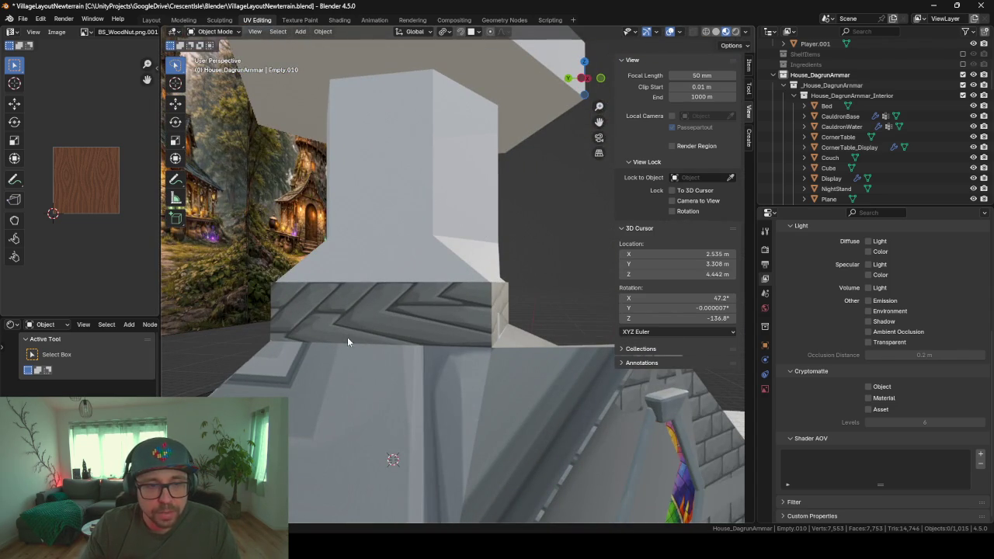
mouse_move(389, 346)
middle_down()
mouse_move(492, 359)
mouse_move(428, 373)
mouse_move(500, 381)
mouse_move(537, 353)
mouse_move(492, 340)
mouse_move(413, 381)
mouse_move(424, 373)
middle_up()
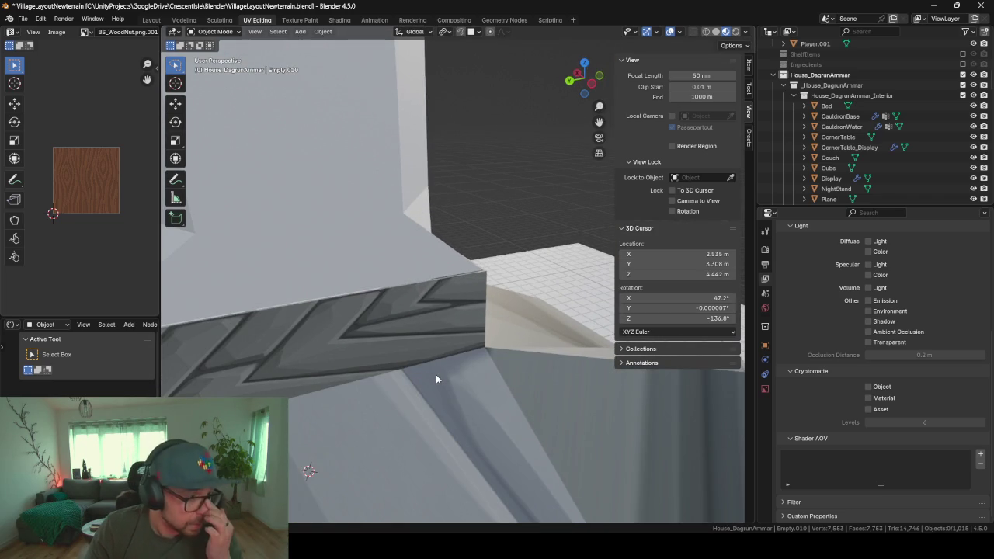
scroll(436, 374, down, 2)
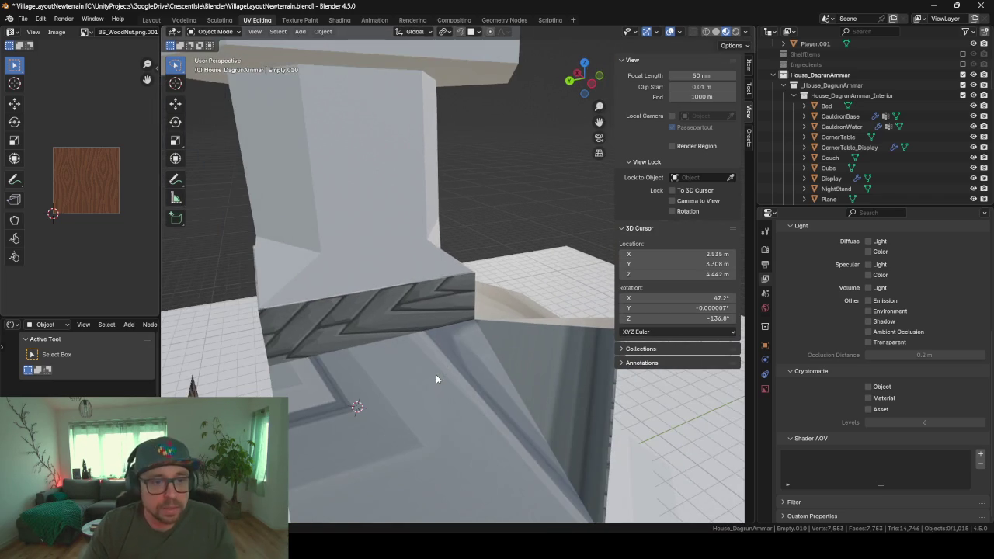
scroll(435, 381, down, 3)
middle_drag(399, 373, 464, 269)
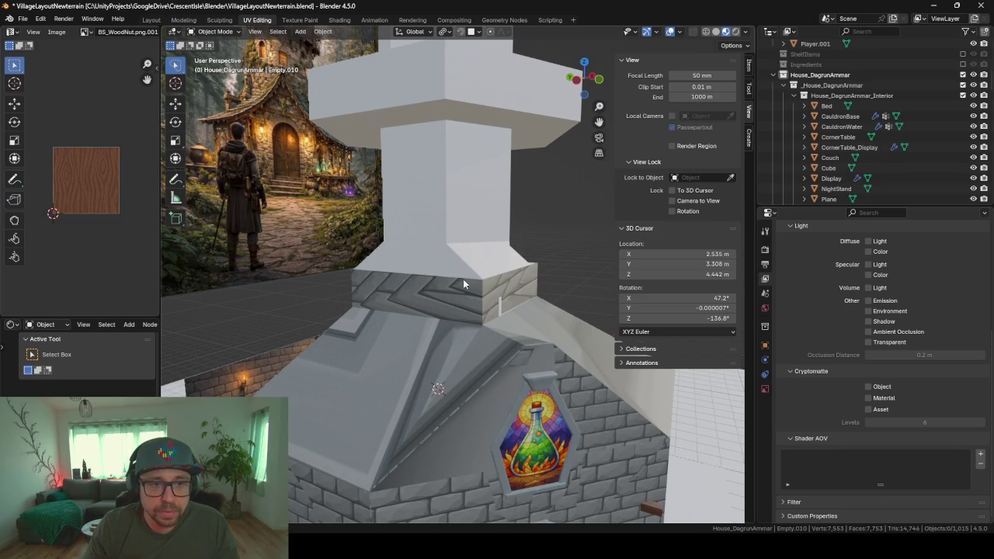
scroll(454, 285, up, 2)
scroll(512, 372, up, 2)
scroll(424, 359, up, 3)
scroll(473, 365, up, 2)
mouse_move(500, 318)
middle_down()
mouse_move(506, 339)
mouse_move(633, 110)
mouse_move(515, 282)
mouse_move(514, 323)
mouse_move(461, 351)
mouse_move(517, 329)
mouse_move(521, 337)
mouse_move(503, 333)
middle_up()
mouse_move(439, 260)
middle_down()
mouse_move(519, 273)
mouse_move(451, 326)
mouse_move(381, 346)
mouse_move(345, 329)
middle_up()
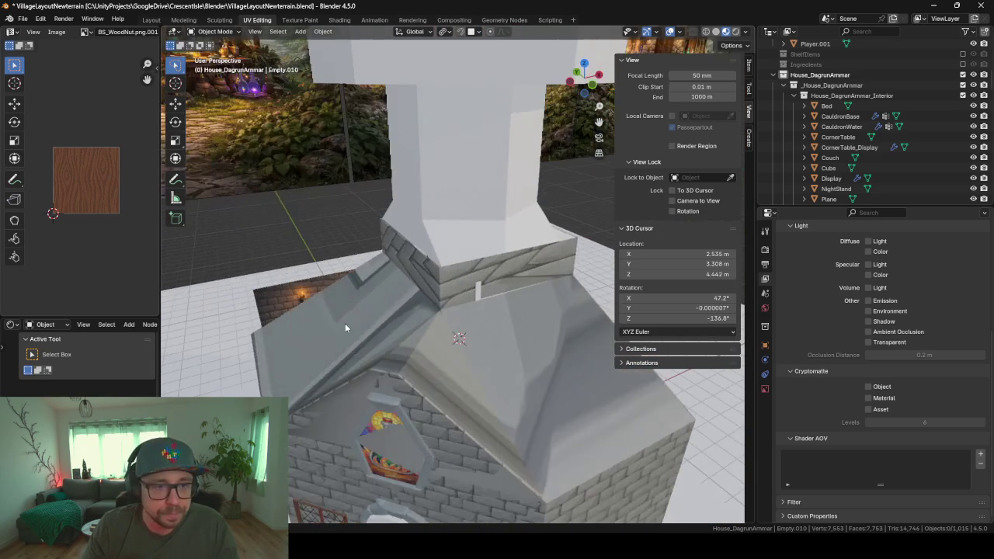
- Select the roof and ground object, dismissing the view-direction menu
click(345, 324)
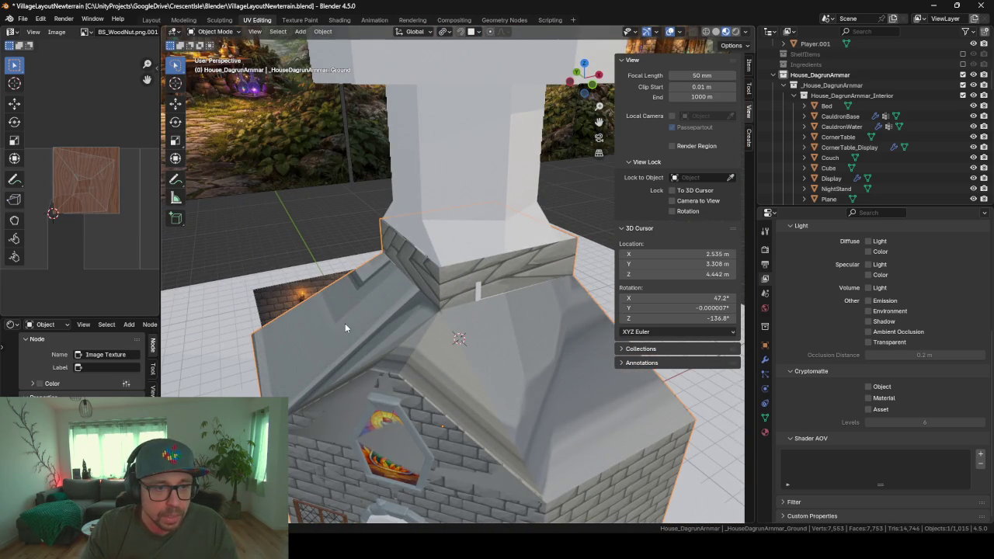
key(grave)
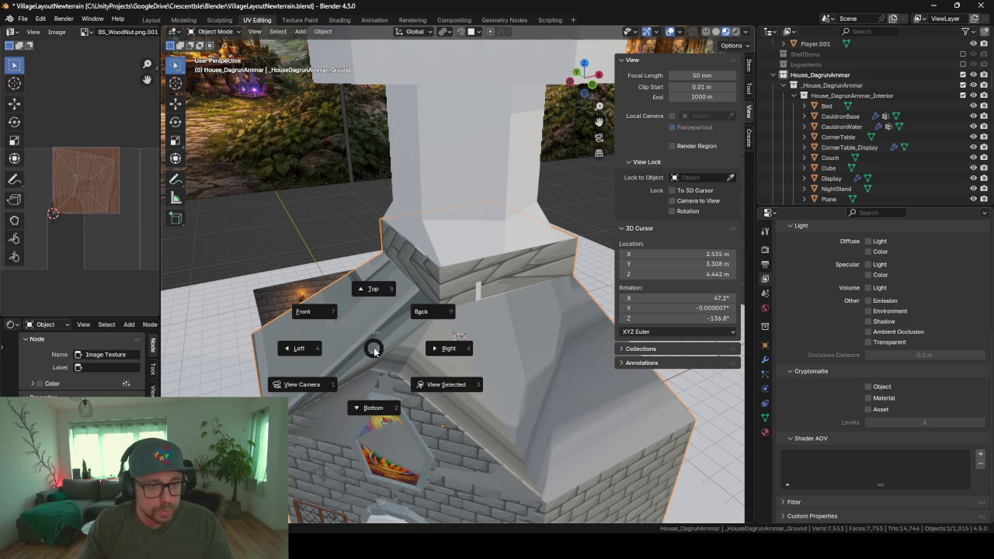
click(361, 353)
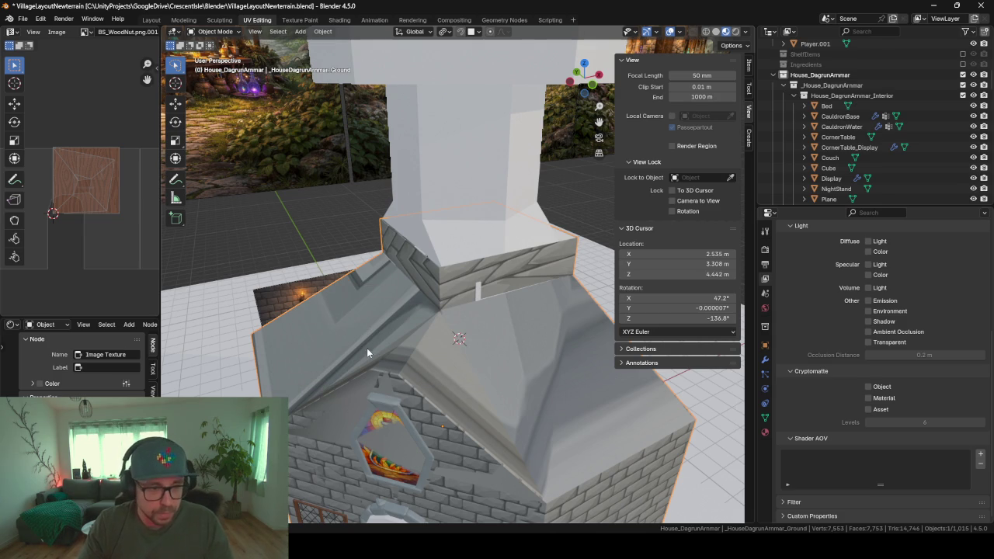
- In Edit Mode, select the band of roof faces around the chimney base
key(Tab)
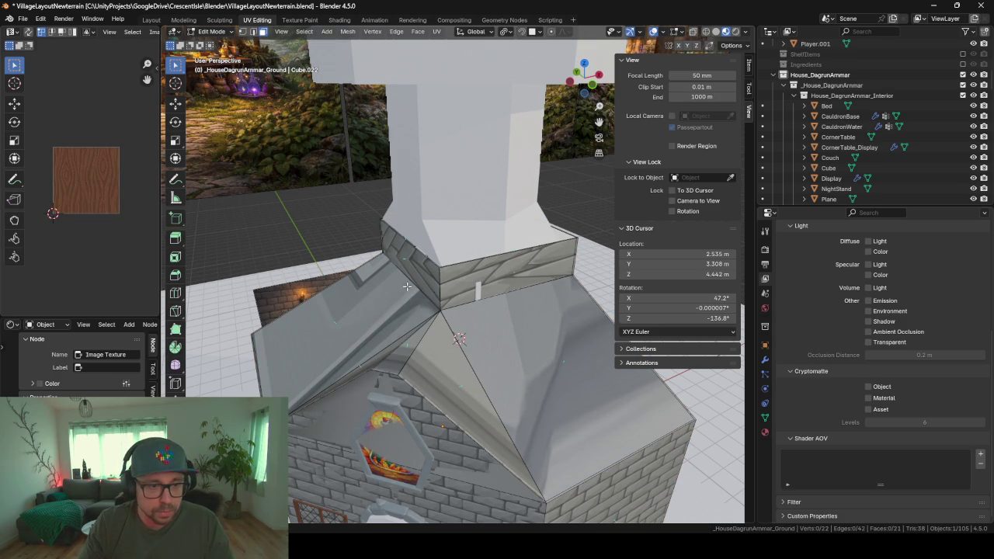
alt+click(438, 284)
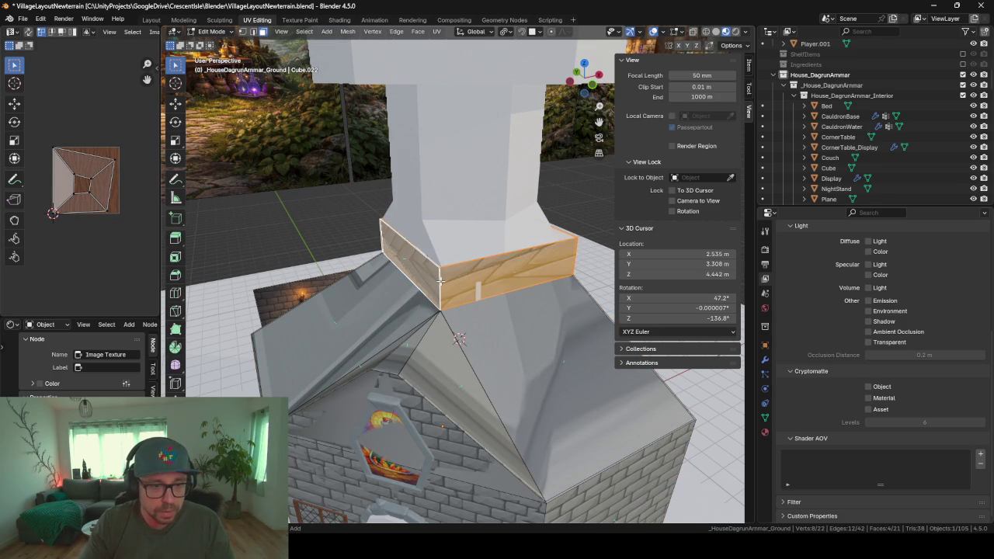
alt+click(440, 281)
scroll(414, 287, down, 5)
middle_drag(414, 288, 410, 388)
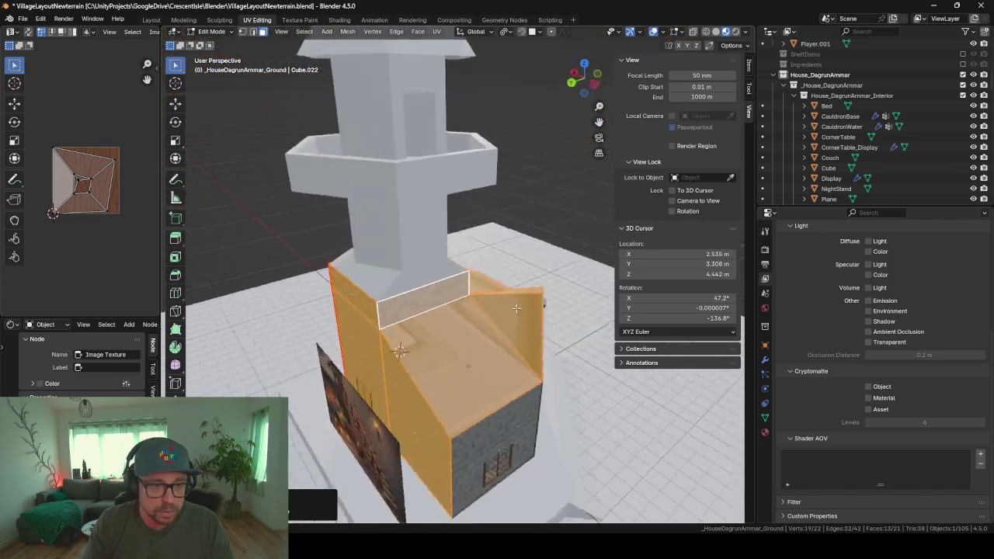
scroll(409, 437, up, 5)
- Deselect the stray wall faces, checking the roof selection from several angles
shift+click(334, 403)
middle_drag(409, 437, 422, 393)
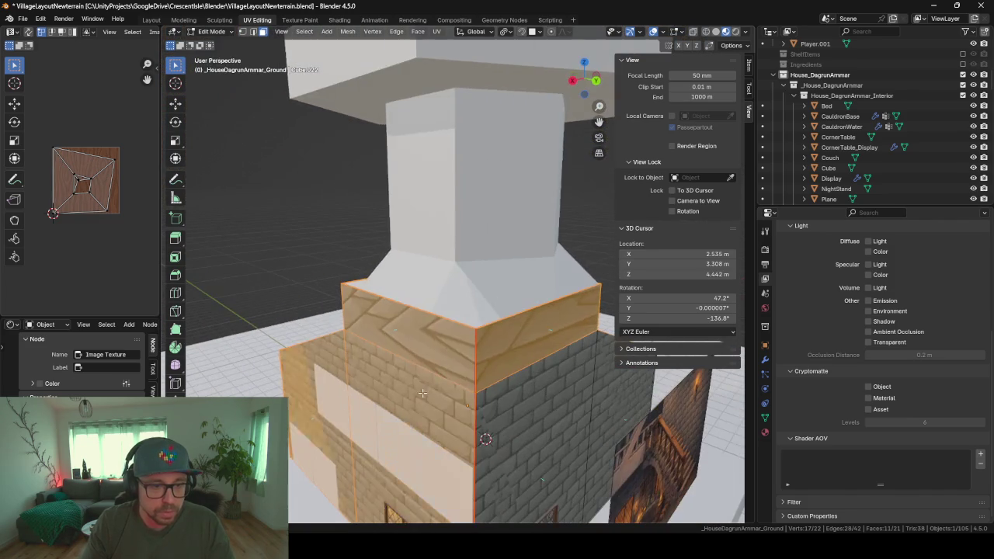
shift+click(405, 429)
shift+click(308, 403)
mouse_move(341, 411)
middle_down()
mouse_move(550, 416)
mouse_move(528, 373)
middle_up()
scroll(528, 373, up, 3)
scroll(520, 356, up, 2)
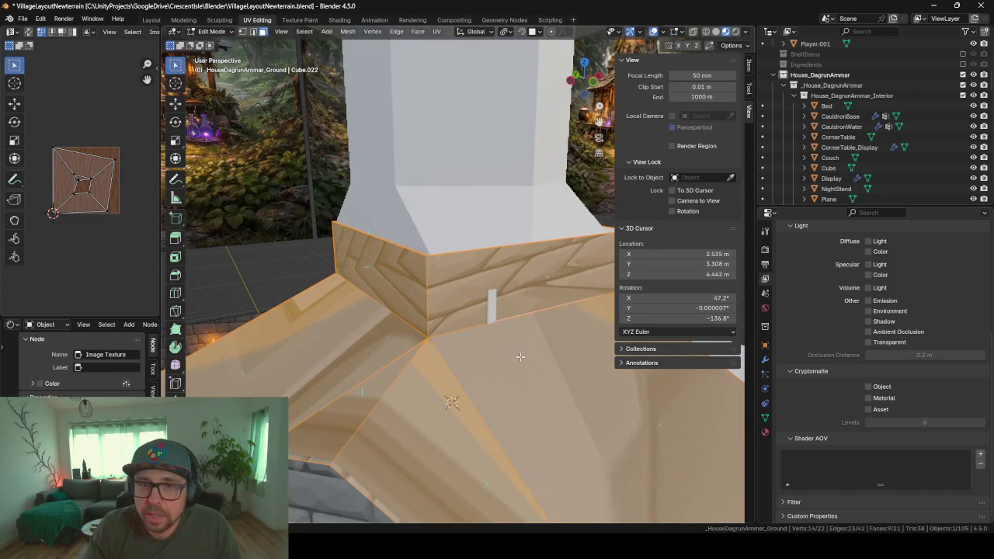
scroll(473, 352, down, 3)
middle_drag(499, 340, 448, 342)
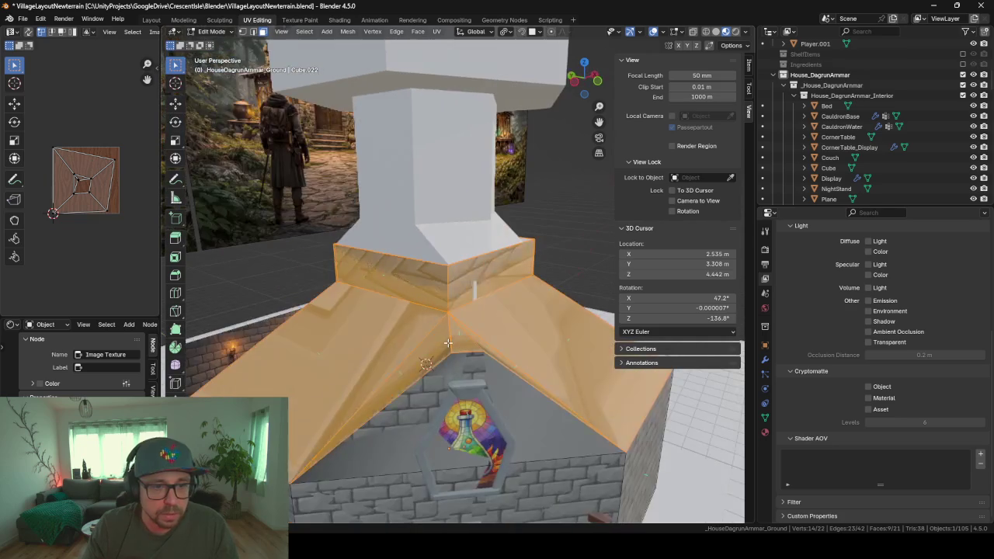
- Duplicate the selected roof faces in place, separate them into a new object, and exit Edit Mode
key(shift+d)
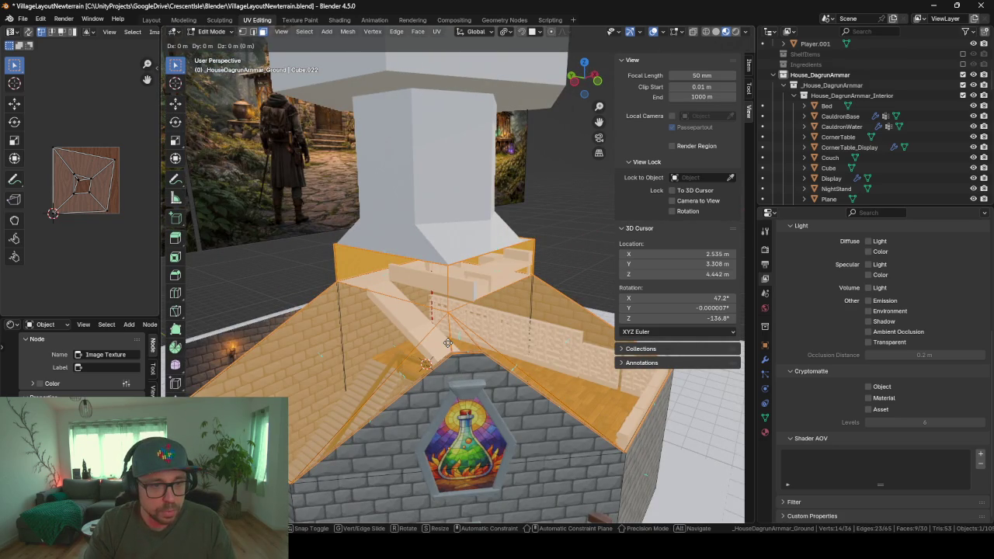
right_click(448, 343)
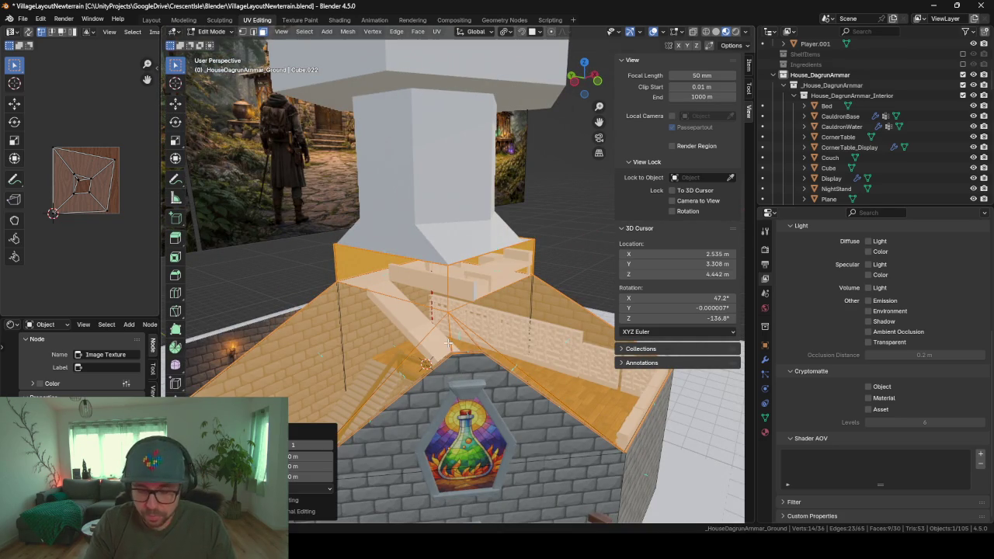
key(p)
click(448, 342)
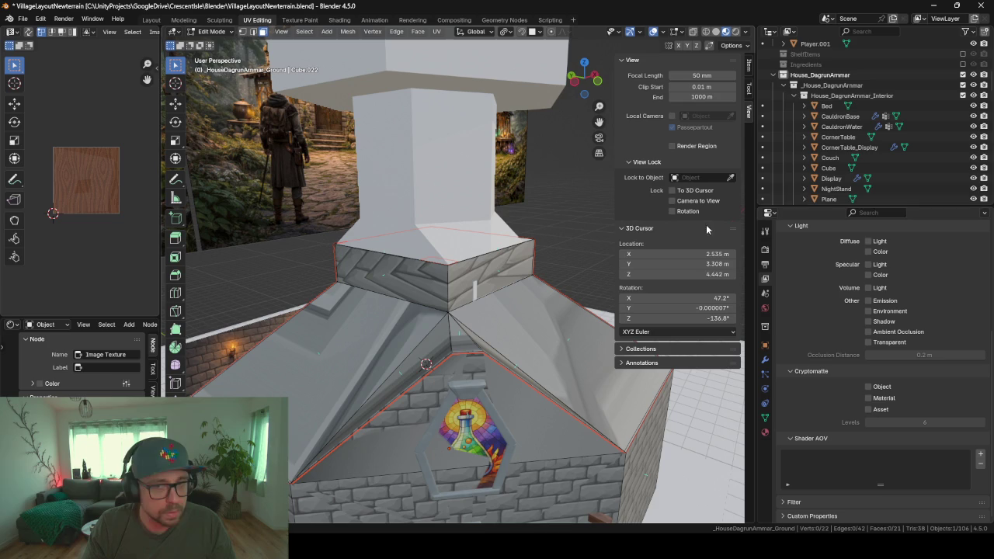
click(549, 309)
key(Tab)
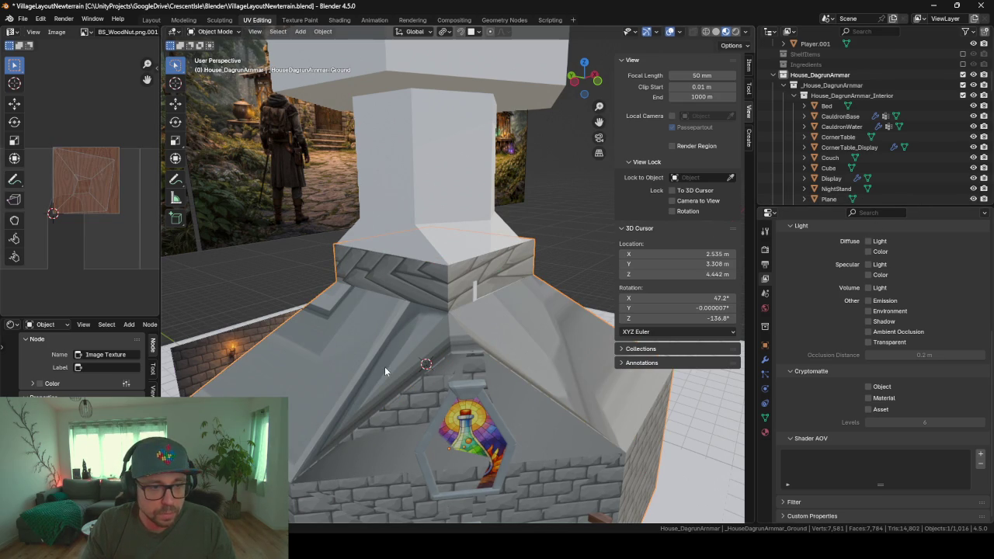
- Select the house ground object and delete it
click(367, 369)
click(367, 370)
click(431, 347)
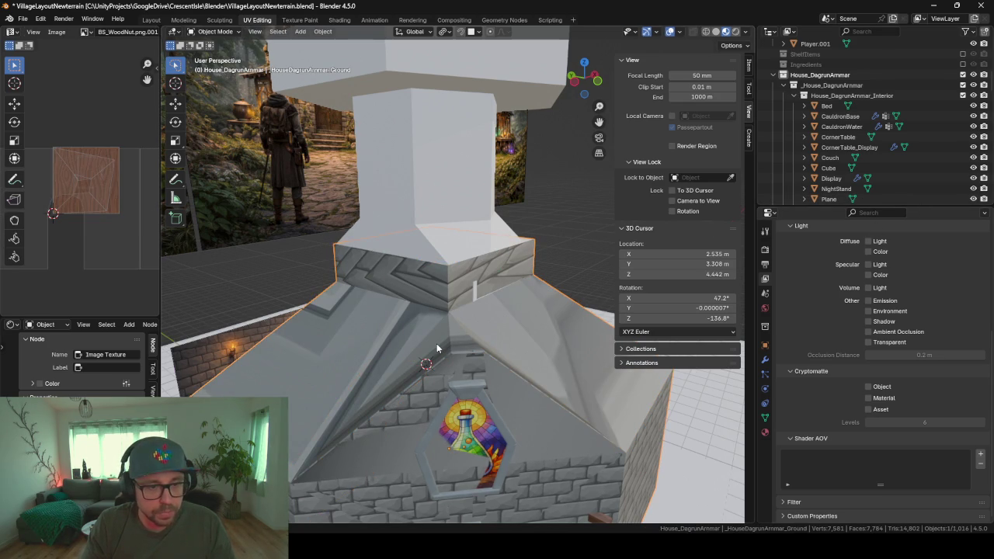
scroll(435, 343, down, 4)
scroll(483, 349, down, 3)
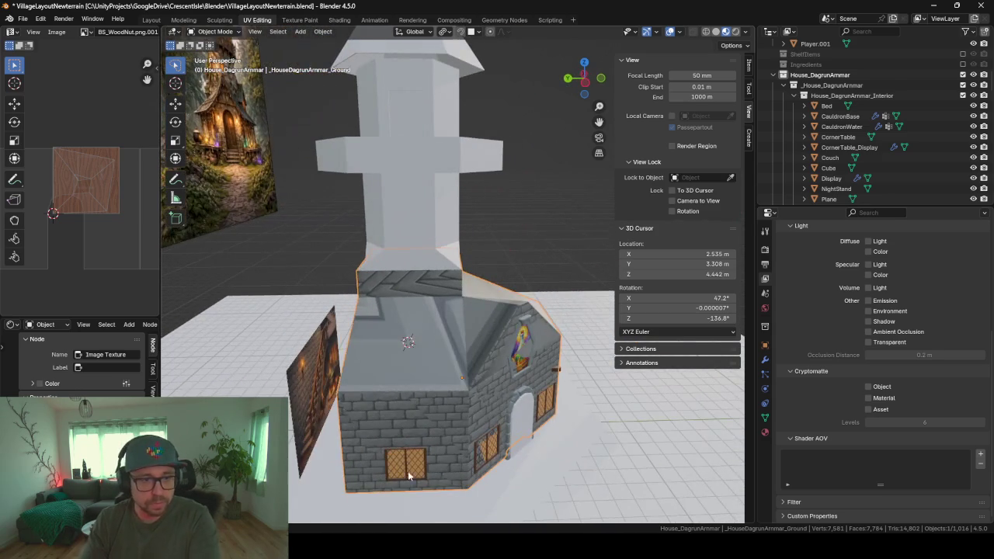
key(Delete)
scroll(450, 372, up, 4)
- Hide the door cutter and select the separated roof copy
click(474, 443)
key(h)
scroll(475, 449, up, 3)
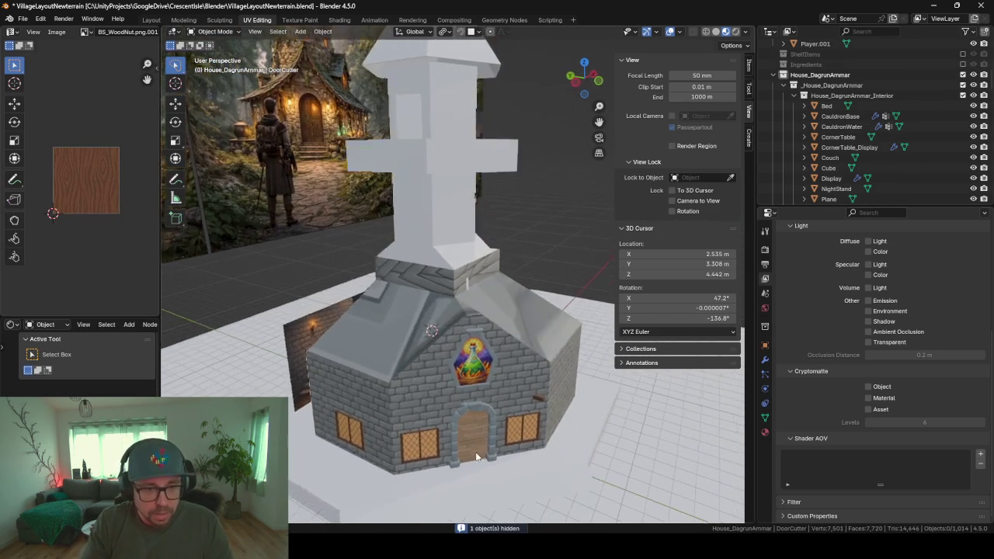
click(461, 305)
key(h)
- Rename the roof copy to _HouseDagrunArmmar_Roof.001
middle_drag(417, 299, 498, 308)
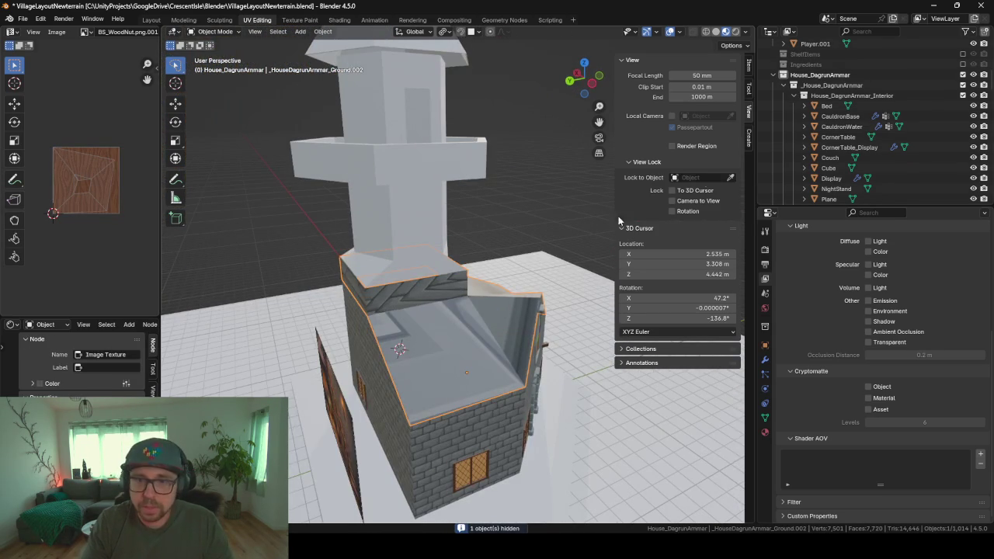
key(F2)
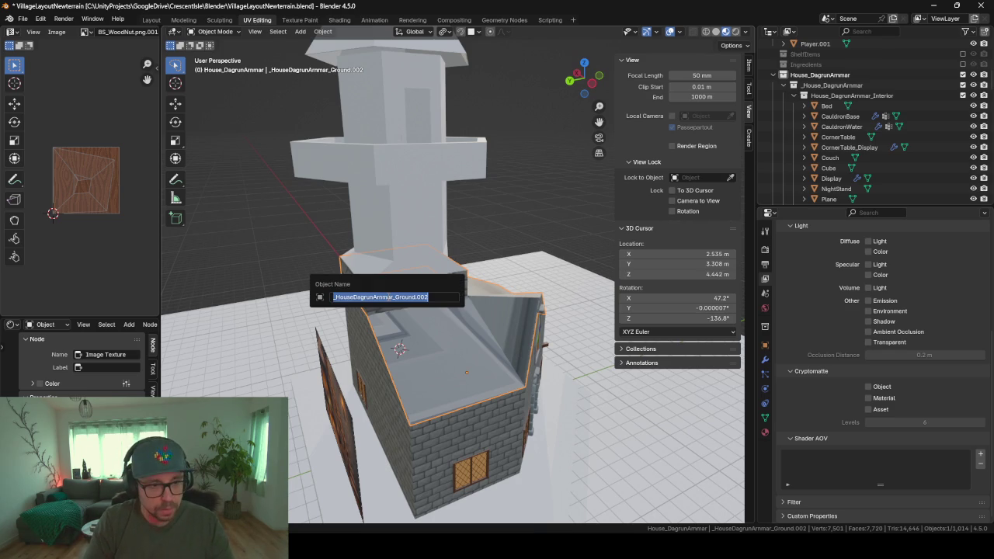
key(End)
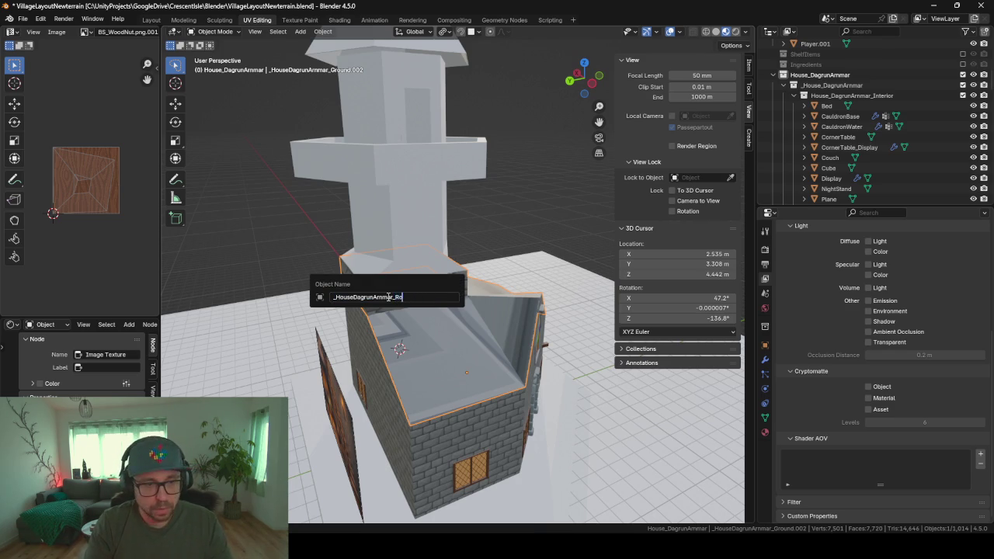
text(of)
key(Return)
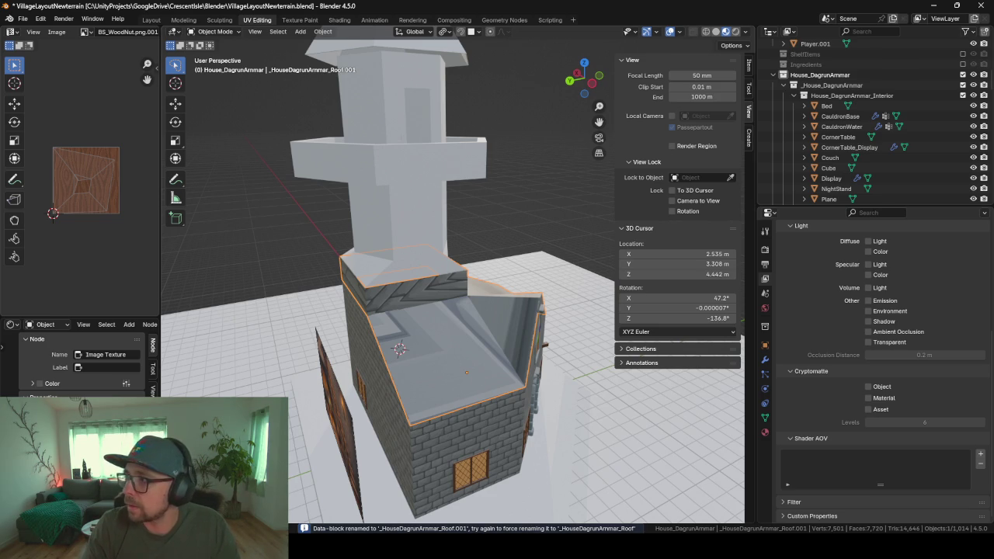
- Select the Roof.002 object and enter Edit Mode on its mesh
mouse_move(472, 434)
middle_down()
mouse_move(377, 377)
mouse_move(524, 399)
mouse_move(465, 396)
mouse_move(550, 355)
mouse_move(462, 386)
mouse_move(519, 385)
middle_up()
key(Tab)
scroll(414, 392, up, 3)
key(Tab)
click(512, 382)
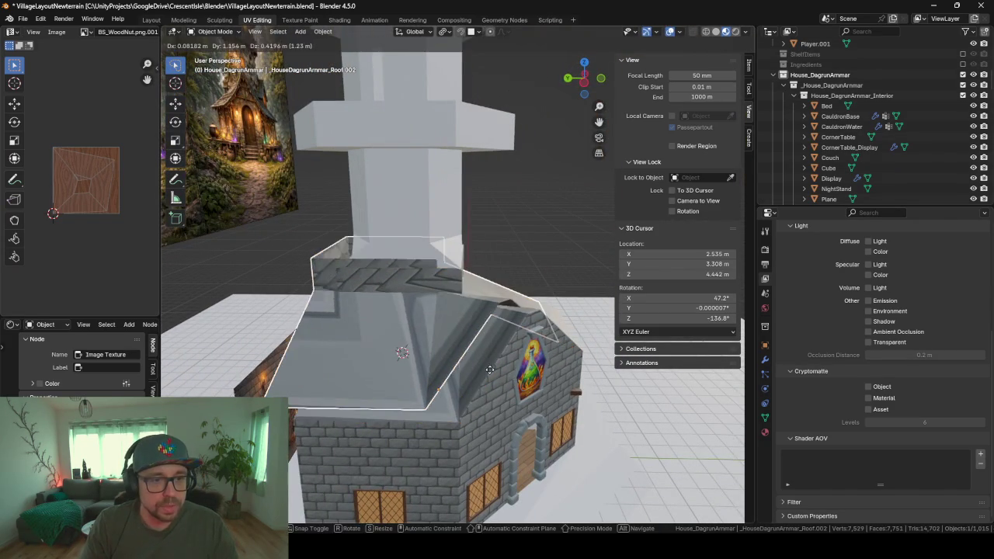
key(Tab)
click(382, 414)
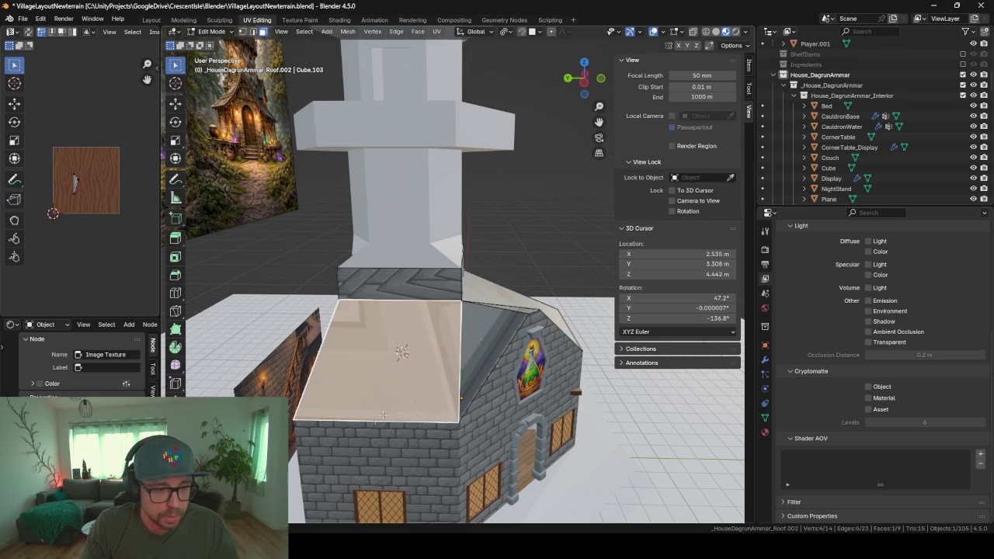
- In edge select, bridge edge pairs with F to fill the front and right-slope roof gaps
click(252, 32)
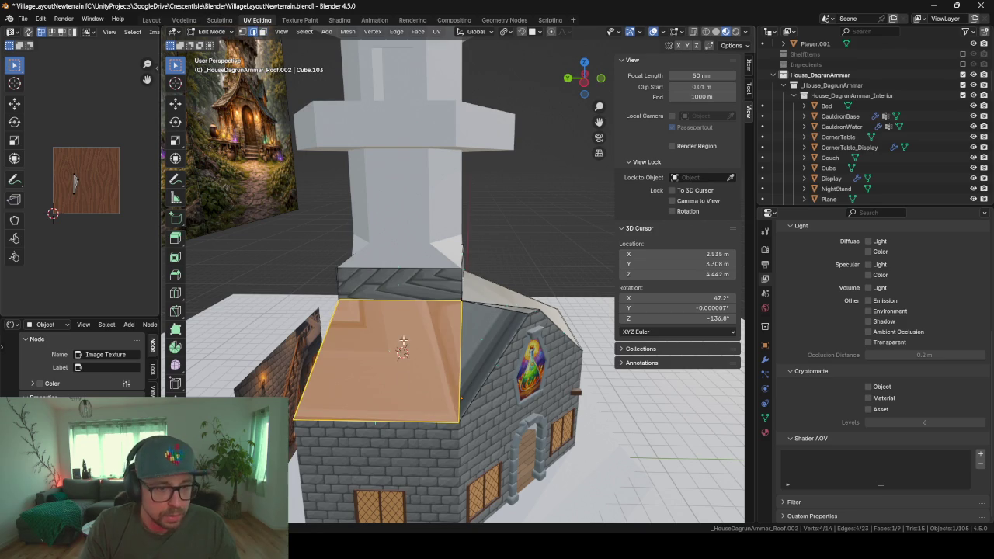
click(411, 419)
shift+click(406, 271)
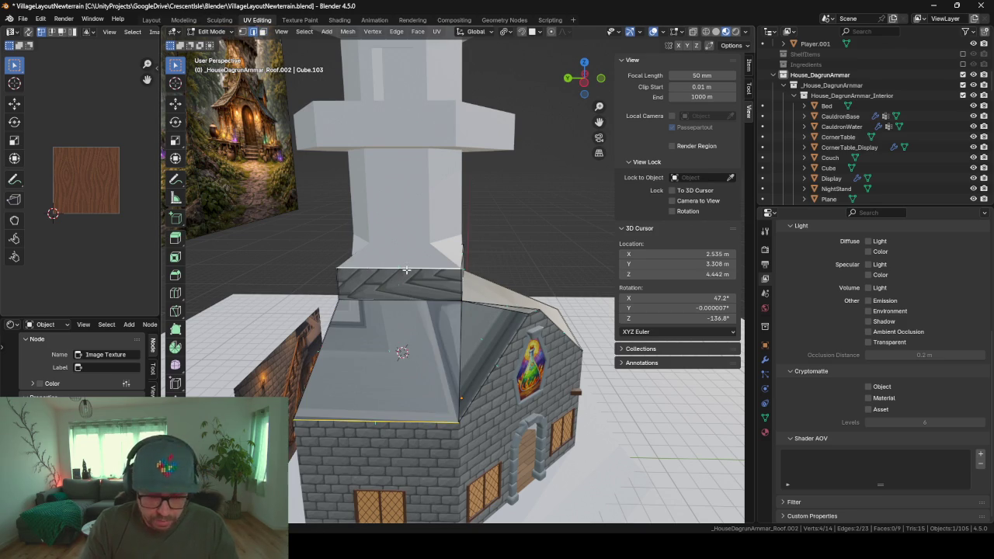
key(f)
middle_drag(477, 300, 581, 395)
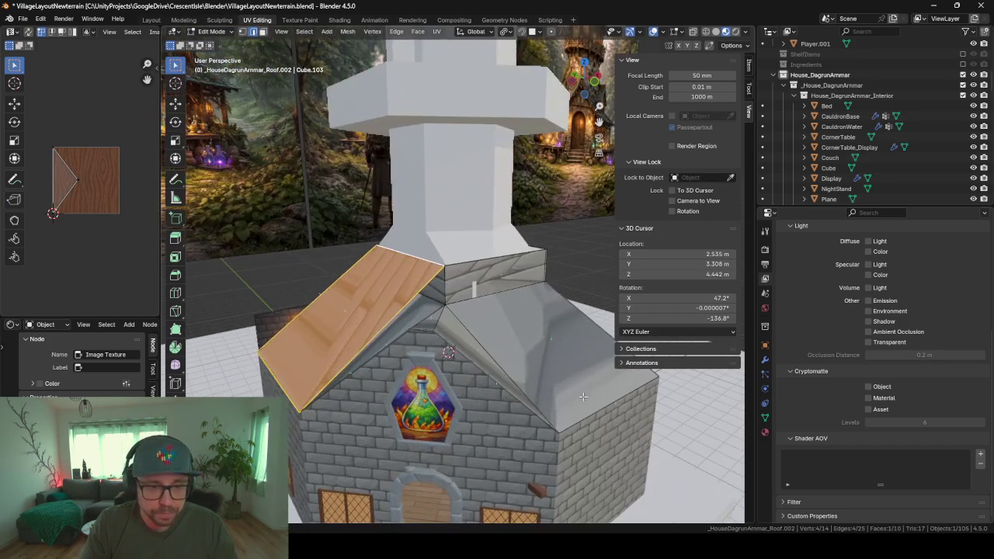
click(600, 410)
shift+click(503, 255)
key(f)
- Fill the remaining roof gaps, including the triangular gap on the right slope
mouse_move(503, 276)
middle_down()
mouse_move(504, 315)
mouse_move(418, 397)
middle_up()
click(431, 339)
key(f)
click(534, 372)
key(f)
click(476, 317)
mouse_move(476, 316)
middle_down()
mouse_move(421, 325)
mouse_move(472, 333)
mouse_move(519, 386)
mouse_move(377, 371)
mouse_move(354, 377)
mouse_move(388, 395)
mouse_move(307, 379)
mouse_move(316, 389)
middle_up()
- Return to Object Mode, view the house front, and switch to Unity
key(Tab)
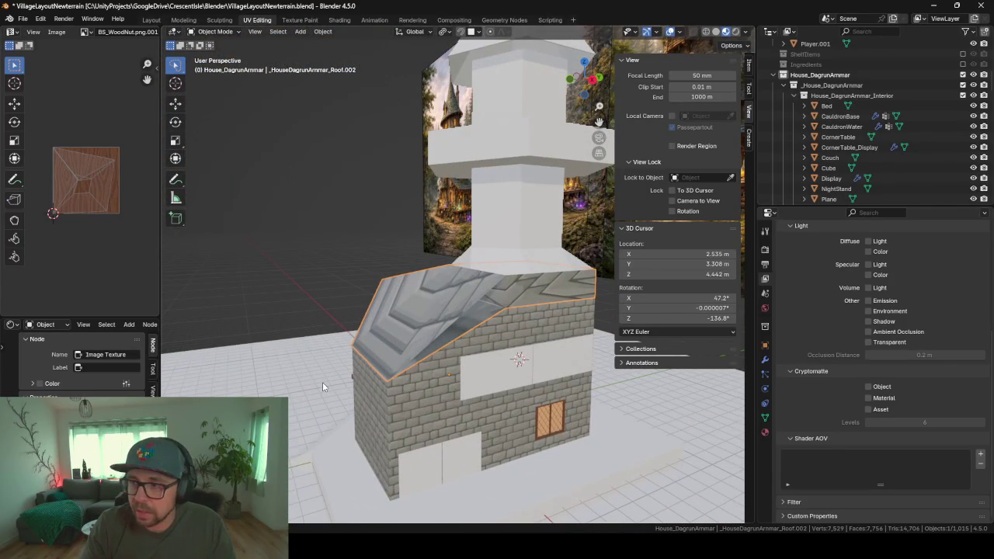
key(Tab)
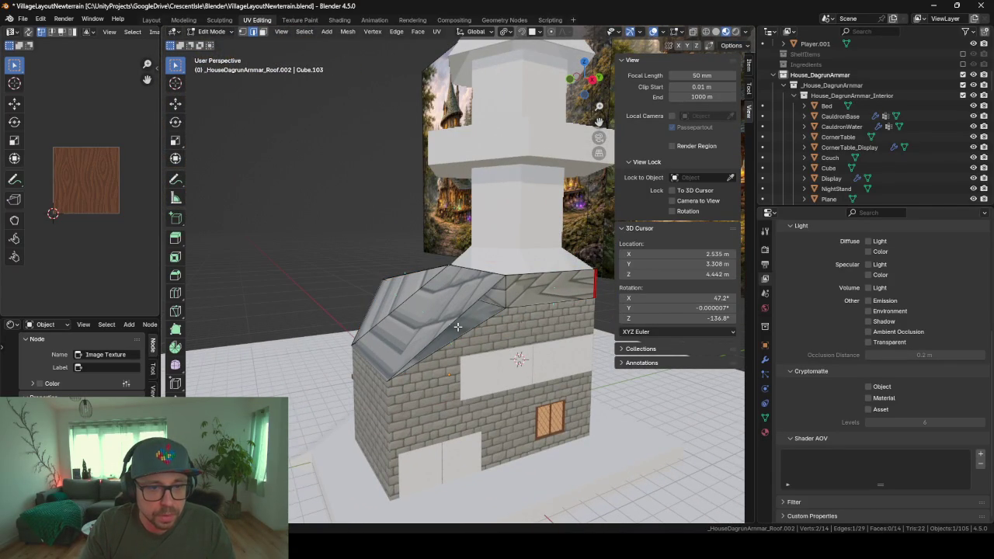
key(Tab)
middle_drag(402, 304, 557, 322)
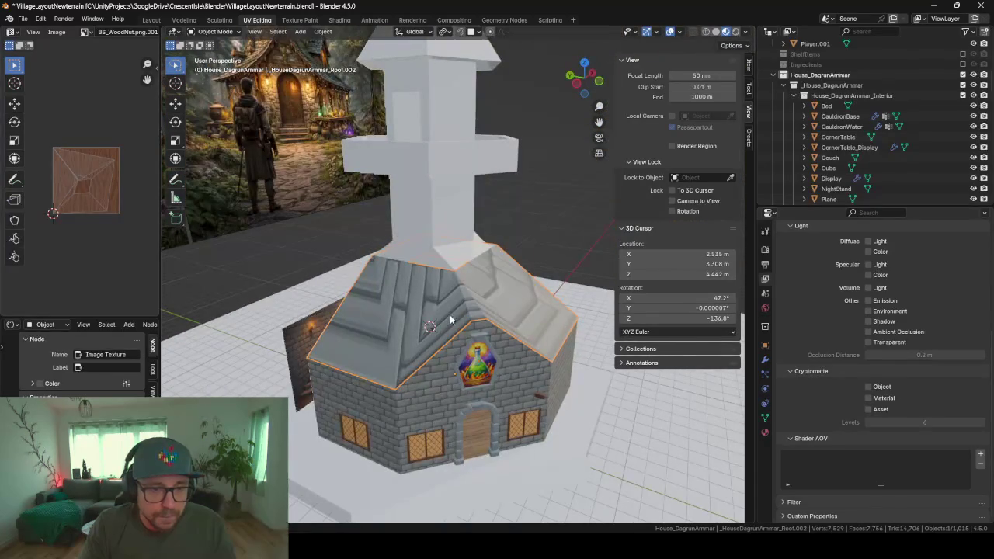
key(alt+Tab)
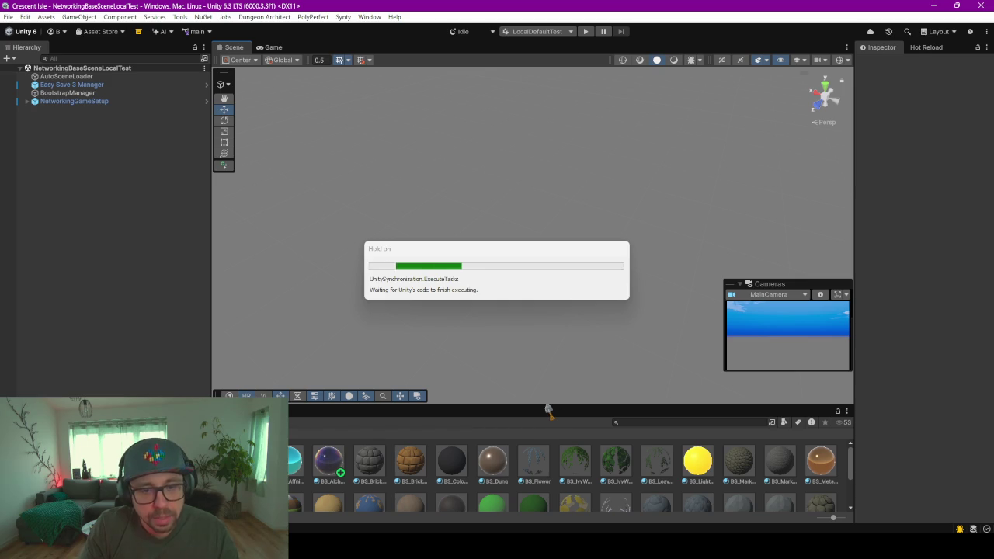
- Check the roof's Material Properties, still BrickWall, and search the material list for 'roof' without changing it
key(alt+Tab)
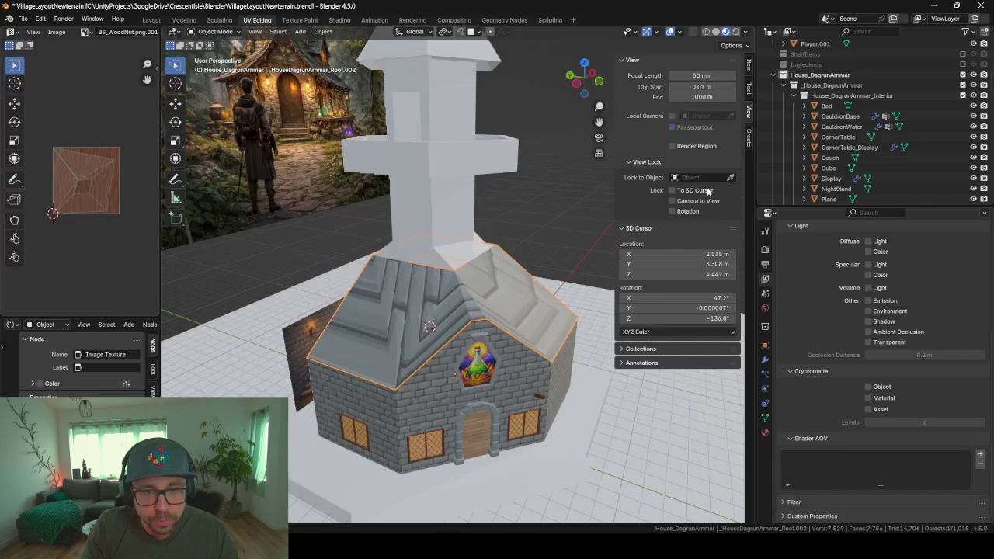
click(765, 434)
click(766, 417)
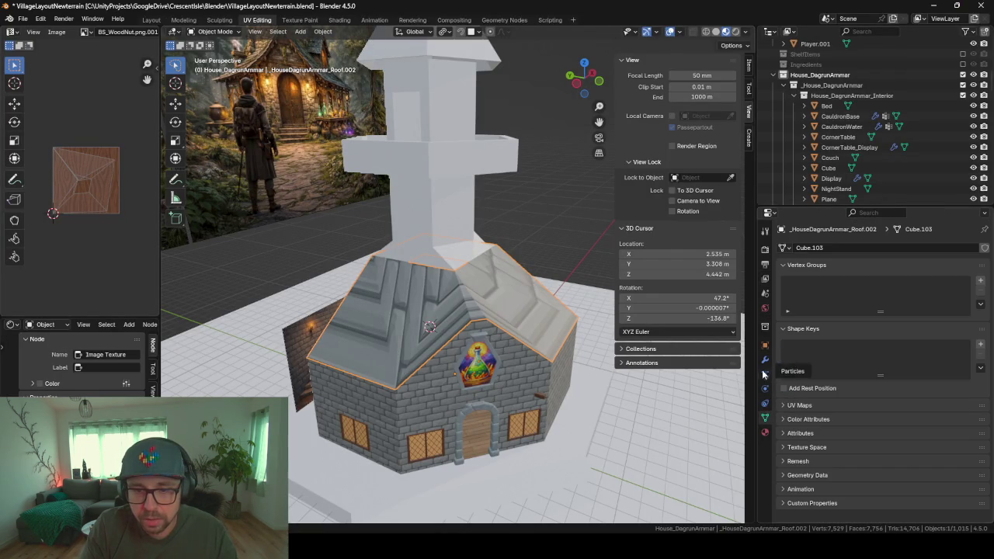
click(764, 433)
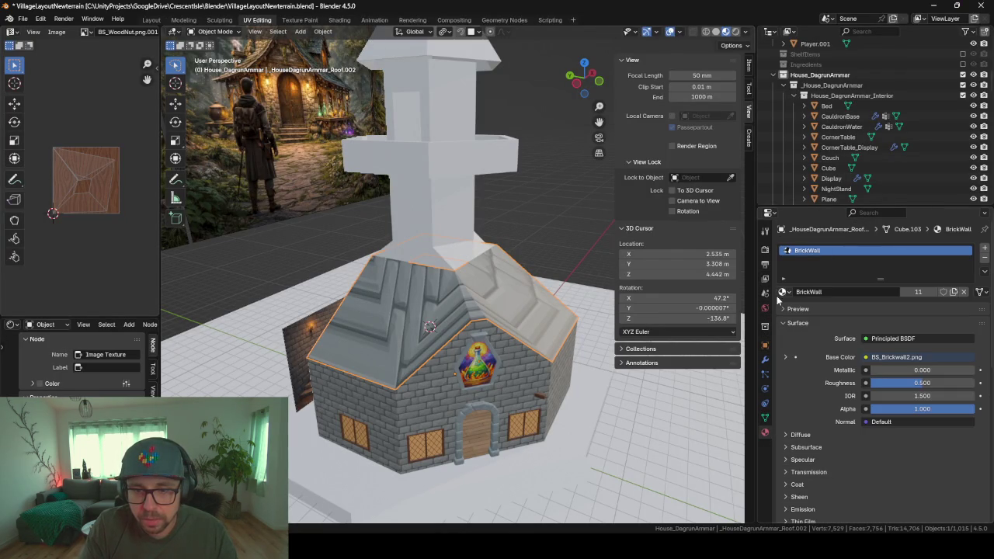
click(779, 293)
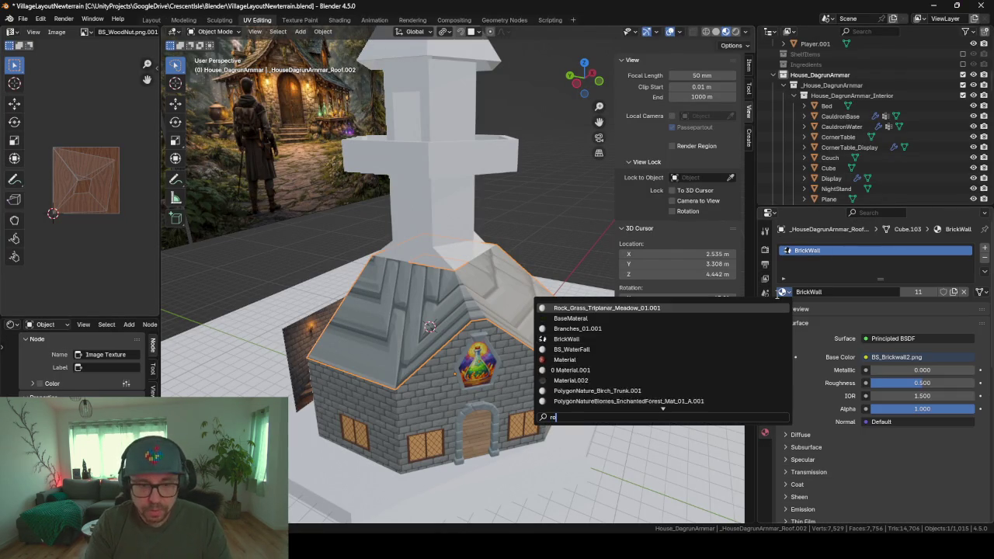
text(roof)
key(Escape)
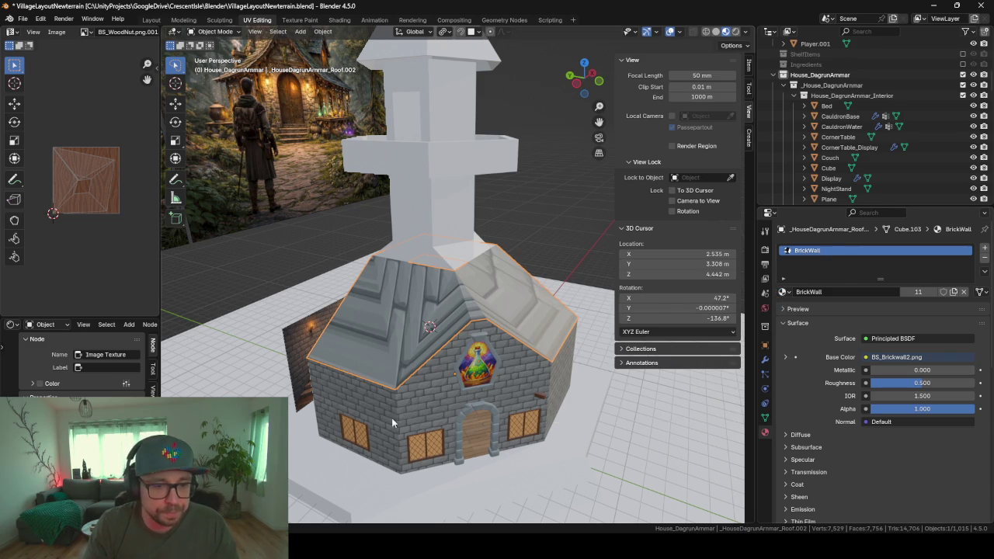
key(alt+Tab)
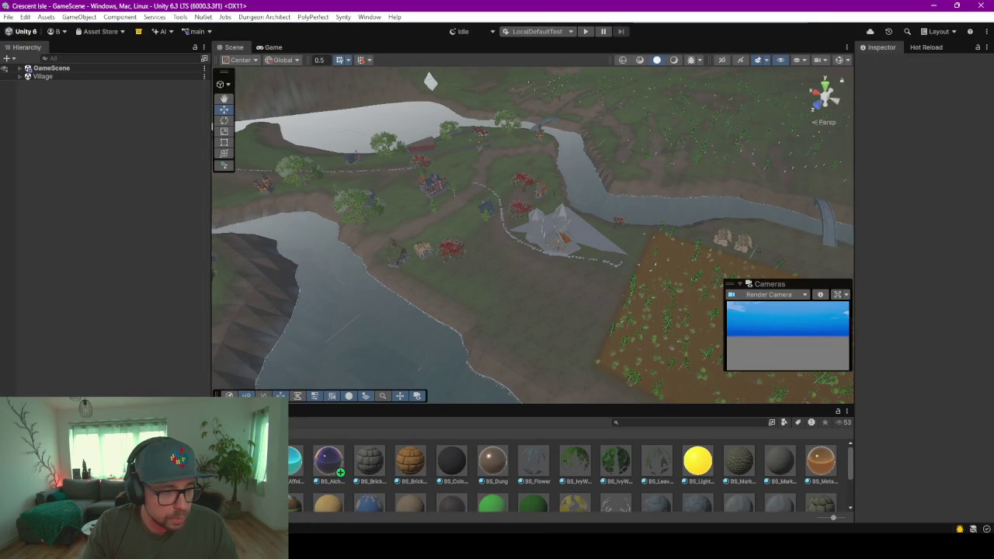
- Enlarge the Project panel and open the PolygonElvenRealm Roof_Tiles textures folder
drag(154, 388, 145, 247)
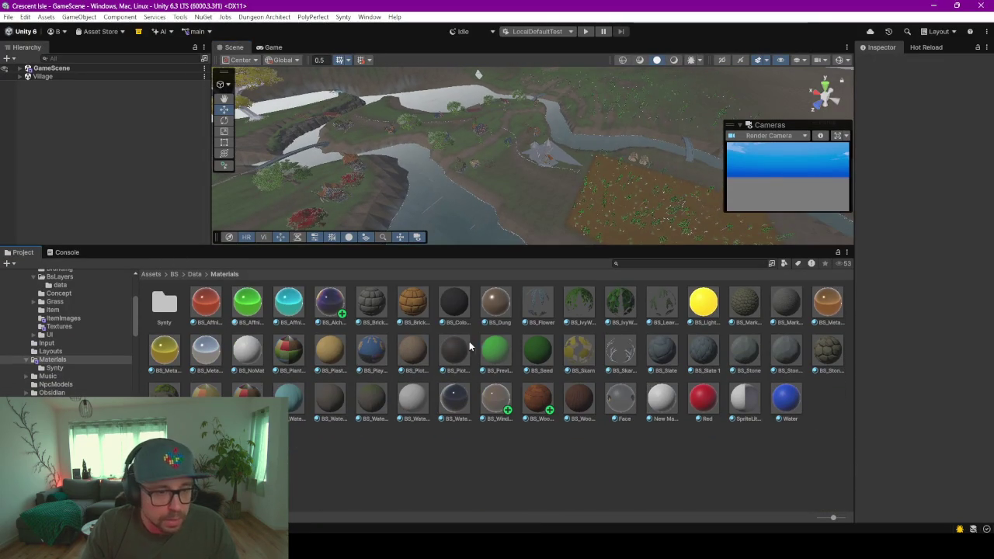
scroll(65, 384, down, 3)
scroll(65, 386, down, 3)
scroll(65, 388, down, 3)
scroll(64, 390, down, 3)
scroll(64, 393, down, 3)
scroll(66, 394, down, 3)
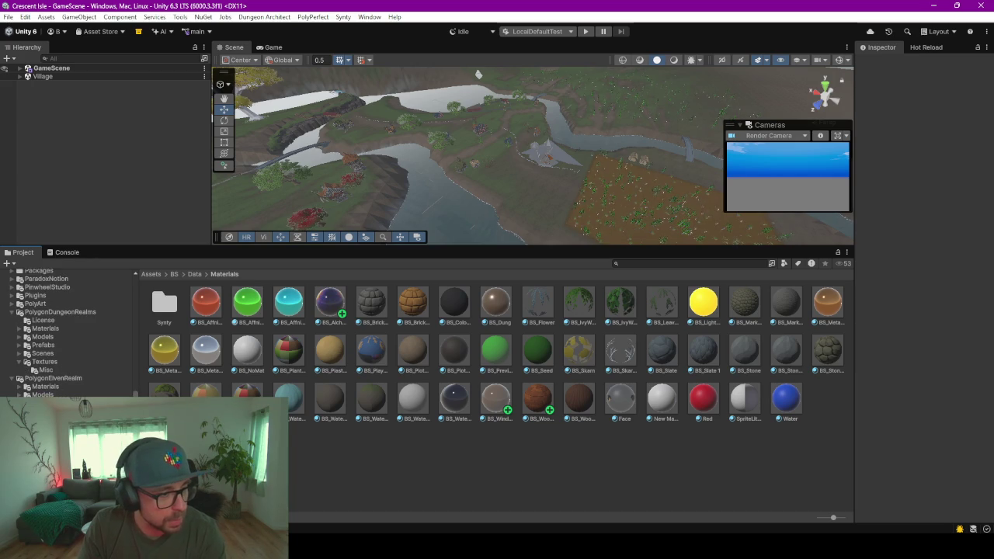
click(66, 400)
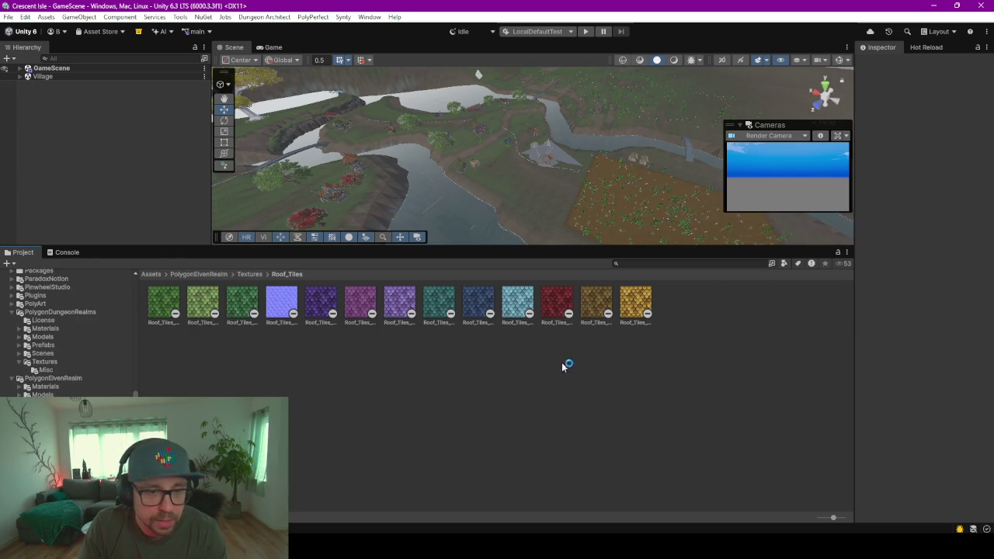
- Preview the roof tile textures, settling on teal Roof_Tiles_03_A, then minimize Unity
click(281, 301)
click(321, 303)
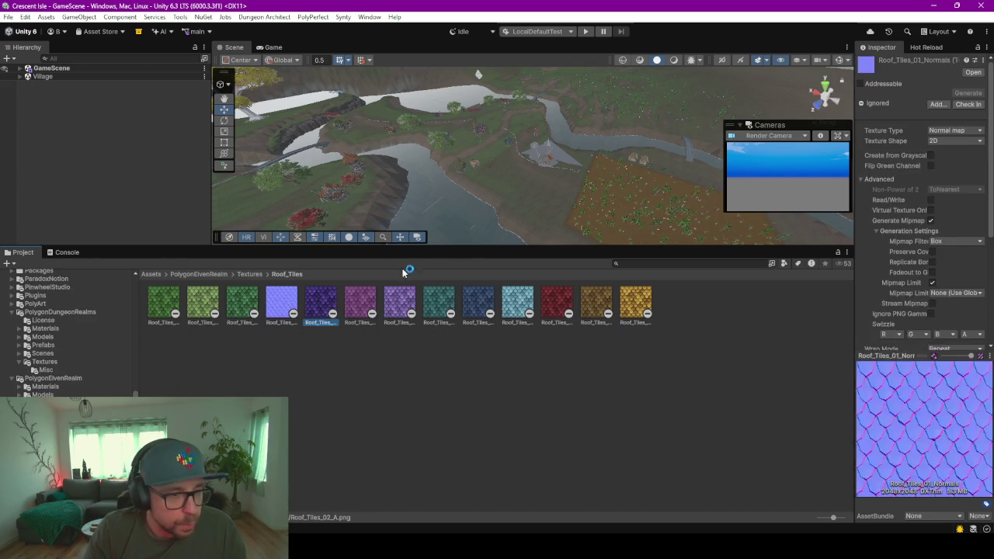
click(437, 307)
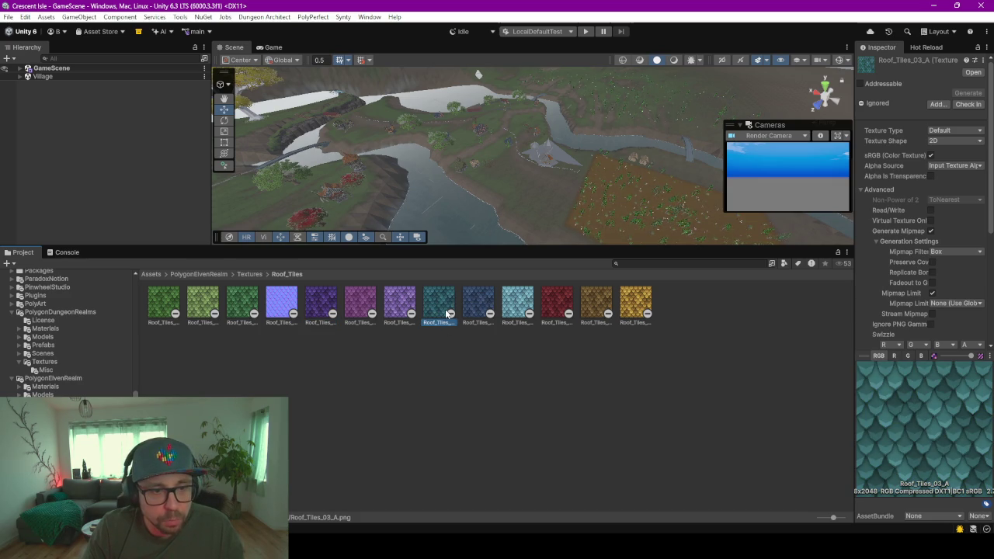
click(933, 5)
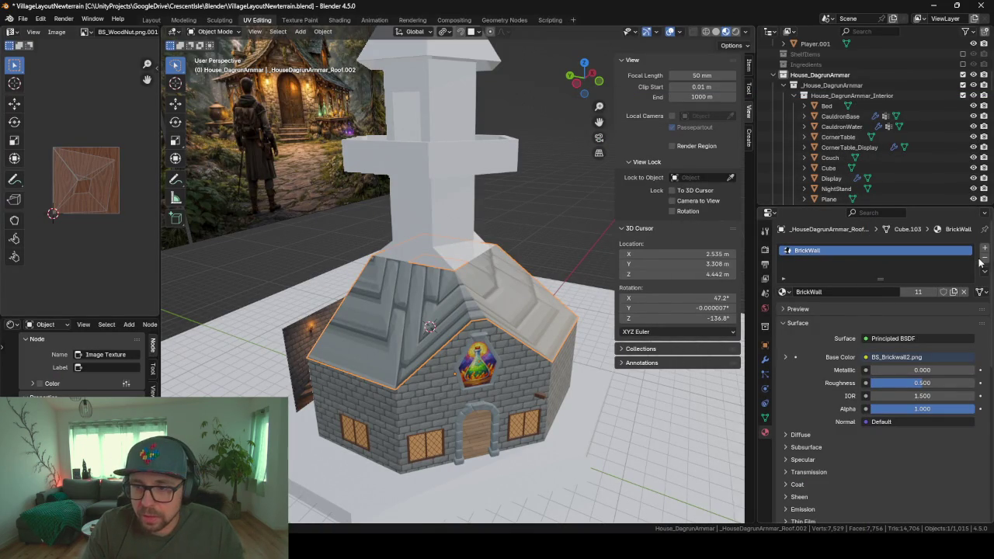
- Replace the BrickWall material slot with a new material named Roof
click(983, 258)
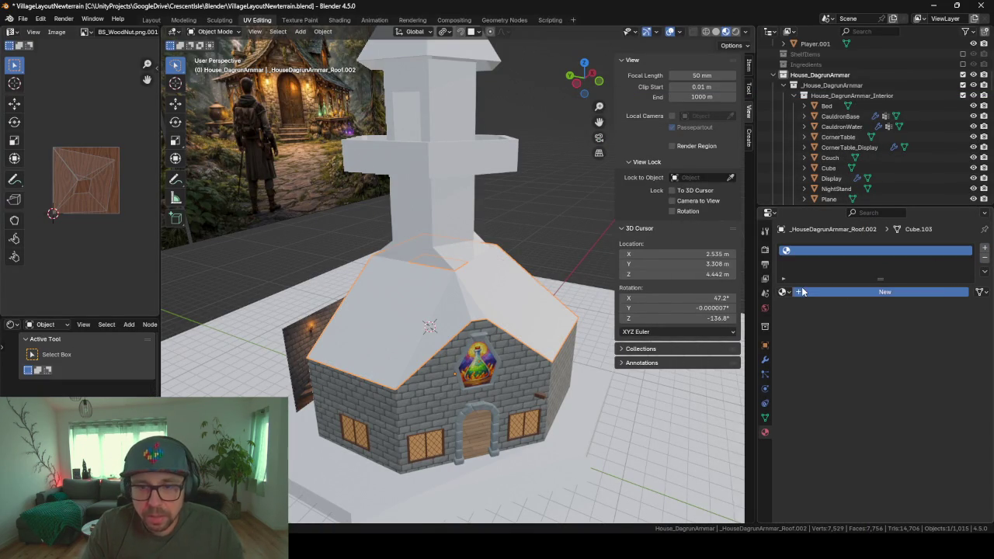
click(804, 291)
double_click(805, 290)
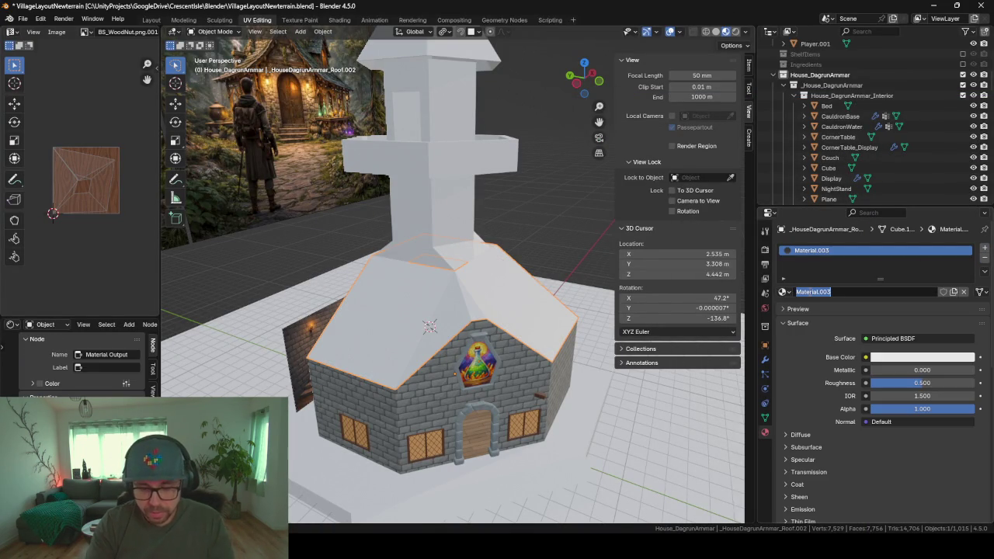
text(Roof)
key(Return)
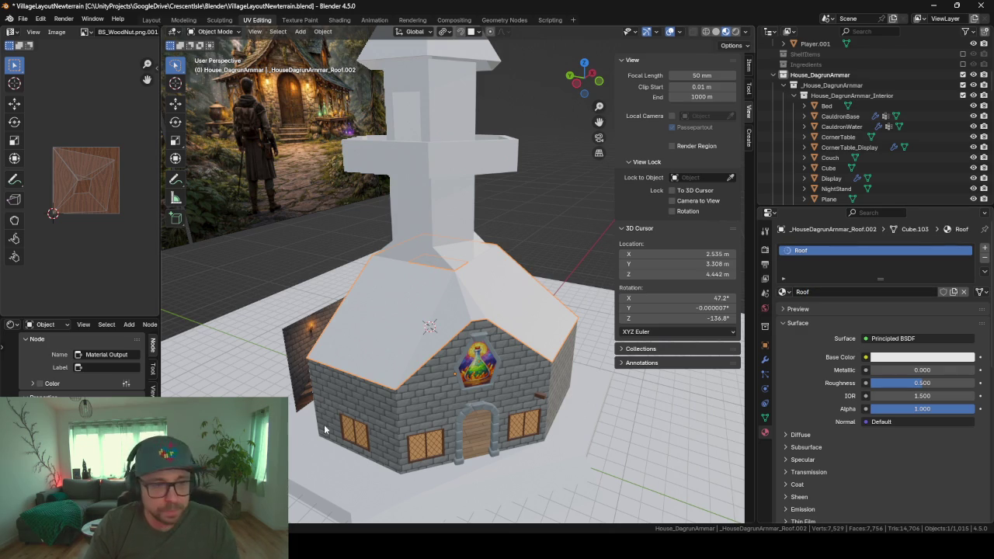
- Set Roof_Tiles_03_A.png as the Roof material's Base Color image texture
drag(160, 232, 423, 233)
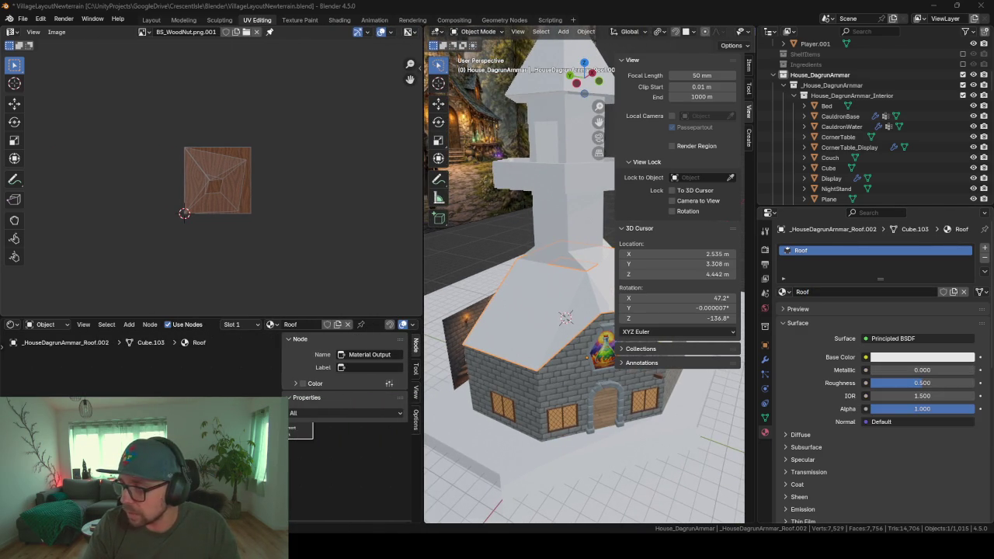
click(283, 431)
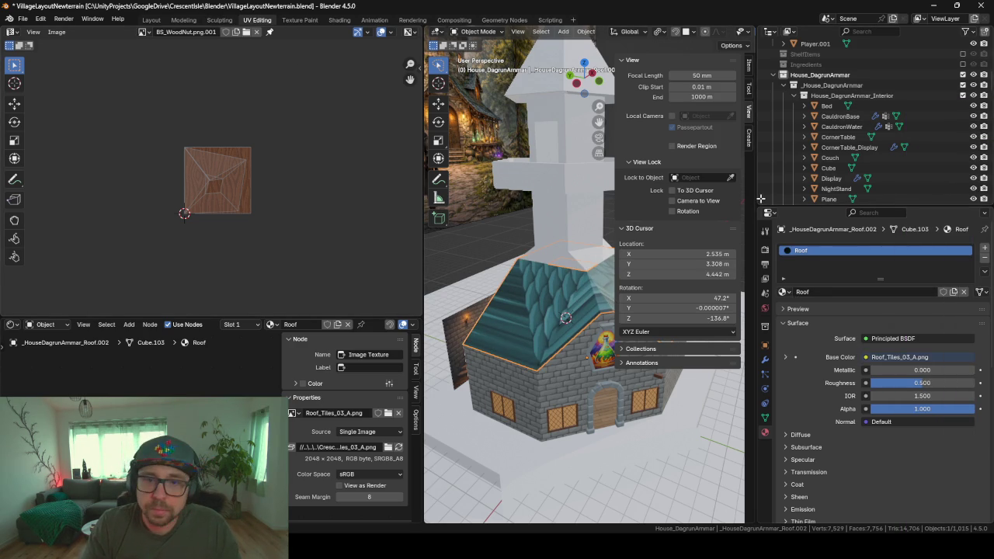
drag(755, 197, 970, 197)
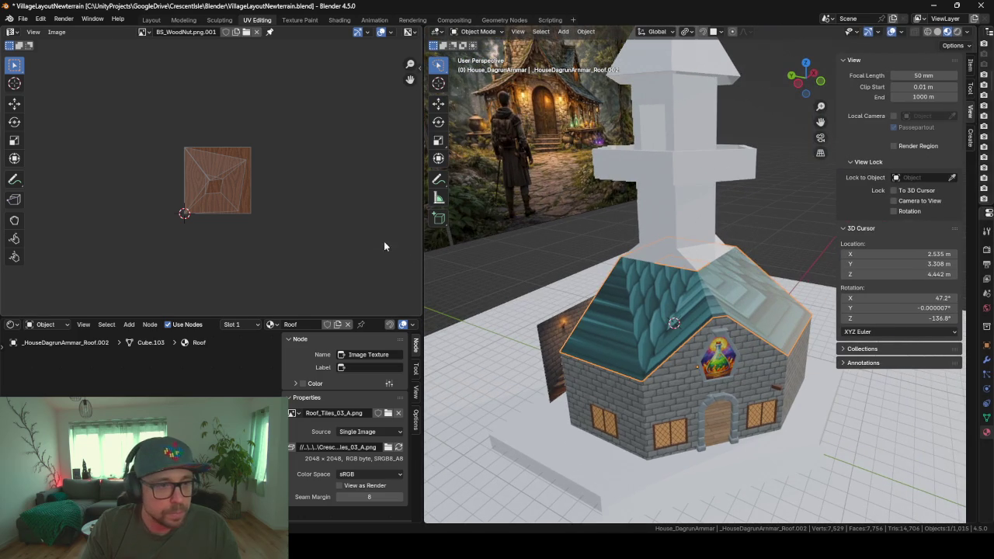
drag(422, 252, 212, 256)
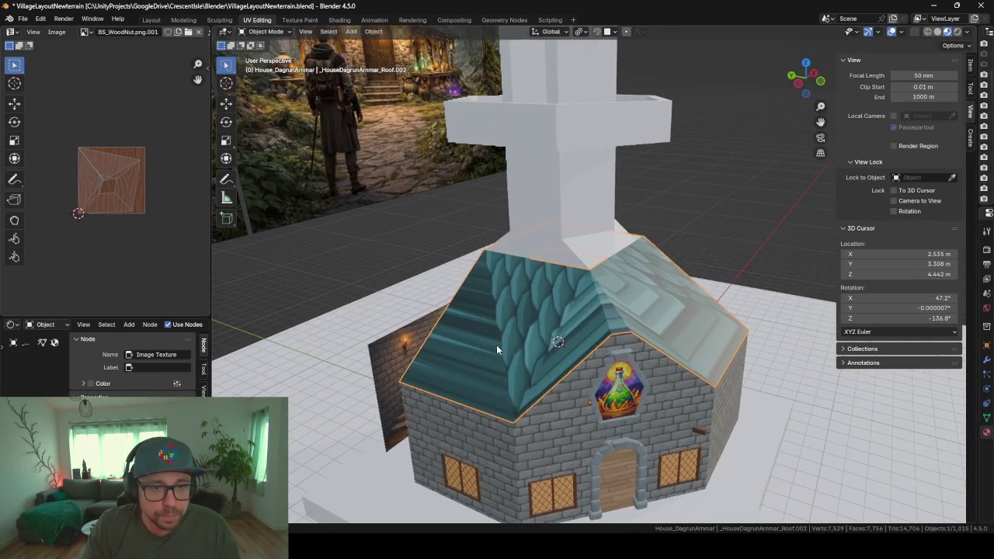
scroll(496, 345, up, 3)
key(Tab)
middle_drag(587, 350, 525, 341)
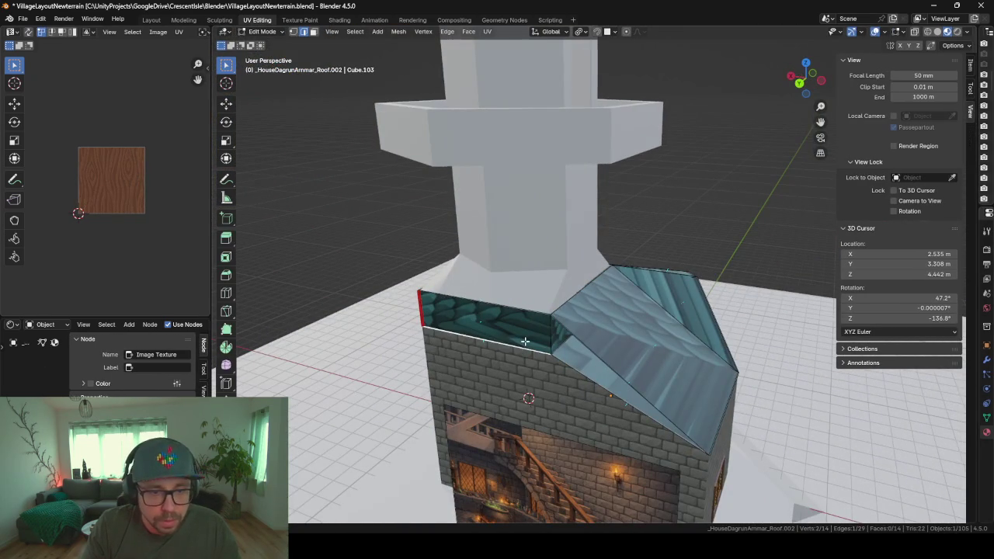
- In face select mode, select the roof slope face and hide it
click(570, 358)
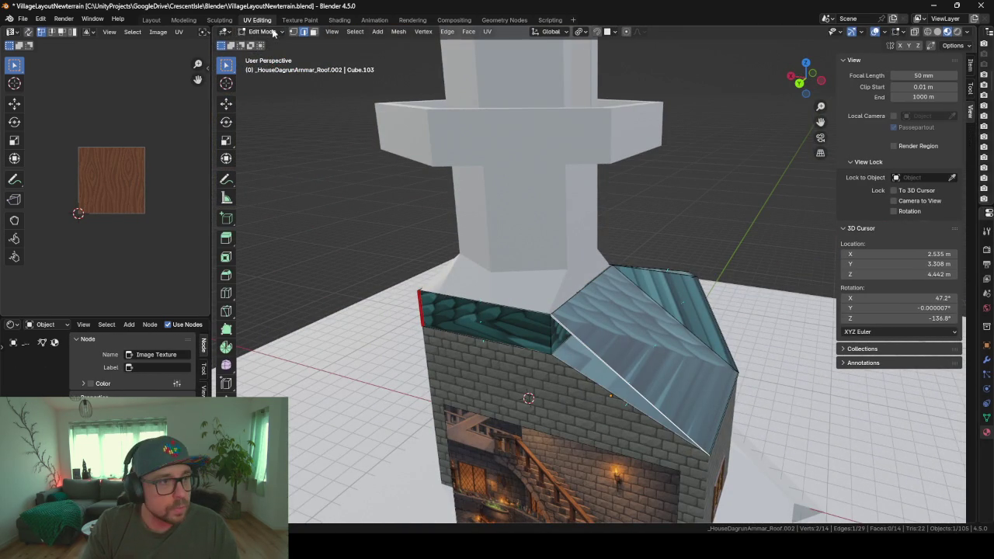
click(313, 32)
click(633, 302)
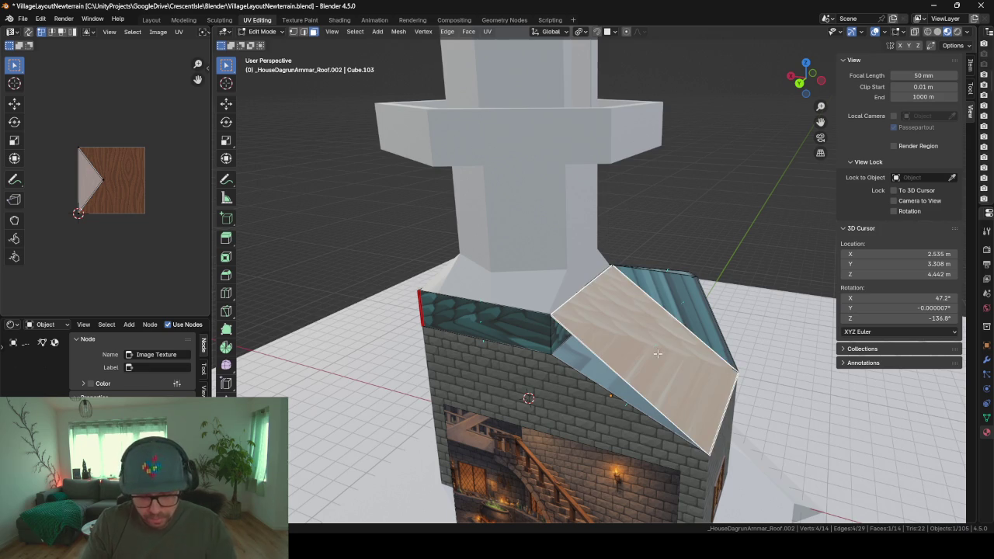
middle_drag(634, 302, 624, 328)
key(h)
- Select five roof faces and delete them with X > Faces
click(659, 297)
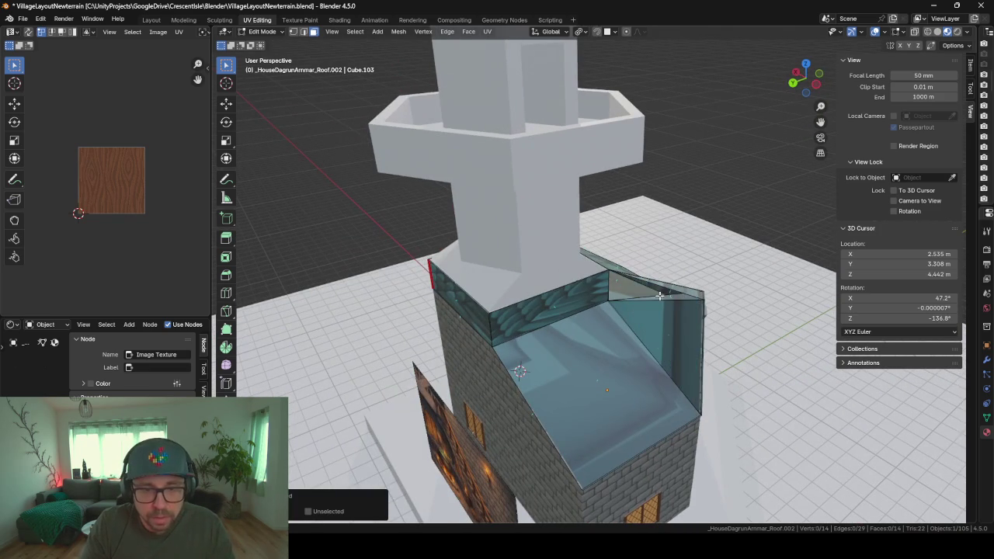
middle_drag(659, 288, 613, 327)
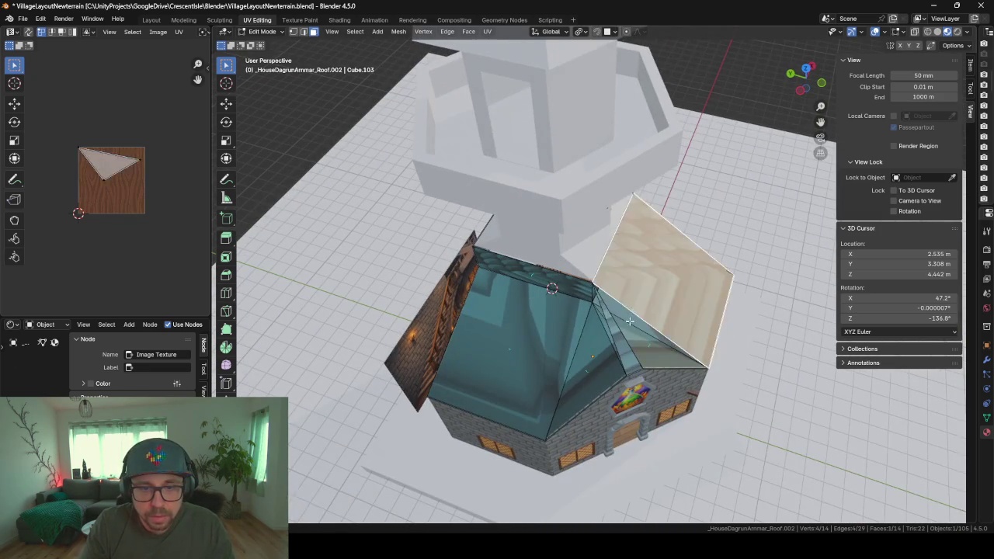
click(612, 326)
shift+click(604, 355)
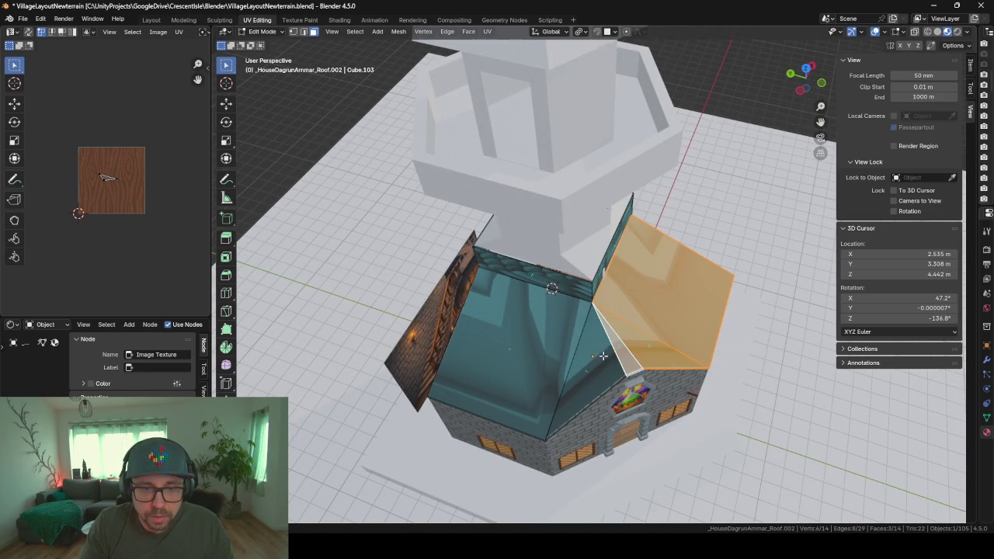
shift+click(526, 353)
shift+click(579, 368)
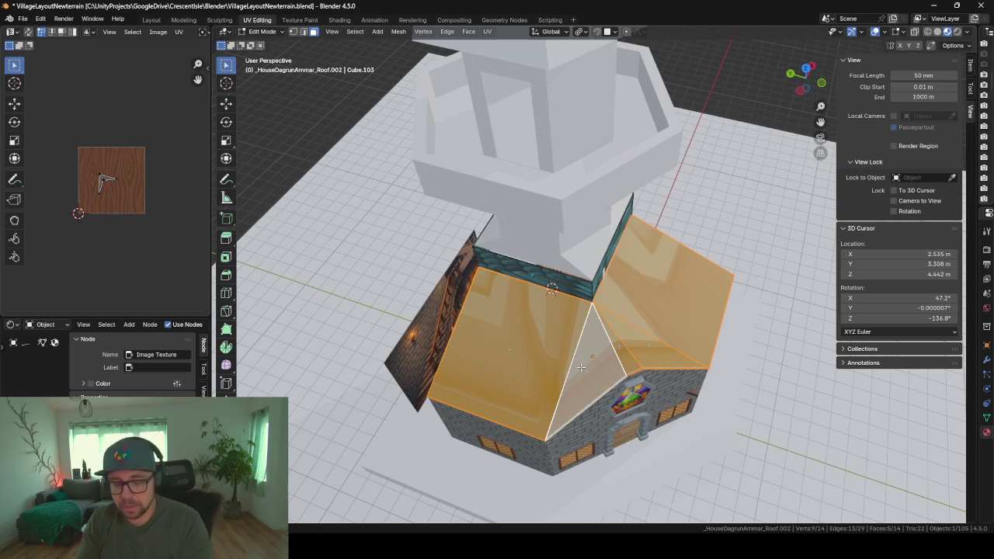
key(x)
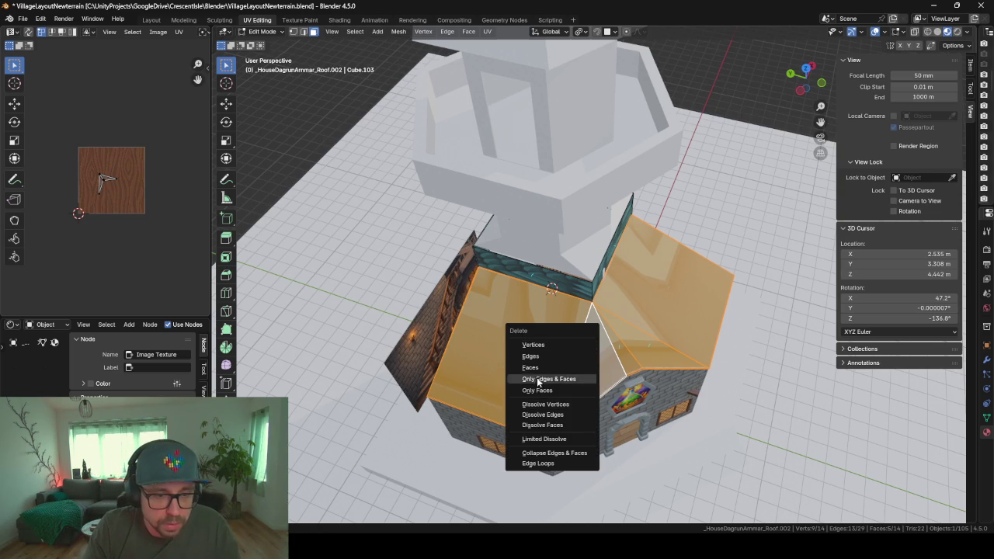
click(535, 367)
- Delete the two tower band faces at the tower base
mouse_move(535, 366)
middle_down()
mouse_move(591, 305)
mouse_move(575, 279)
mouse_move(450, 269)
middle_up()
scroll(591, 304, up, 2)
click(571, 304)
scroll(571, 305, down, 2)
shift+click(574, 280)
key(x)
click(574, 289)
- Select the remaining roof faces, unhide with Alt+A, and re-enter Edit Mode
scroll(464, 269, up, 2)
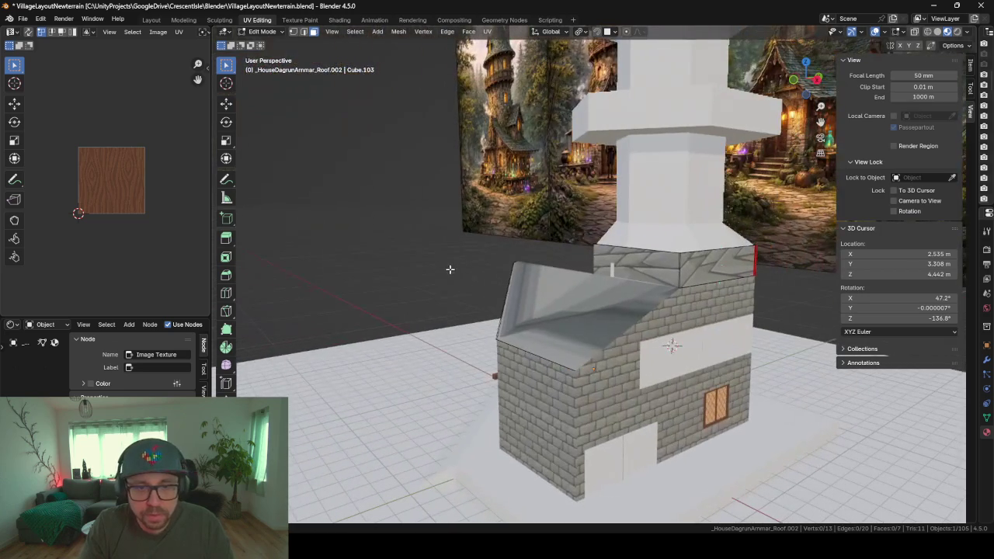
click(579, 285)
mouse_move(578, 285)
middle_down()
mouse_move(545, 318)
mouse_move(522, 281)
mouse_move(581, 278)
middle_up()
key(Tab)
key(Tab)
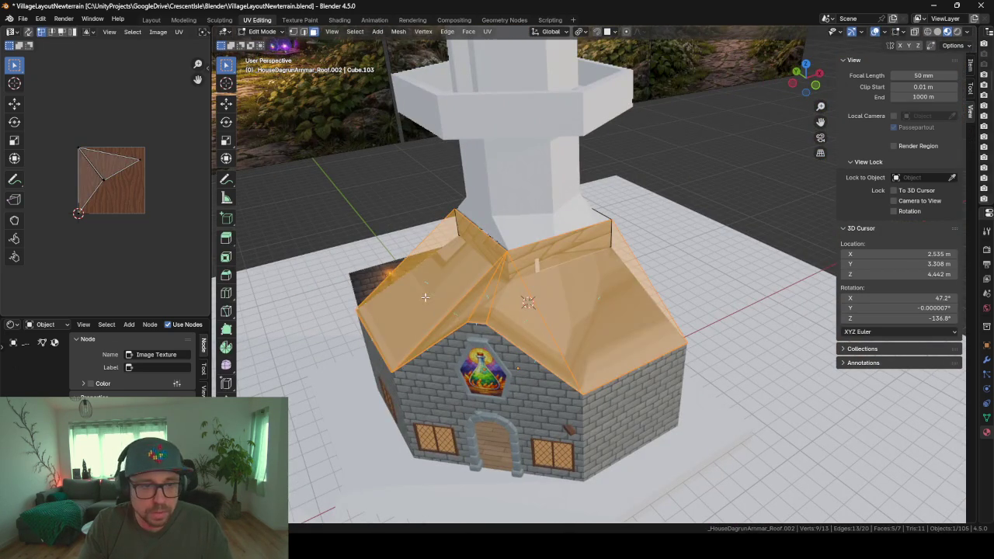
key(alt+a)
key(Tab)
- Pick the roof wedge object, show its transform values, and return to the Layout workspace
mouse_move(474, 340)
middle_down()
mouse_move(544, 282)
mouse_move(628, 270)
middle_up()
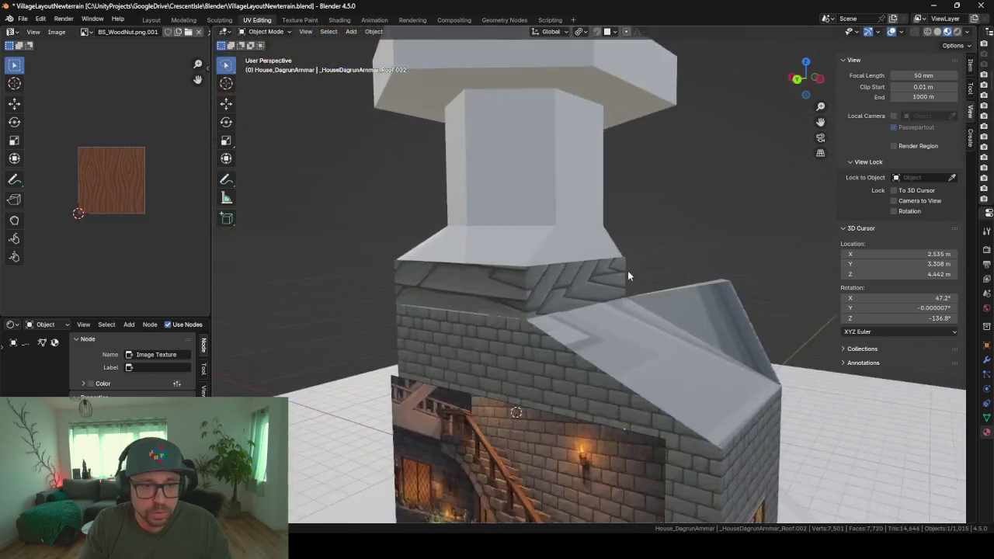
click(660, 307)
key(Tab)
mouse_move(660, 307)
middle_down()
mouse_move(684, 287)
mouse_move(723, 295)
mouse_move(683, 306)
middle_up()
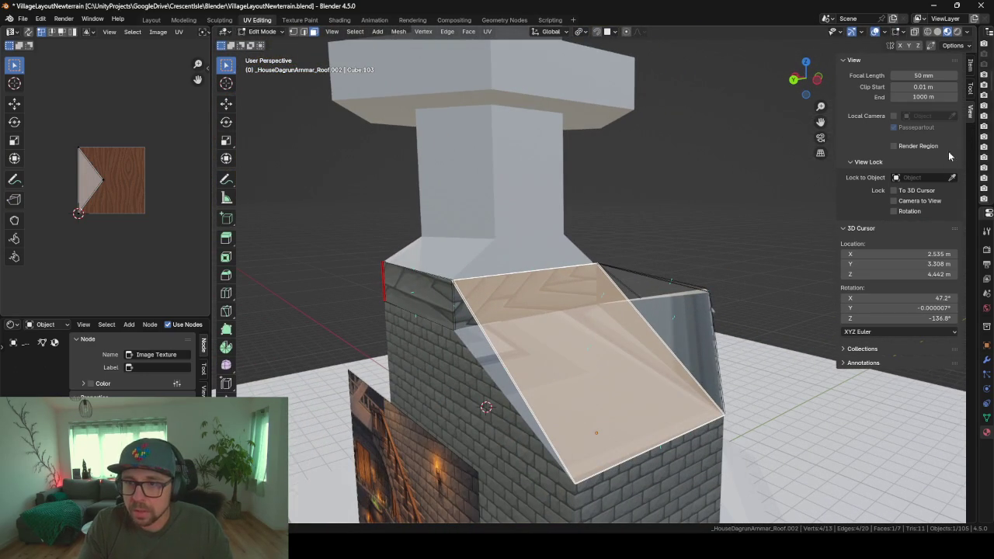
click(969, 70)
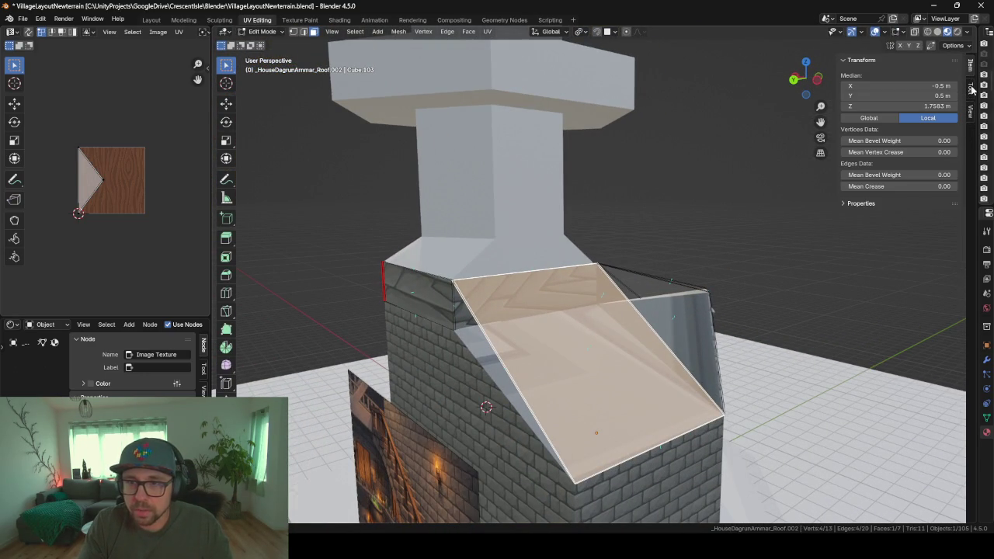
click(152, 19)
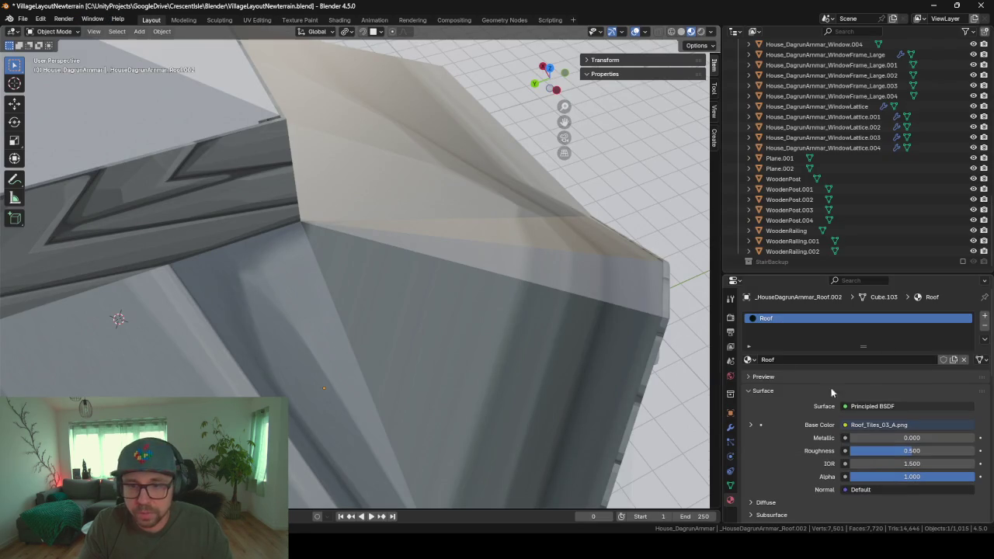
- Remove the Solidify and Boolean modifiers from the roof
click(730, 486)
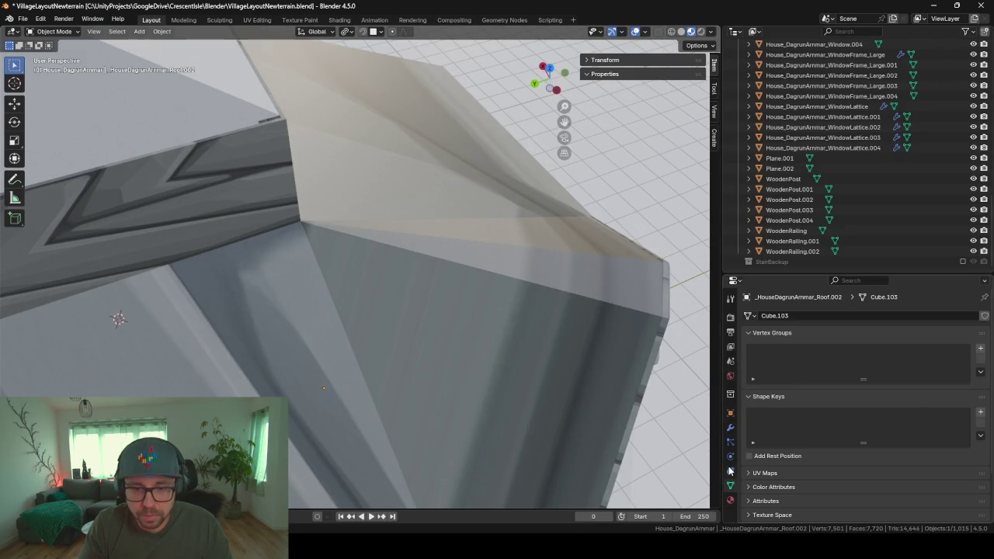
click(730, 428)
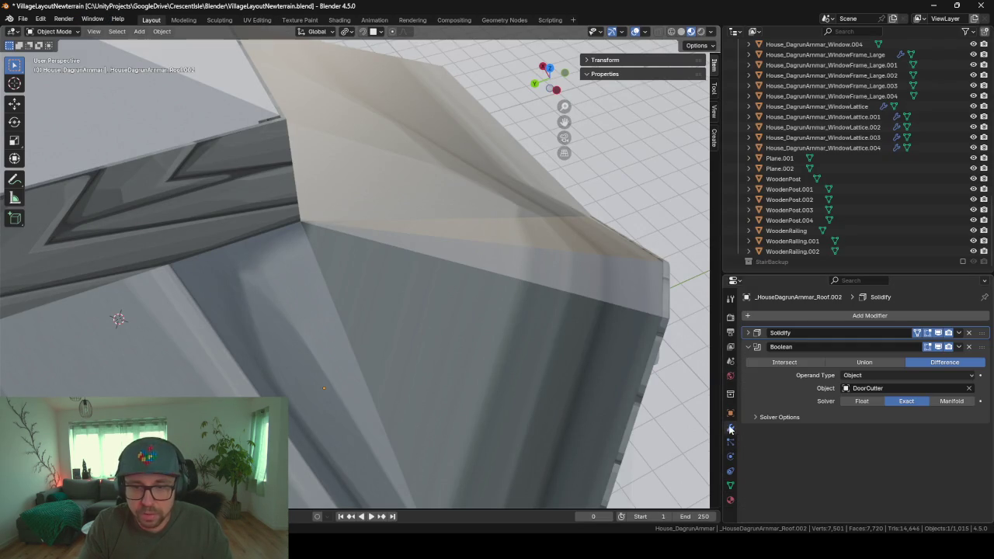
click(969, 332)
click(968, 332)
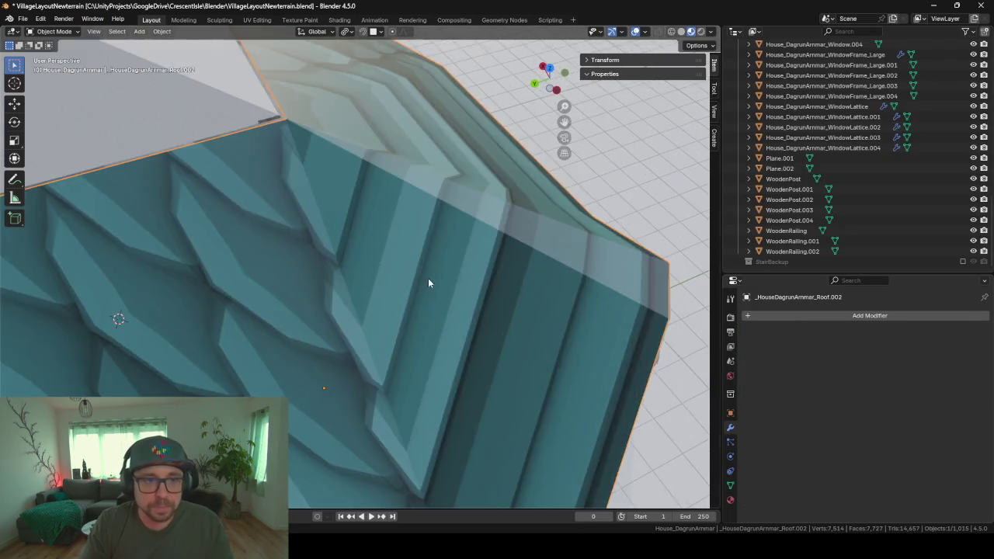
- In Edit Mode, select the two top band faces and delete them
scroll(424, 277, down, 5)
mouse_move(303, 216)
middle_down()
mouse_move(332, 238)
mouse_move(320, 211)
mouse_move(170, 198)
mouse_move(279, 224)
mouse_move(361, 205)
middle_up()
scroll(280, 224, down, 3)
scroll(280, 223, up, 2)
key(Tab)
click(269, 216)
scroll(269, 216, up, 3)
scroll(361, 206, down, 3)
shift+click(360, 206)
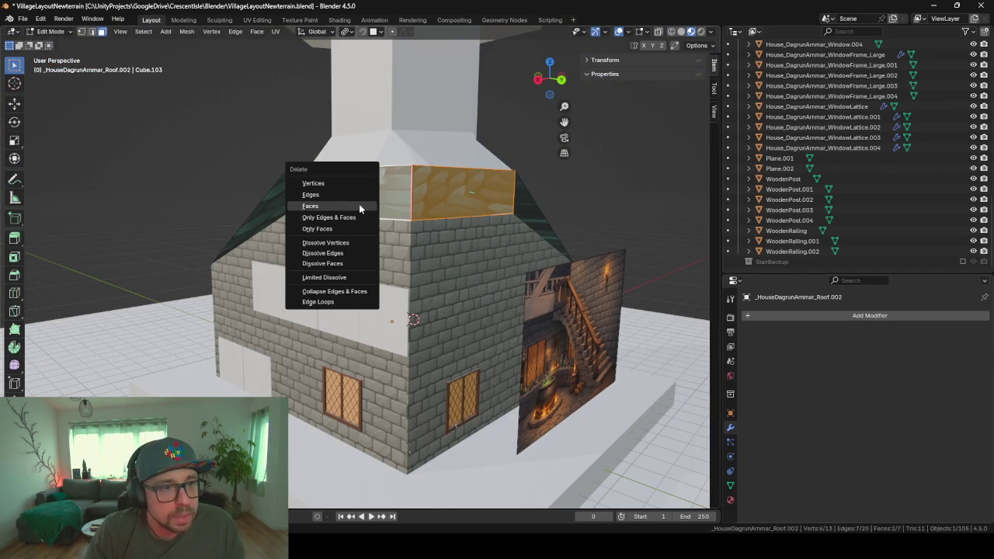
click(359, 205)
- Inspect the roof in Object Mode, re-enter Edit Mode, and move to the UV Editing workspace
mouse_move(358, 205)
middle_down()
mouse_move(476, 249)
mouse_move(476, 260)
middle_up()
key(Tab)
scroll(373, 215, down, 3)
key(Tab)
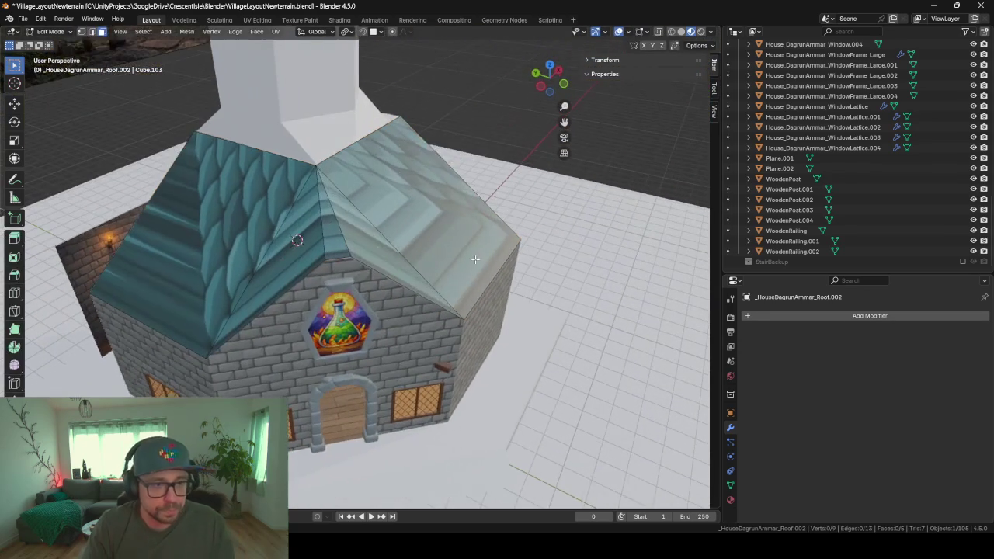
click(257, 20)
scroll(344, 204, down, 5)
middle_drag(344, 204, 568, 362)
- Smart UV Project all roof faces, then undo the automatic unwrap
key(a)
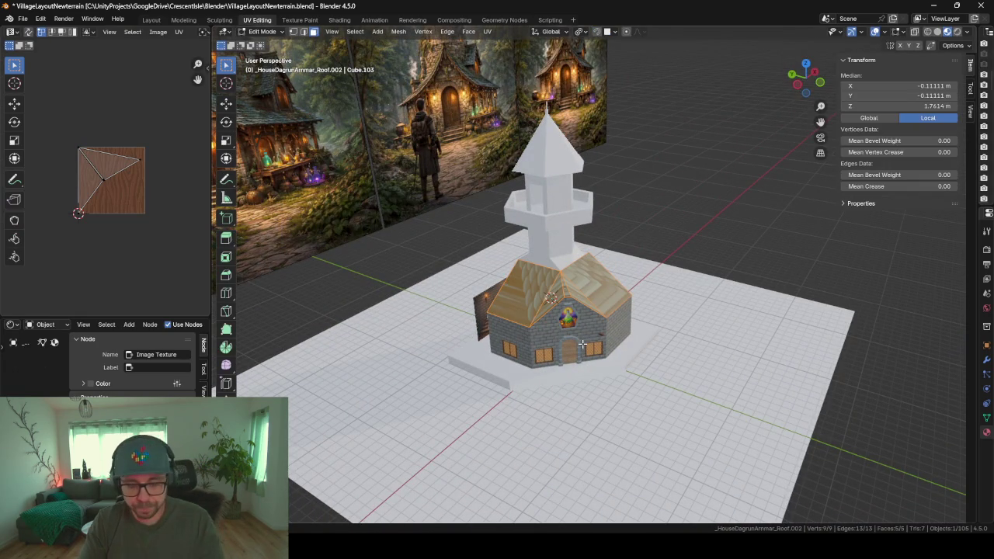
key(u)
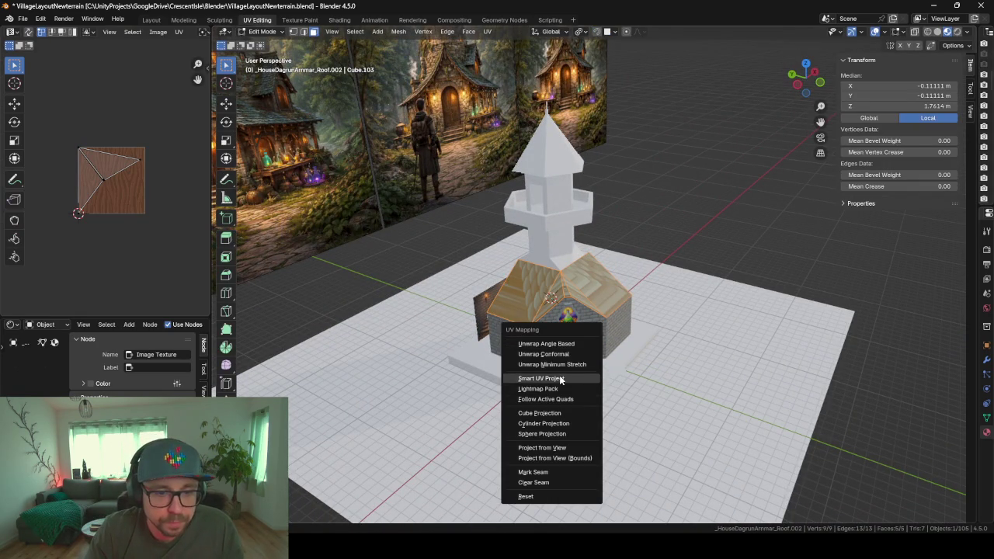
click(559, 377)
key(Return)
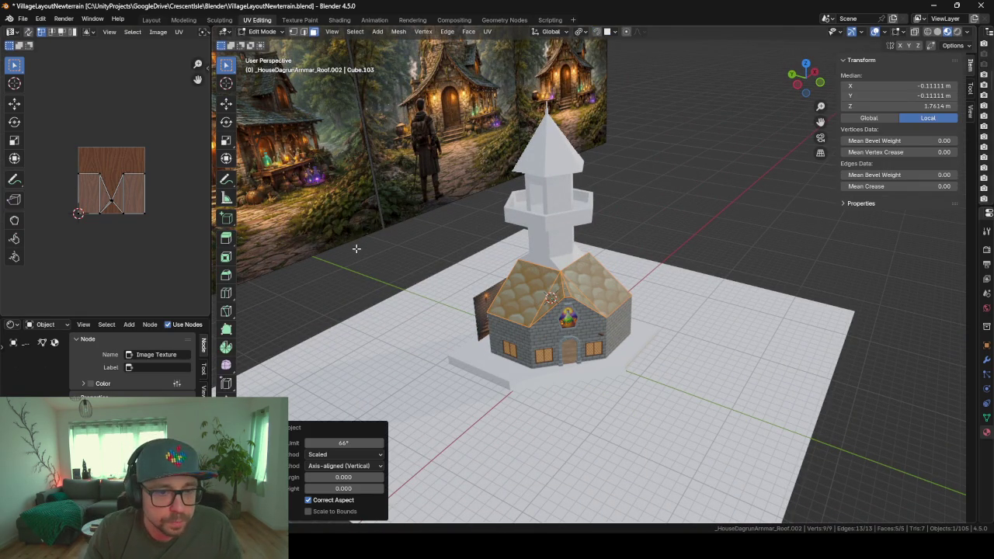
scroll(579, 361, up, 2)
scroll(603, 345, up, 5)
mouse_move(603, 345)
middle_down()
mouse_move(598, 355)
mouse_move(520, 364)
middle_up()
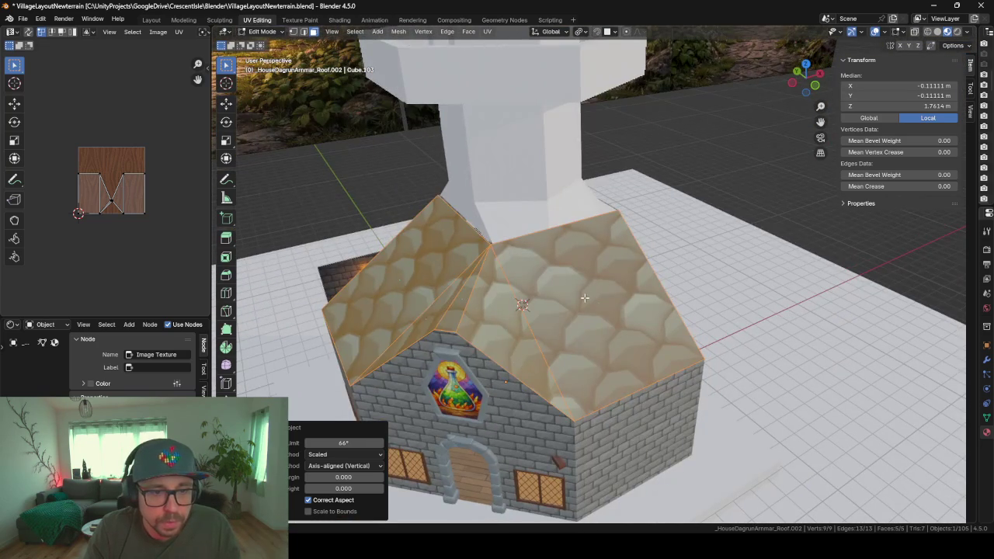
key(ctrl+z)
key(ctrl+z)
- Show Roof_Tiles_03_A.png in the UV editor and turn both UV islands 180°
key(a)
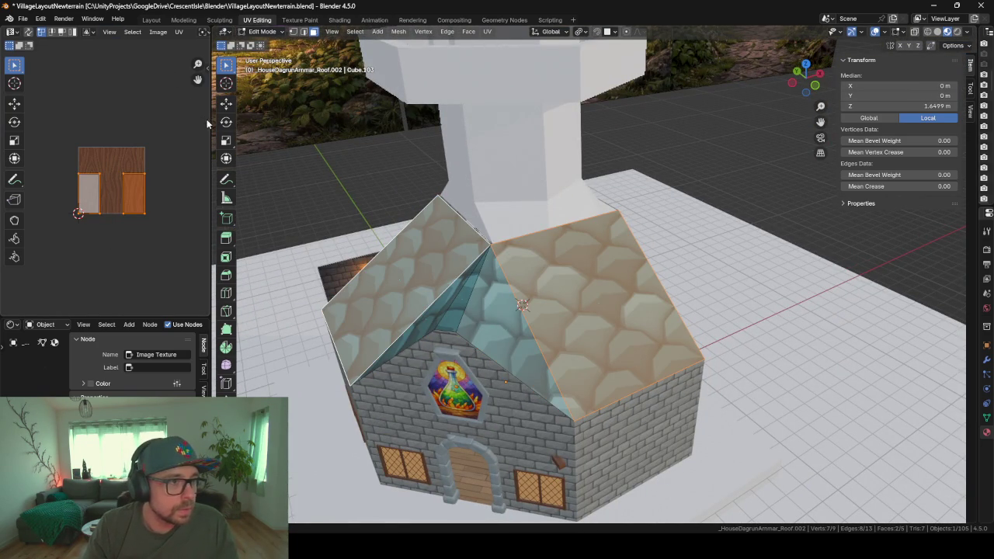
drag(210, 116, 447, 117)
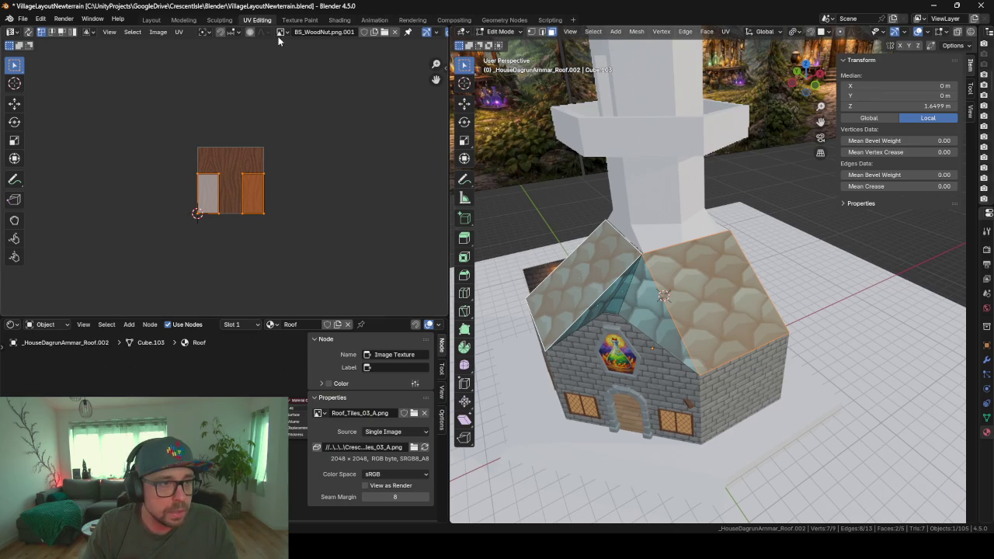
click(281, 32)
text(roof)
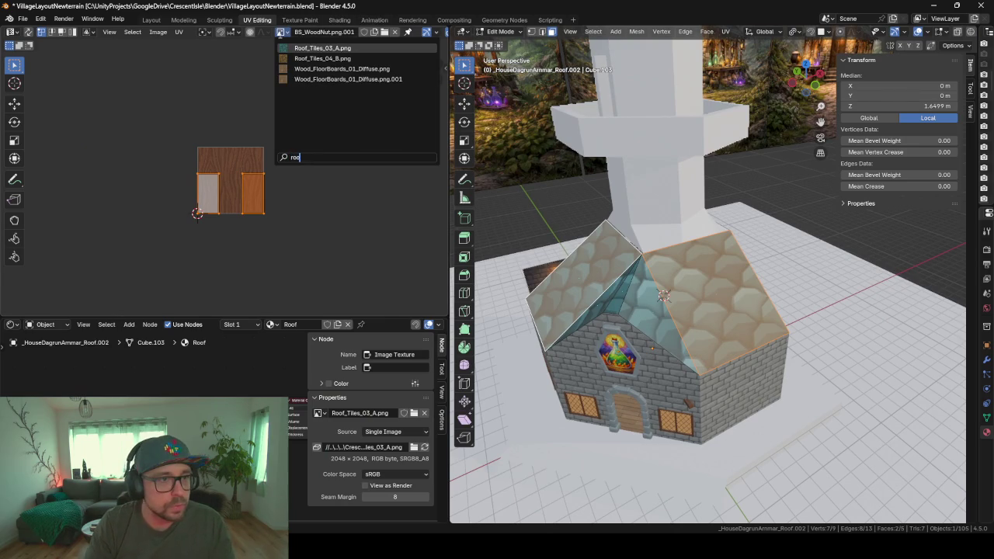
key(Return)
text(s)
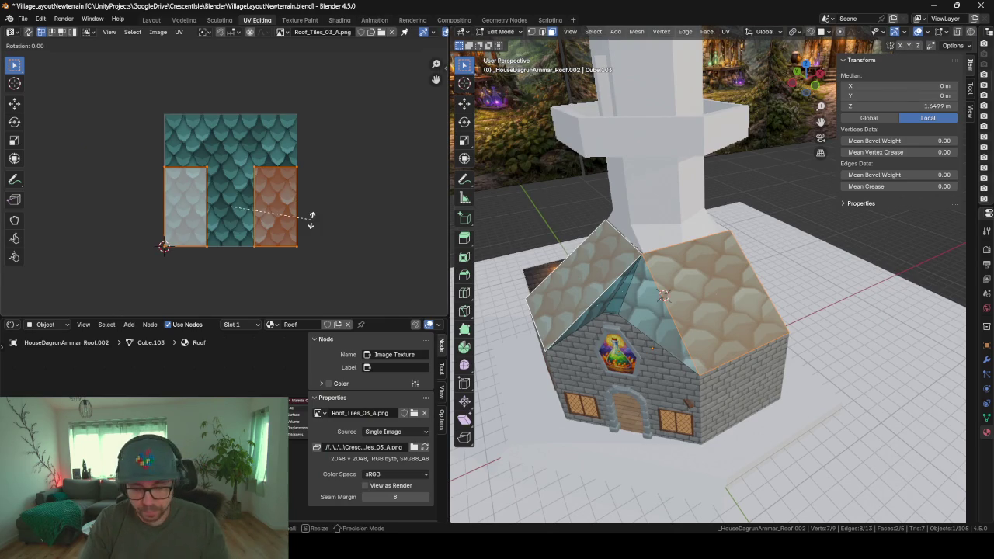
text(180)
key(Return)
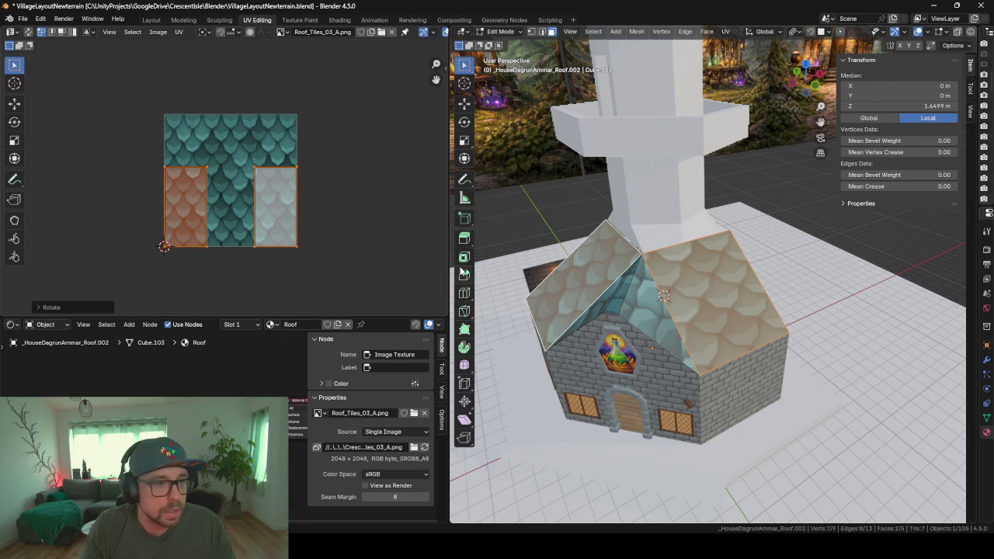
- Scale the UV islands smaller to size the tiles, then switch to Unity
click(278, 233)
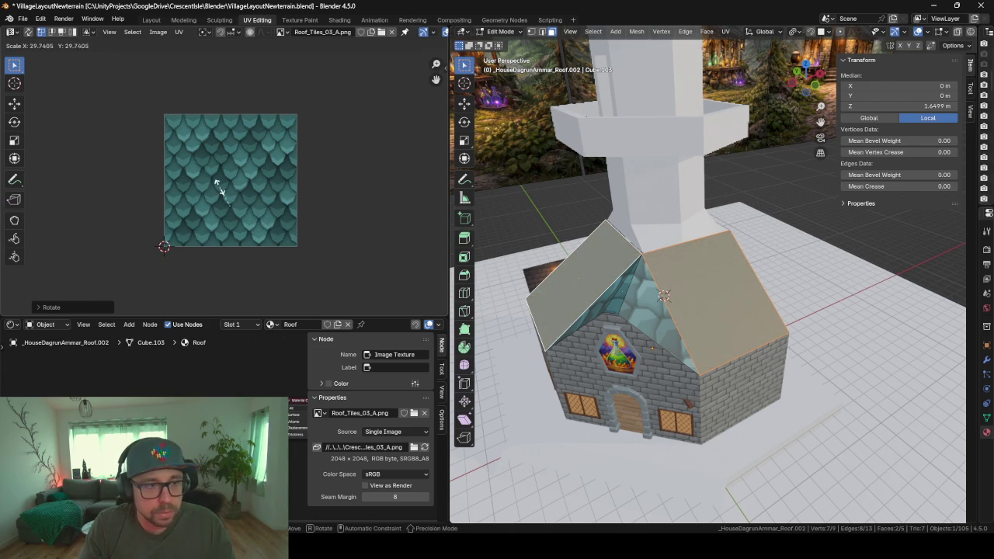
key(ctrl+z)
key(s)
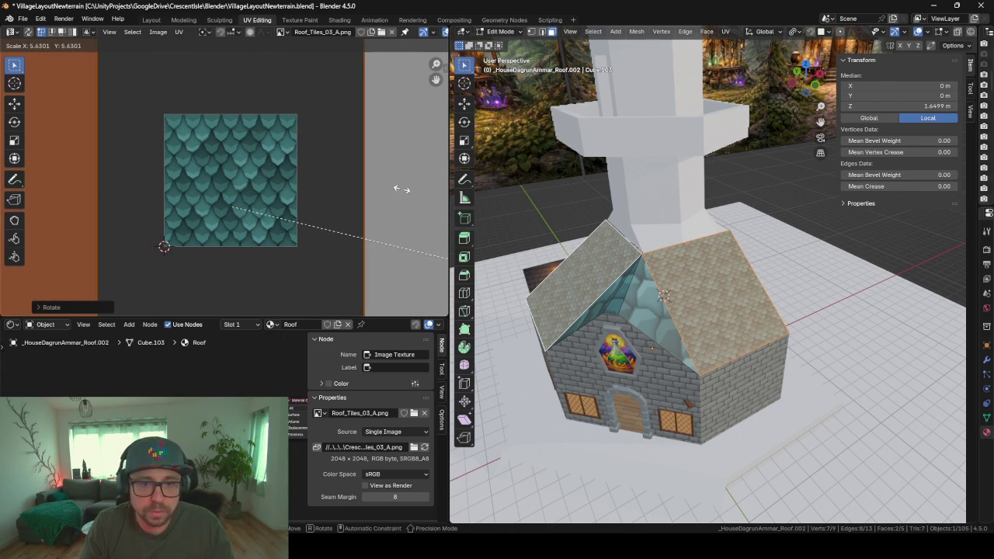
click(883, 346)
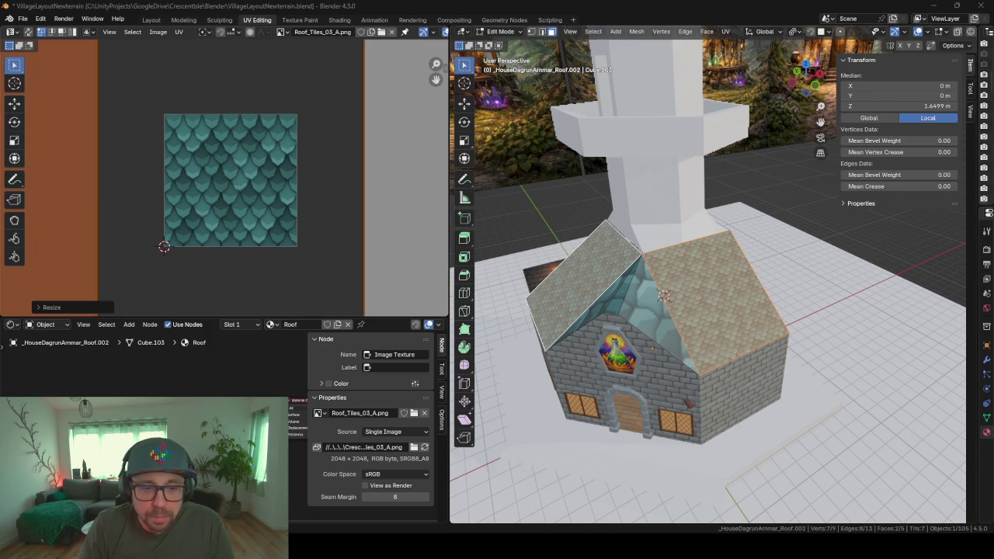
key(alt+Tab)
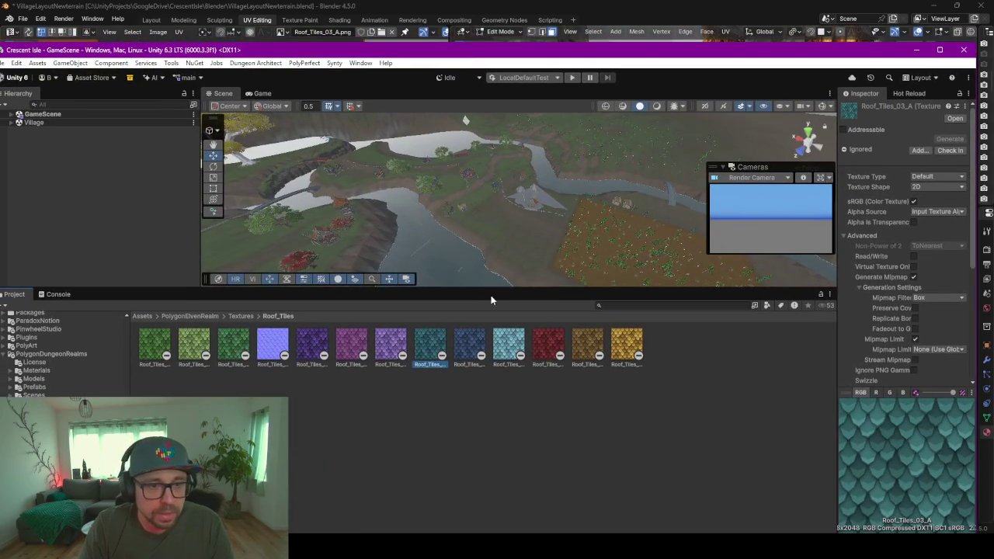
- Select and frame the house in Unity, then select its stained-glass wall
click(533, 199)
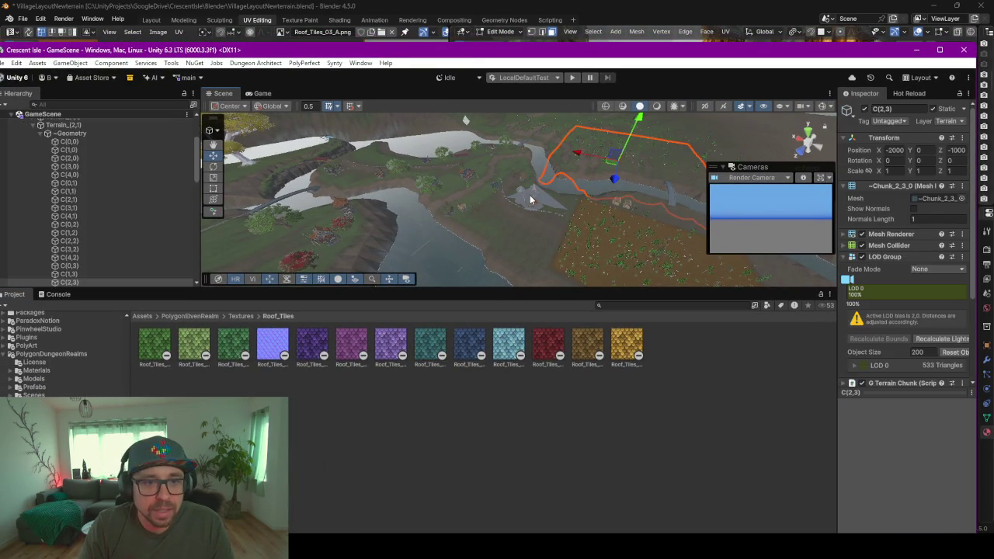
click(533, 200)
key(f)
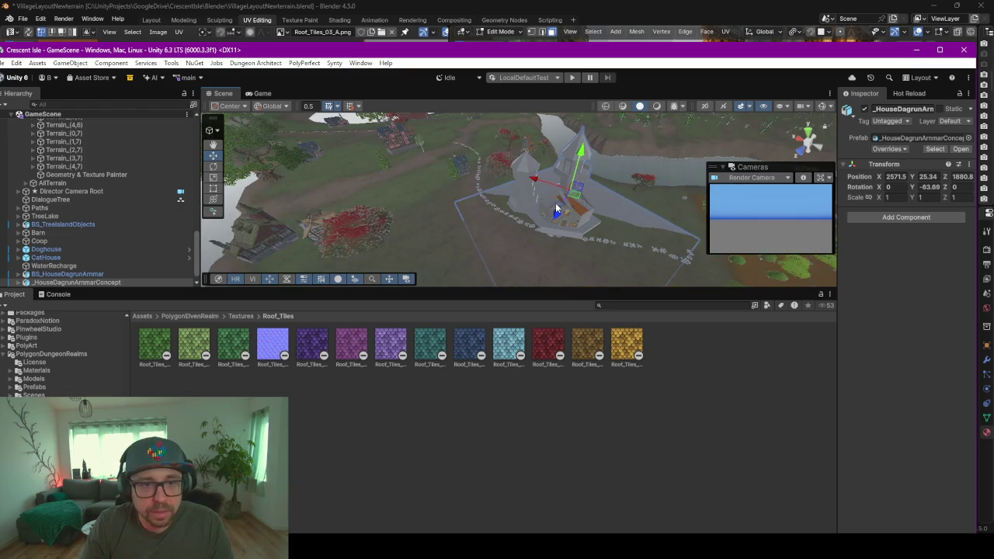
scroll(597, 248, up, 3)
scroll(596, 243, up, 2)
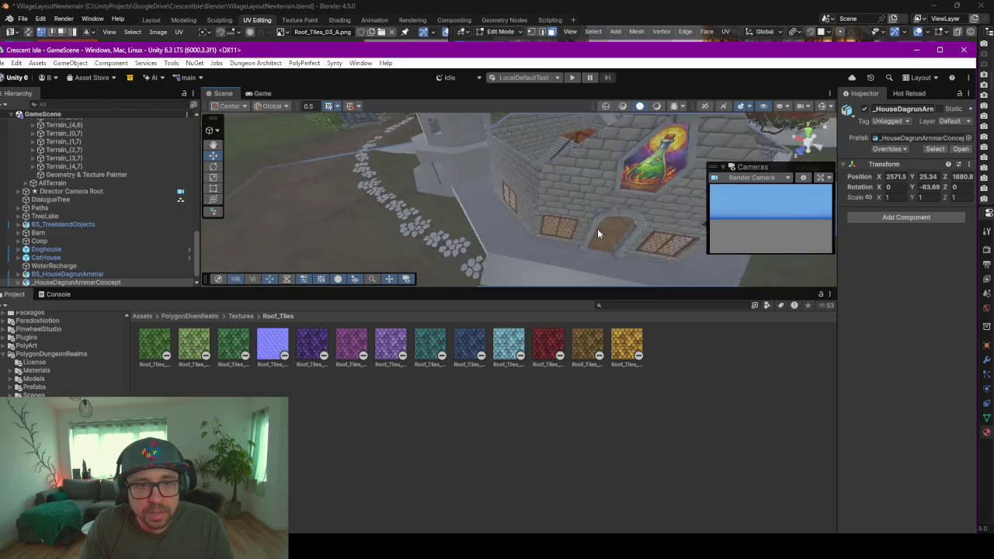
scroll(566, 178, up, 2)
middle_drag(555, 179, 492, 218)
alt+drag(492, 217, 551, 218)
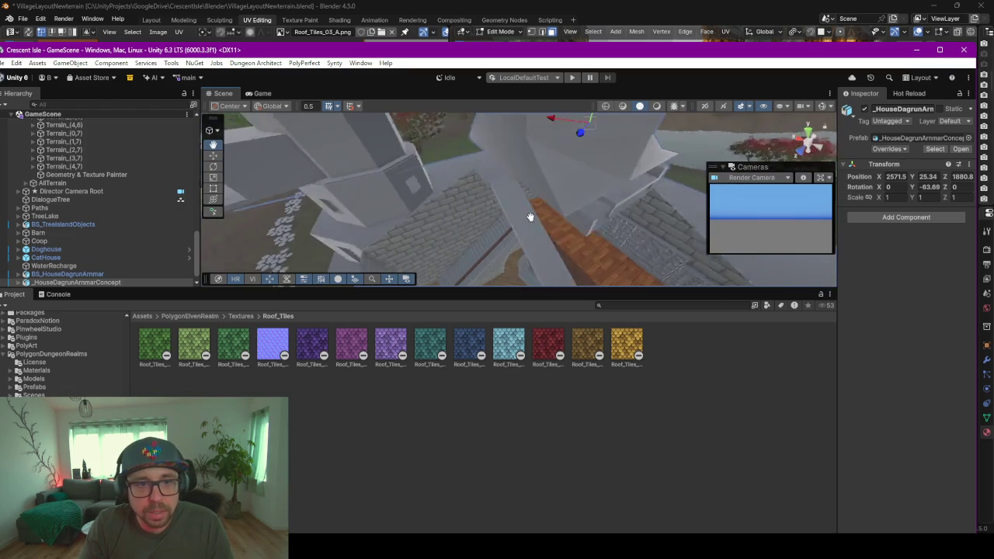
click(483, 201)
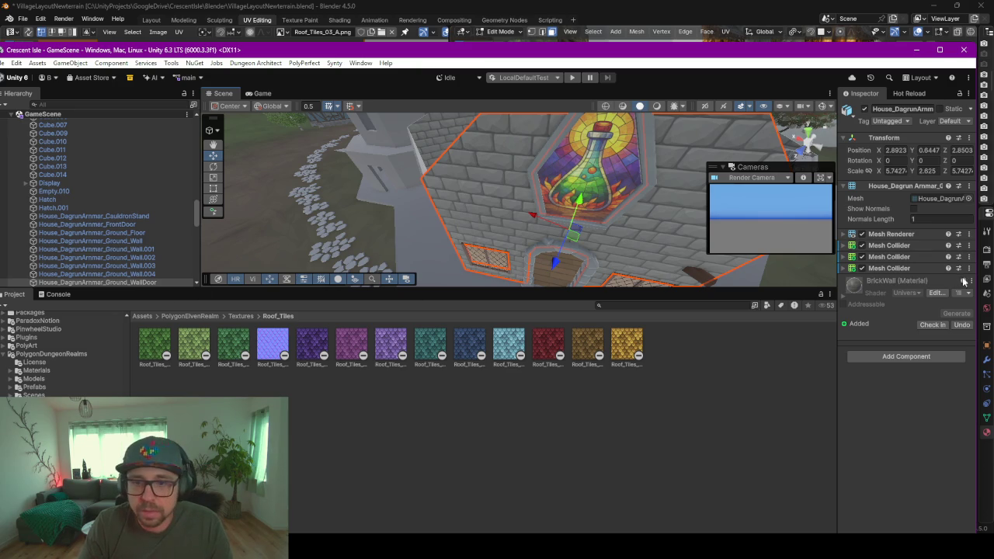
- Inspect the wall's BrickWall material and locate its Base Map texture, then return to Blender
click(844, 297)
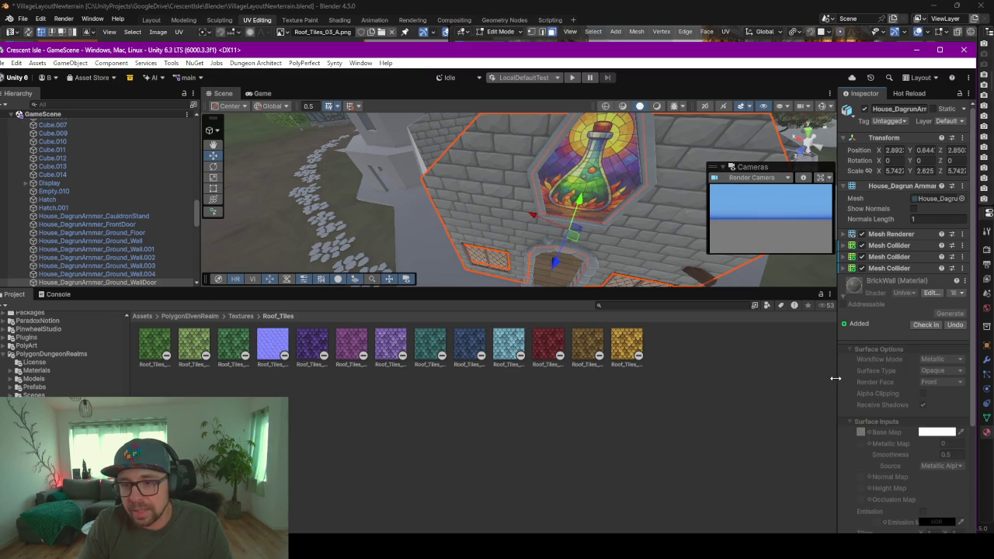
drag(815, 381, 687, 384)
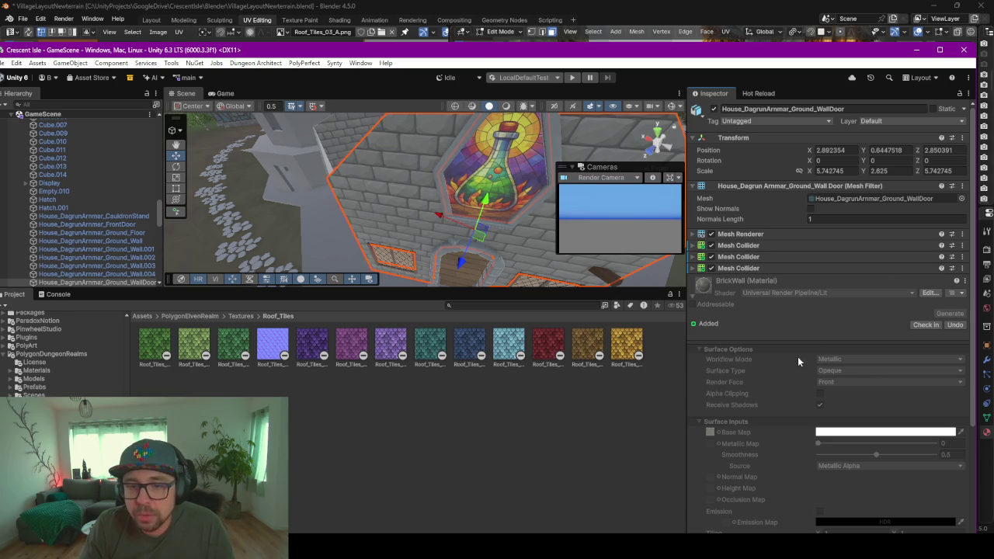
scroll(792, 361, down, 1)
scroll(774, 370, down, 1)
scroll(775, 370, down, 1)
scroll(775, 370, down, 1)
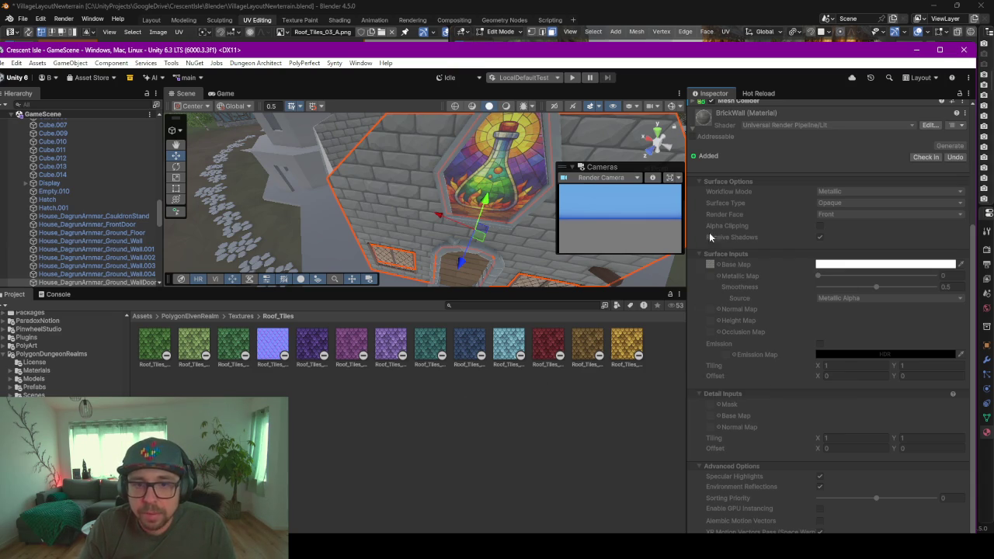
click(708, 265)
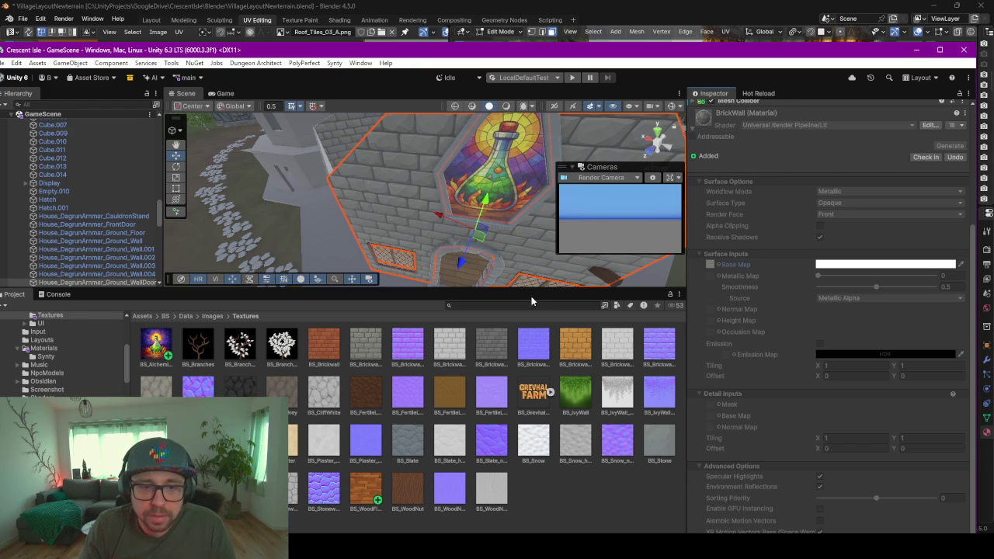
key(alt+Tab)
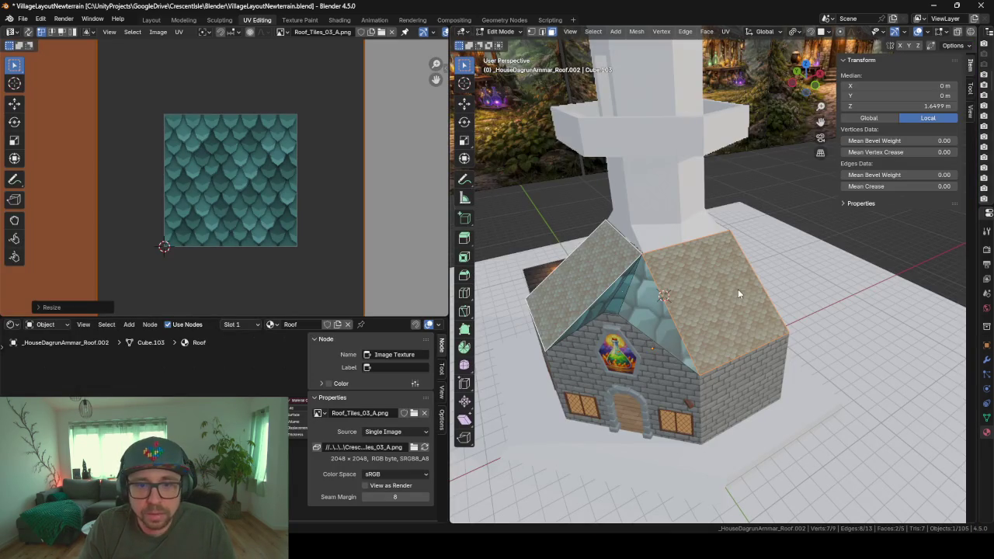
- Rotate the two hip triangles' UVs 180° and scale them up
mouse_move(608, 307)
middle_down()
mouse_move(688, 312)
mouse_move(672, 307)
mouse_move(722, 367)
mouse_move(673, 368)
mouse_move(621, 318)
middle_up()
click(692, 355)
shift+click(584, 273)
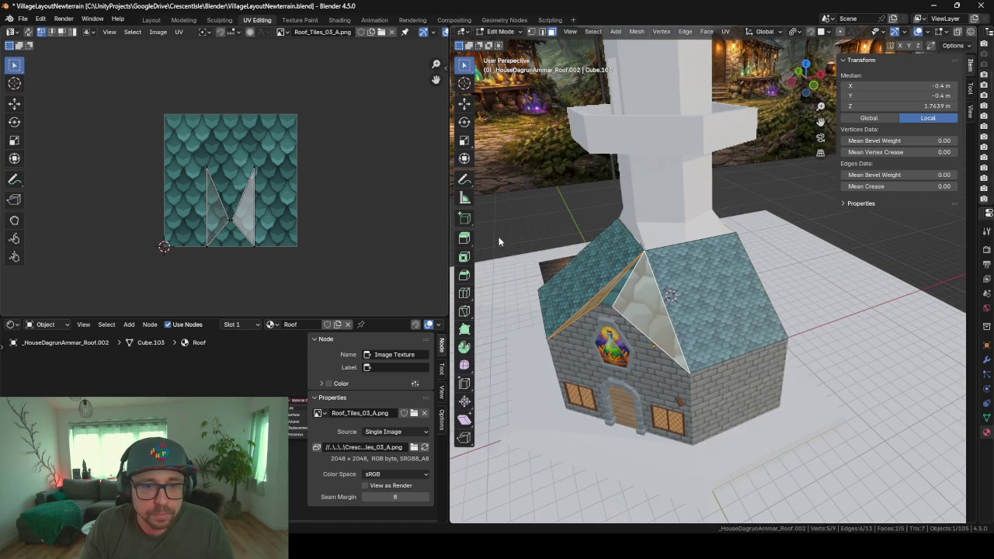
mouse_move(273, 203)
middle_down()
mouse_move(344, 210)
mouse_move(307, 210)
middle_up()
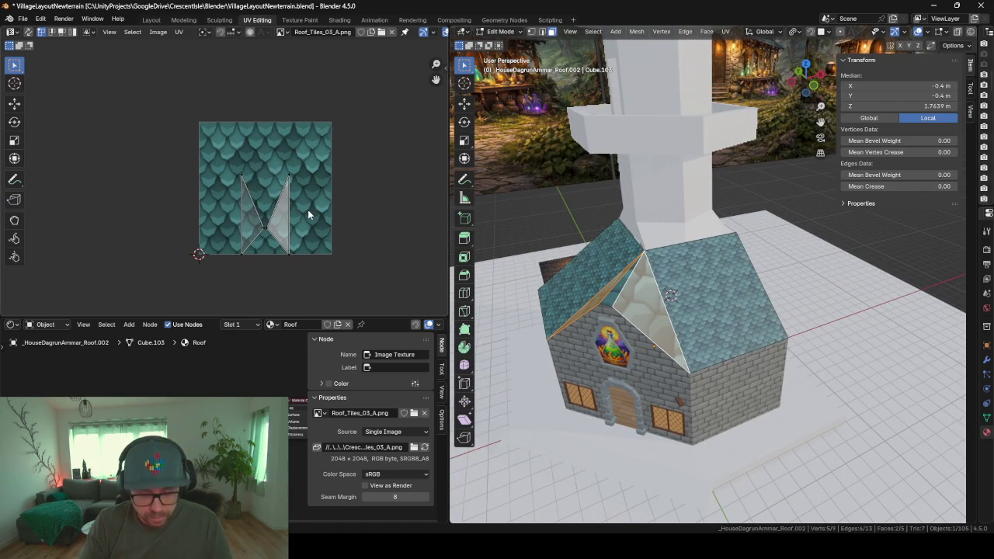
scroll(307, 210, up, 5)
scroll(308, 210, down, 5)
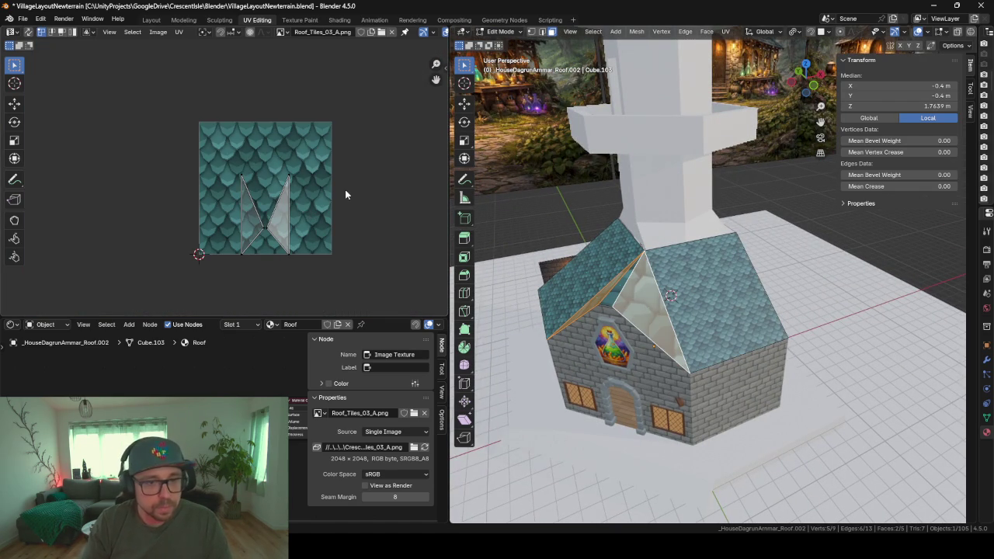
text(ar)
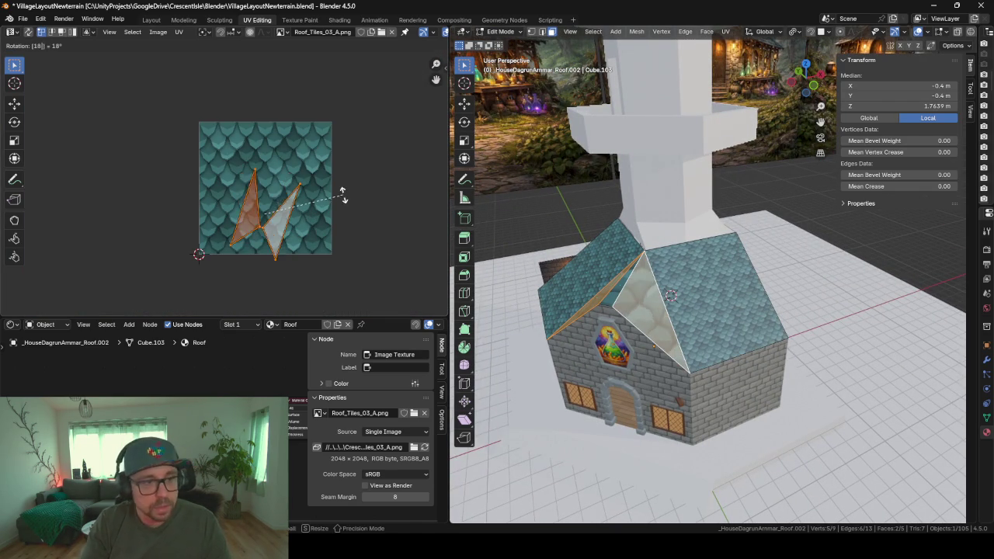
text(180)
key(Return)
key(s)
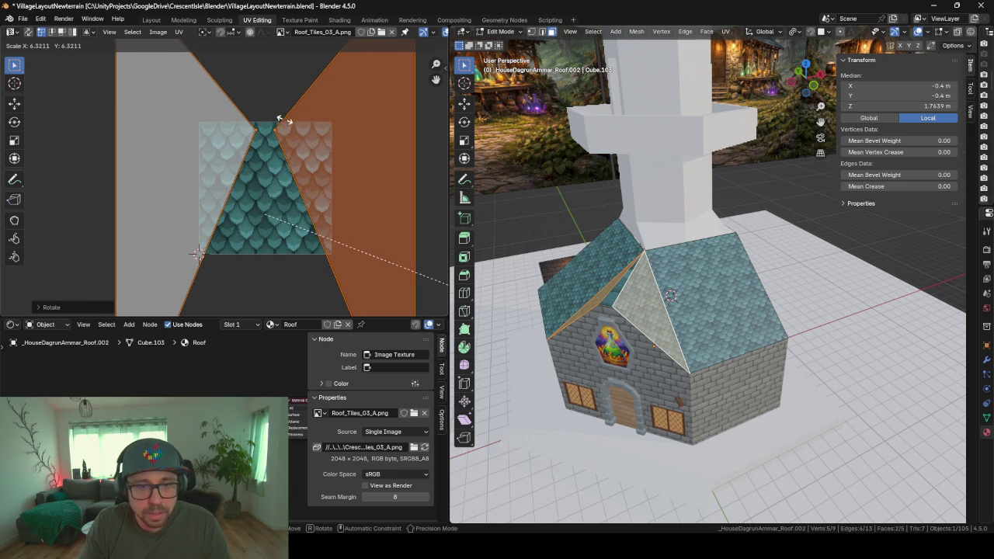
click(281, 117)
- Inspect the retextured hip faces and return the roof to Object Mode
mouse_move(590, 326)
middle_down()
mouse_move(668, 351)
mouse_move(727, 313)
middle_up()
scroll(668, 351, up, 3)
scroll(683, 334, up, 2)
scroll(727, 313, up, 2)
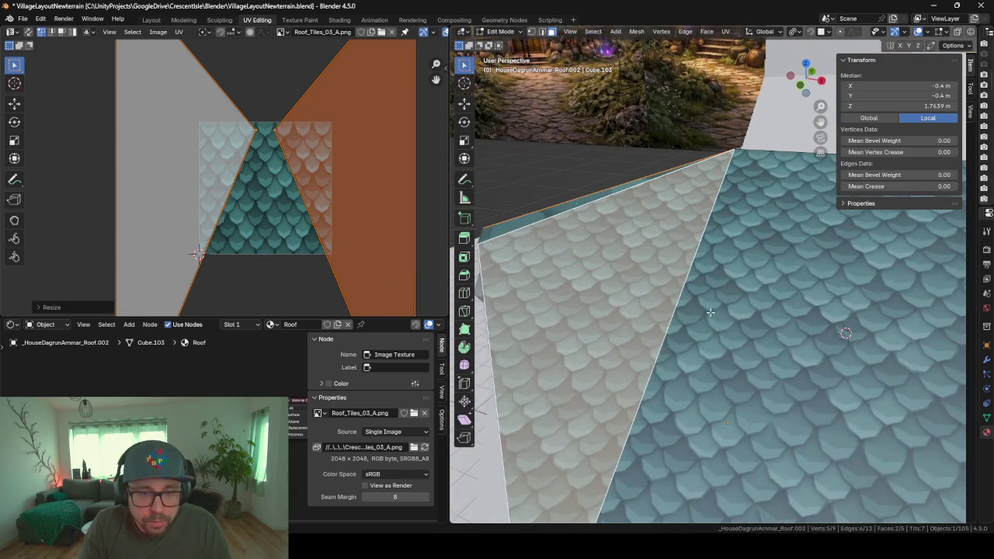
mouse_move(623, 287)
middle_down()
mouse_move(618, 334)
mouse_move(697, 208)
middle_up()
mouse_move(738, 256)
middle_down()
mouse_move(752, 264)
mouse_move(710, 284)
middle_up()
click(615, 343)
key(Tab)
mouse_move(711, 379)
middle_down()
mouse_move(738, 363)
mouse_move(671, 385)
mouse_move(576, 385)
mouse_move(542, 371)
mouse_move(610, 368)
mouse_move(587, 261)
mouse_move(620, 228)
middle_up()
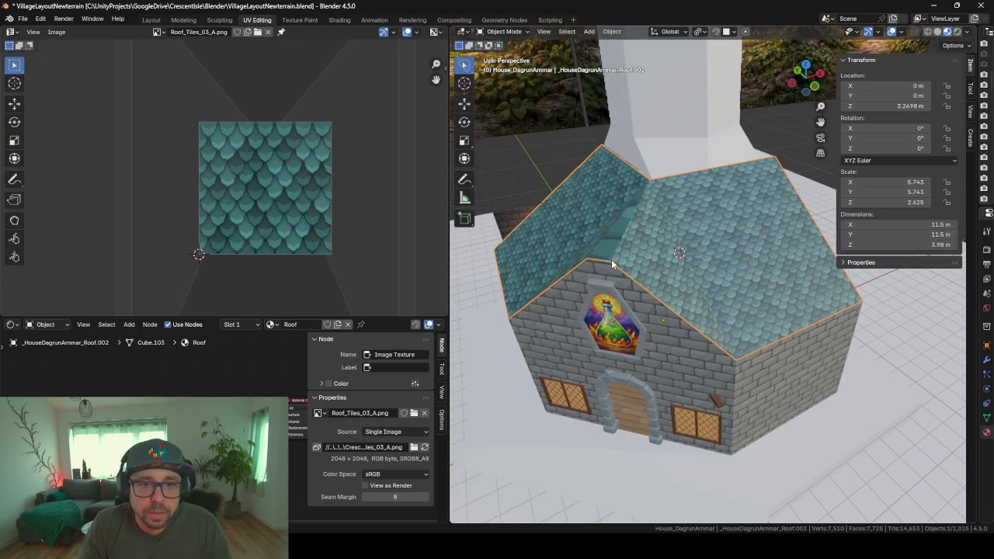
- Unwrap the thin triangular sliver face with Smart UV Project
key(Tab)
click(616, 250)
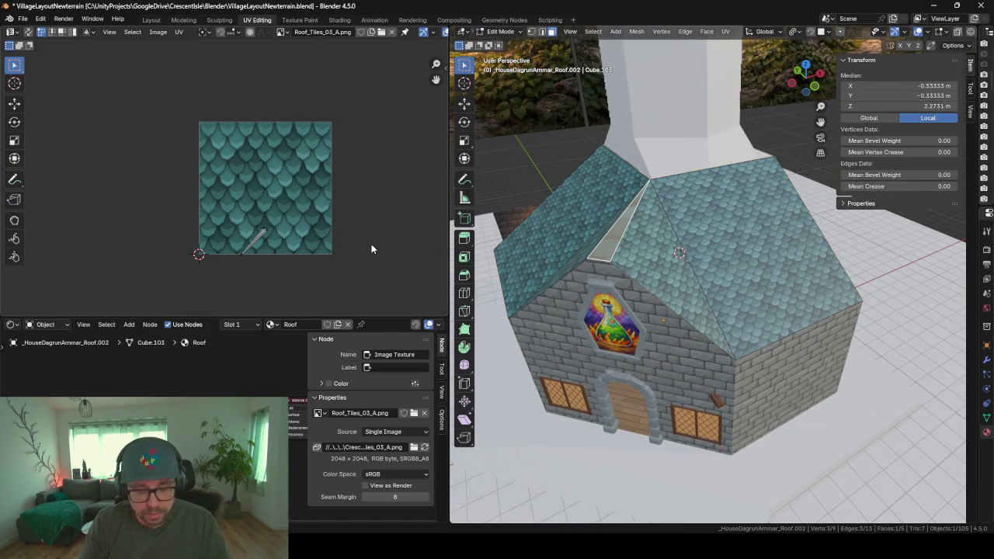
key(u)
key(Escape)
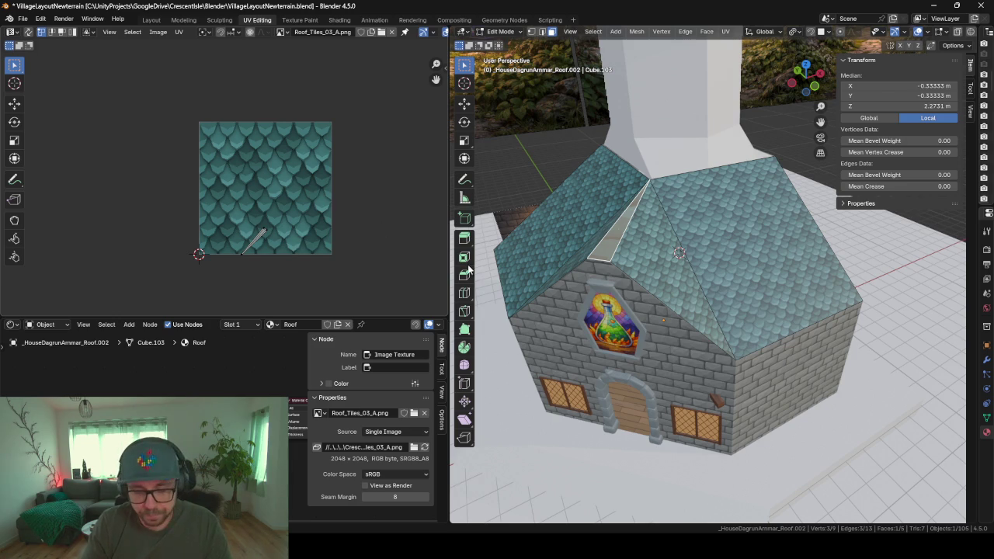
key(u)
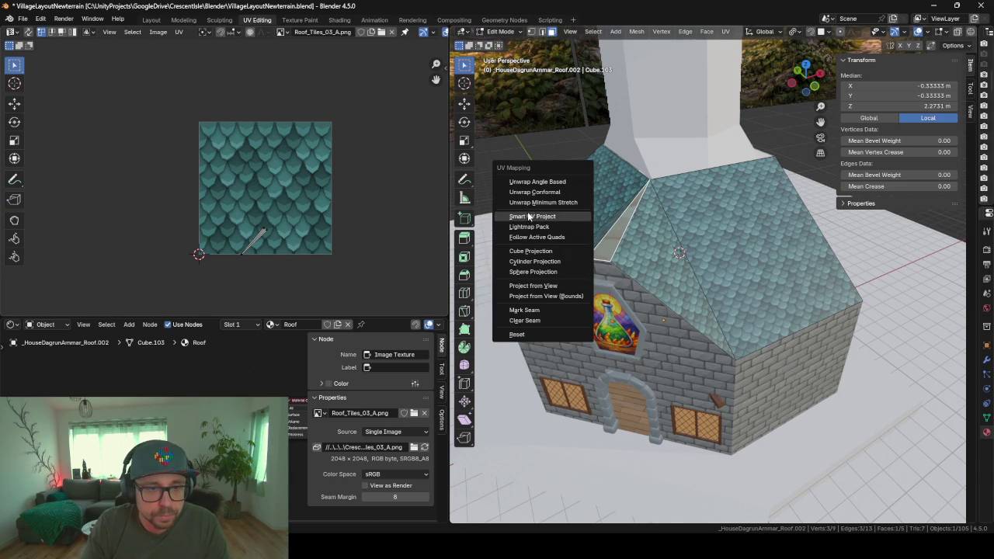
click(527, 213)
key(Return)
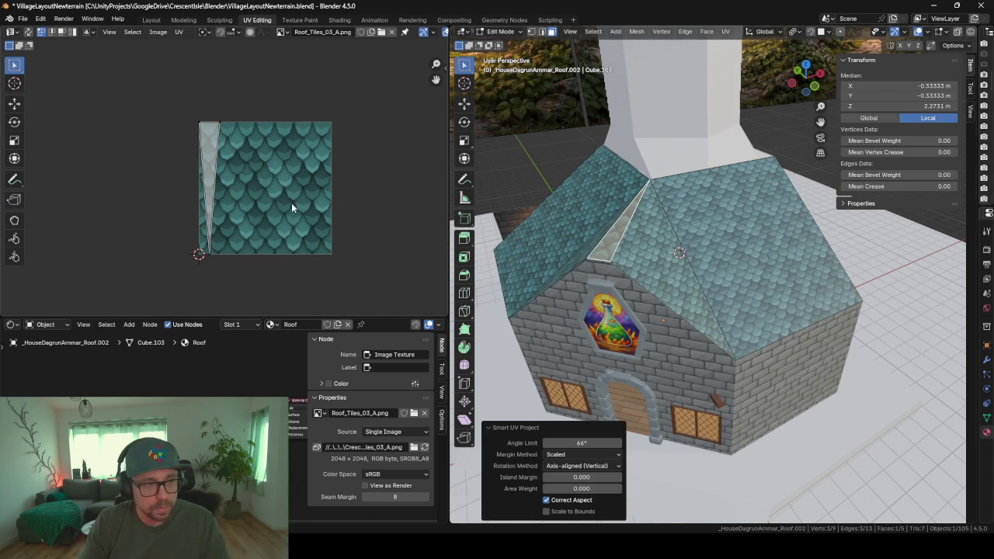
- Rotate the sliver's UVs 180° and scale them up, then leave Edit Mode
text(ar180)
key(Return)
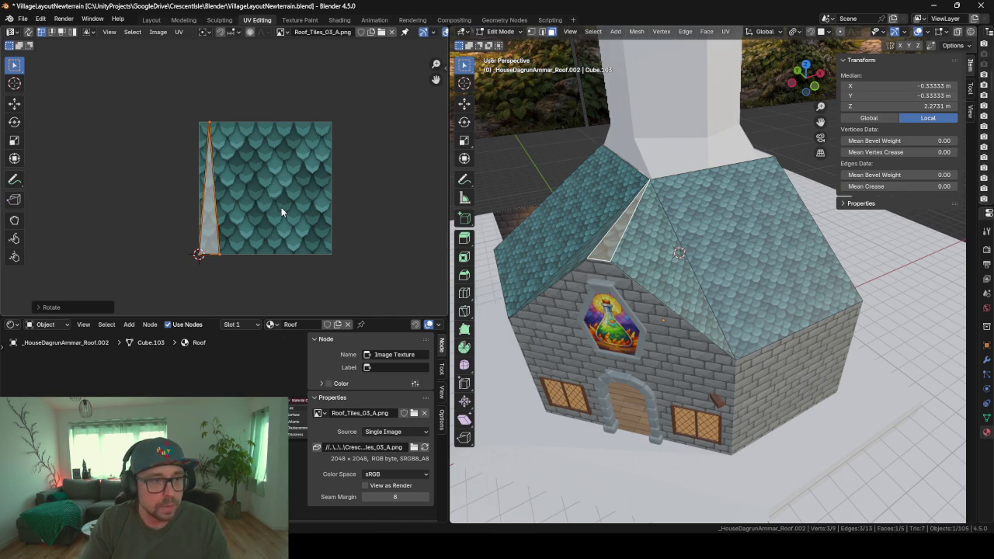
key(s)
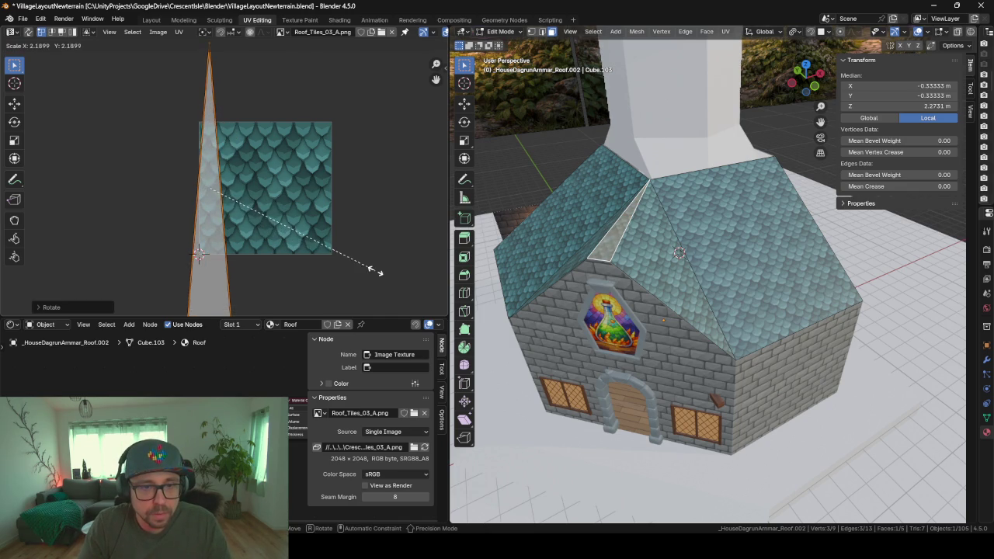
click(380, 271)
key(Tab)
mouse_move(743, 244)
middle_down()
mouse_move(669, 228)
mouse_move(688, 246)
mouse_move(592, 240)
mouse_move(674, 247)
mouse_move(616, 256)
mouse_move(720, 262)
mouse_move(757, 288)
mouse_move(807, 294)
mouse_move(660, 290)
mouse_move(804, 362)
mouse_move(662, 304)
mouse_move(632, 268)
mouse_move(683, 277)
middle_up()
scroll(643, 239, down, 3)
mouse_move(642, 239)
middle_down()
mouse_move(708, 245)
mouse_move(750, 226)
mouse_move(737, 215)
mouse_move(785, 220)
mouse_move(551, 219)
mouse_move(692, 238)
middle_up()
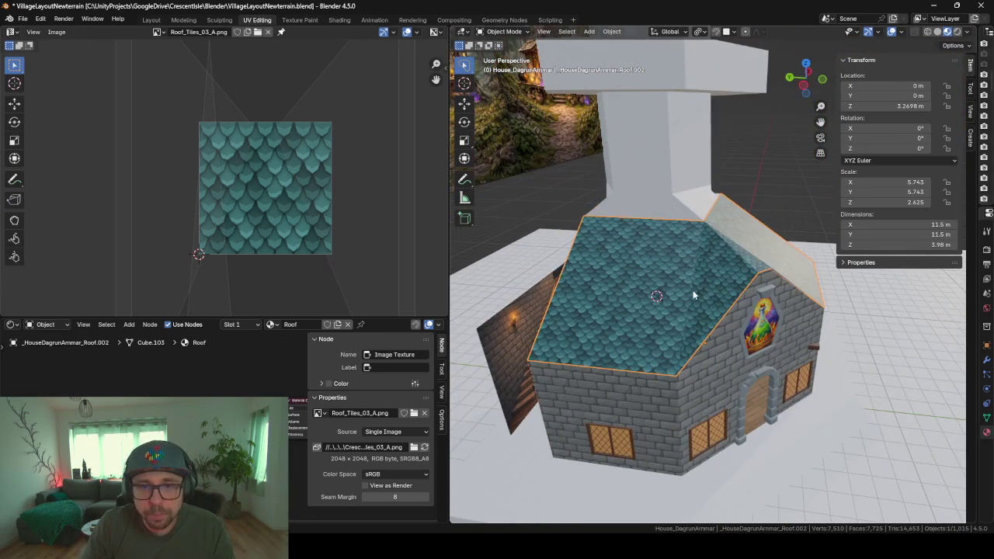
- Set the roof material's Roughness to 1.000
click(728, 381)
middle_drag(728, 381, 702, 368)
click(736, 230)
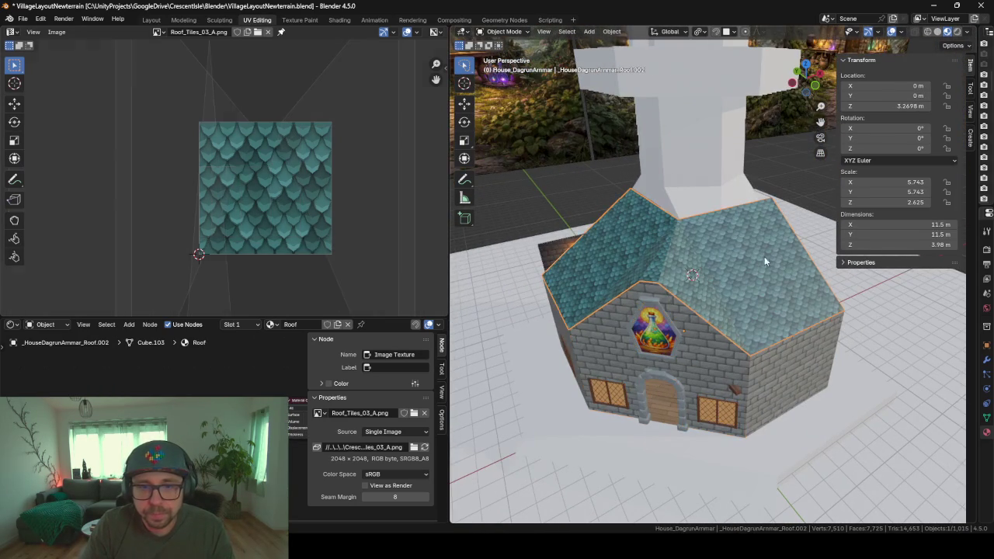
drag(976, 231, 756, 231)
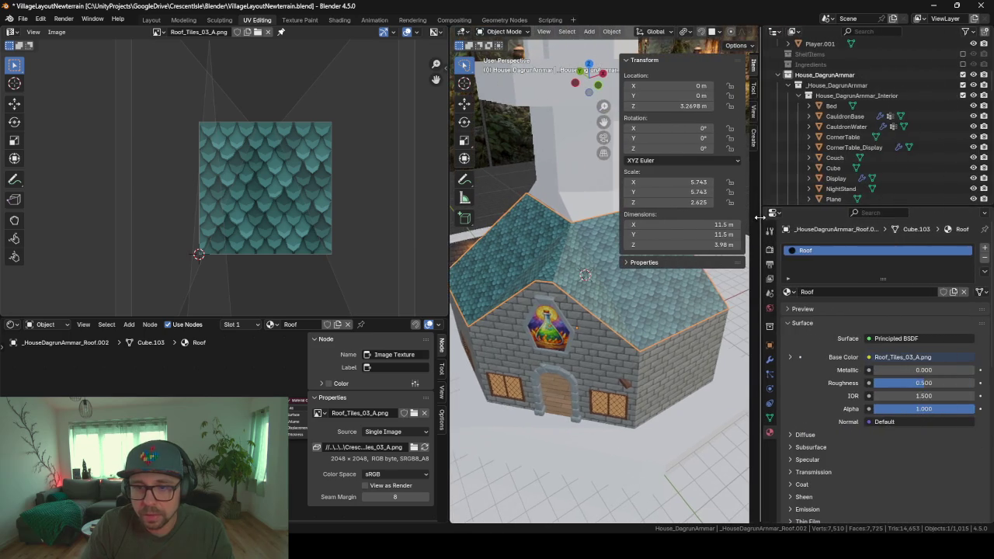
drag(901, 383, 973, 383)
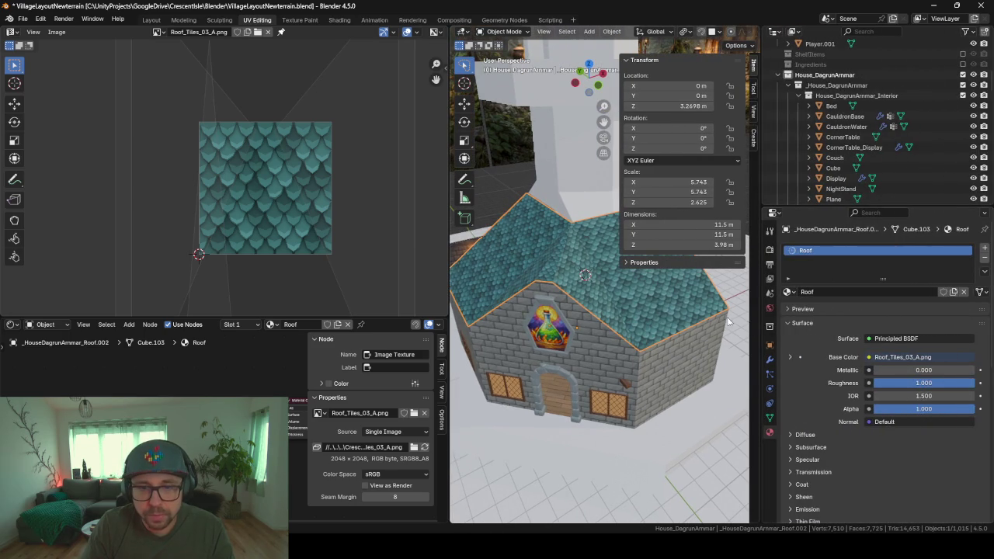
drag(762, 333, 927, 332)
- Hide the ground plane and the white base under the house
mouse_move(606, 311)
middle_down()
mouse_move(773, 294)
mouse_move(630, 295)
mouse_move(728, 355)
middle_up()
click(856, 354)
middle_drag(807, 349, 856, 354)
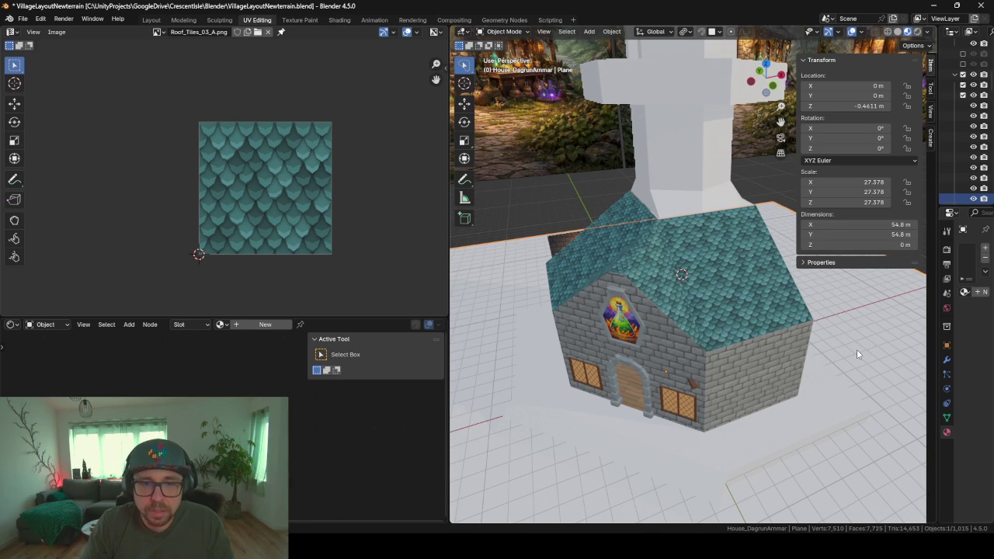
key(h)
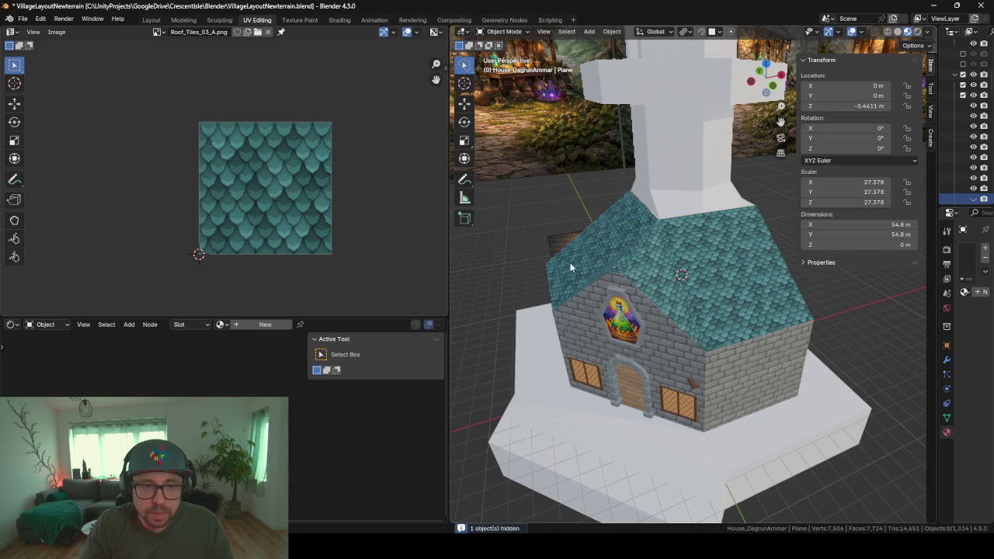
click(550, 238)
key(h)
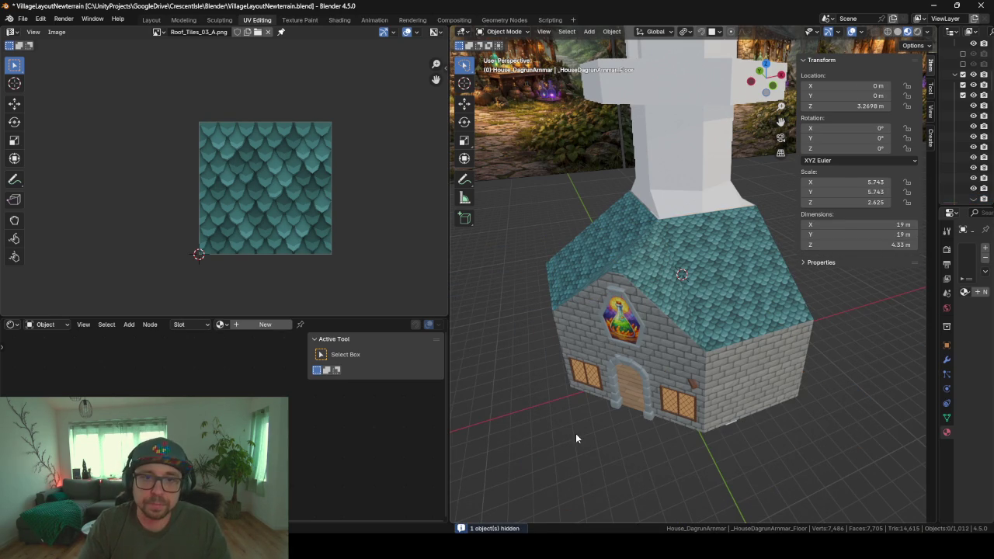
- Capture a Greenshot screenshot region framing the house
middle_drag(488, 451, 501, 445)
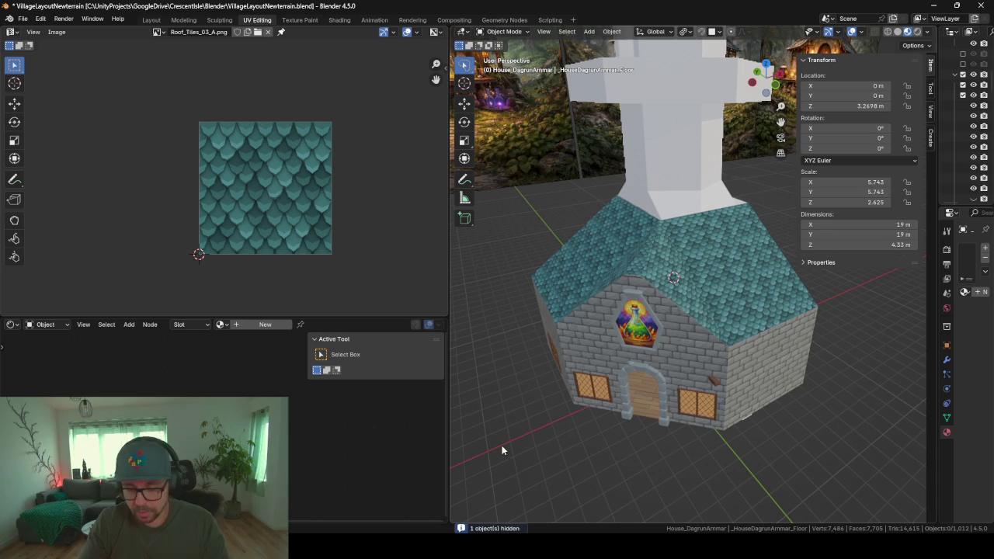
key(Print)
drag(517, 159, 811, 442)
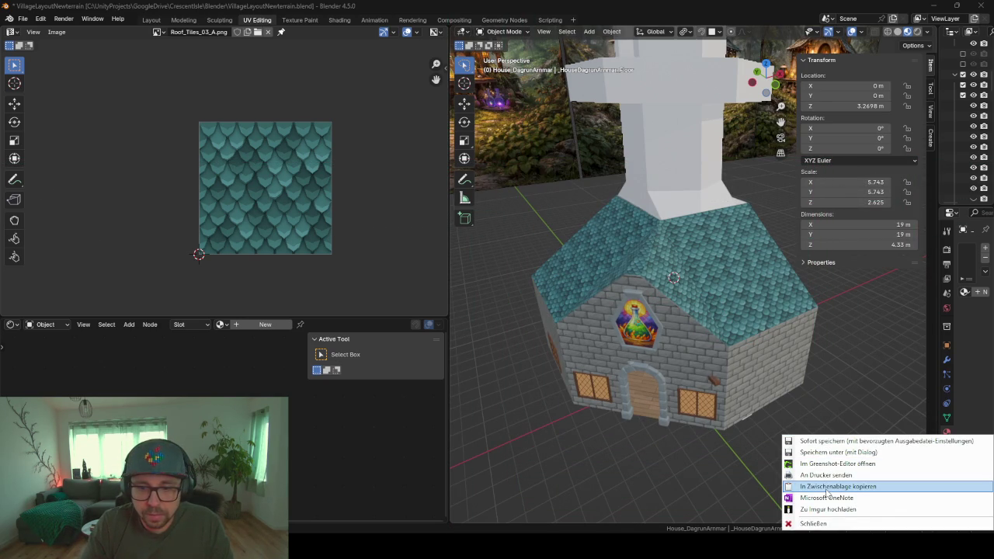
- Copy the house screenshot and paste it into the ChatGPT prompt
click(829, 488)
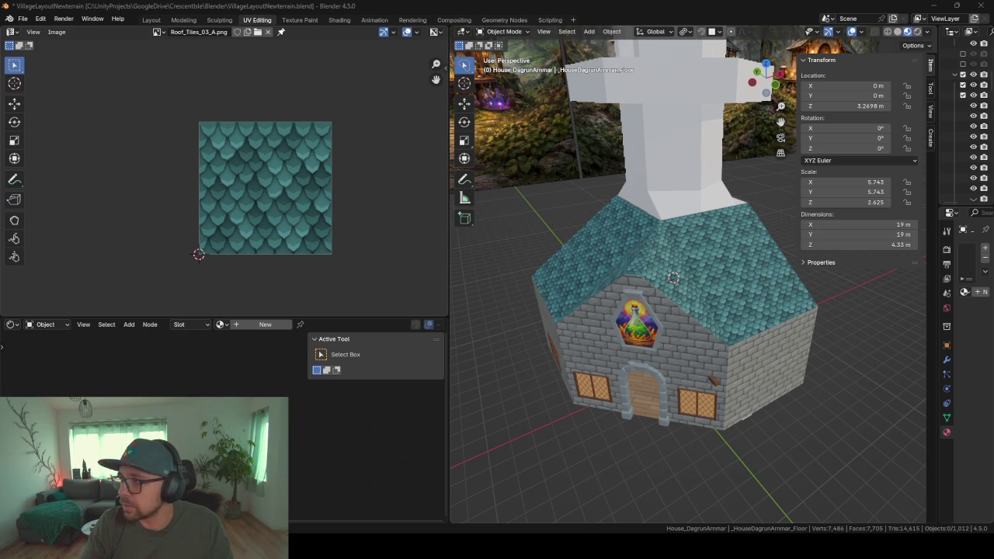
key(alt+Tab)
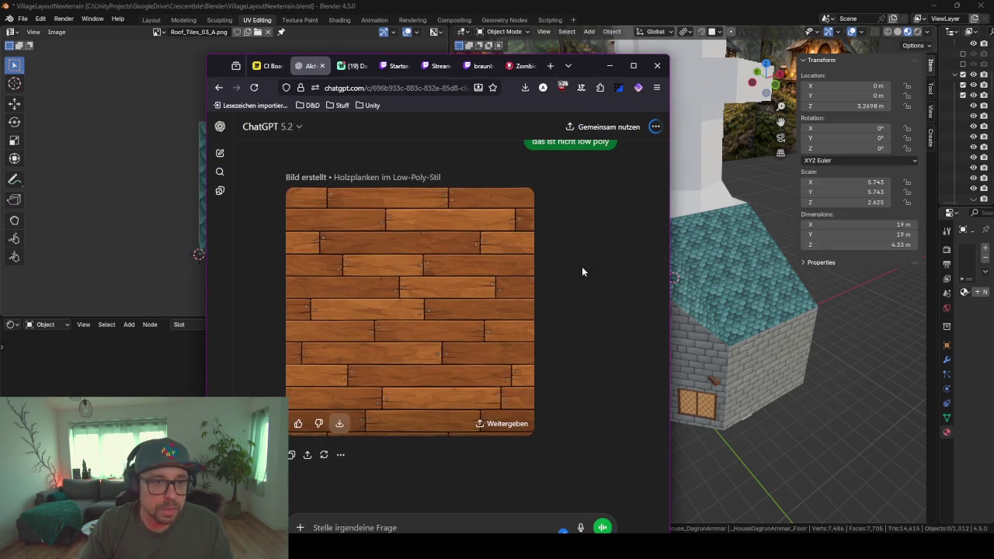
scroll(407, 471, down, 1)
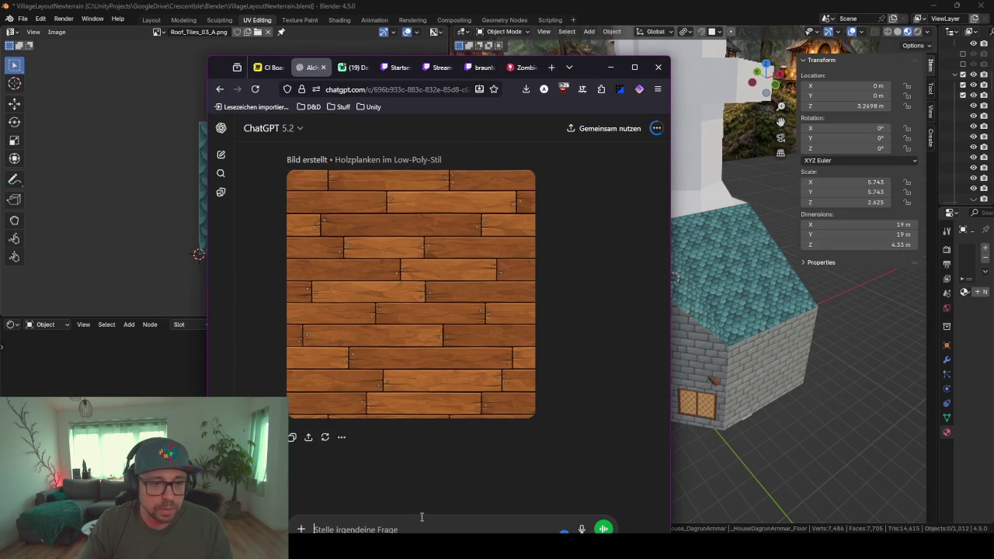
drag(593, 67, 567, 39)
key(ctrl+v)
- Send the roof concept art request and minimize the browser
text(E)
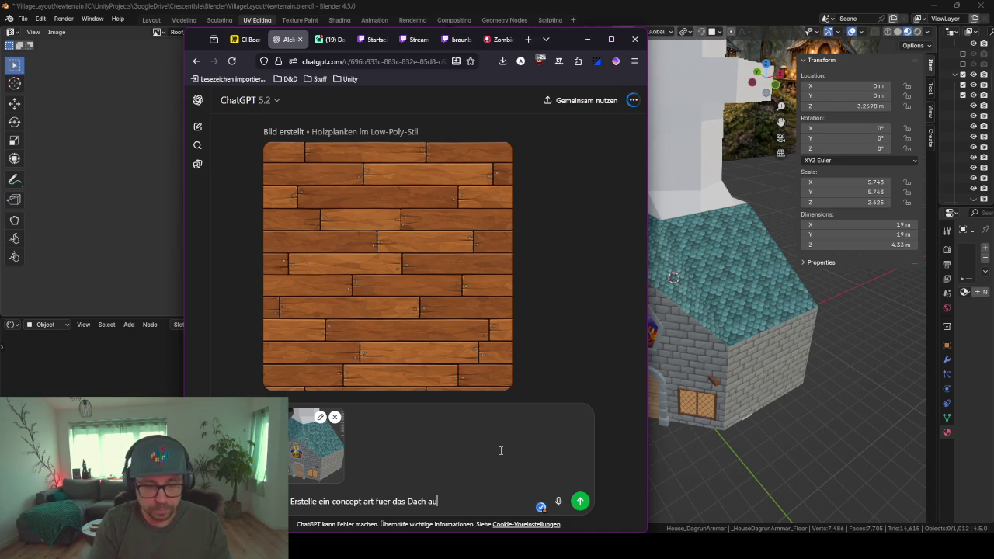
text(r Basis)
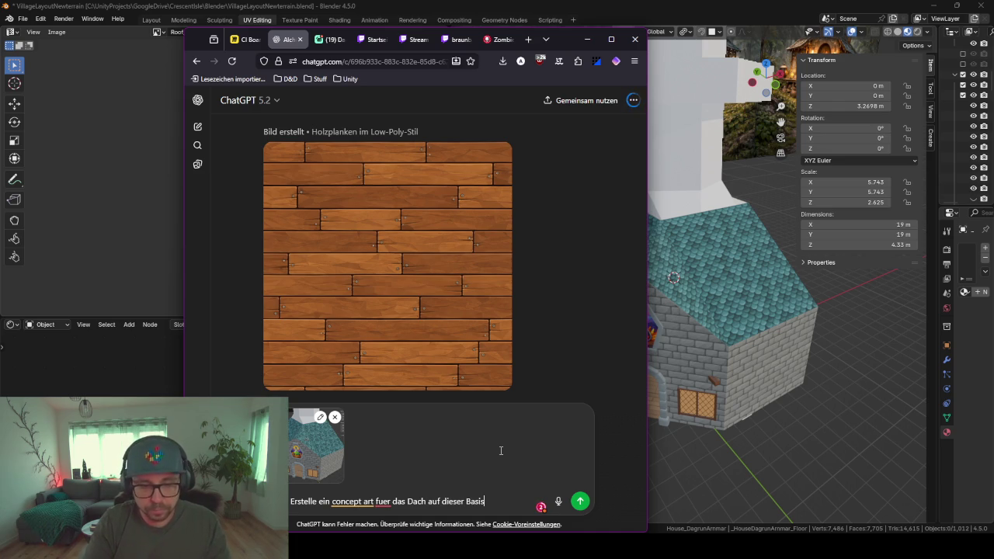
key(Return)
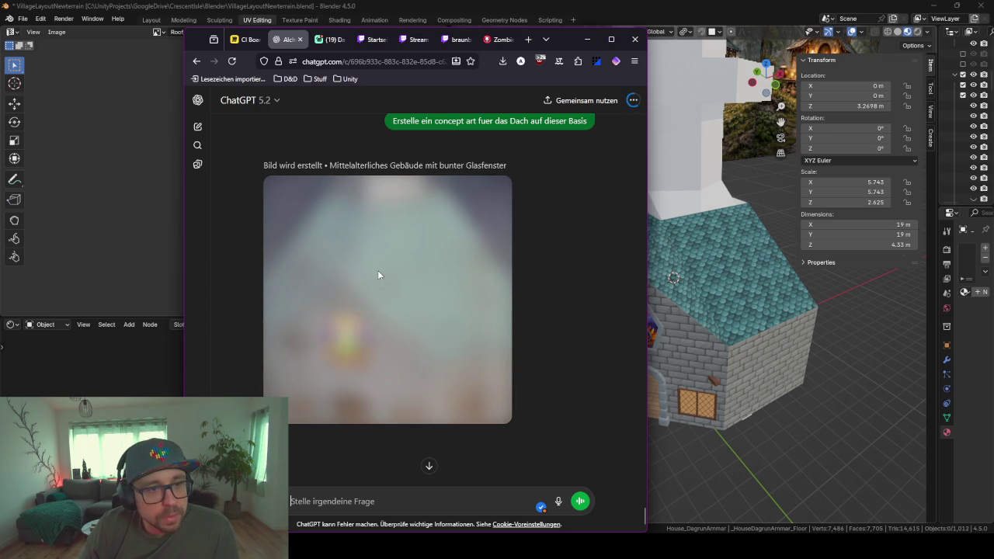
click(587, 39)
mouse_move(643, 283)
middle_down()
mouse_move(705, 332)
mouse_move(618, 333)
mouse_move(631, 256)
mouse_move(651, 272)
mouse_move(700, 276)
mouse_move(555, 281)
middle_up()
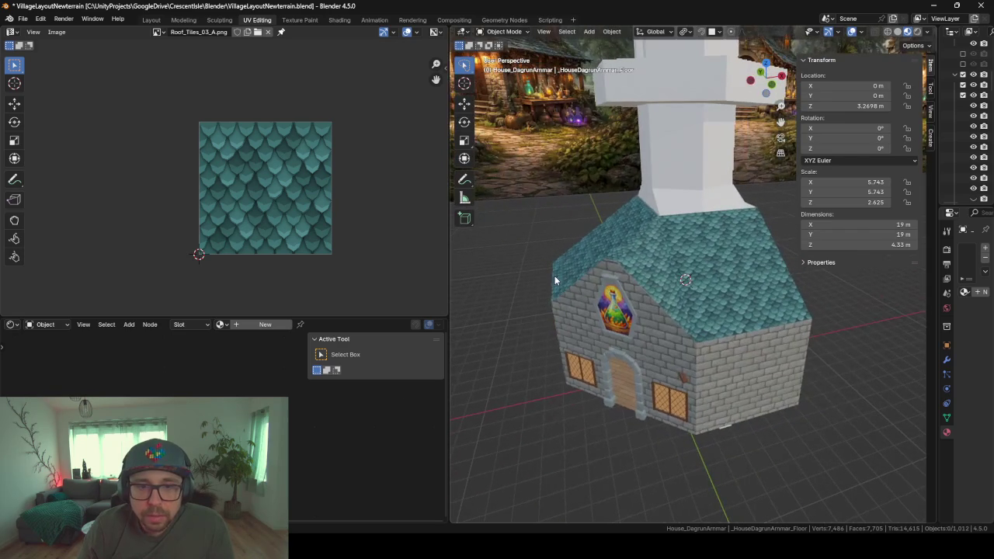
- Orbit and zoom over the teal tiled roof, then bring ChatGPT's result back
mouse_move(729, 197)
middle_down()
mouse_move(720, 251)
mouse_move(696, 247)
mouse_move(760, 246)
middle_up()
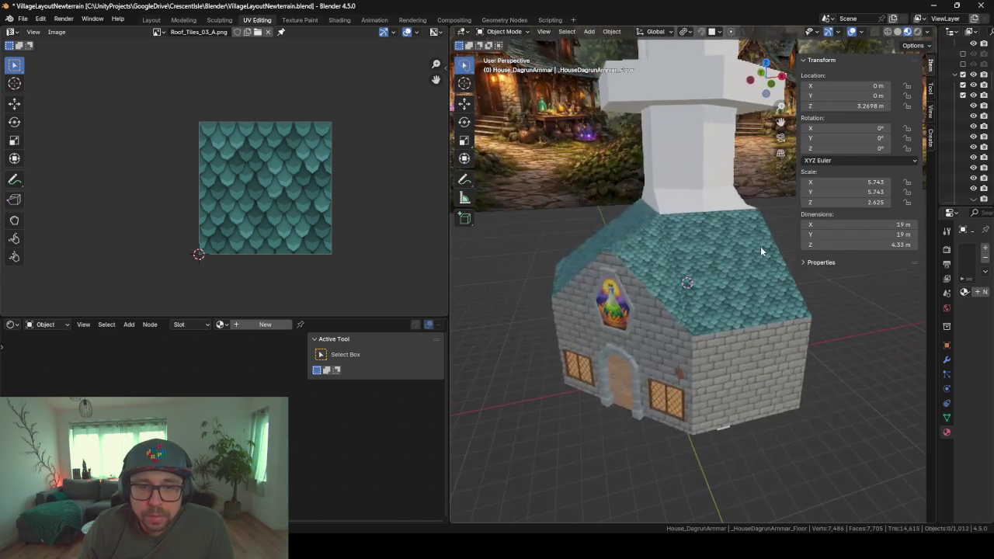
mouse_move(617, 248)
middle_down()
mouse_move(729, 245)
mouse_move(609, 245)
mouse_move(696, 250)
mouse_move(652, 338)
middle_up()
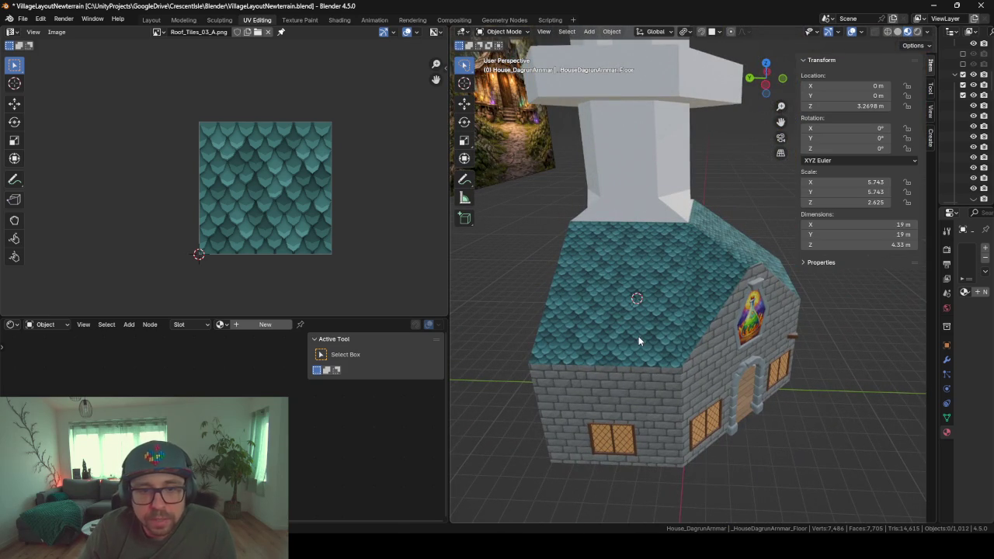
scroll(638, 341, up, 5)
scroll(638, 340, up, 3)
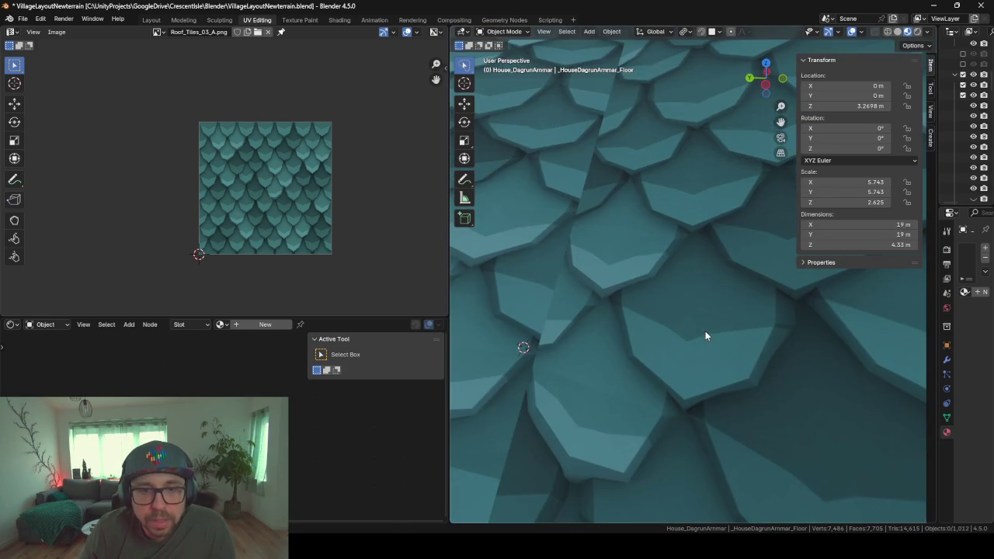
scroll(681, 251, down, 8)
scroll(697, 275, down, 2)
middle_drag(634, 282, 634, 277)
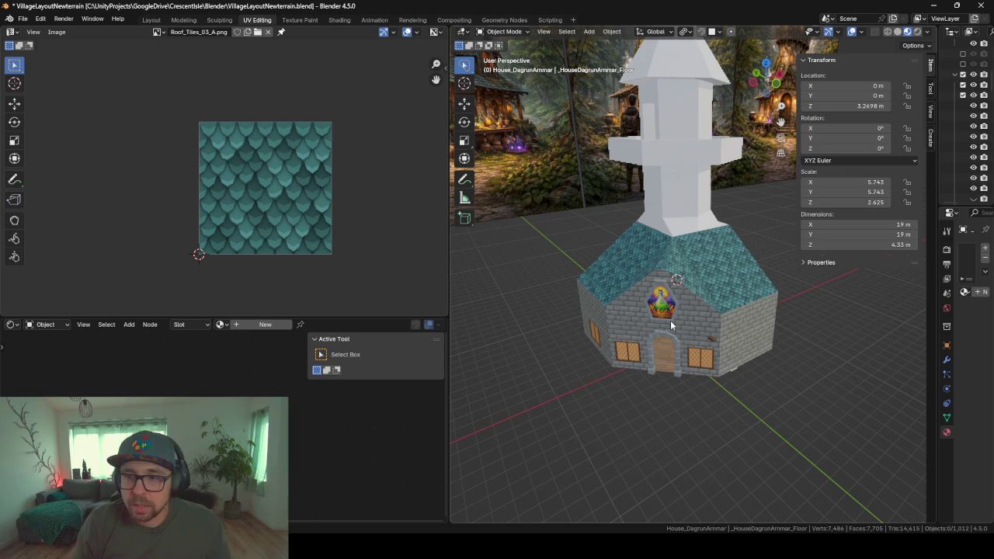
key(alt+Tab)
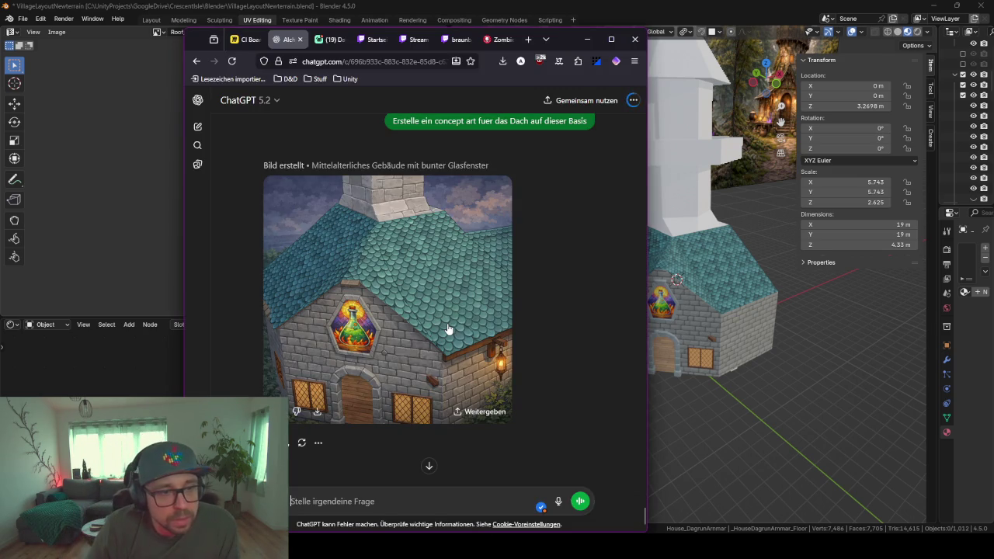
- View the generated roof concept full size, then switch from Blender to Unity
click(463, 390)
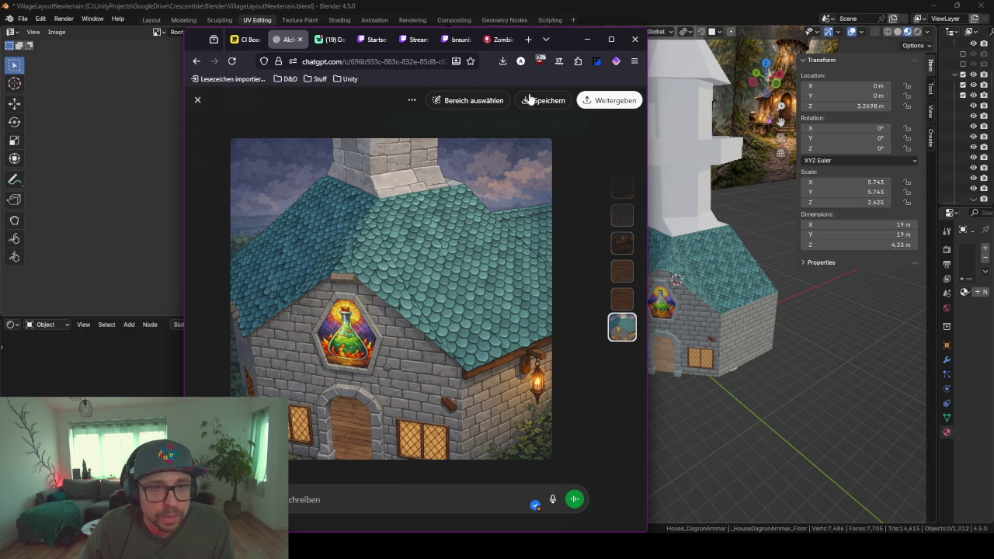
click(587, 40)
scroll(650, 242, up, 3)
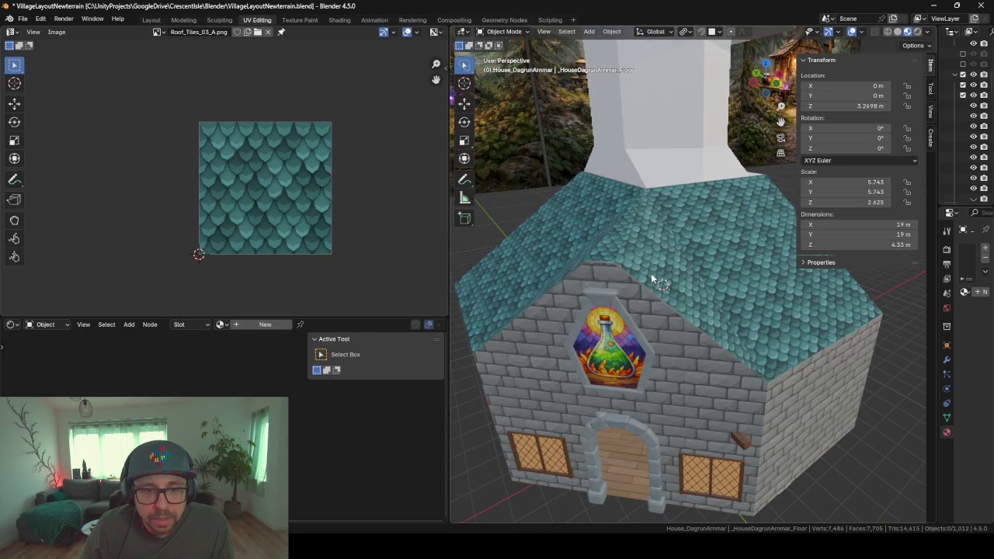
click(651, 273)
middle_drag(651, 272, 648, 266)
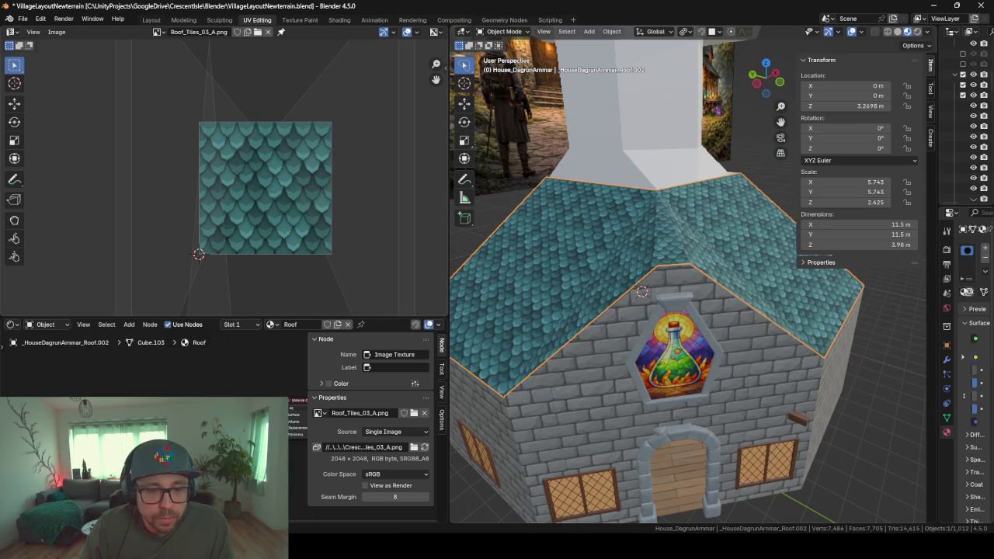
click(597, 547)
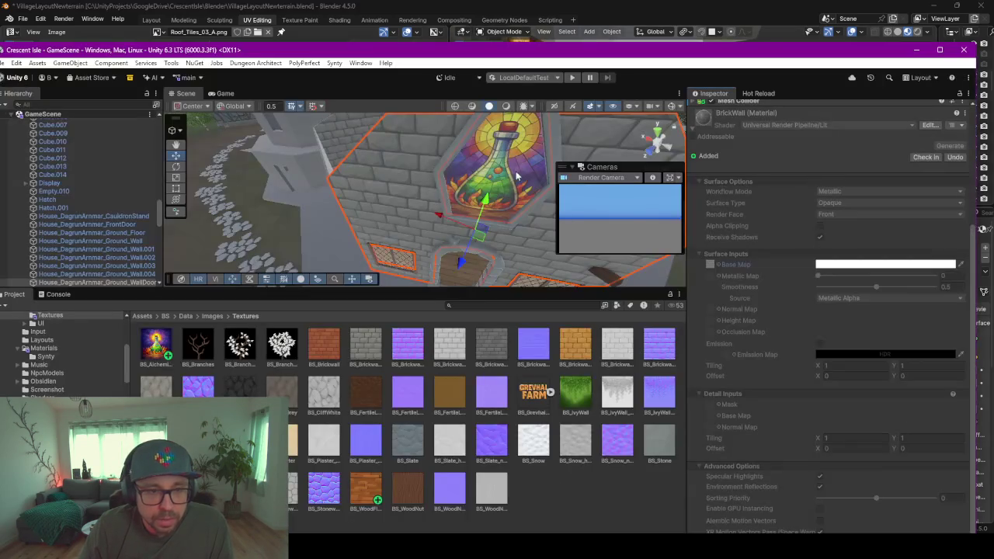
- Enlarge the Project panel and navigate the folder tree to PolygonElvenRealm > Prefabs
drag(453, 289, 453, 275)
scroll(448, 236, down, 2)
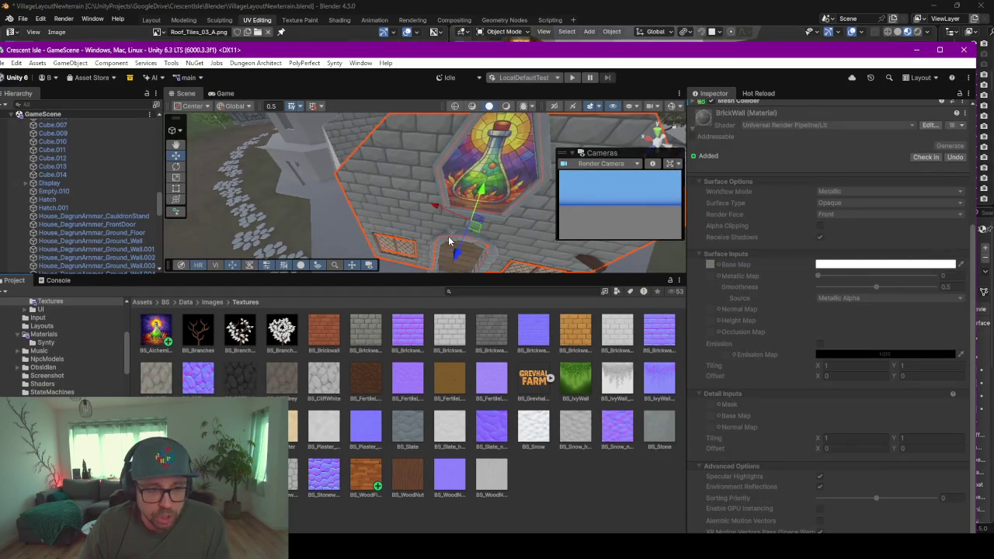
scroll(448, 236, down, 2)
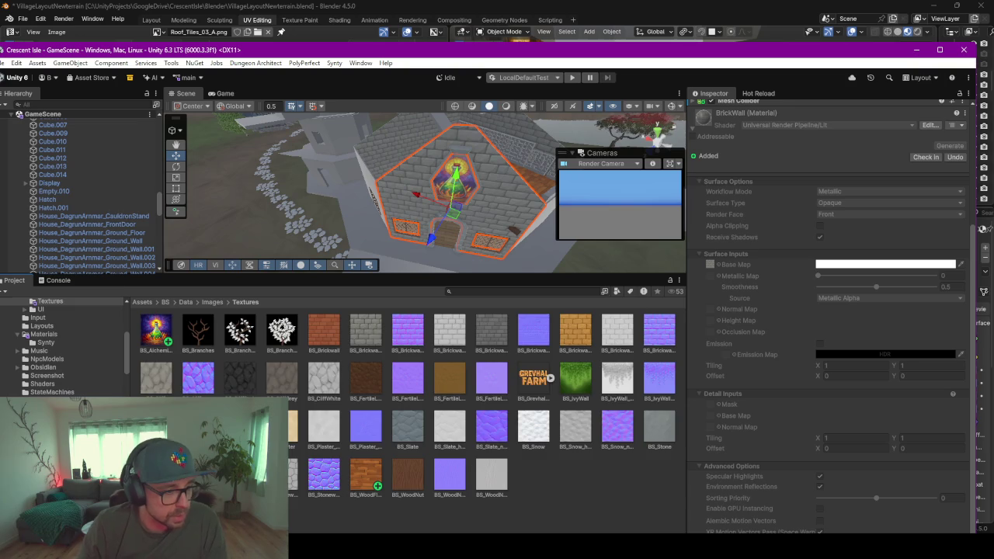
click(49, 401)
scroll(62, 346, down, 5)
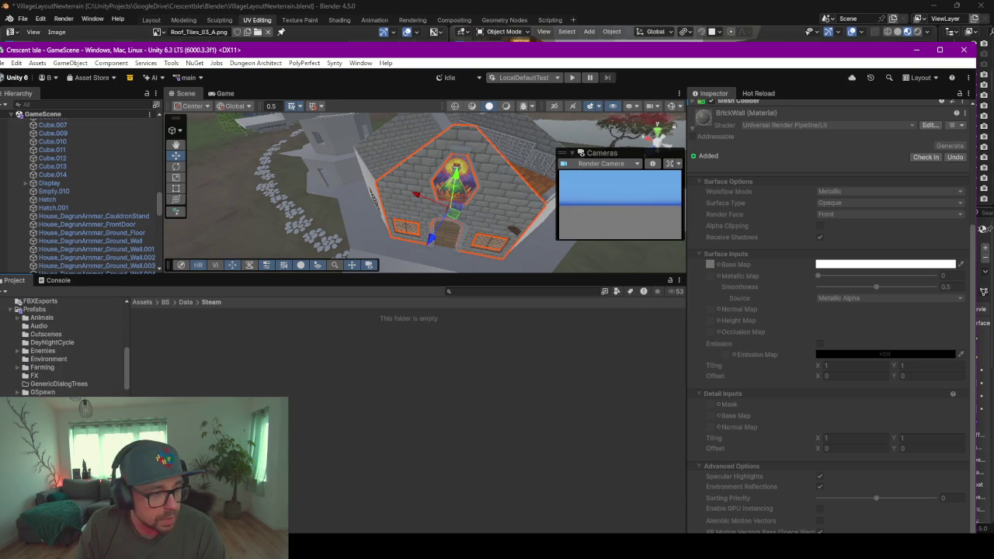
scroll(62, 345, up, 3)
scroll(62, 345, up, 3)
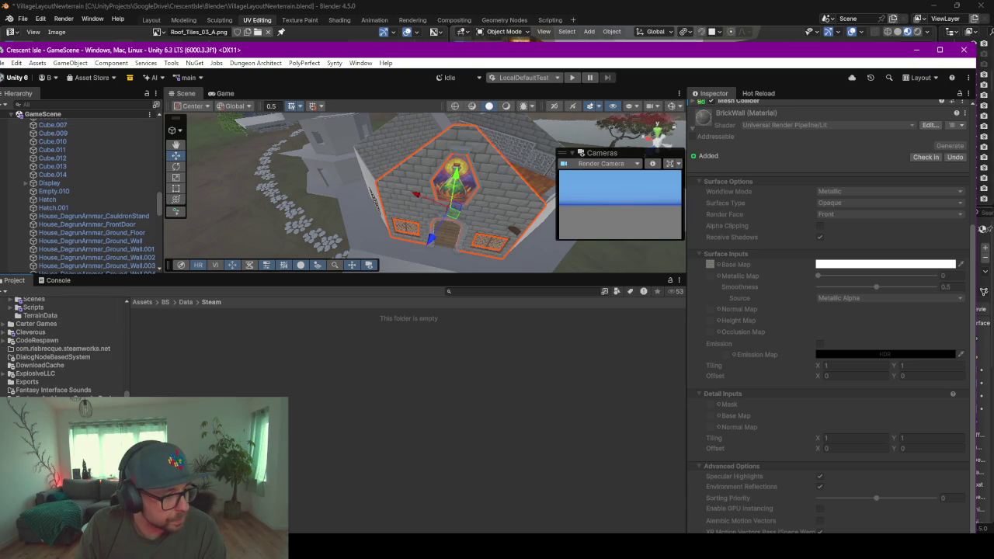
scroll(62, 346, down, 3)
scroll(62, 346, down, 3)
scroll(62, 346, down, 2)
scroll(62, 346, down, 2)
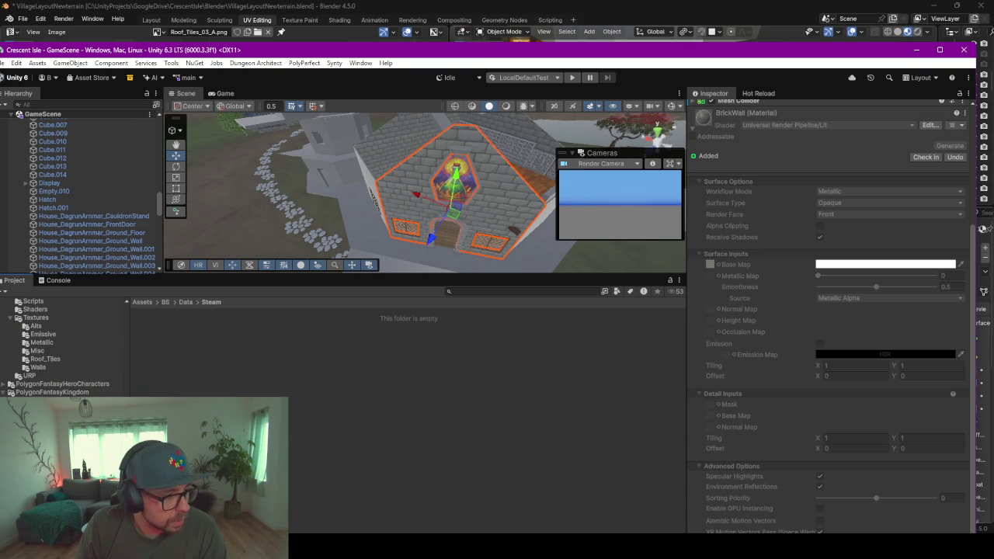
scroll(63, 383, up, 3)
scroll(64, 383, up, 3)
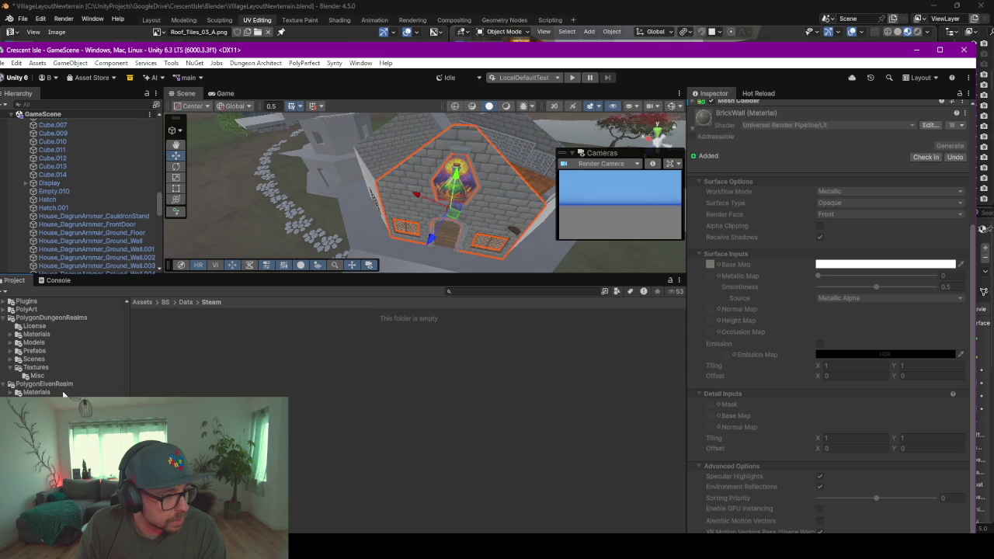
click(41, 408)
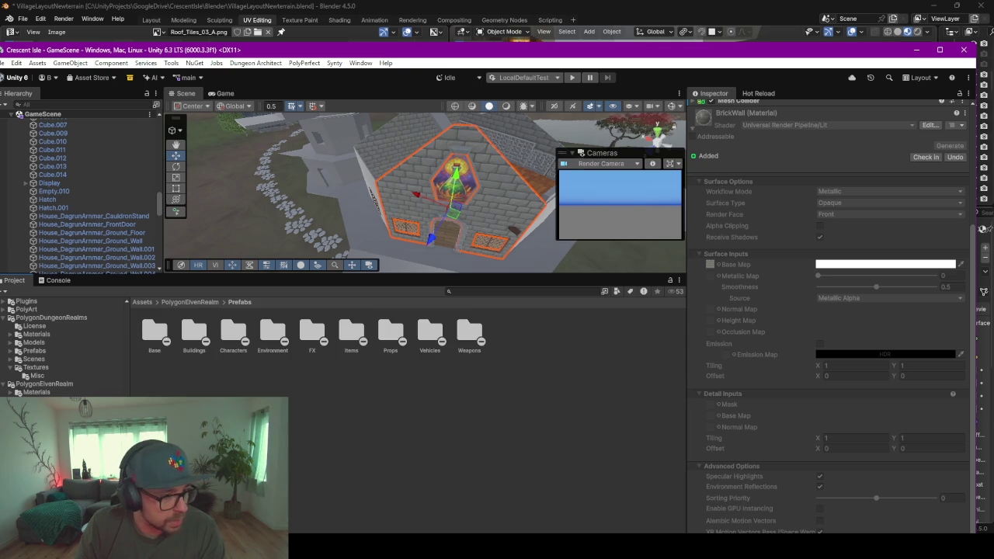
- Browse the Buildings, Characters and Environment prefab folders, then open the Demo scene
double_click(194, 332)
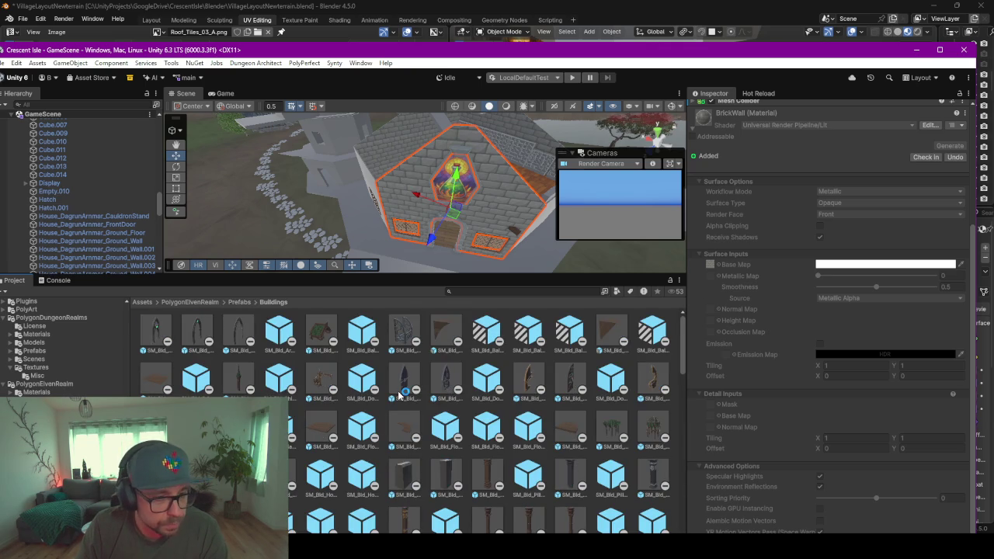
scroll(398, 394, down, 3)
scroll(399, 394, down, 3)
scroll(397, 396, down, 3)
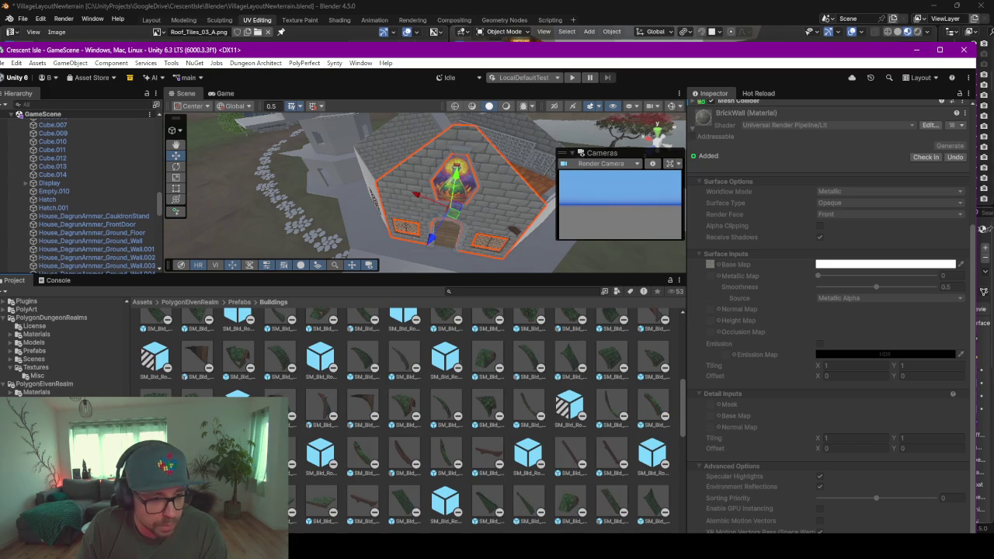
click(55, 425)
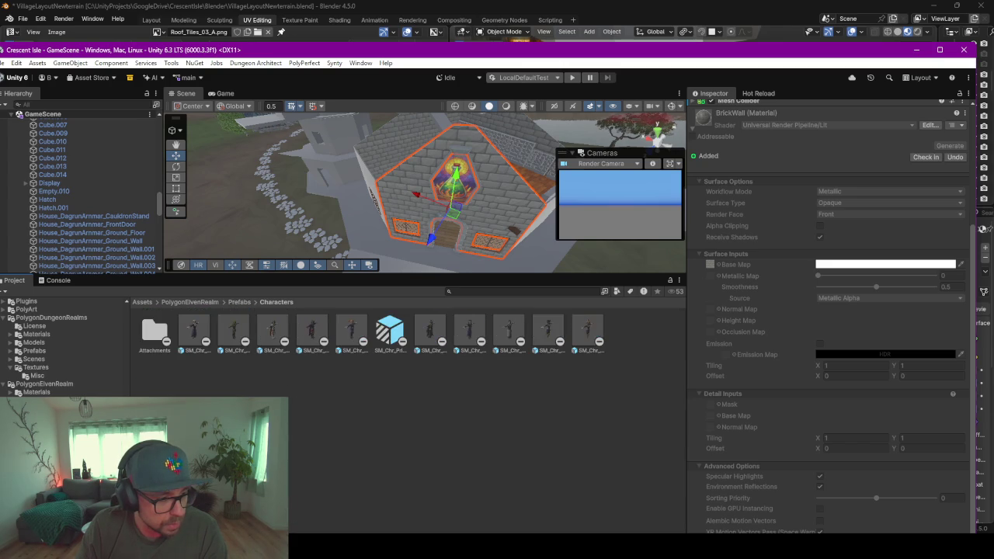
click(58, 433)
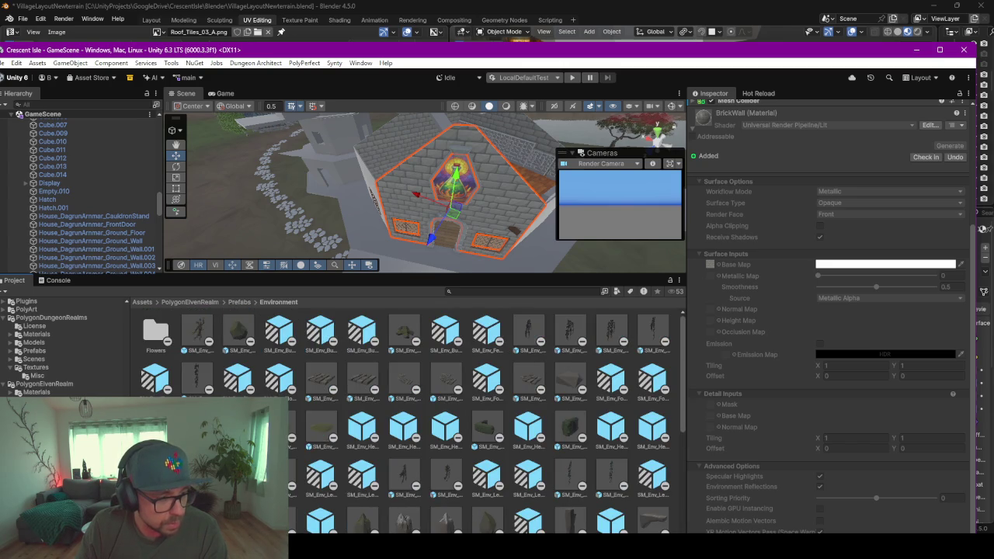
click(35, 458)
click(156, 333)
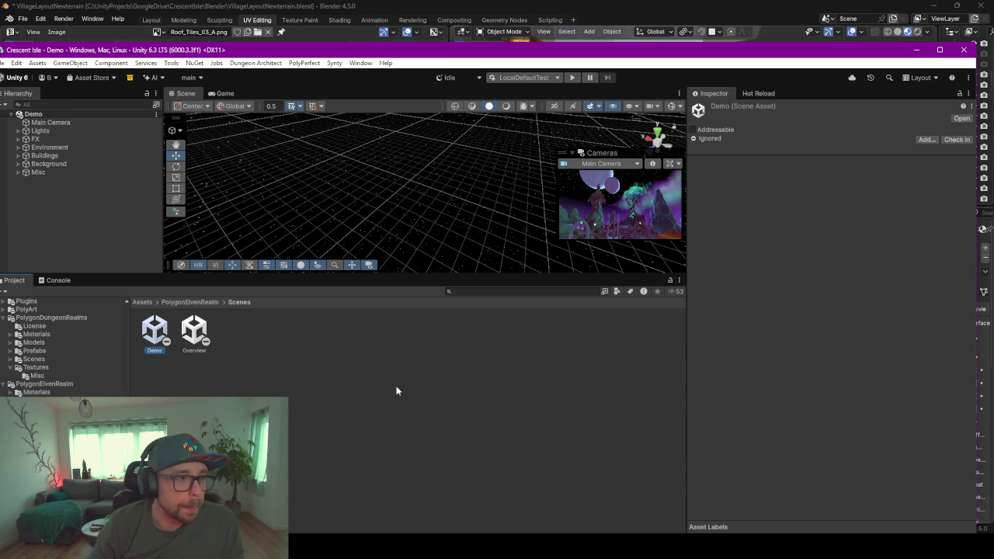
click(43, 156)
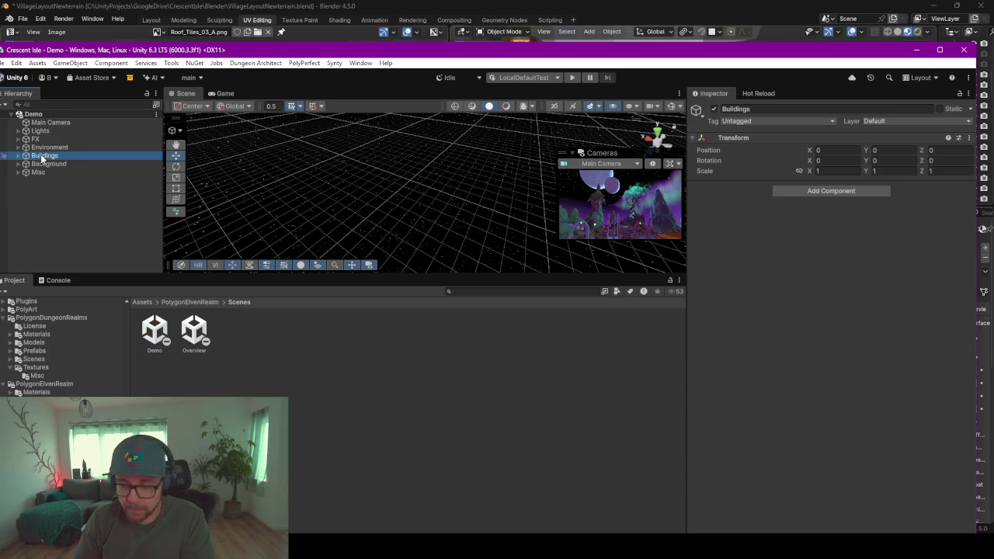
- Frame Main_Building from the Buildings group and enlarge the Scene view
click(26, 156)
double_click(58, 164)
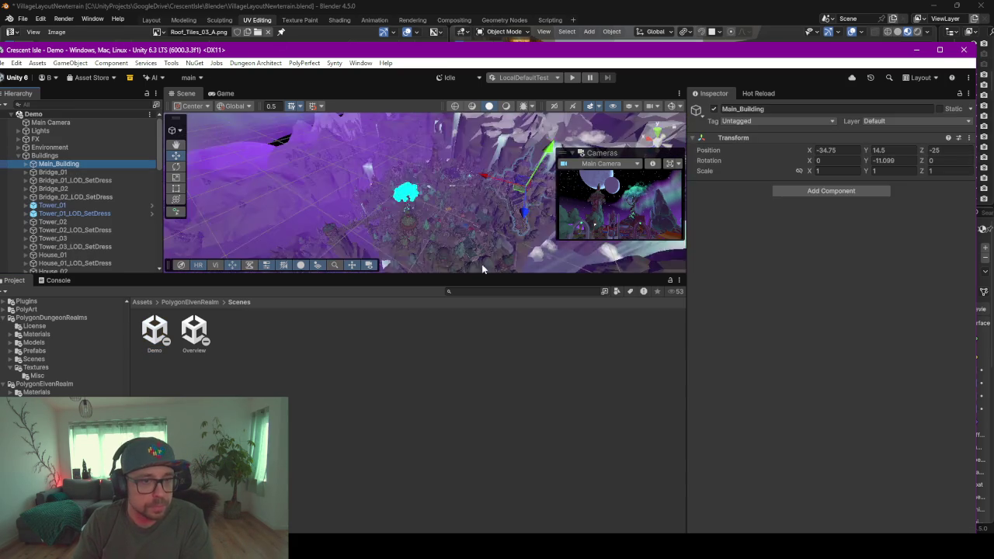
key(f)
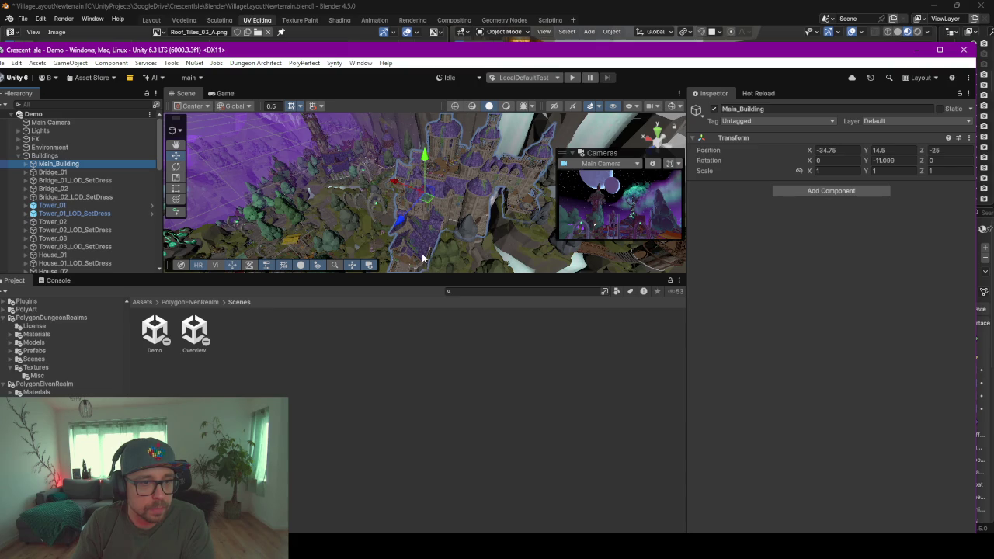
mouse_move(423, 258)
right_down()
mouse_move(457, 182)
mouse_move(474, 185)
mouse_move(437, 165)
right_up()
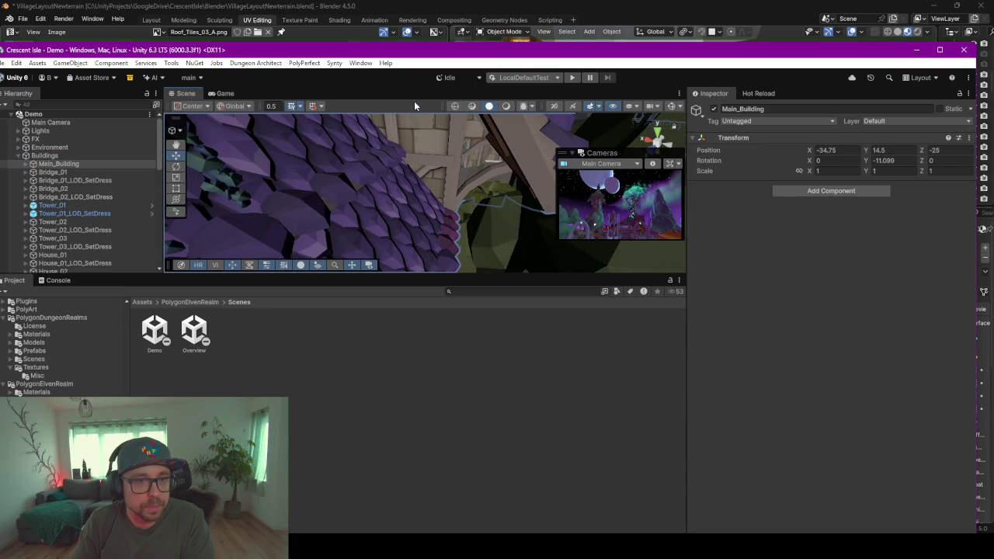
drag(473, 289, 477, 429)
mouse_move(454, 300)
right_down()
mouse_move(383, 293)
mouse_move(409, 312)
right_up()
- Inspect the roof peak, half-roof, roof end peak and eave trim pieces
click(410, 295)
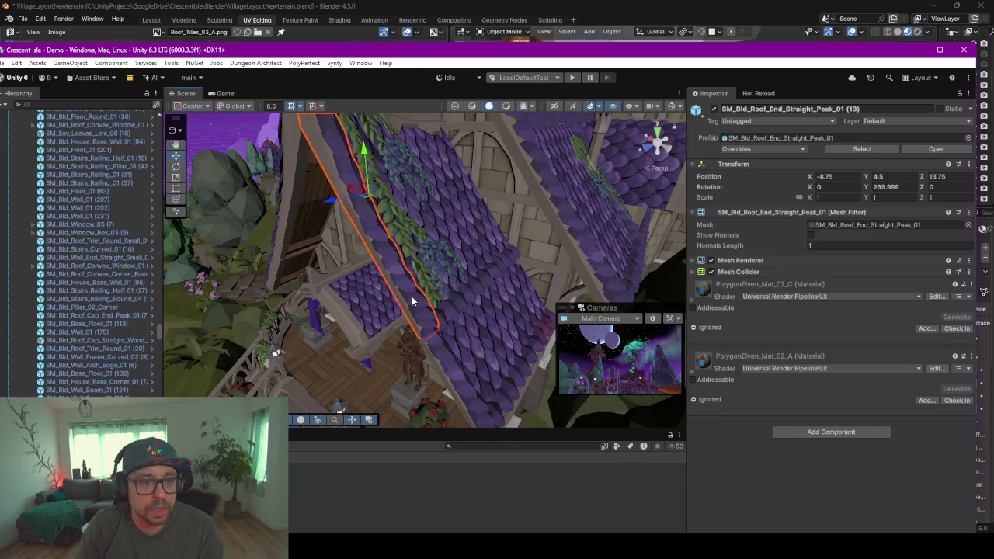
mouse_move(452, 244)
right_down()
mouse_move(450, 280)
mouse_move(397, 289)
mouse_move(531, 252)
mouse_move(538, 225)
right_up()
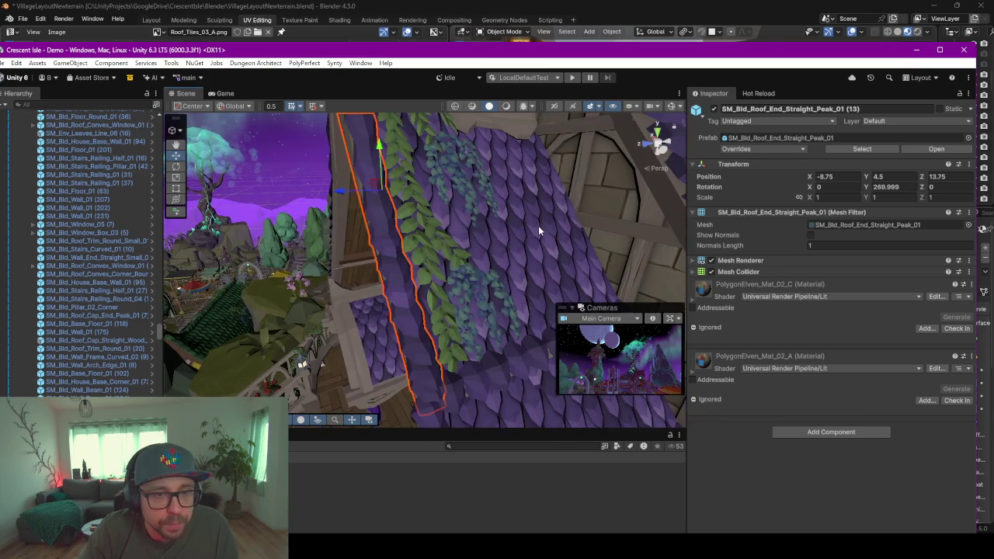
click(538, 222)
mouse_move(546, 266)
right_down()
mouse_move(492, 260)
mouse_move(517, 278)
mouse_move(448, 281)
mouse_move(486, 264)
right_up()
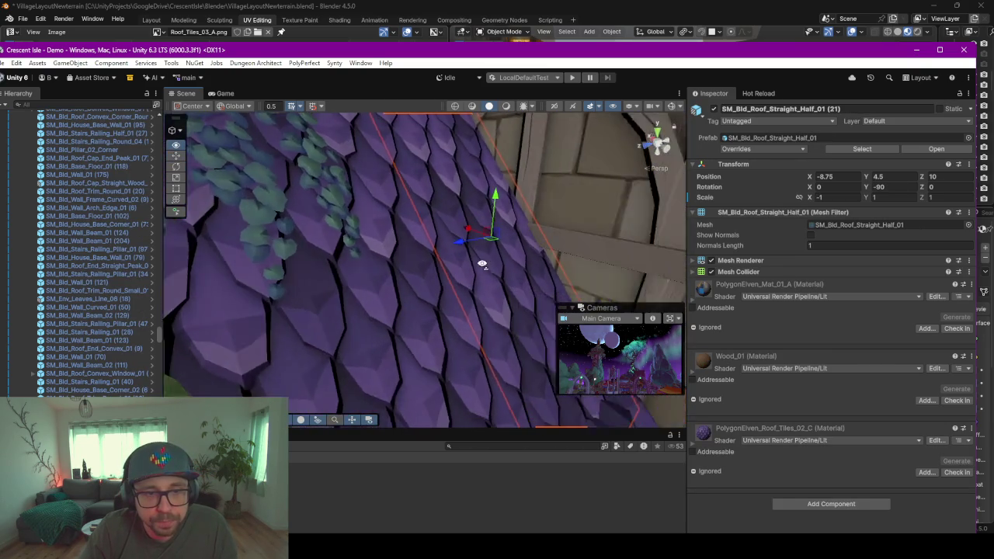
middle_drag(522, 227, 360, 216)
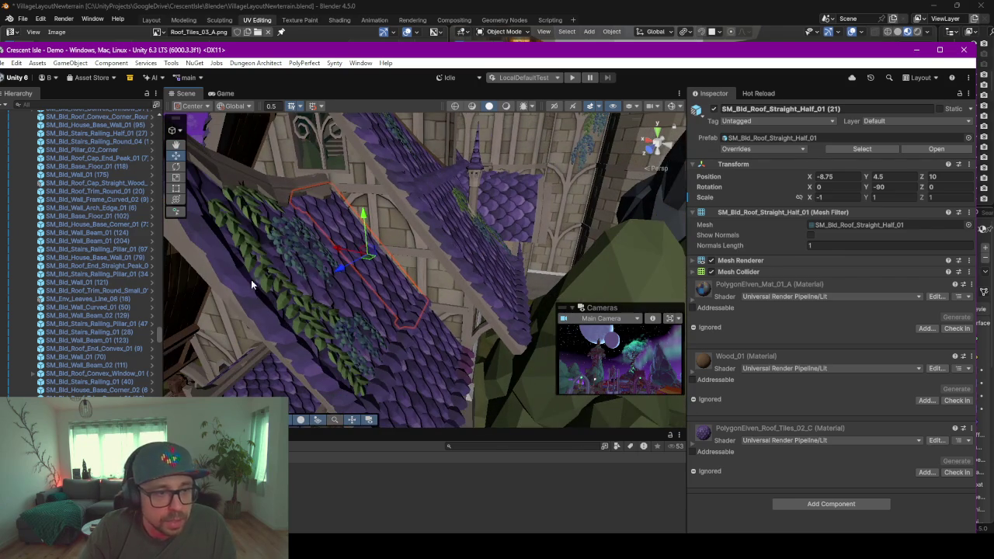
click(252, 284)
alt+drag(370, 329, 355, 276)
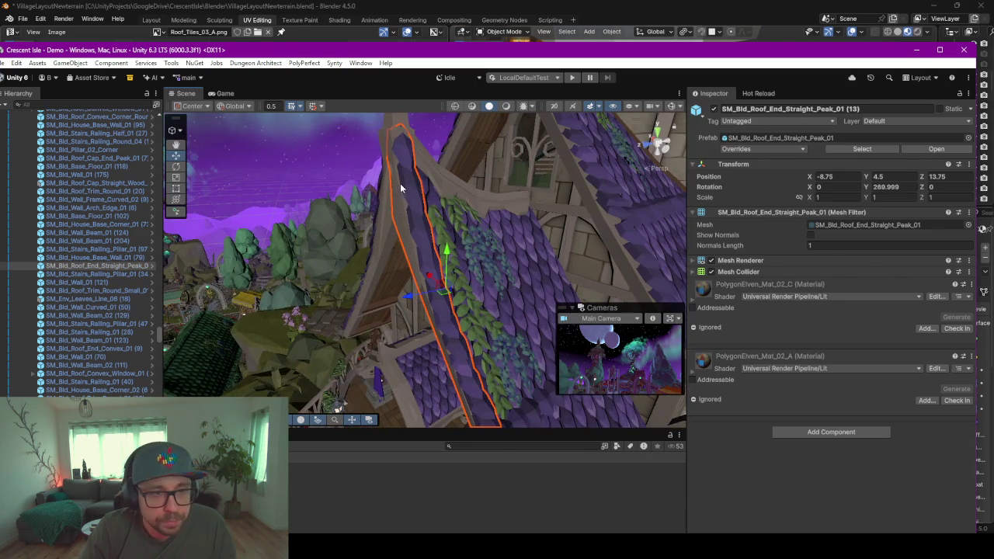
alt+drag(447, 369, 447, 315)
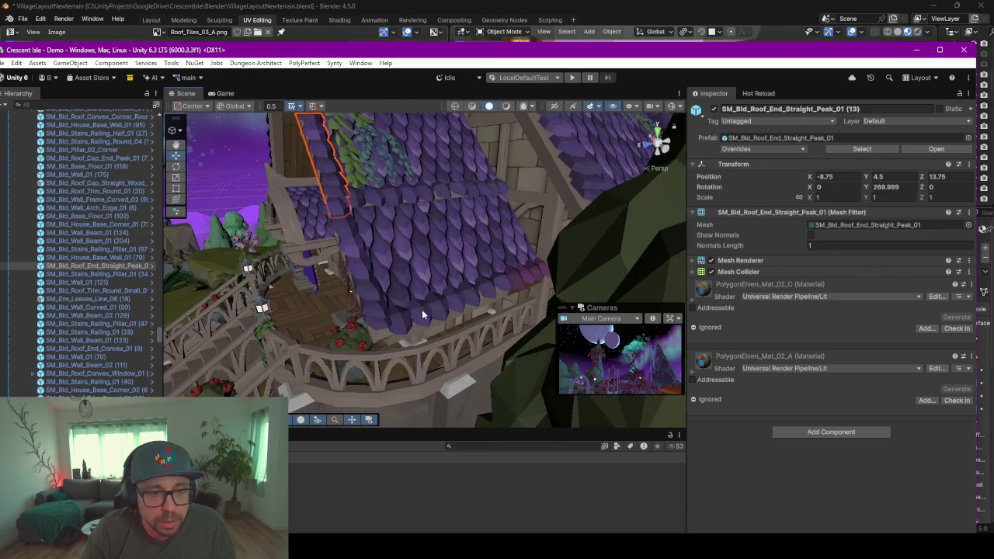
click(447, 313)
scroll(423, 332, up, 3)
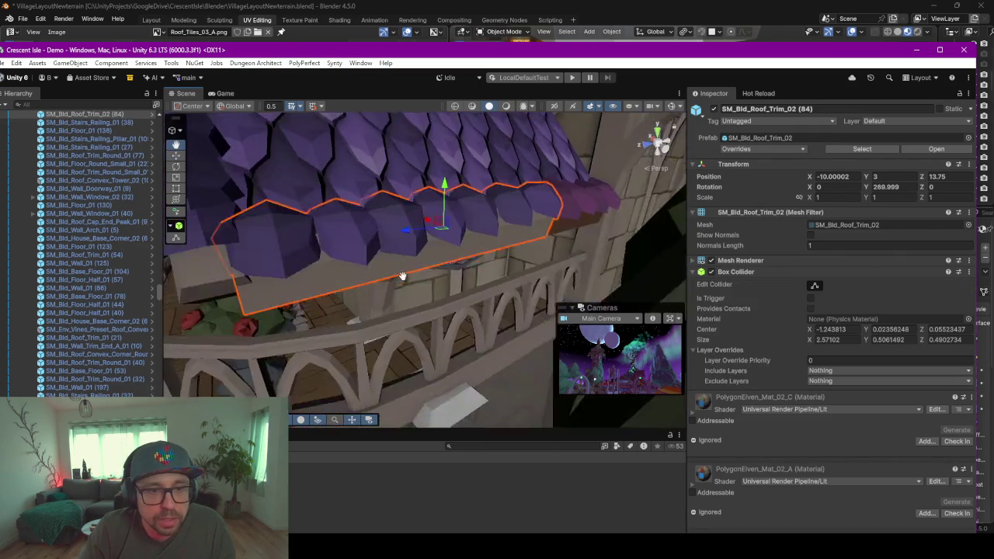
- In Unity, frame the roof trim and select the SM_Bld_Roof_Trim_Half_02 piece
middle_drag(423, 332, 456, 281)
key(f)
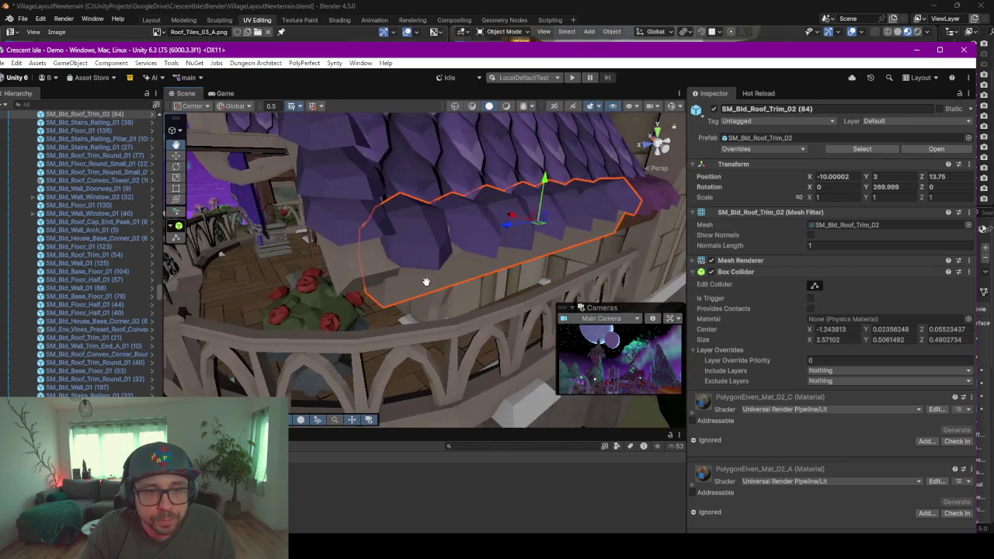
scroll(419, 285, up, 2)
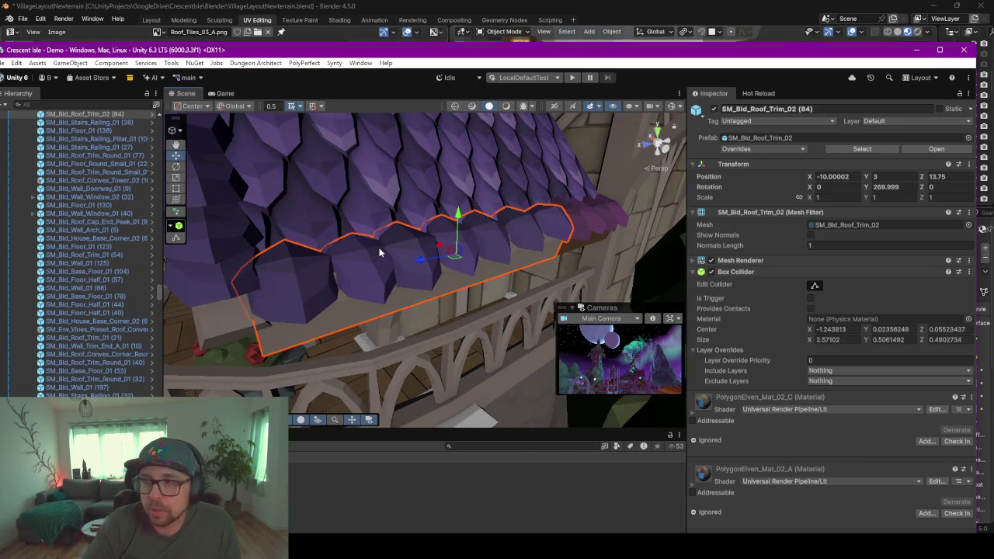
click(600, 210)
scroll(601, 209, down, 3)
scroll(600, 209, down, 2)
- Orbit around the gable, balcony statue and roof tiles, then return to Blender
mouse_move(531, 210)
alt+mouse_down()
mouse_move(353, 293)
mouse_move(321, 221)
alt+mouse_up()
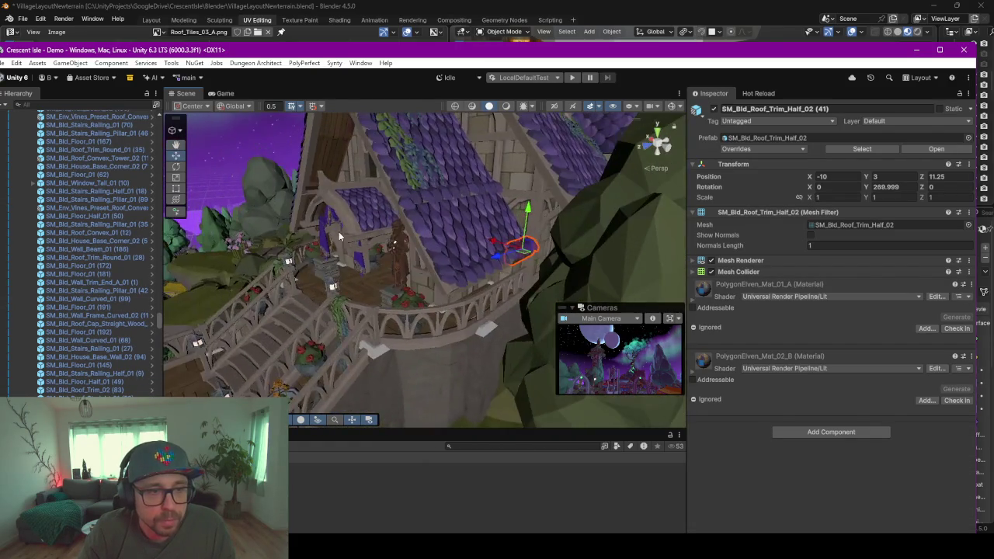
mouse_move(322, 221)
alt+mouse_down()
mouse_move(271, 189)
mouse_move(395, 222)
mouse_move(425, 206)
alt+mouse_up()
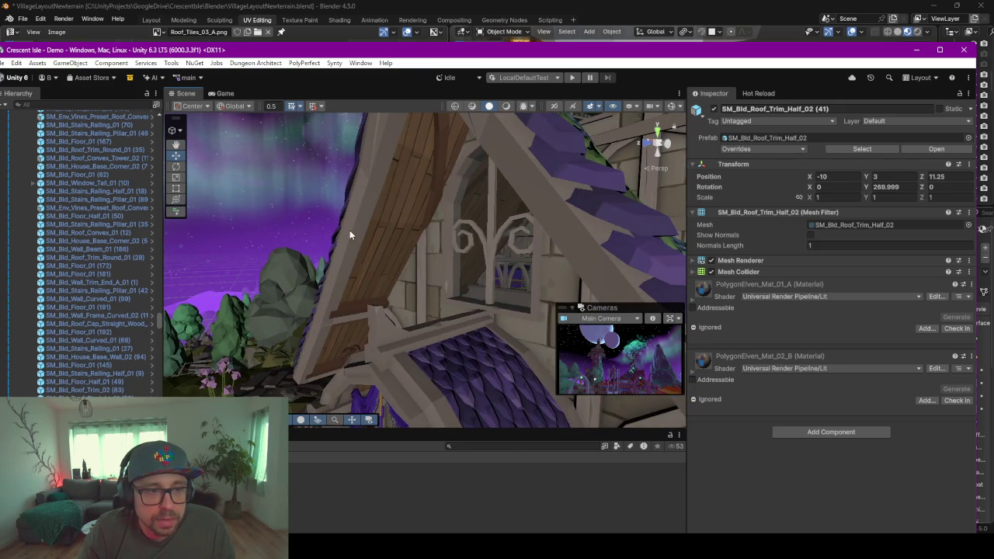
mouse_move(349, 229)
alt+mouse_down()
mouse_move(435, 232)
mouse_move(512, 213)
alt+mouse_up()
alt+drag(643, 206, 550, 190)
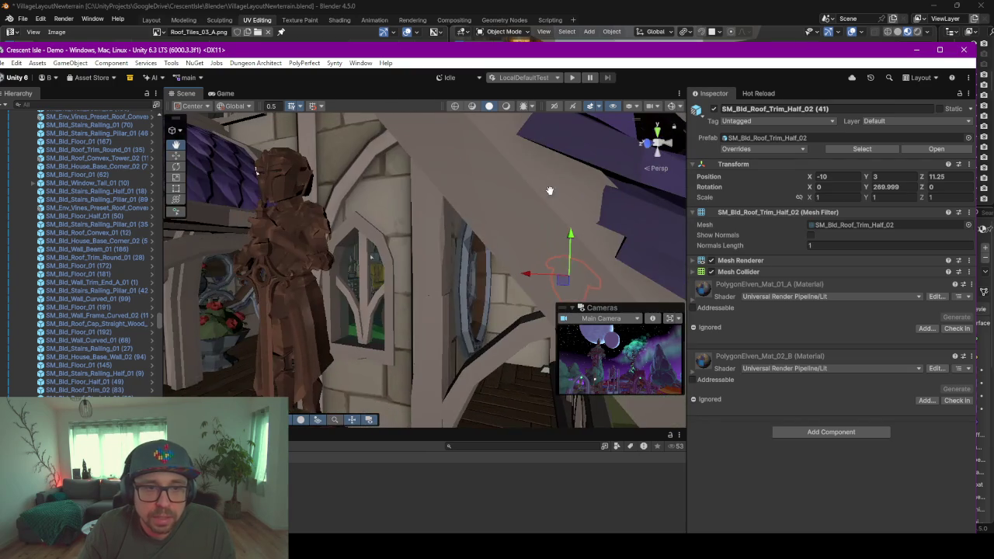
mouse_move(413, 148)
alt+mouse_down()
mouse_move(504, 232)
mouse_move(423, 169)
alt+mouse_up()
alt+drag(440, 258, 429, 195)
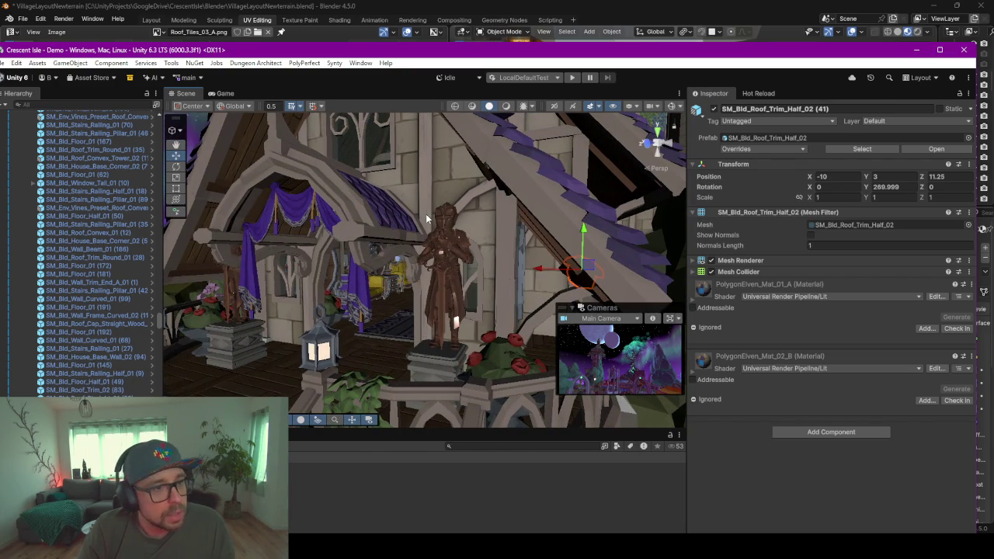
mouse_move(458, 207)
alt+mouse_down()
mouse_move(414, 245)
mouse_move(477, 253)
alt+mouse_up()
alt+drag(400, 200, 544, 109)
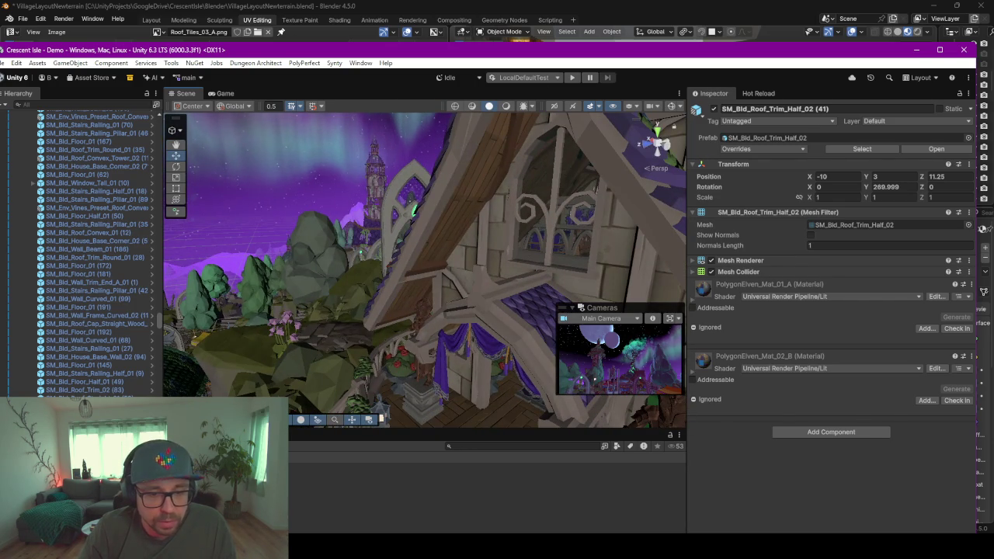
key(alt+Tab)
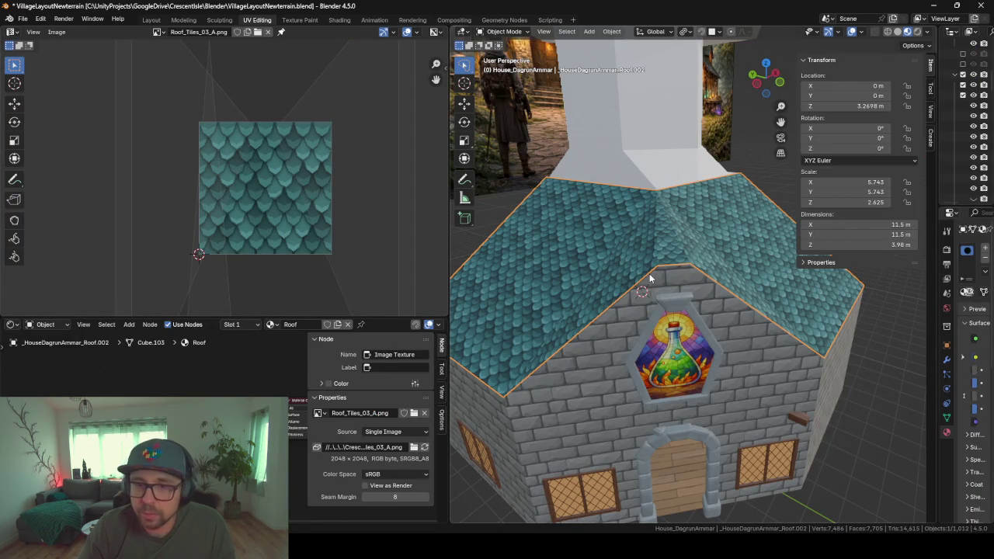
- Enter Edit Mode on the roof mesh and select all its faces
mouse_move(690, 316)
middle_down()
mouse_move(588, 300)
mouse_move(631, 324)
mouse_move(594, 309)
mouse_move(650, 299)
middle_up()
mouse_move(590, 231)
middle_down()
mouse_move(574, 243)
mouse_move(608, 275)
mouse_move(577, 277)
middle_up()
key(Tab)
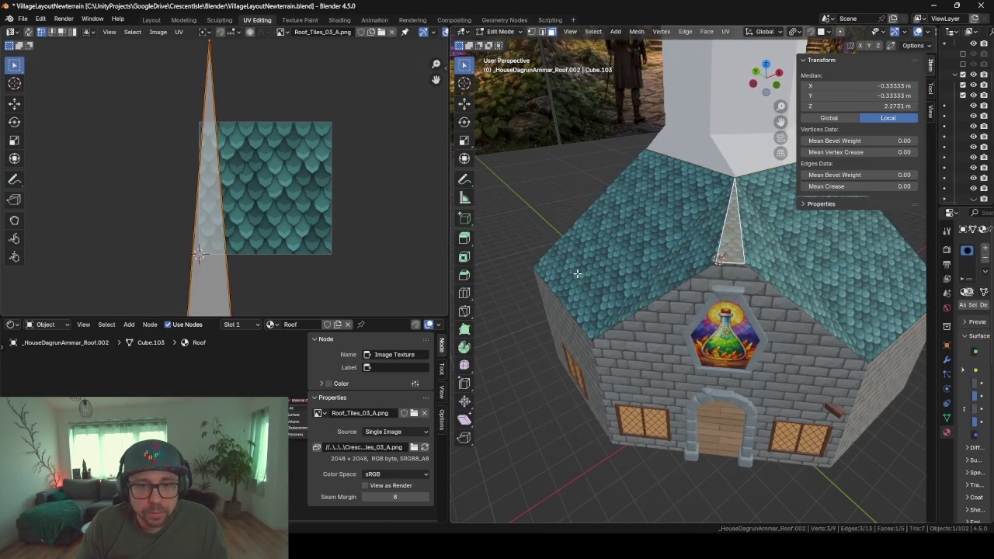
key(a)
middle_drag(703, 303, 840, 307)
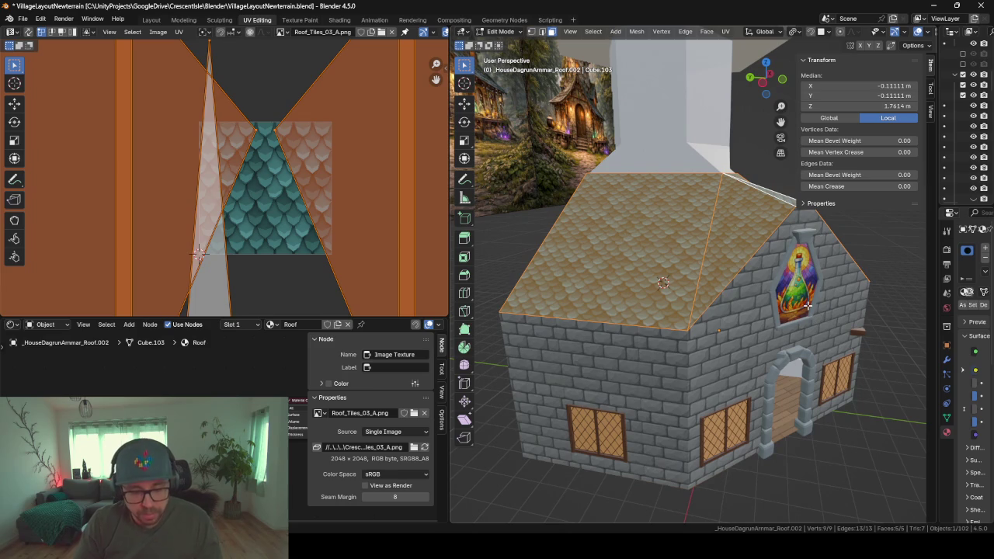
- Thicken the roof with Extrude Faces Along Normals, inspect it, then undo the thickening
key(alt+e)
click(763, 324)
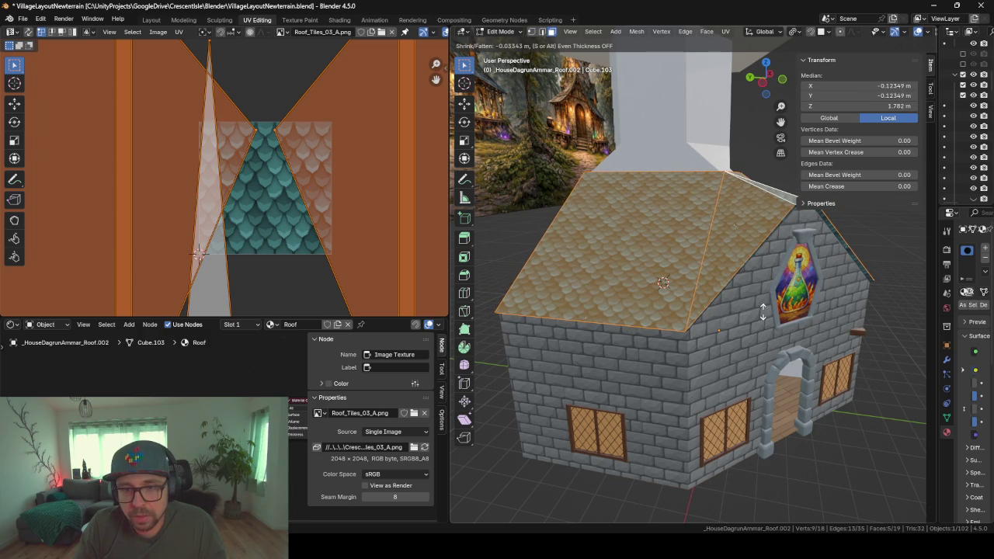
click(763, 313)
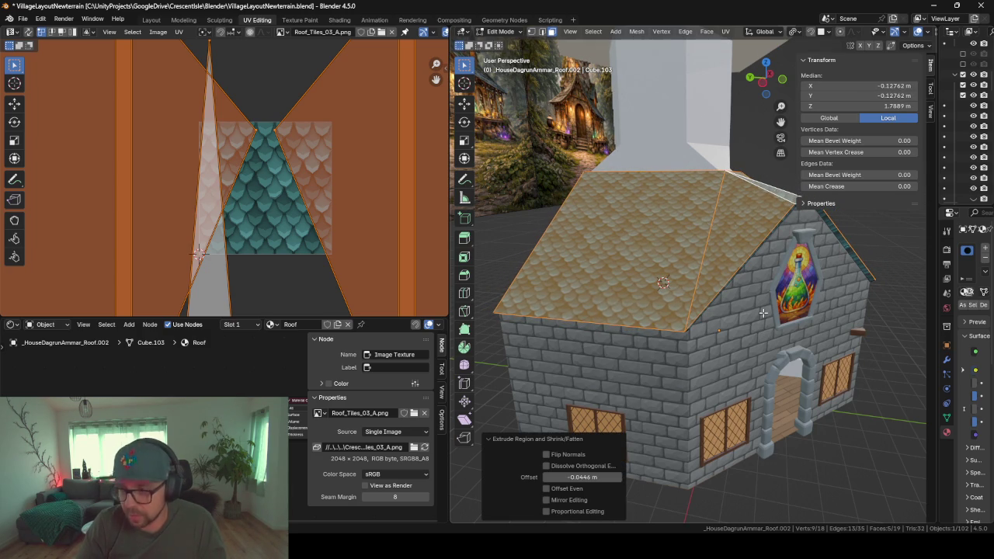
scroll(762, 313, up, 2)
mouse_move(815, 361)
middle_down()
mouse_move(712, 335)
mouse_move(724, 335)
middle_up()
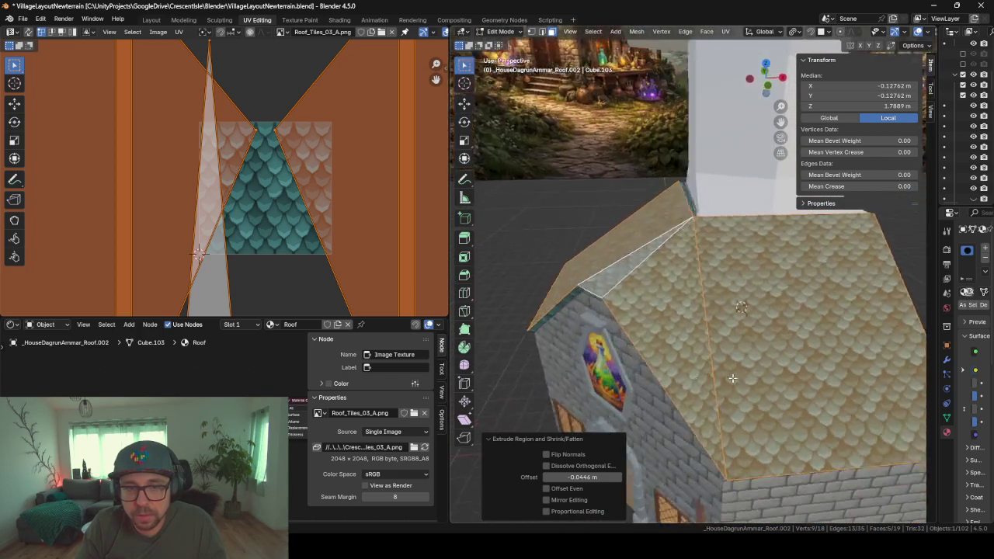
mouse_move(698, 172)
middle_down()
mouse_move(707, 260)
mouse_move(774, 230)
mouse_move(775, 241)
mouse_move(714, 238)
mouse_move(774, 238)
mouse_move(751, 240)
mouse_move(767, 239)
mouse_move(778, 280)
mouse_move(750, 282)
mouse_move(856, 270)
mouse_move(791, 272)
middle_up()
scroll(775, 225, up, 3)
scroll(754, 233, down, 3)
scroll(778, 280, up, 3)
key(ctrl+z)
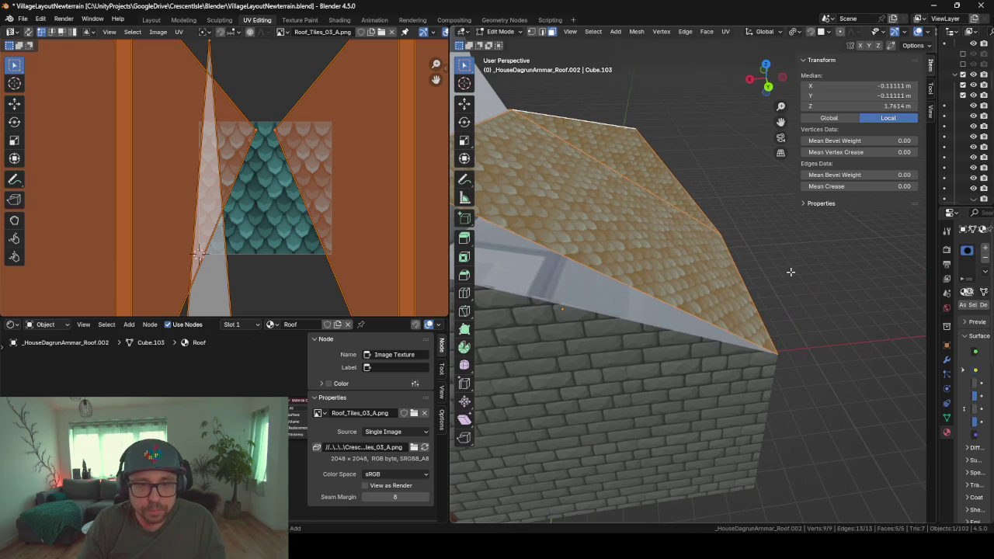
- Try extruding a single roof face along its normal, cancelling each attempt
click(636, 241)
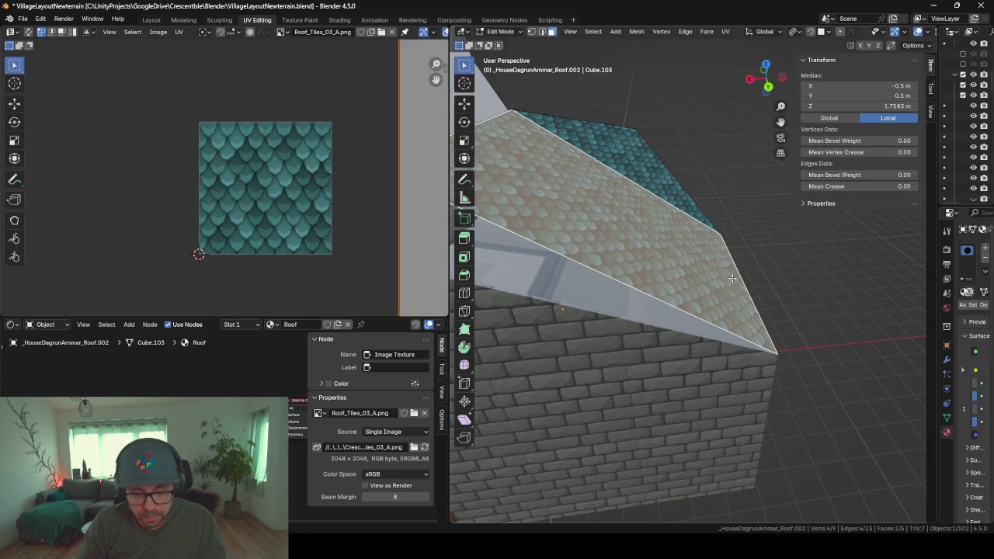
key(e)
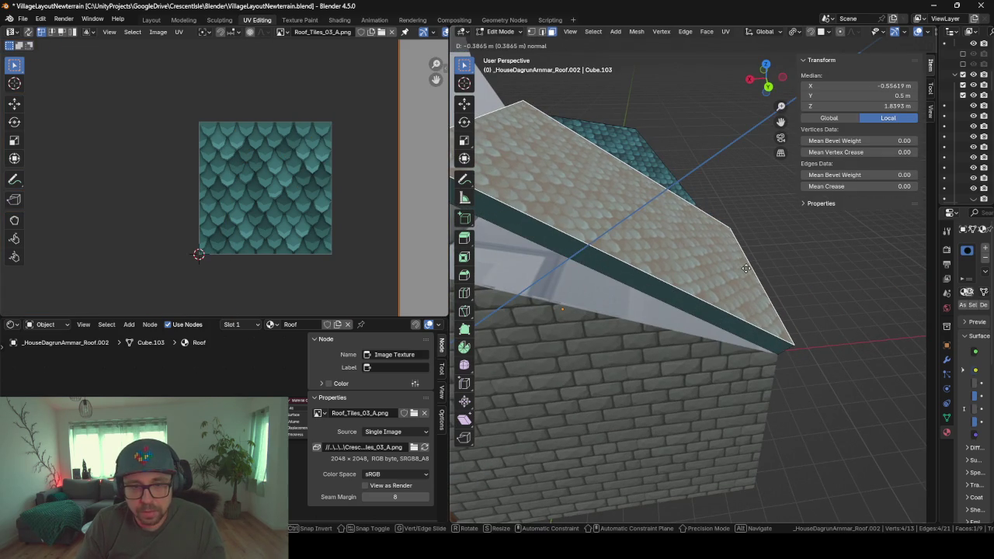
key(Escape)
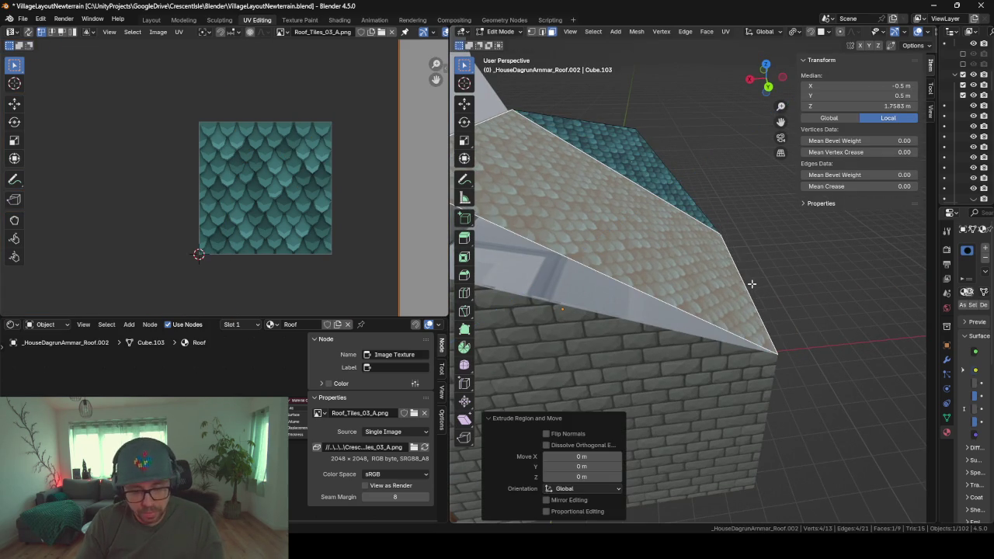
key(alt+e)
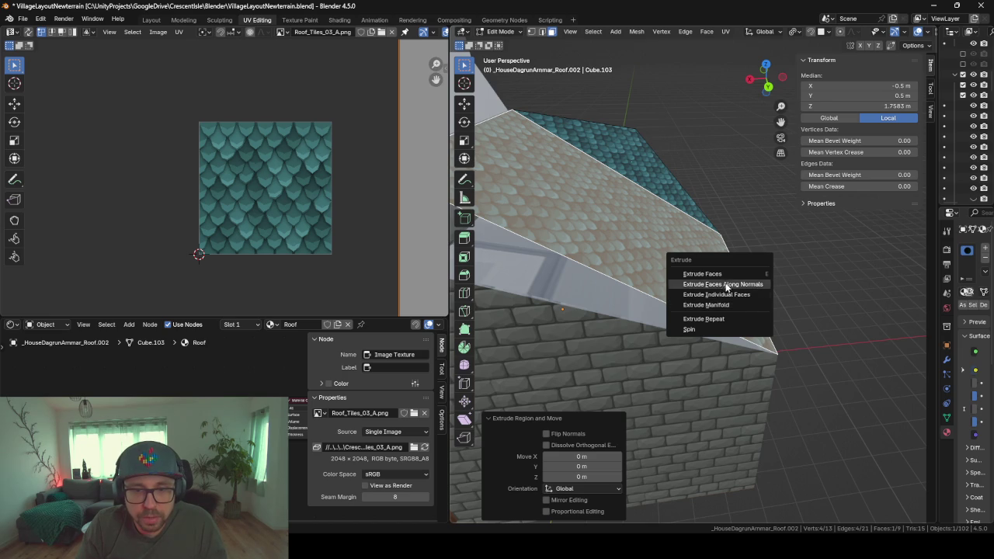
click(723, 285)
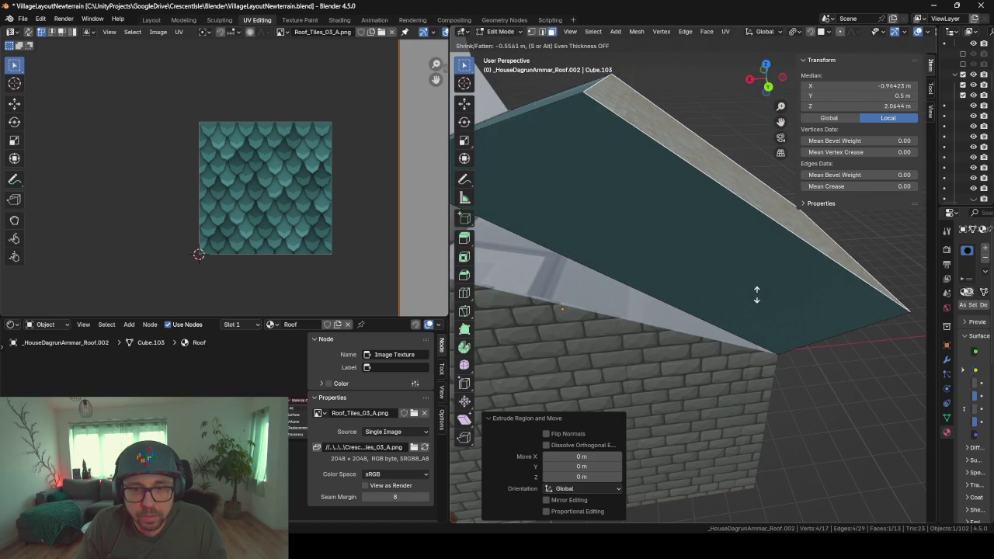
key(Escape)
mouse_move(757, 294)
middle_down()
mouse_move(683, 310)
mouse_move(733, 310)
middle_up()
key(e)
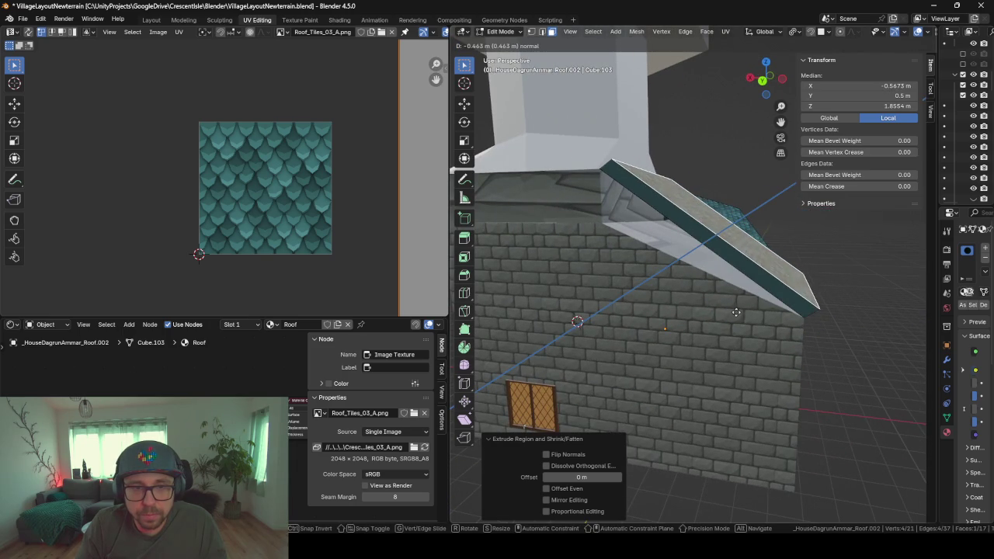
key(Escape)
- Recalculate the roof normals outward, then retry extruding one face and cancel it
mouse_move(738, 309)
middle_down()
mouse_move(645, 319)
mouse_move(673, 320)
middle_up()
key(a)
key(alt+n)
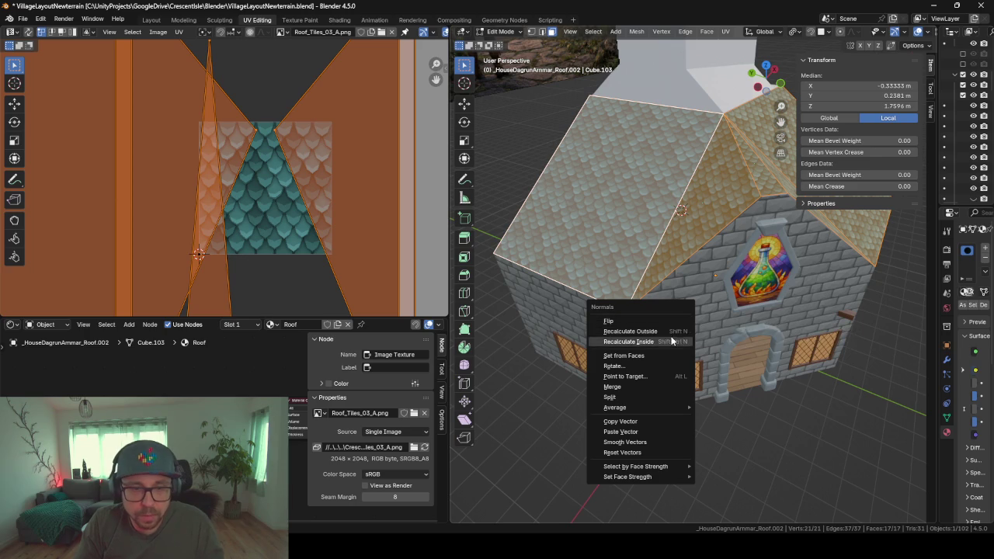
click(672, 342)
middle_drag(616, 292, 679, 299)
click(659, 297)
key(e)
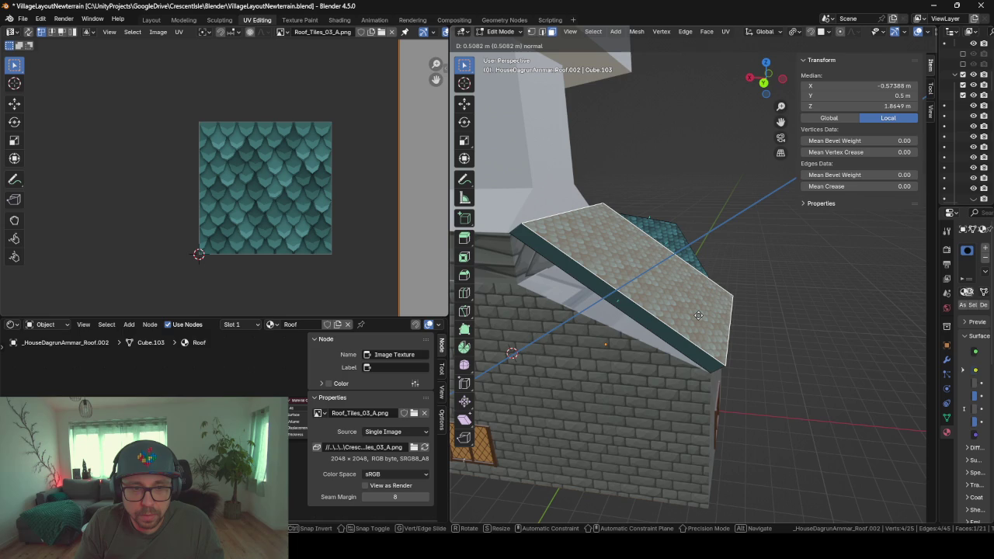
right_click(698, 315)
- Inspect the roof over the house front, then return to Object Mode
middle_drag(698, 315, 616, 317)
scroll(616, 317, up, 3)
scroll(690, 300, up, 2)
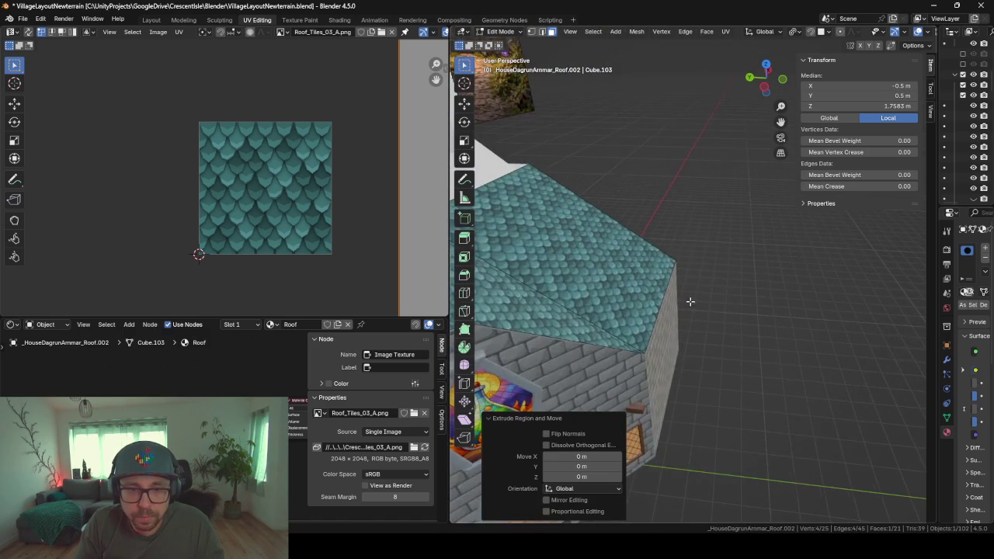
scroll(690, 300, down, 5)
mouse_move(691, 300)
middle_down()
mouse_move(691, 265)
mouse_move(767, 258)
mouse_move(696, 314)
middle_up()
scroll(742, 260, up, 4)
scroll(696, 314, down, 3)
scroll(697, 313, down, 4)
key(Tab)
middle_drag(820, 282, 707, 328)
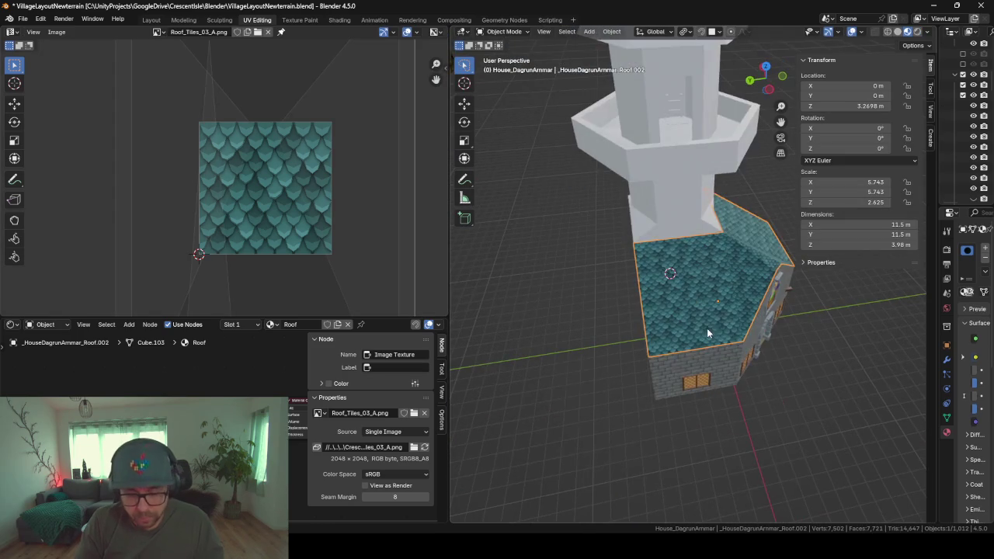
- Isolate the roof and Merge by Distance, removing 16 duplicate vertices
key(shift+h)
mouse_move(473, 328)
middle_down()
mouse_move(656, 261)
mouse_move(631, 345)
mouse_move(635, 368)
middle_up()
key(Tab)
scroll(656, 262, up, 3)
key(a)
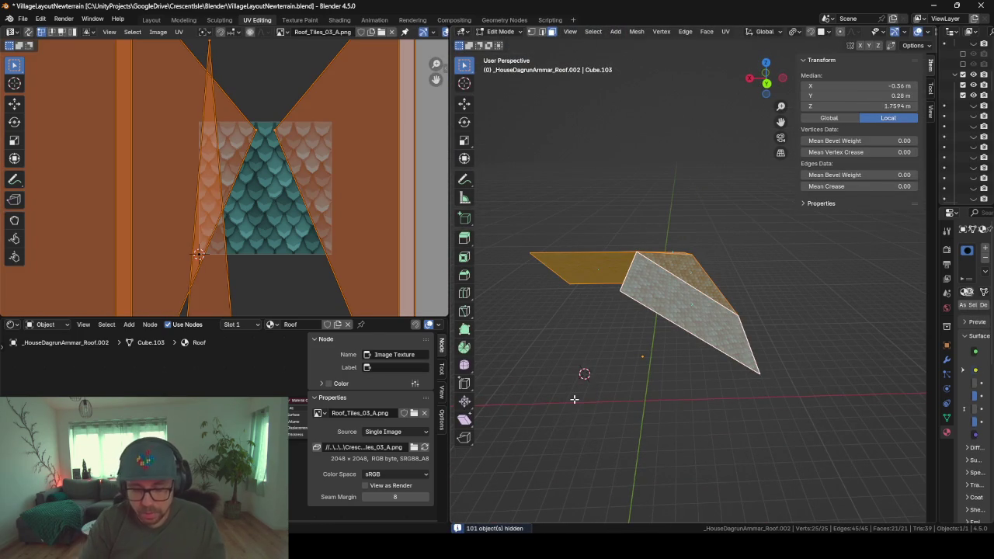
key(m)
scroll(574, 402, down, 1)
scroll(573, 402, down, 2)
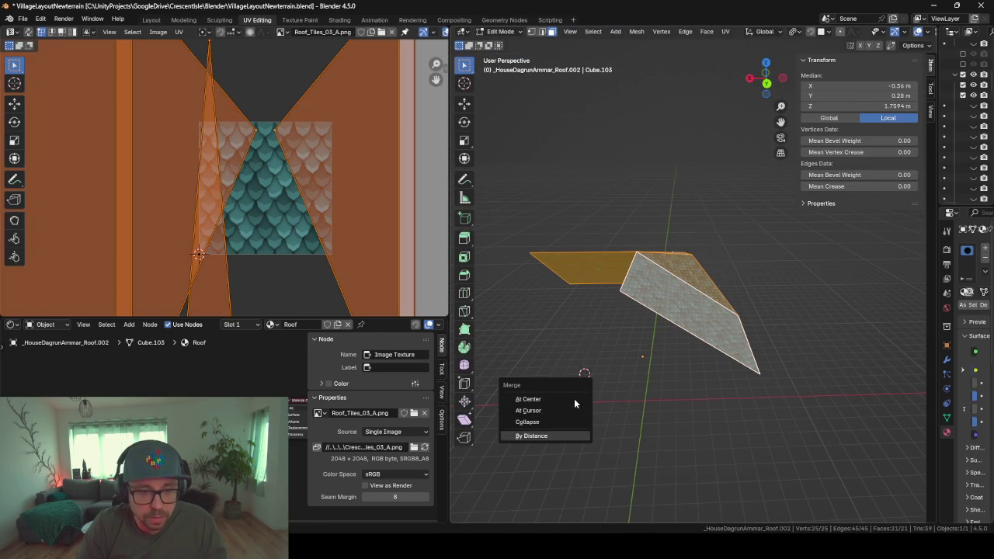
key(Return)
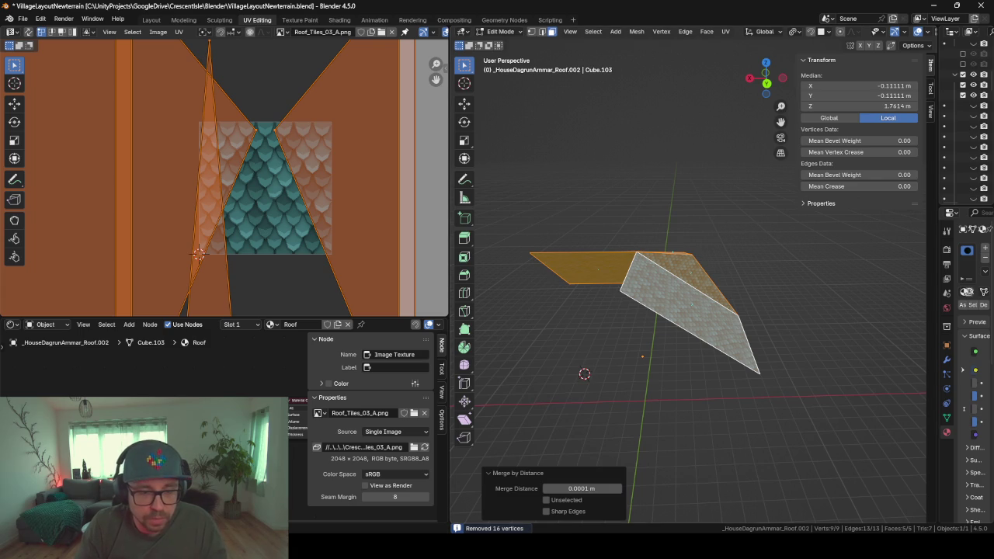
- Switch to vertex select, inspect the merged roof, and re-enter Edit Mode
mouse_move(685, 397)
middle_down()
mouse_move(588, 421)
mouse_move(634, 402)
middle_up()
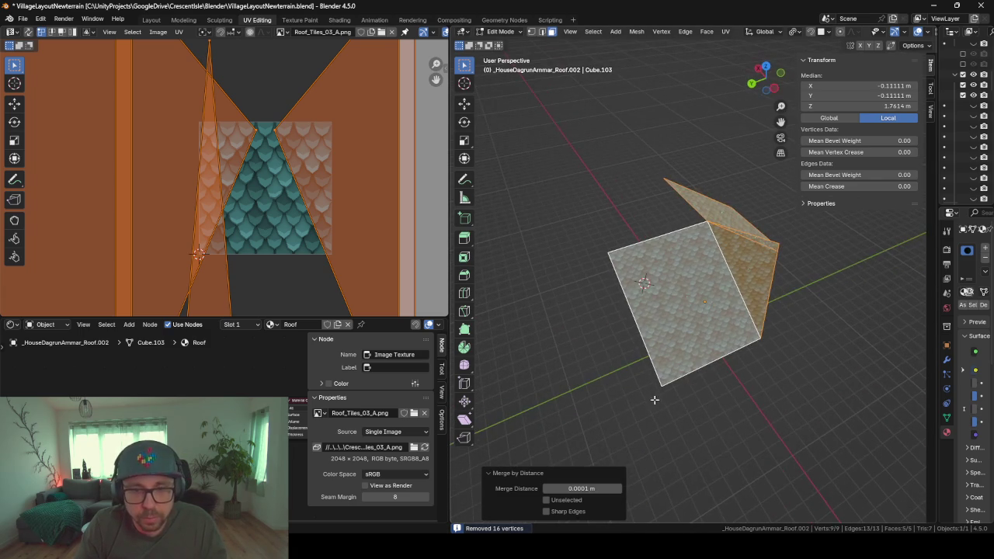
middle_drag(816, 376, 805, 326)
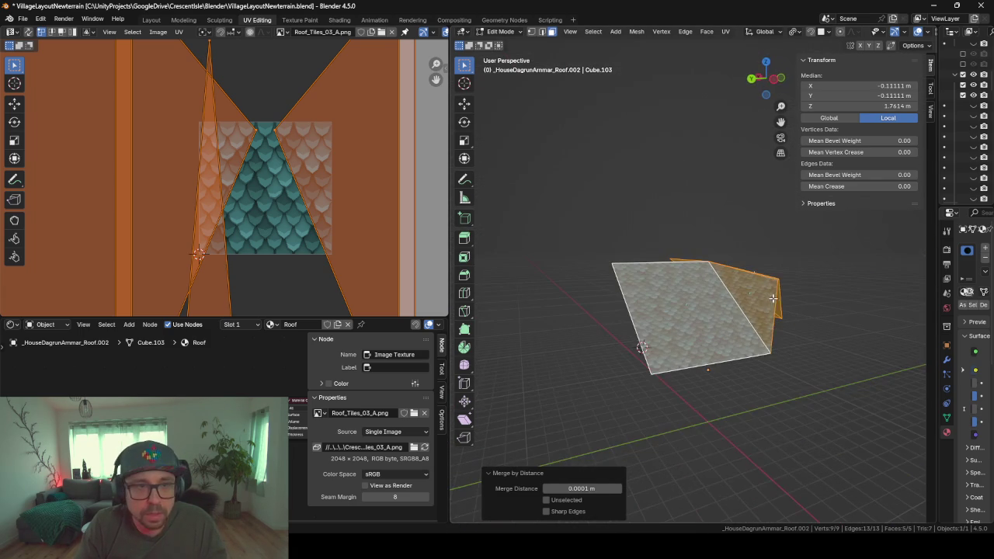
click(531, 31)
mouse_move(584, 233)
middle_down()
mouse_move(743, 224)
mouse_move(729, 219)
mouse_move(695, 245)
middle_up()
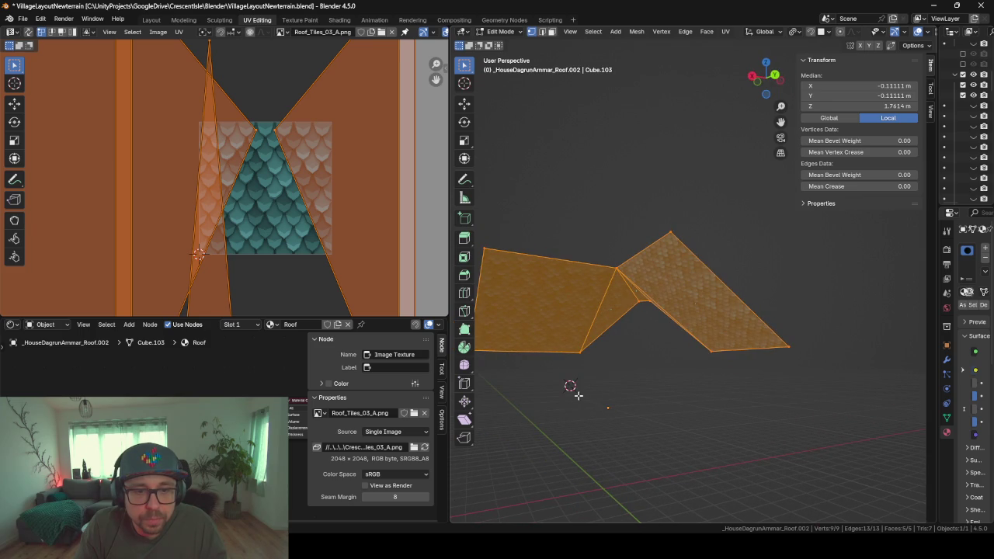
key(Tab)
mouse_move(570, 382)
middle_down()
mouse_move(701, 399)
mouse_move(701, 278)
middle_up()
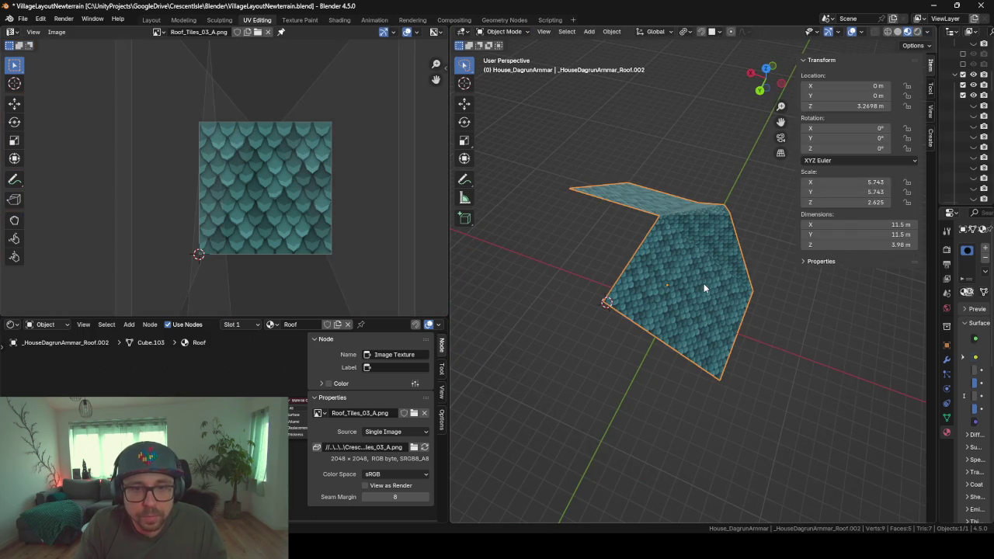
key(Tab)
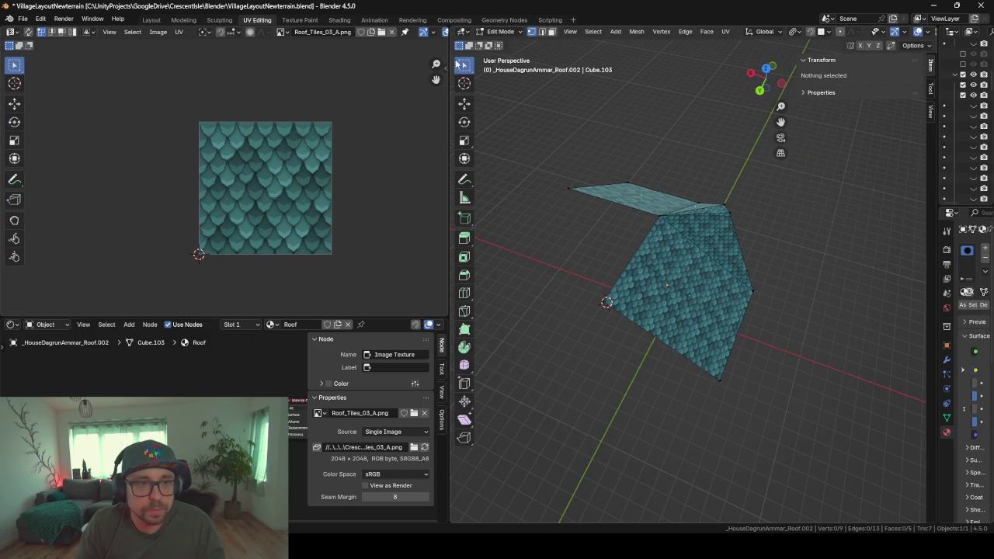
- In face select, extrude a roof face, cancel, then extrude it again
click(554, 37)
click(679, 298)
key(e)
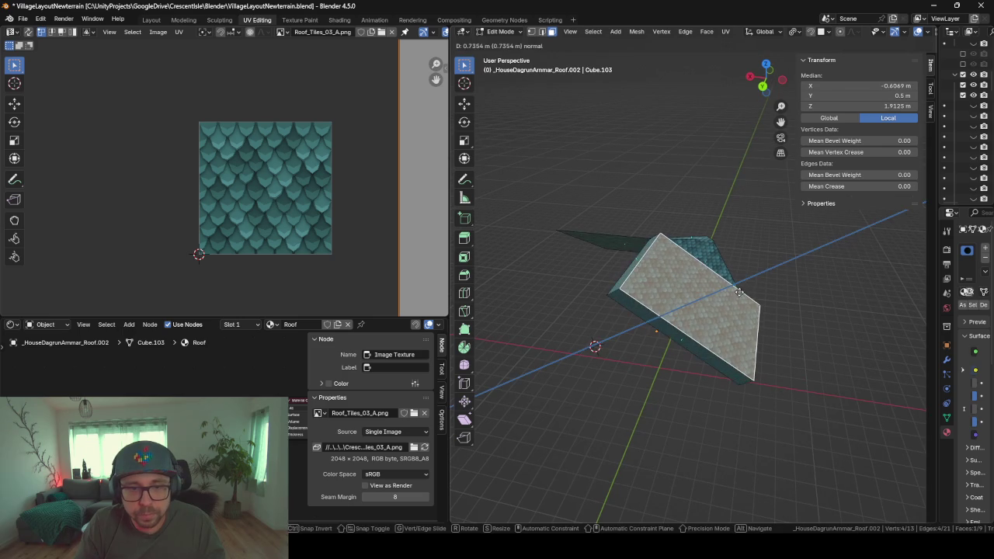
right_click(734, 281)
middle_drag(735, 281, 731, 268)
key(e)
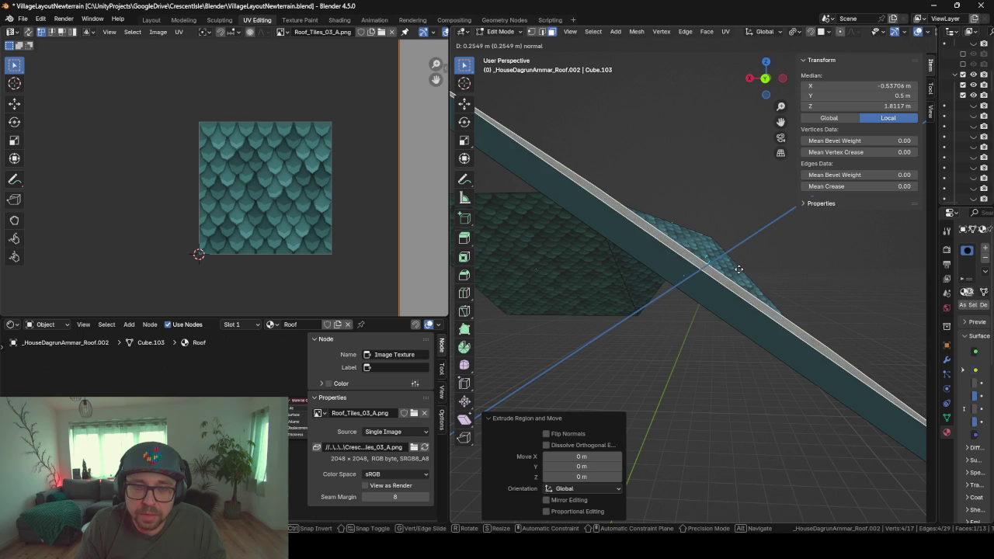
- Capture the roof slab region with Greenshot and confirm the zero-distance extrusion
key(ctrl+Print)
drag(664, 212, 758, 295)
click(799, 322)
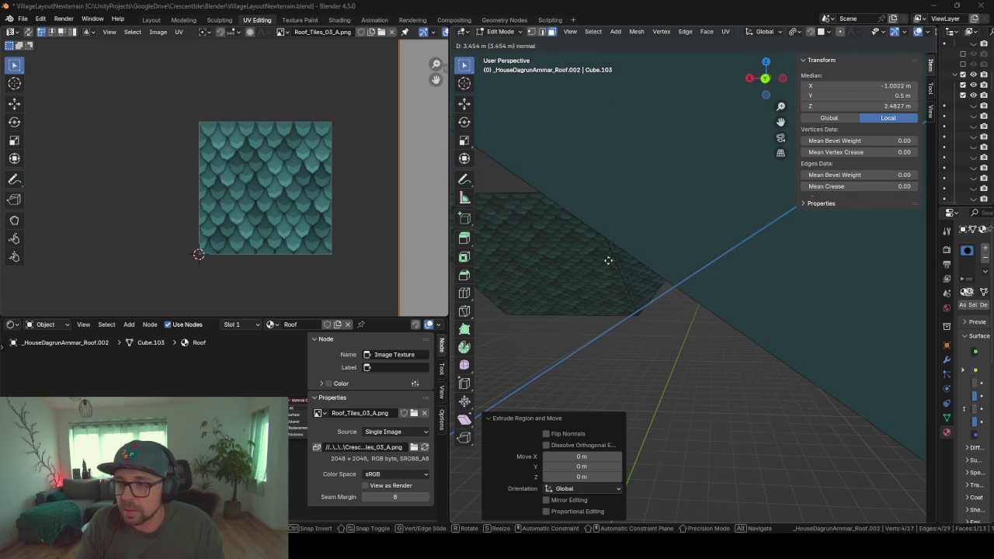
click(354, 295)
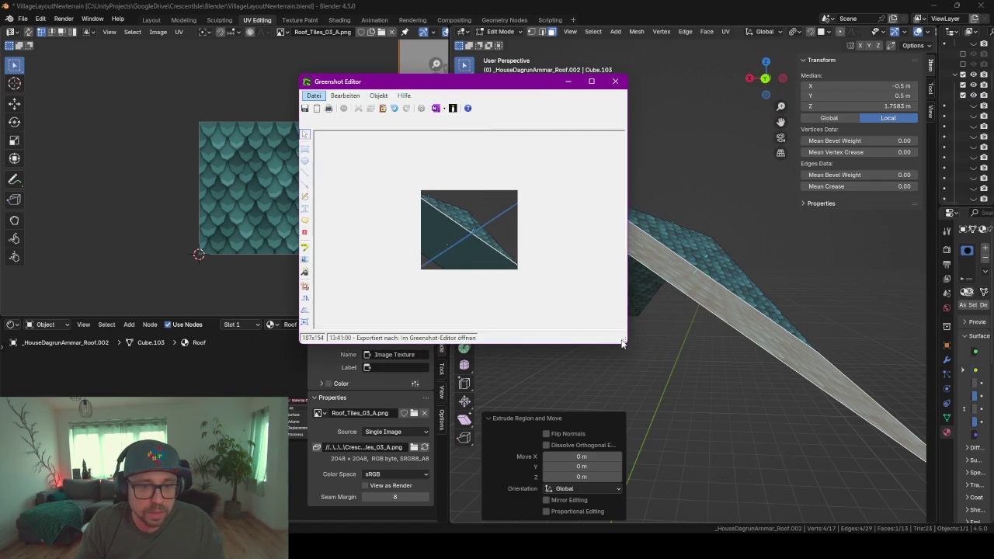
- Enlarge the Greenshot Editor, draw a red line on the capture, then dismiss it
drag(625, 344, 829, 447)
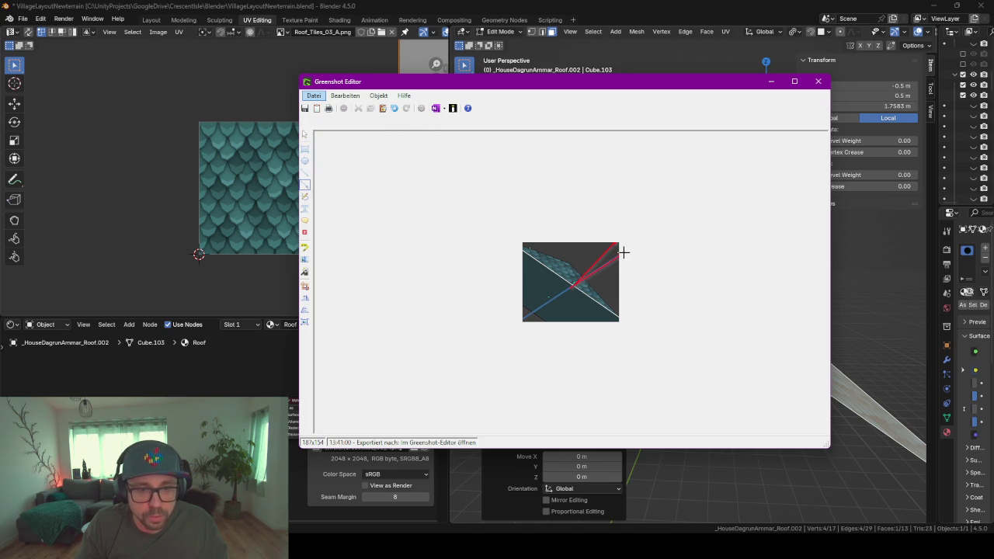
drag(623, 252, 623, 253)
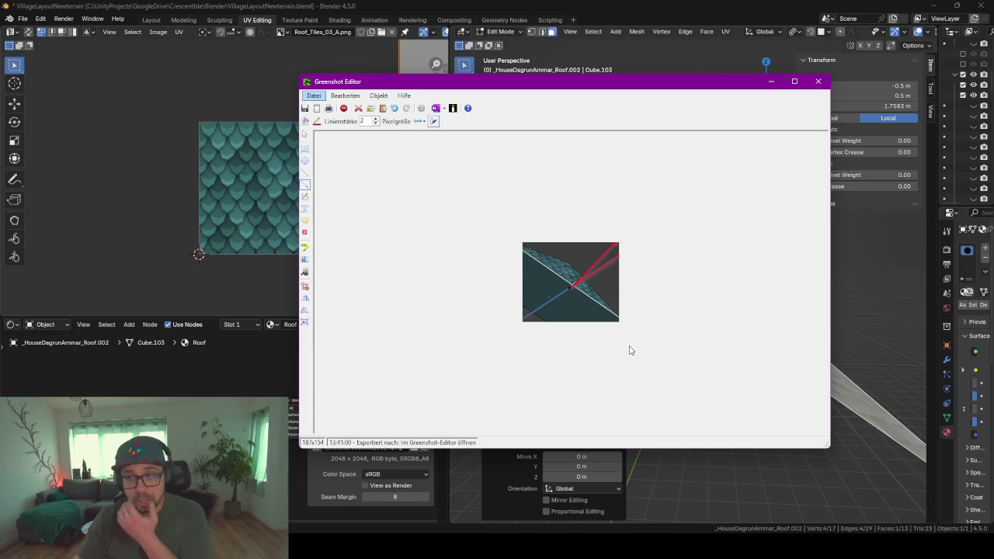
click(771, 81)
- Try extruding the roof face with E and Extrude Faces Along Normals, cancelling both
middle_drag(684, 232, 643, 223)
middle_drag(723, 281, 708, 301)
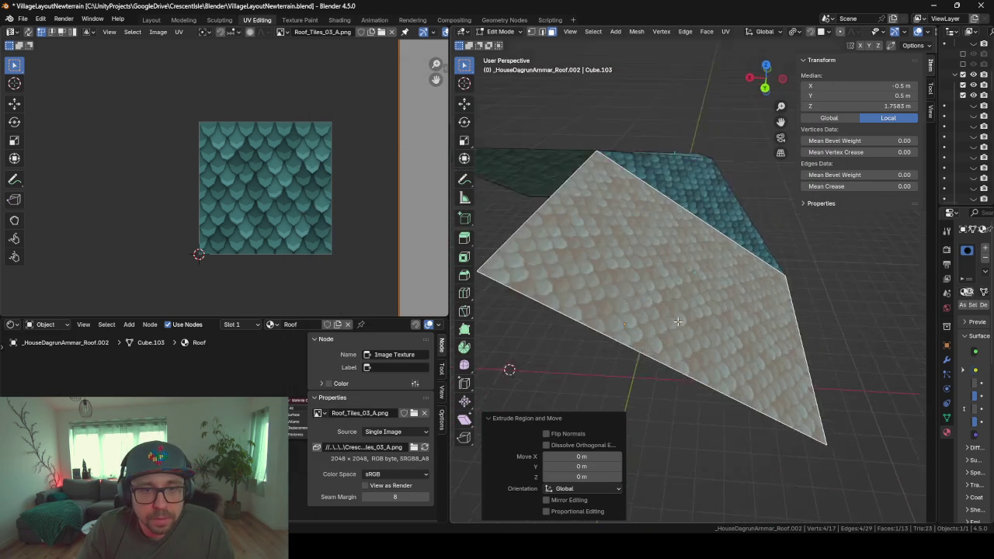
key(e)
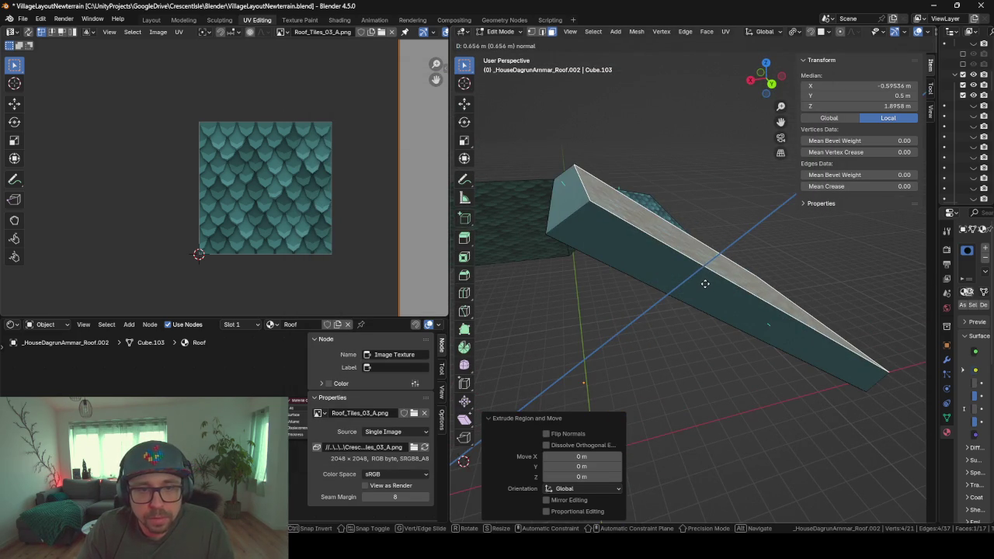
key(Escape)
key(alt+e)
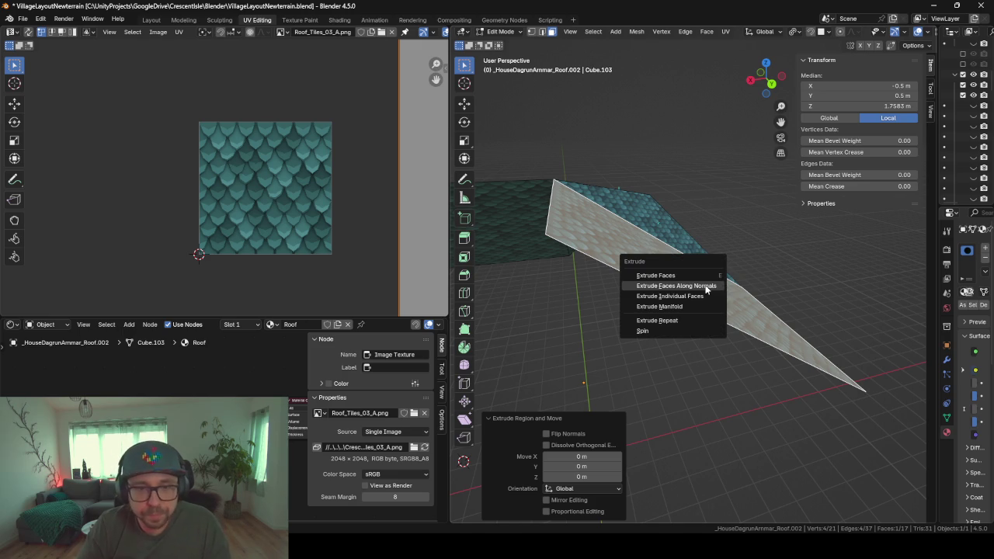
click(703, 285)
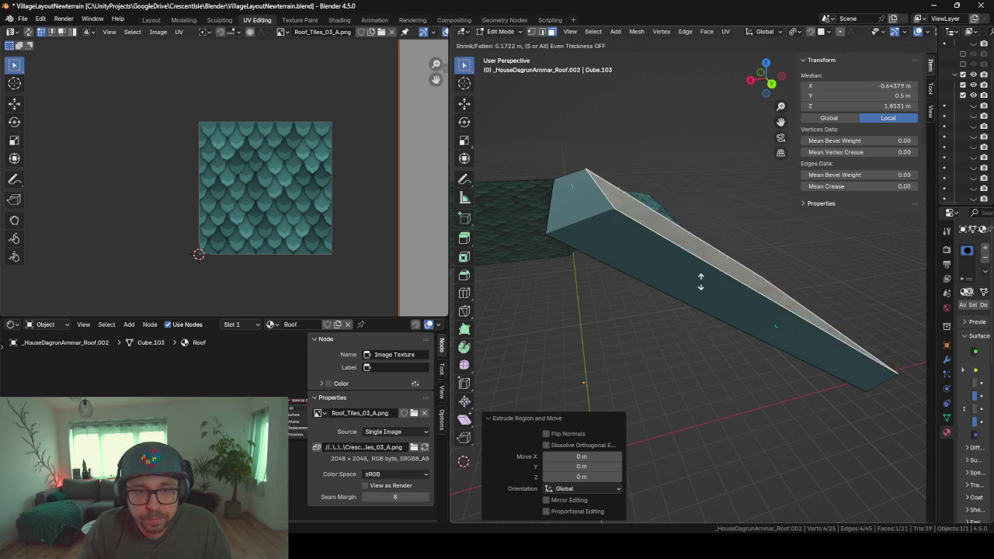
key(Escape)
- Run Merge by Distance on the face, which removes 0 vertices
middle_drag(716, 275, 680, 264)
key(alt+e)
key(Escape)
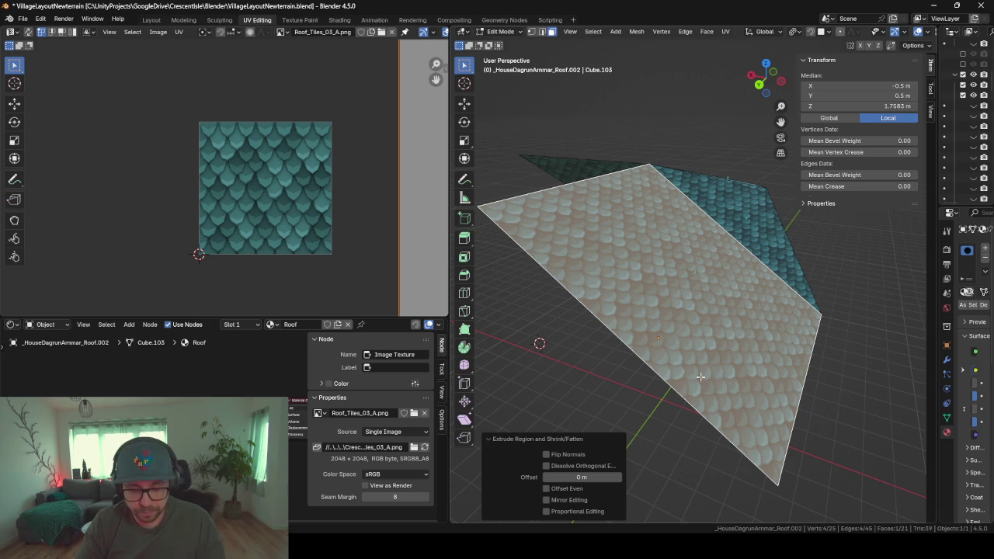
key(F3)
key(Escape)
key(m)
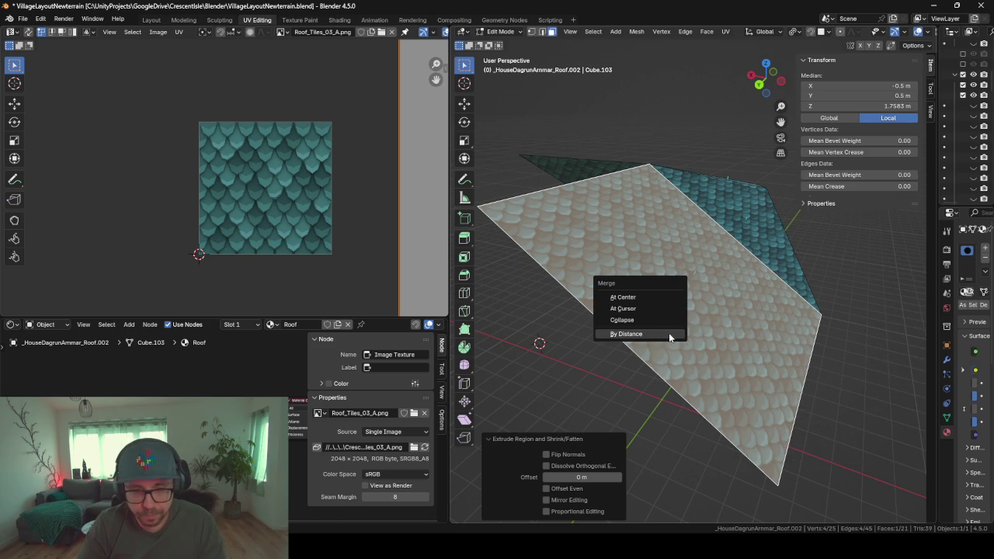
click(668, 332)
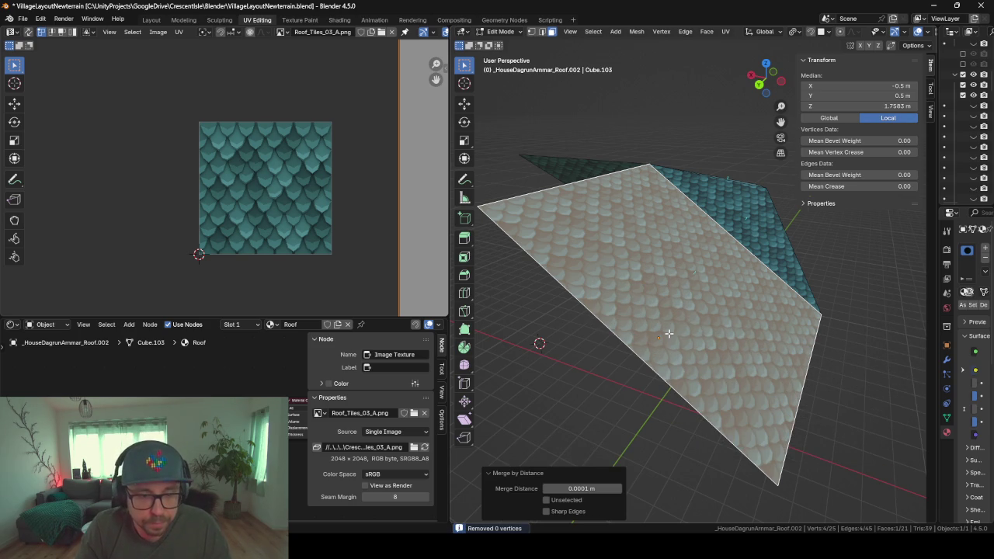
middle_drag(669, 332, 697, 334)
- Merge all duplicate roof vertices by distance and recalculate normals outward
key(a)
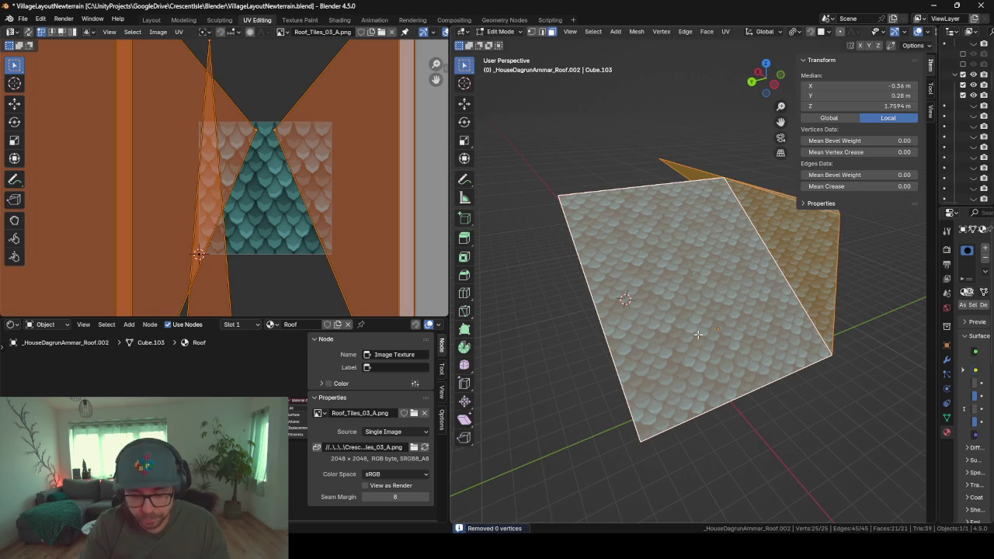
key(m)
click(697, 334)
middle_drag(697, 333, 775, 306)
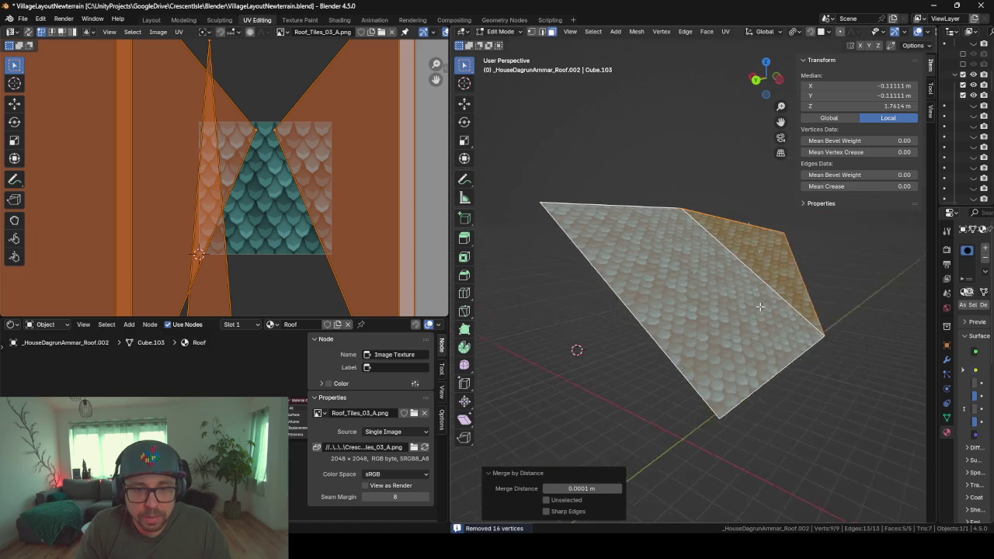
key(alt+n)
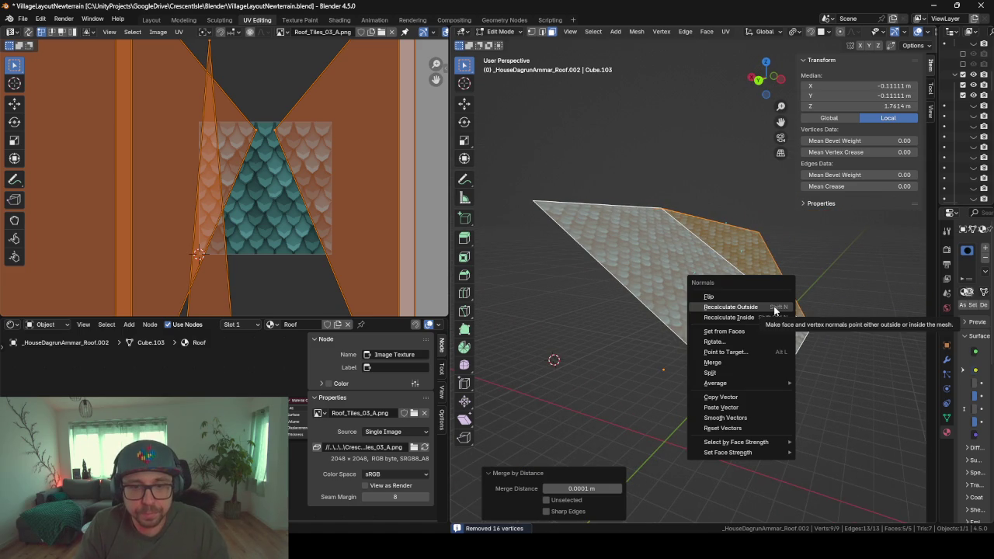
click(730, 307)
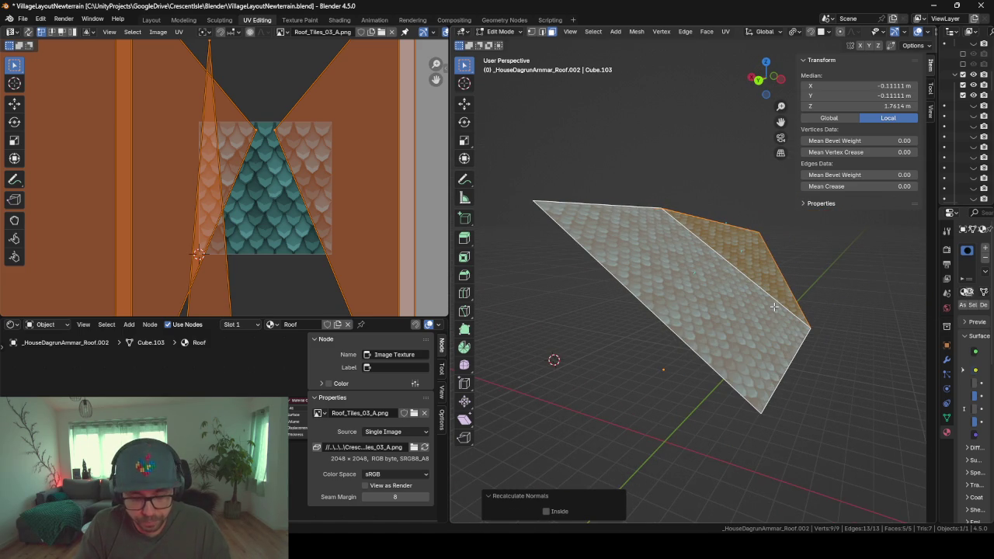
key(alt+n)
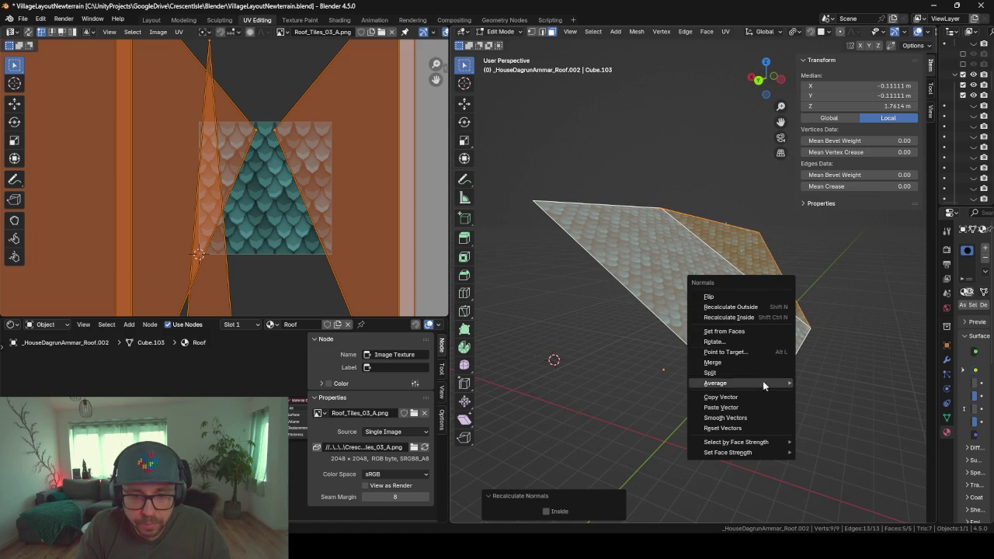
- Extrude the roof faces along normals to a 0.101 m thickness and inspect it
mouse_move(746, 256)
middle_down()
mouse_move(703, 242)
mouse_move(919, 296)
middle_up()
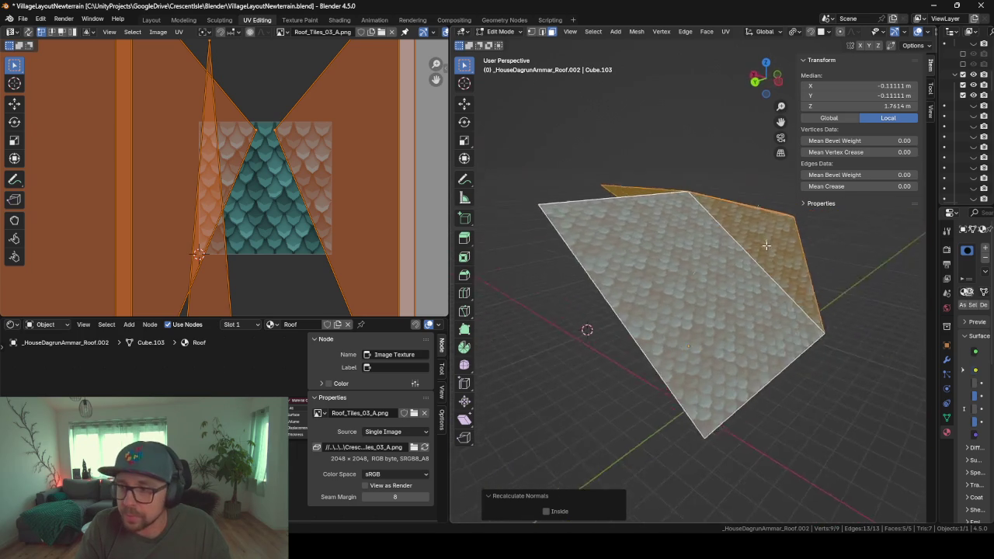
mouse_move(833, 290)
middle_down()
mouse_move(595, 364)
mouse_move(804, 318)
mouse_move(787, 347)
middle_up()
key(alt+e)
click(787, 347)
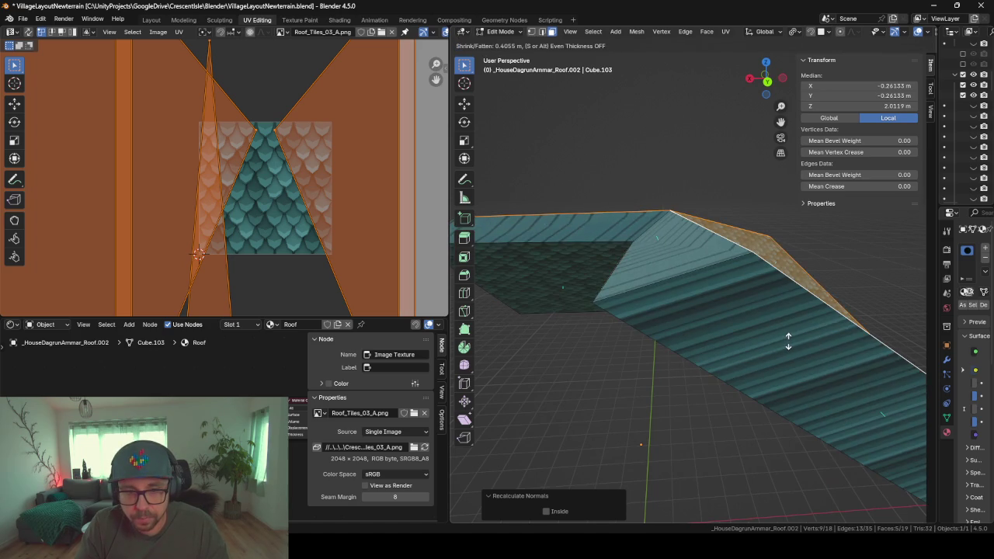
click(799, 346)
mouse_move(800, 345)
middle_down()
mouse_move(776, 334)
mouse_move(755, 271)
mouse_move(765, 282)
mouse_move(733, 282)
middle_up()
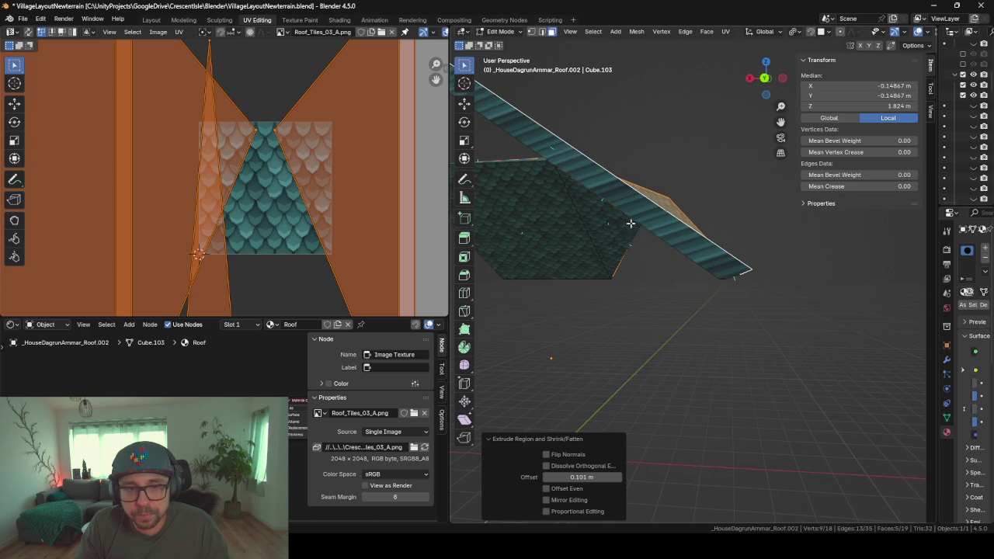
mouse_move(604, 146)
middle_down()
mouse_move(586, 268)
mouse_move(589, 254)
middle_up()
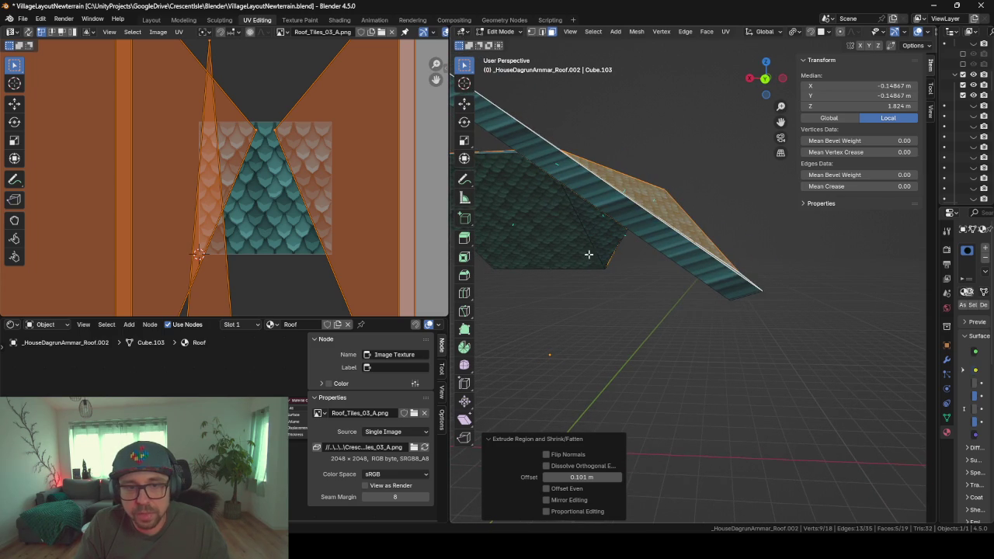
middle_drag(700, 287, 680, 265)
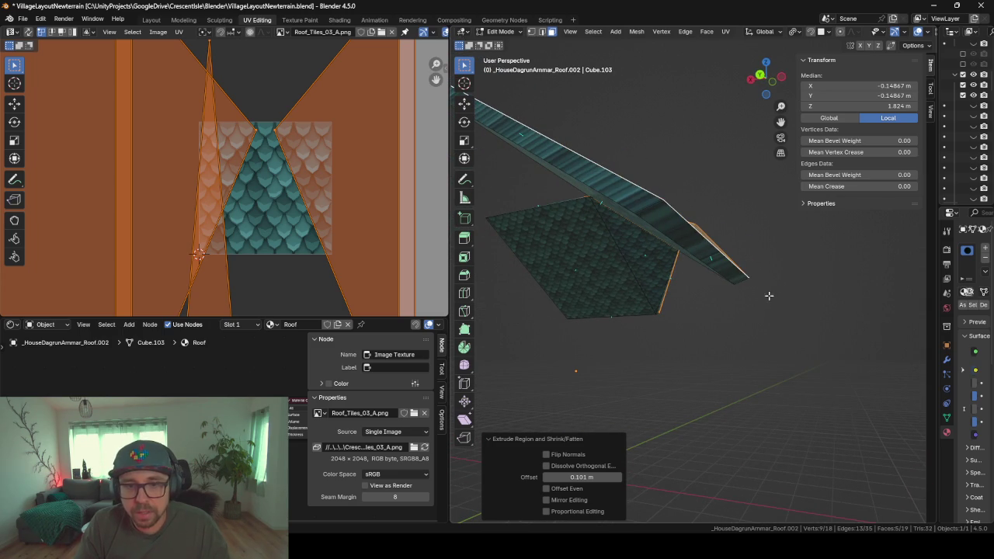
mouse_move(795, 255)
middle_down()
mouse_move(727, 265)
mouse_move(801, 259)
mouse_move(754, 278)
middle_up()
- Hide unselected geometry, reveal all roof geometry again, and deselect everything
key(shift+h)
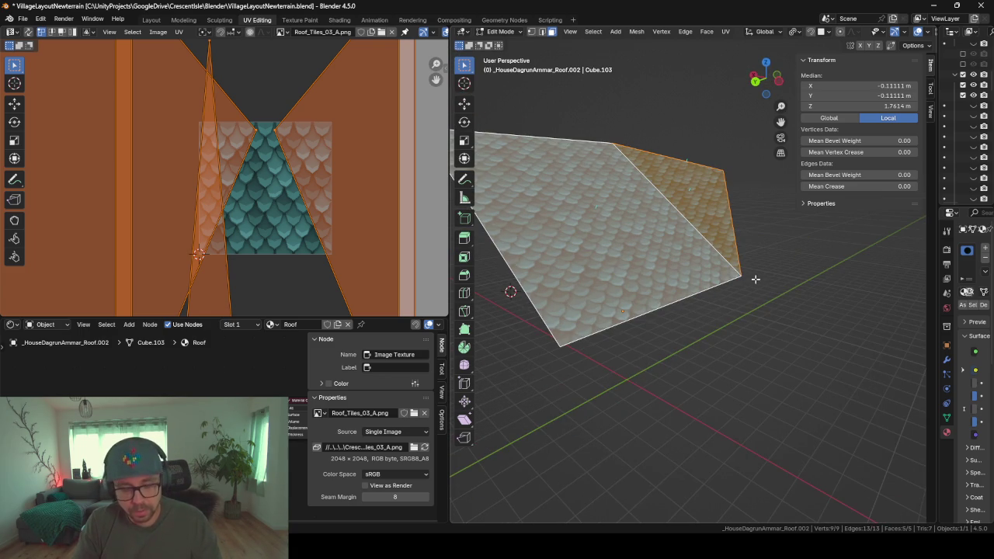
right_click(754, 279)
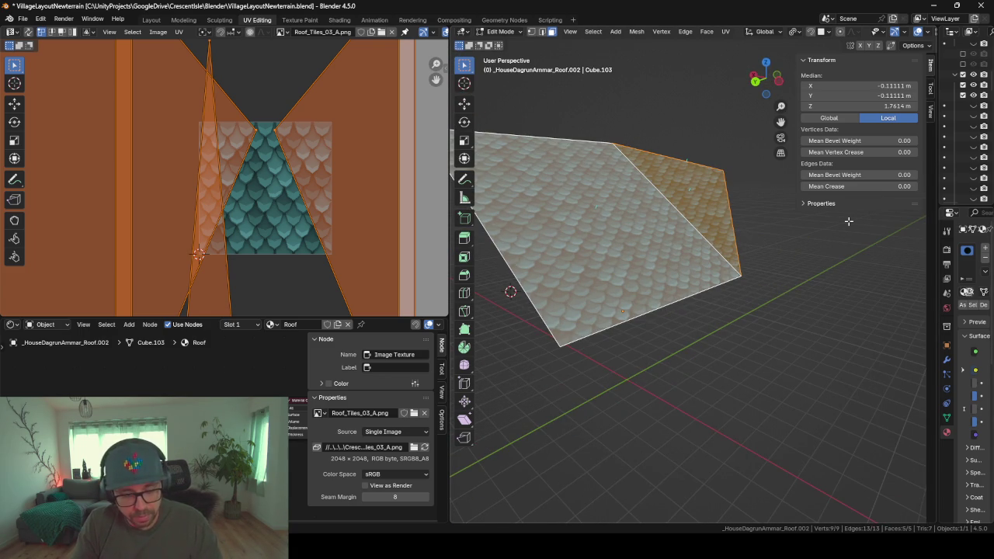
key(alt+h)
key(alt+a)
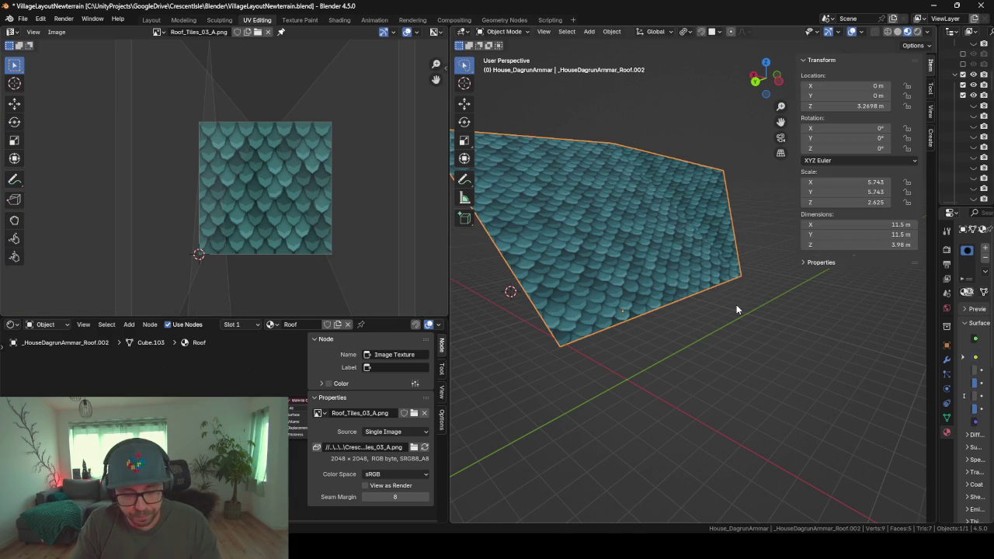
- Unhide all objects, select the roof, and re-enter Edit Mode facing the house front
key(Tab)
key(alt+h)
click(689, 275)
mouse_move(665, 259)
middle_down()
mouse_move(756, 266)
mouse_move(701, 268)
mouse_move(670, 291)
mouse_move(646, 293)
mouse_move(771, 283)
mouse_move(643, 284)
mouse_move(716, 295)
mouse_move(689, 273)
middle_up()
key(Tab)
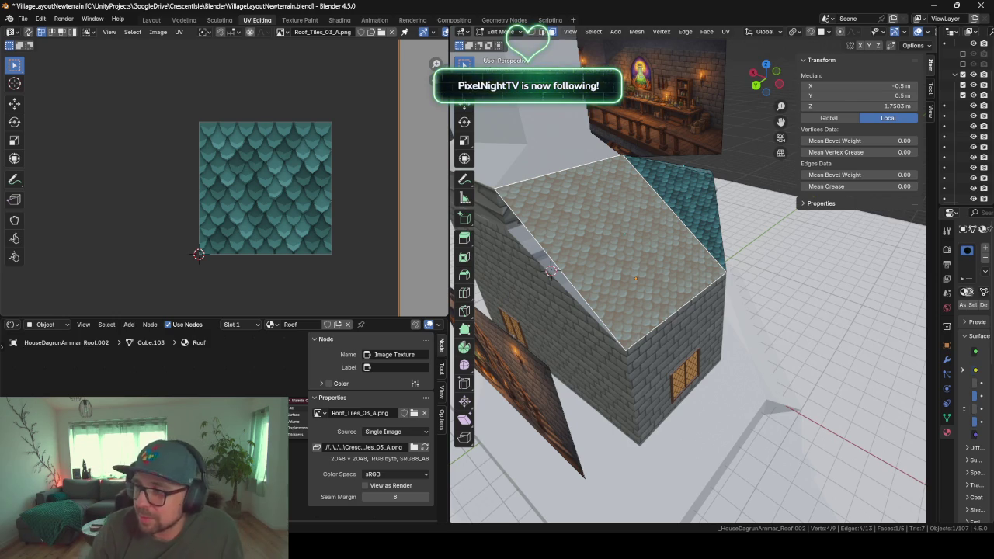
mouse_move(687, 302)
middle_down()
mouse_move(584, 281)
mouse_move(639, 299)
mouse_move(710, 246)
mouse_move(775, 287)
middle_up()
scroll(585, 281, up, 4)
click(710, 246)
key(g)
click(713, 240)
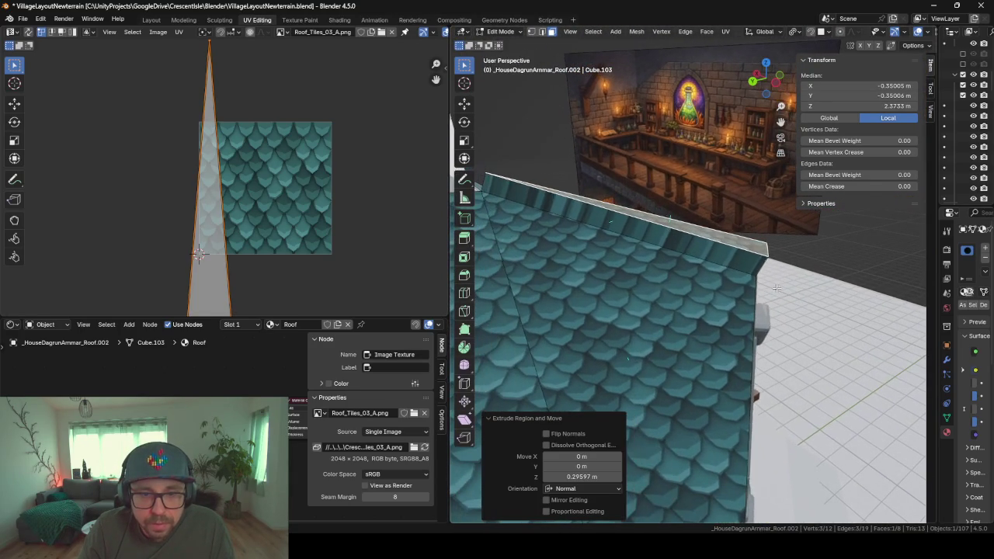
mouse_move(671, 257)
middle_down()
mouse_move(795, 294)
mouse_move(730, 333)
middle_up()
click(699, 264)
key(e)
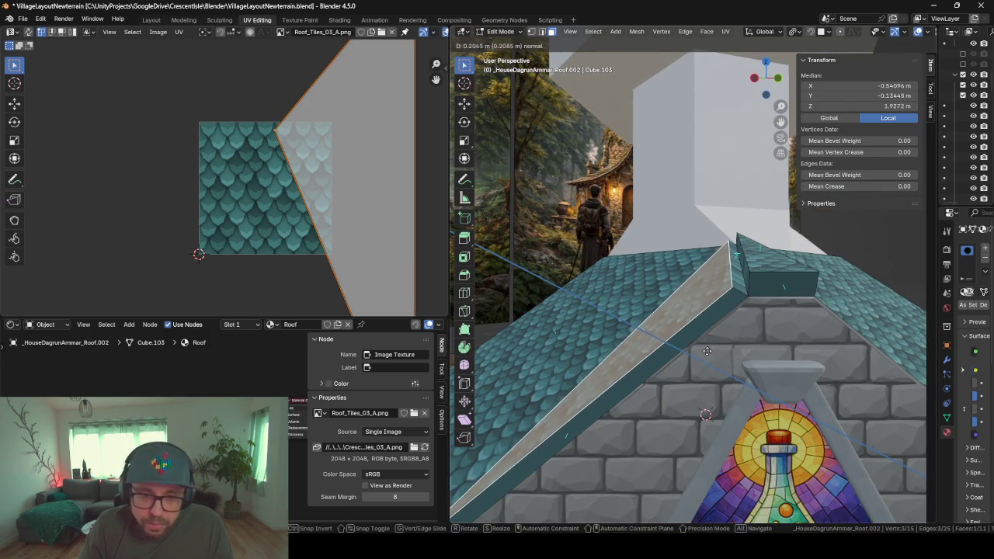
right_click(704, 351)
middle_drag(703, 352, 691, 342)
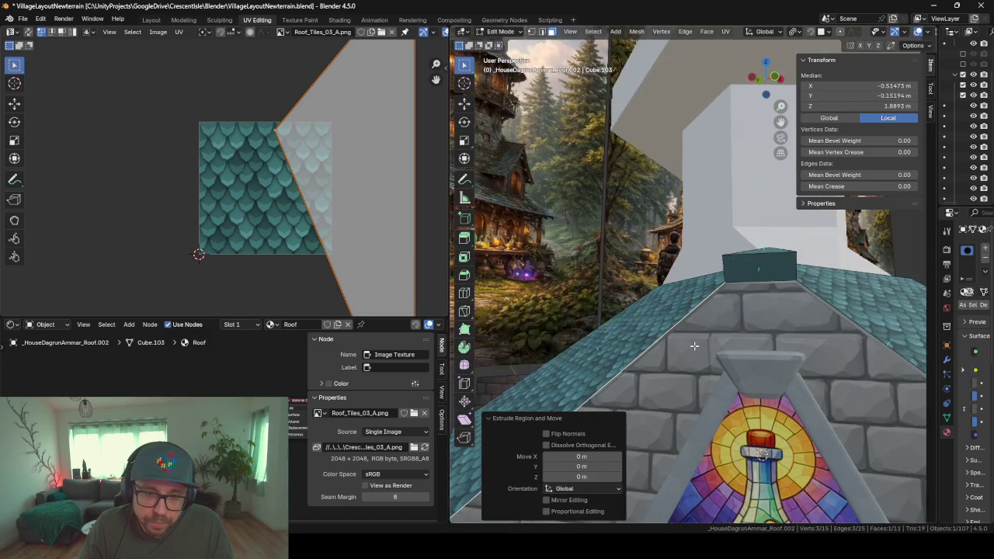
key(e)
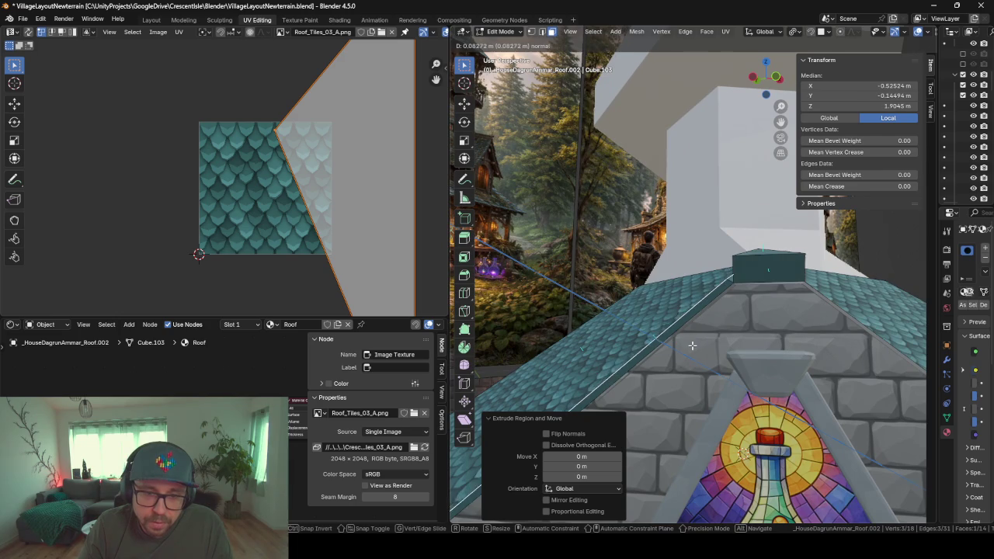
right_click(692, 345)
middle_drag(692, 345, 719, 349)
mouse_move(816, 336)
middle_down()
mouse_move(642, 362)
mouse_move(512, 242)
mouse_move(581, 240)
mouse_move(666, 309)
middle_up()
click(711, 269)
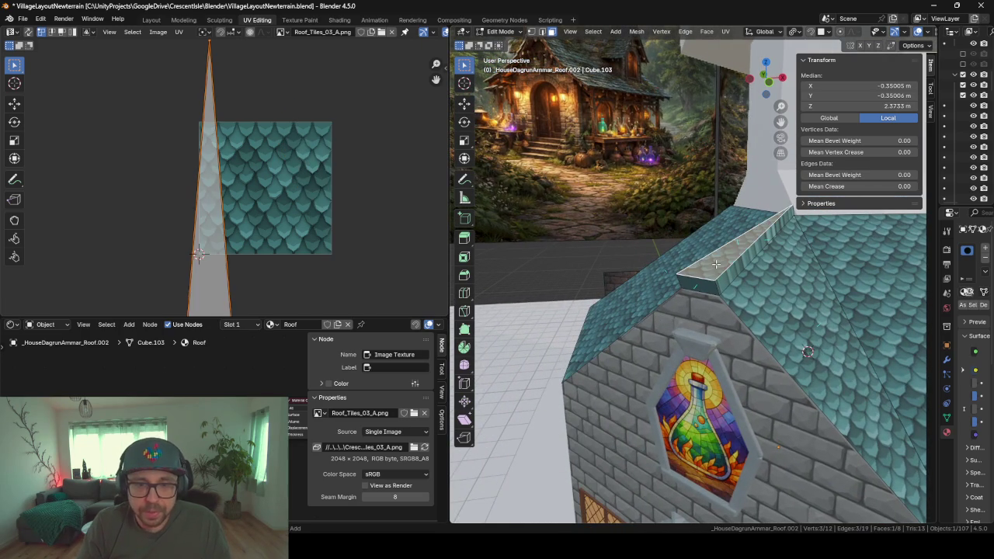
key(alt+a)
middle_drag(704, 258, 738, 280)
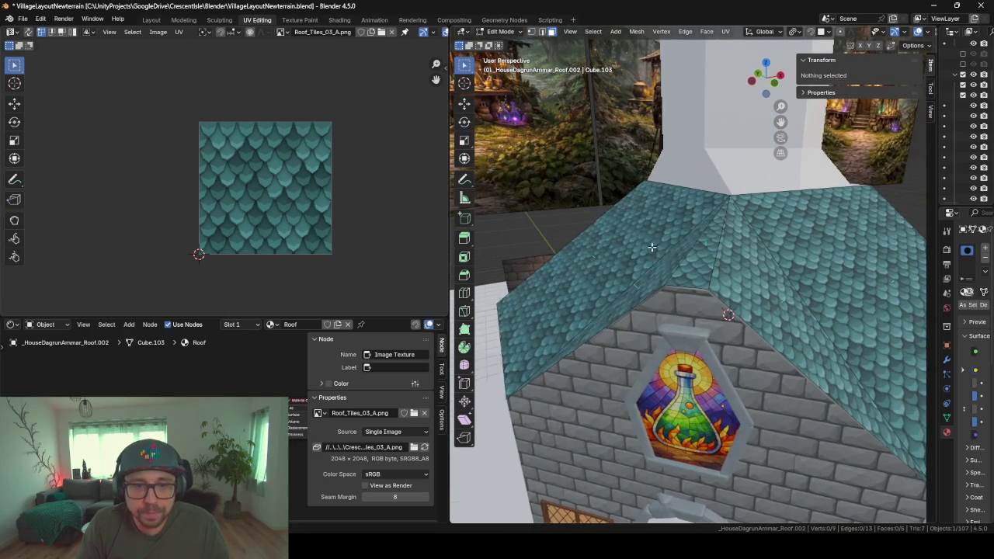
- Extrude both roof slopes straight up about 0.186 m to give the roof thickness
click(606, 249)
shift+click(698, 248)
key(e)
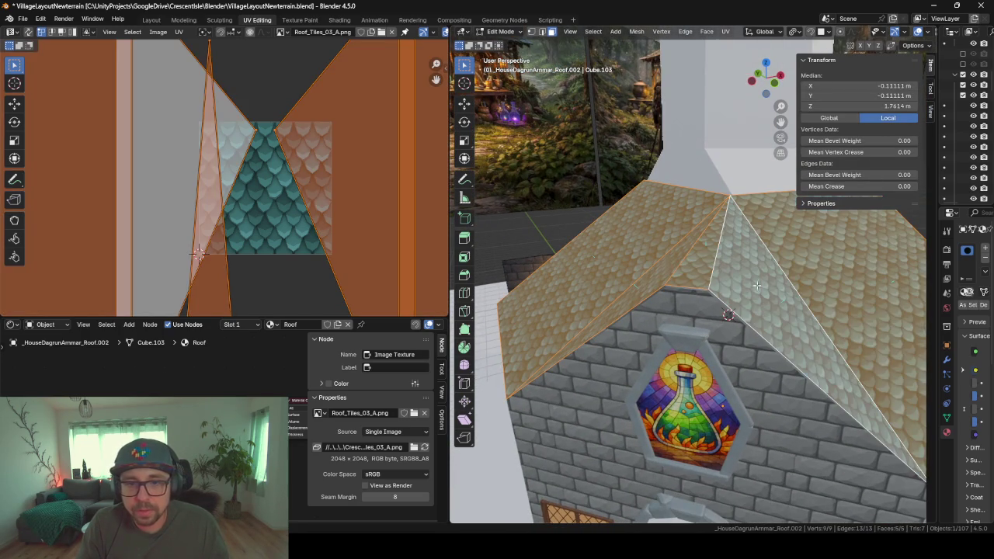
key(z)
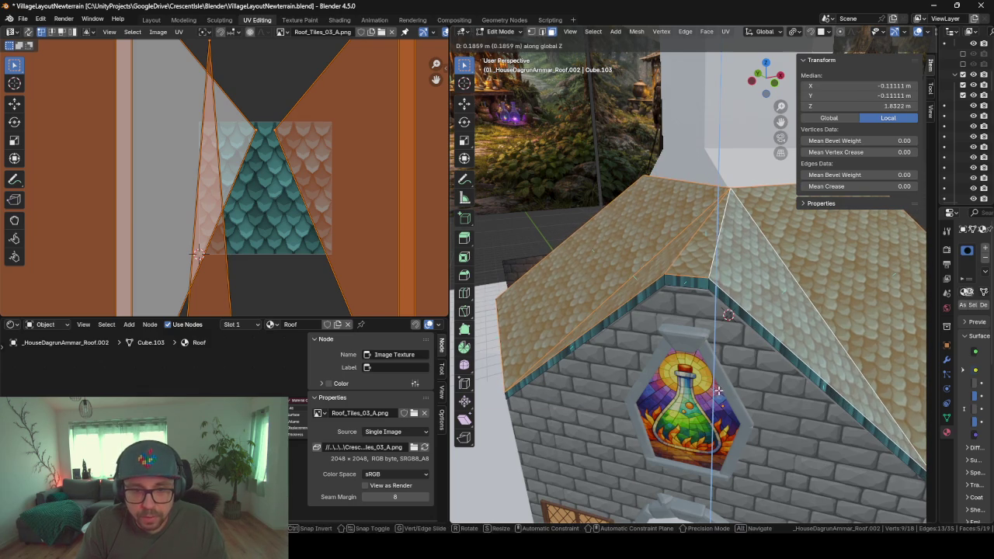
click(718, 390)
mouse_move(718, 389)
middle_down()
mouse_move(714, 333)
mouse_move(675, 347)
mouse_move(751, 268)
middle_up()
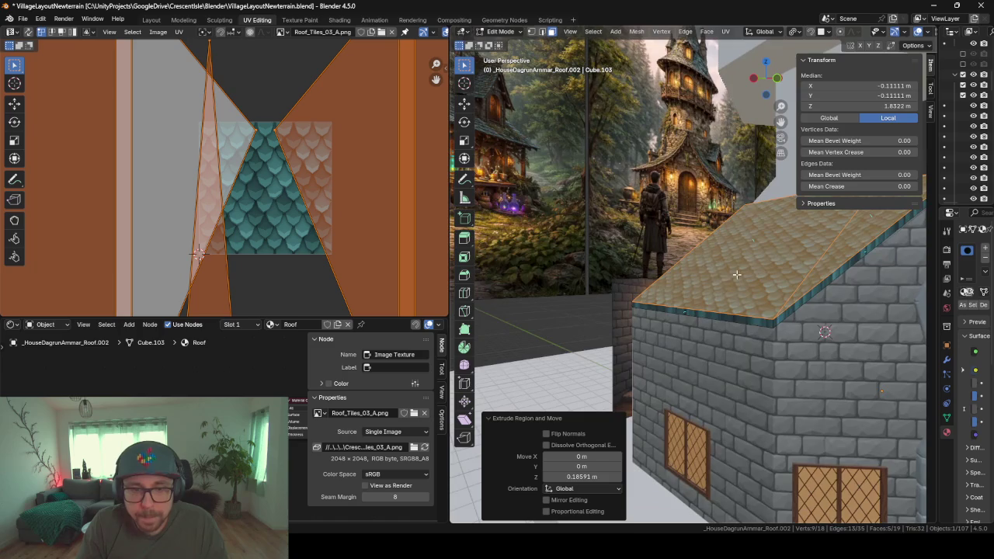
mouse_move(615, 360)
middle_down()
mouse_move(890, 324)
mouse_move(694, 360)
middle_up()
mouse_move(846, 313)
middle_down()
mouse_move(898, 358)
mouse_move(610, 336)
mouse_move(713, 407)
mouse_move(686, 405)
middle_up()
- Try extruding the roof's lower eave edge, then undo the trial strip
click(668, 340)
key(e)
click(712, 408)
scroll(712, 407, up, 3)
mouse_move(762, 327)
middle_down()
mouse_move(582, 295)
mouse_move(592, 295)
mouse_move(590, 306)
mouse_move(712, 330)
middle_up()
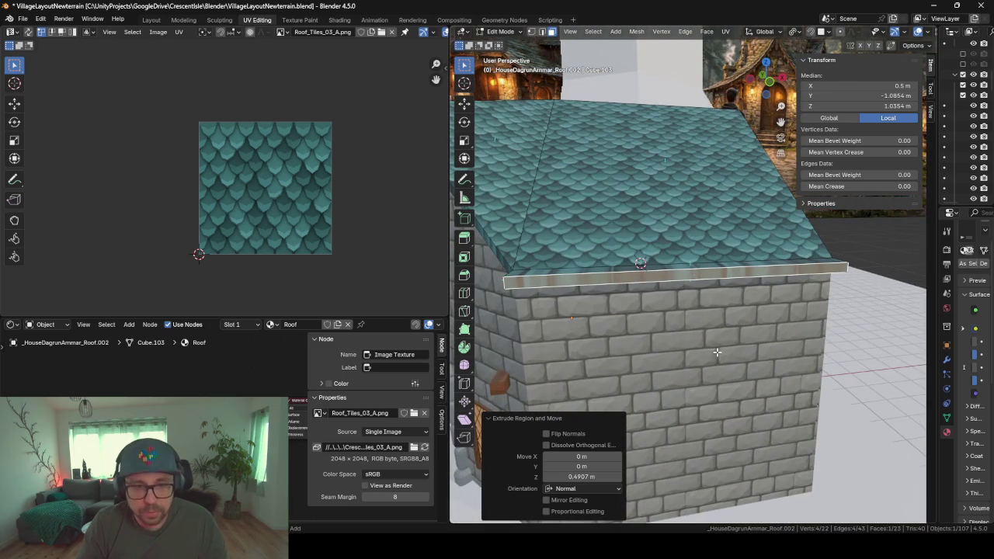
key(ctrl+z)
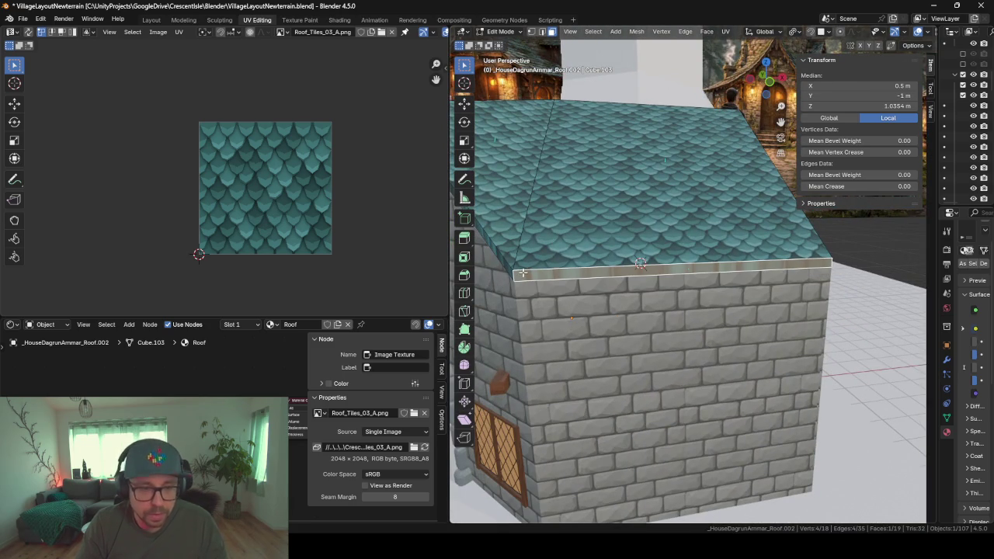
- Select the edge path running along the roof's lower eave edges
key(a)
mouse_move(513, 274)
middle_down()
mouse_move(645, 298)
mouse_move(635, 312)
middle_up()
click(649, 291)
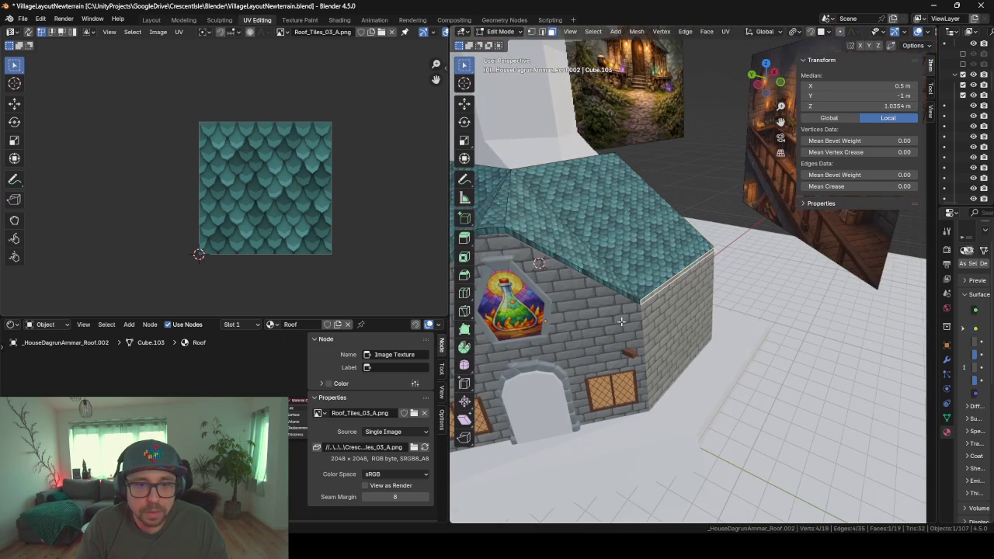
mouse_move(557, 328)
middle_down()
mouse_move(864, 257)
mouse_move(637, 297)
middle_up()
ctrl+click(754, 219)
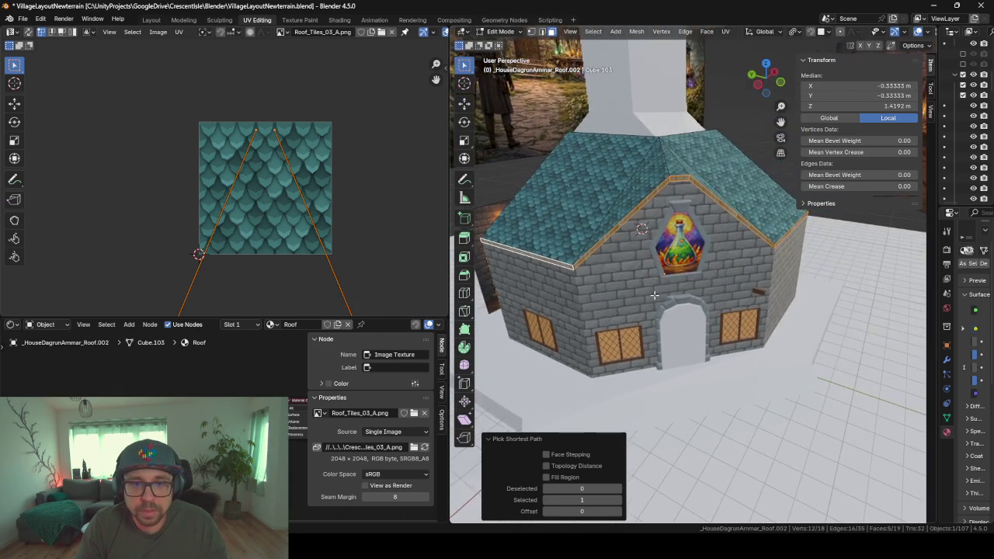
right_click(637, 319)
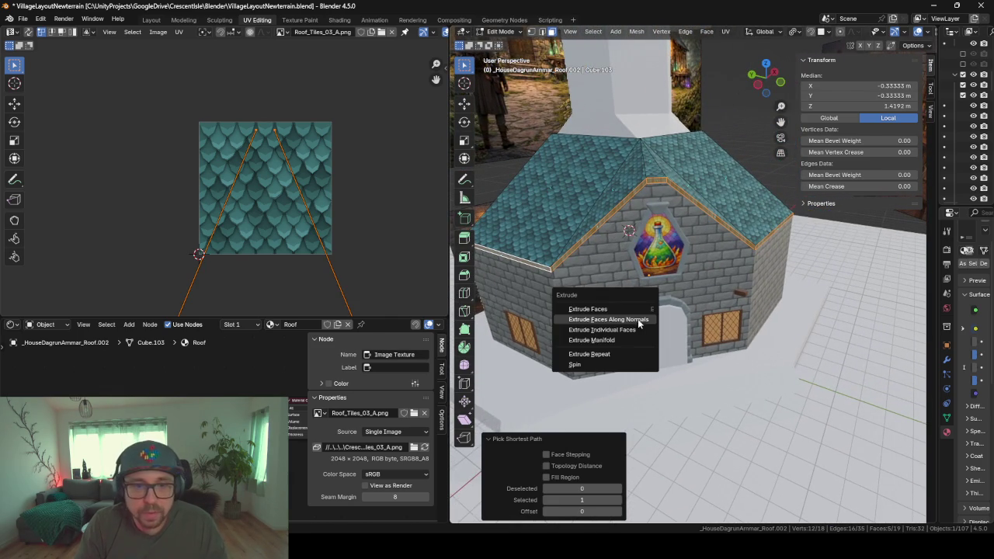
key(Escape)
key(alt+s)
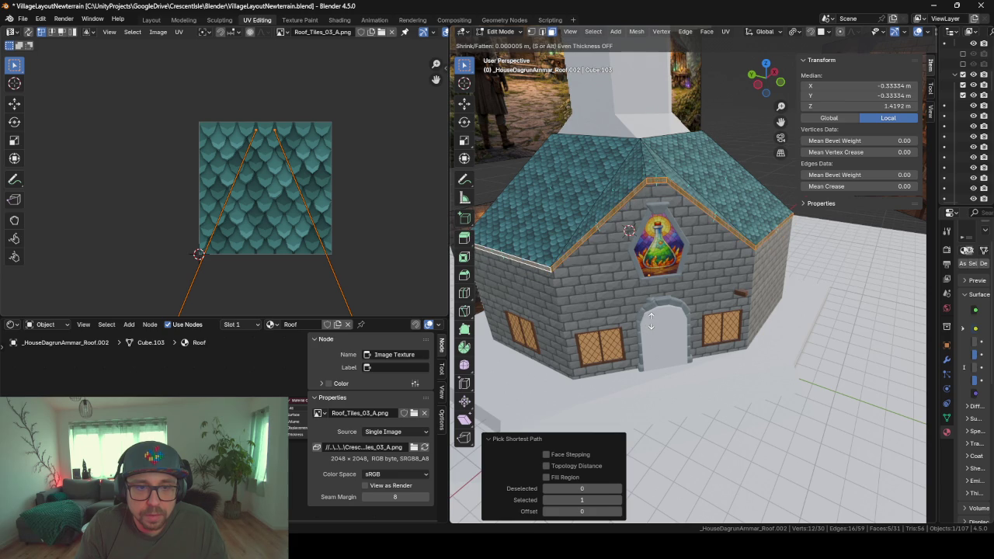
click(650, 323)
mouse_move(650, 322)
middle_down()
mouse_move(684, 321)
mouse_move(772, 289)
middle_up()
scroll(684, 321, up, 3)
scroll(722, 306, down, 3)
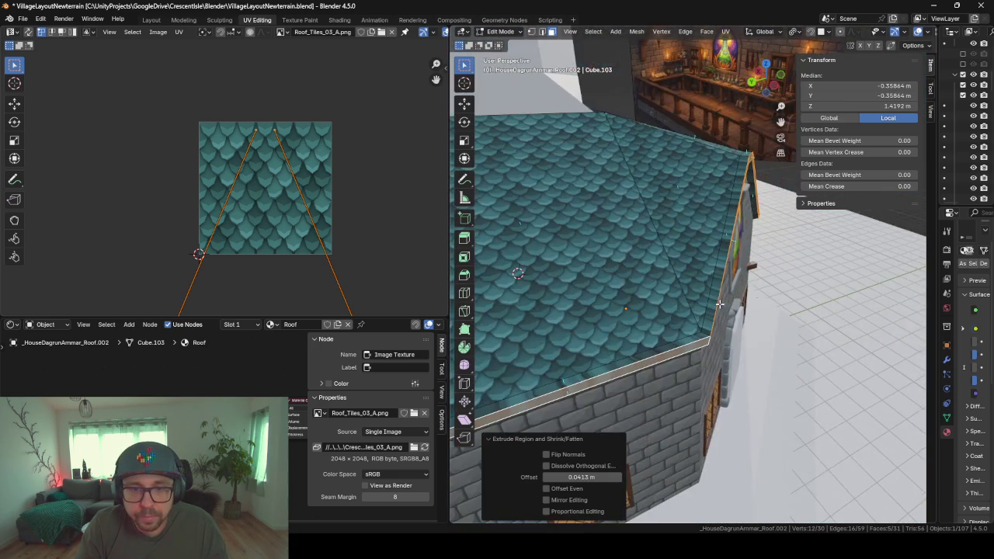
scroll(773, 289, down, 3)
mouse_move(701, 271)
middle_down()
mouse_move(621, 248)
mouse_move(608, 273)
mouse_move(652, 278)
mouse_move(652, 299)
middle_up()
scroll(581, 237, up, 3)
scroll(581, 237, down, 3)
scroll(555, 256, down, 3)
key(e)
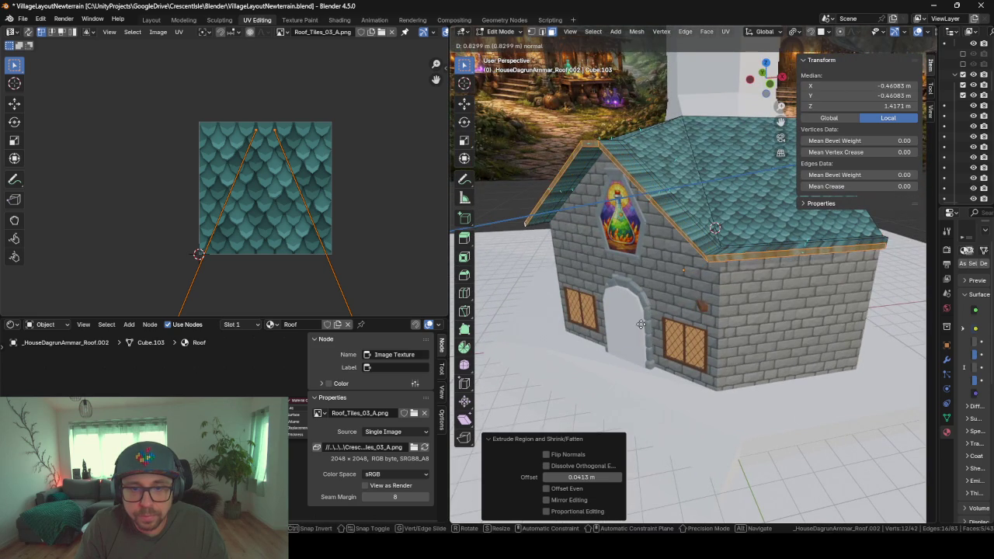
key(Escape)
key(ctrl+z)
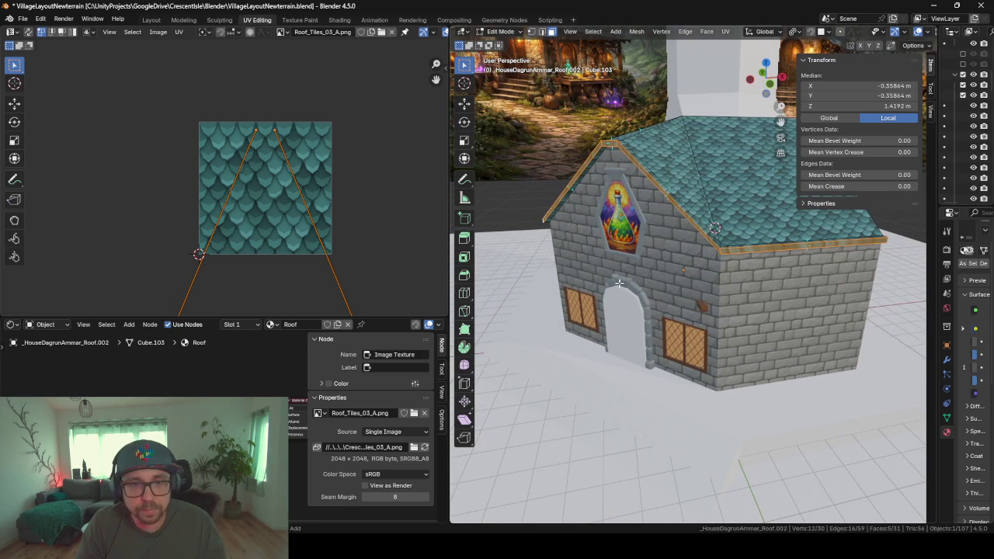
key(alt+e)
click(642, 242)
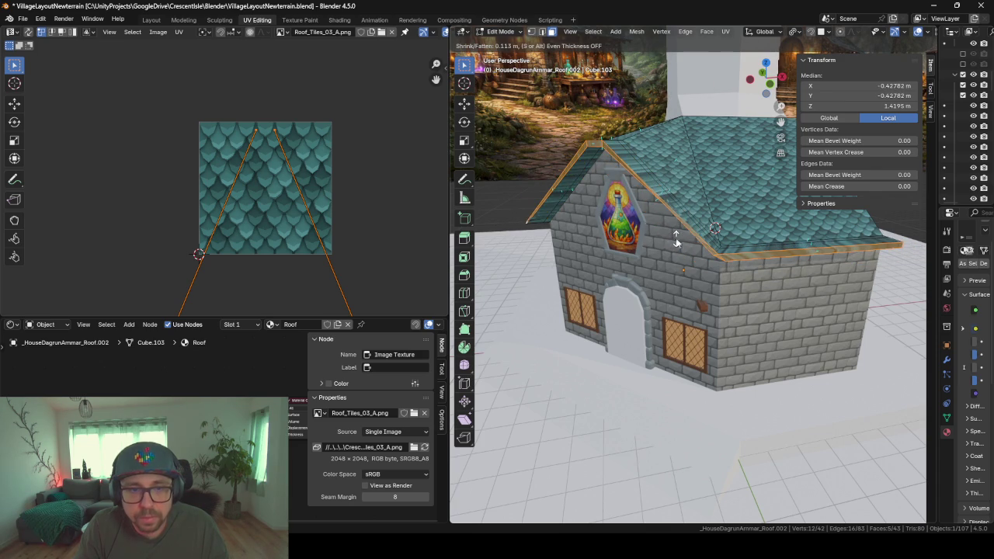
click(675, 238)
key(ctrl+z)
key(ctrl+z)
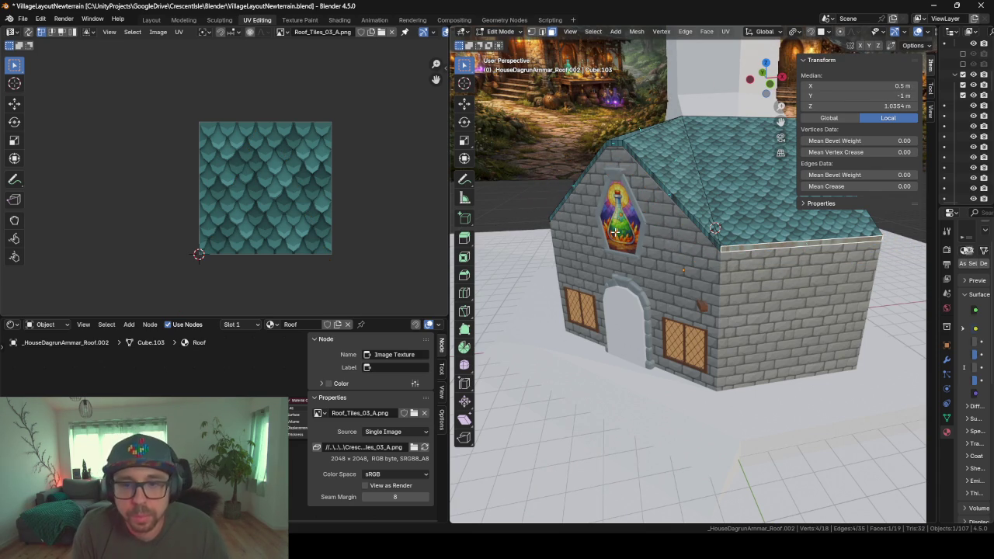
middle_drag(615, 232, 789, 260)
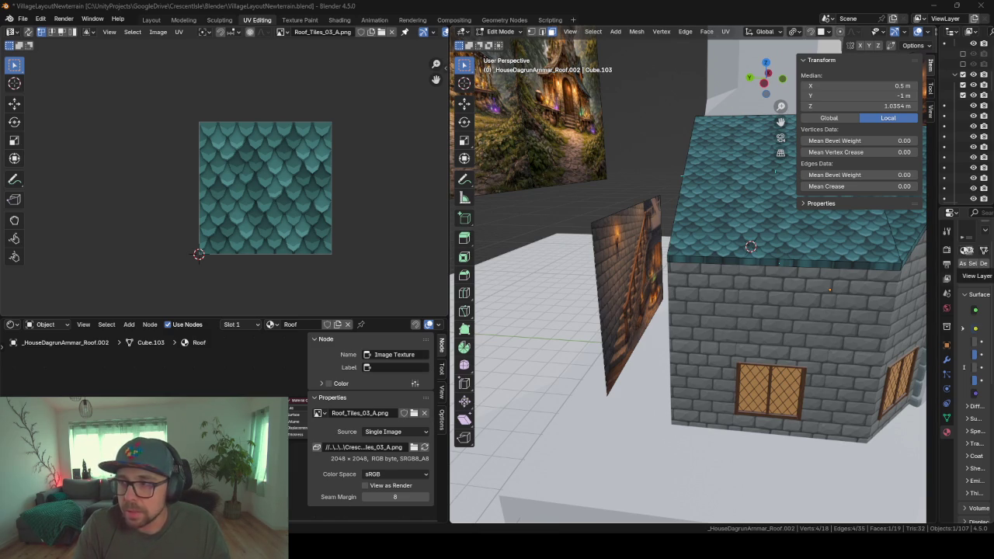
middle_drag(782, 371, 681, 331)
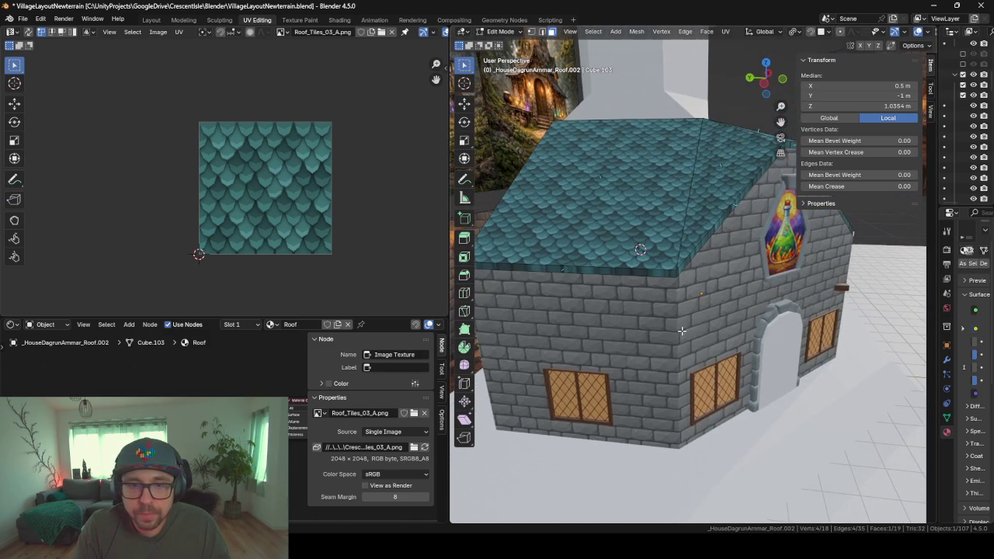
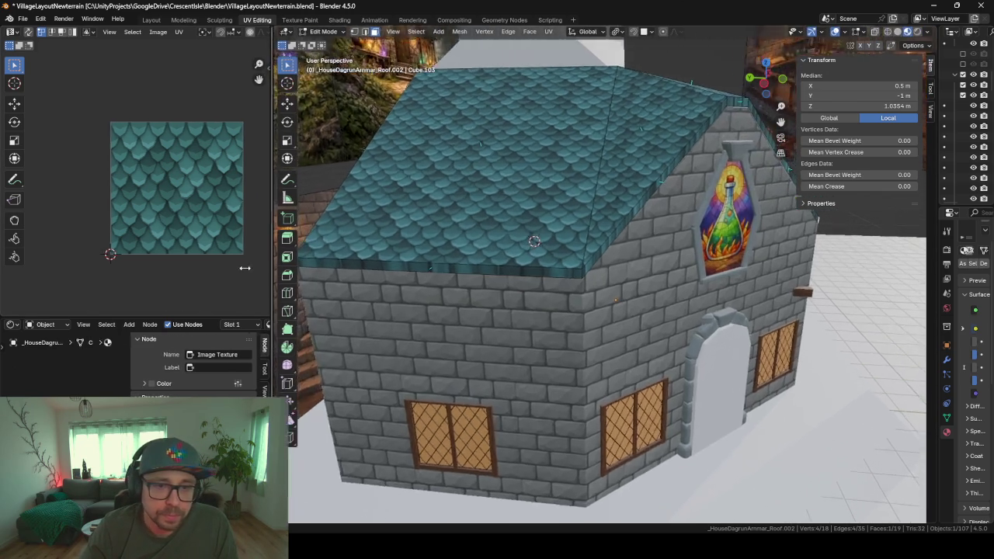
- Narrow the UV editor panel to widen the 3D viewport onto the roof
drag(455, 271, 189, 271)
mouse_move(466, 256)
middle_down()
mouse_move(532, 247)
mouse_move(460, 246)
mouse_move(487, 245)
middle_up()
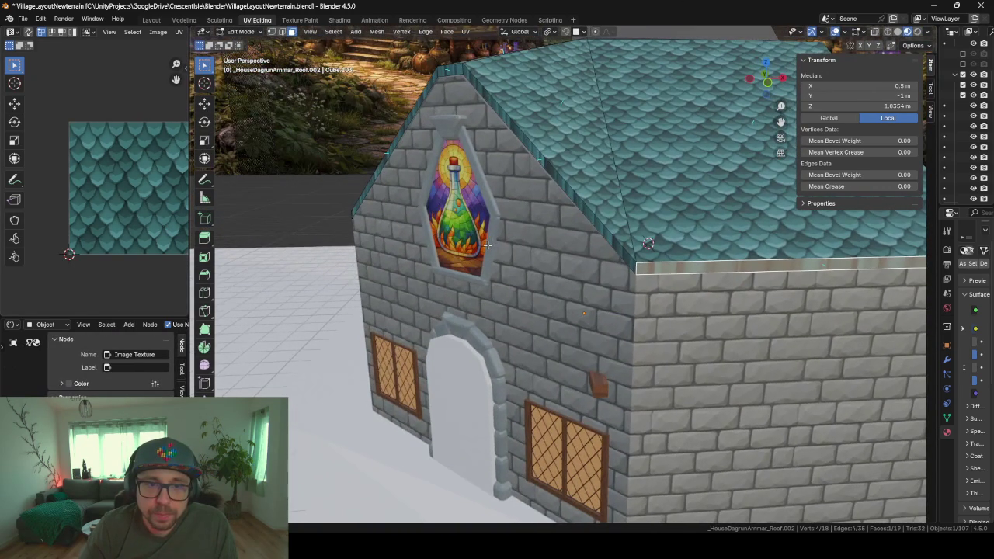
mouse_move(629, 167)
middle_down()
mouse_move(461, 271)
mouse_move(594, 228)
mouse_move(622, 245)
mouse_move(602, 261)
middle_up()
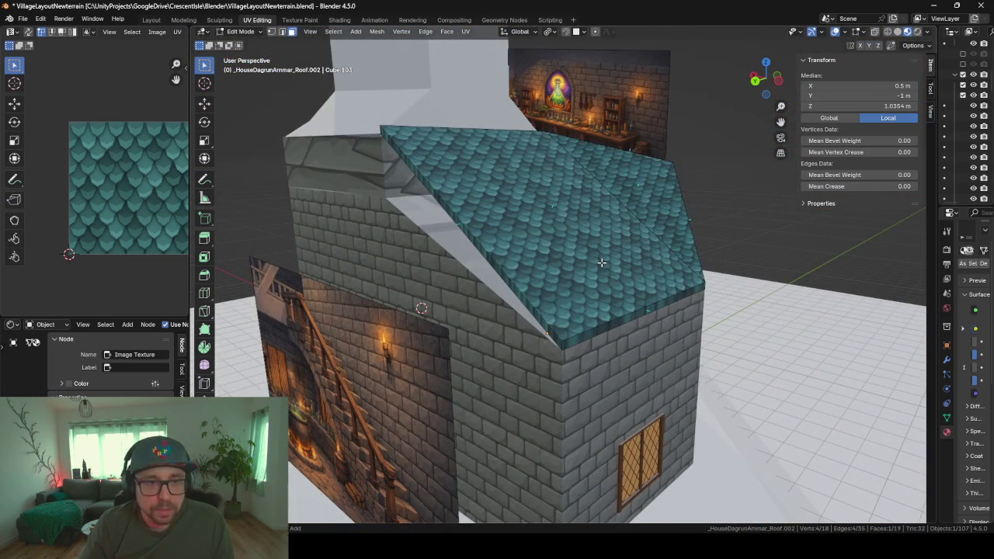
- Merge all roof vertices by distance, trying 0.0501 m and resetting to 0.0001 m
key(l)
middle_drag(664, 303, 572, 286)
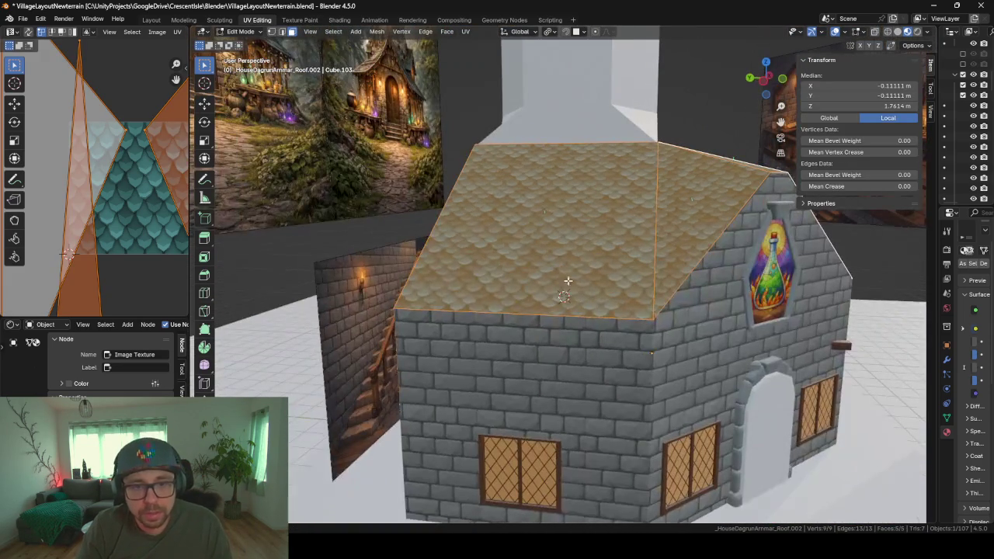
key(m)
key(b)
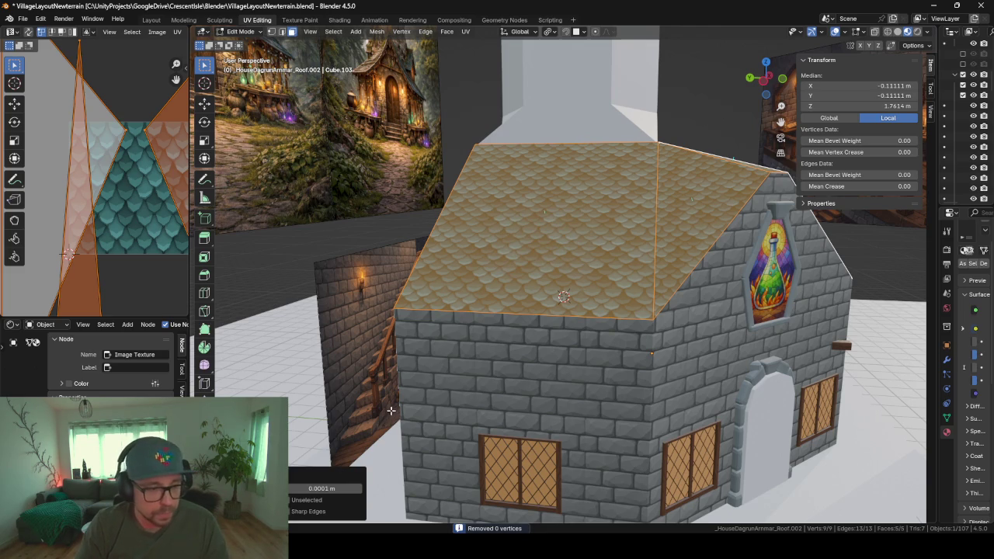
click(359, 489)
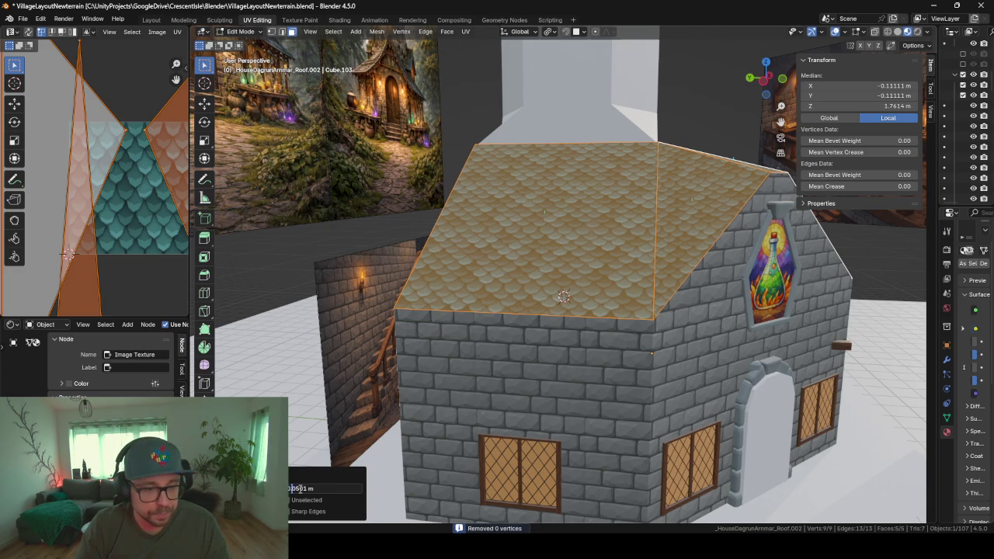
key(Return)
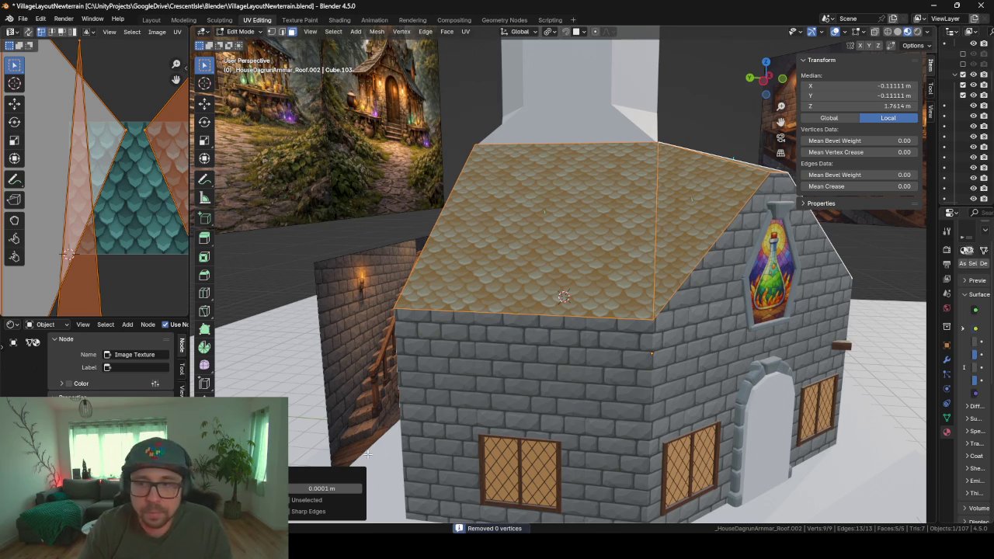
- Inspect the roof edge up close, then return to object mode and select the reference image
mouse_move(289, 314)
middle_down()
mouse_move(517, 328)
mouse_move(501, 330)
mouse_move(621, 311)
mouse_move(625, 293)
mouse_move(610, 275)
mouse_move(558, 295)
middle_up()
scroll(428, 326, up, 5)
scroll(528, 326, down, 4)
scroll(640, 308, up, 3)
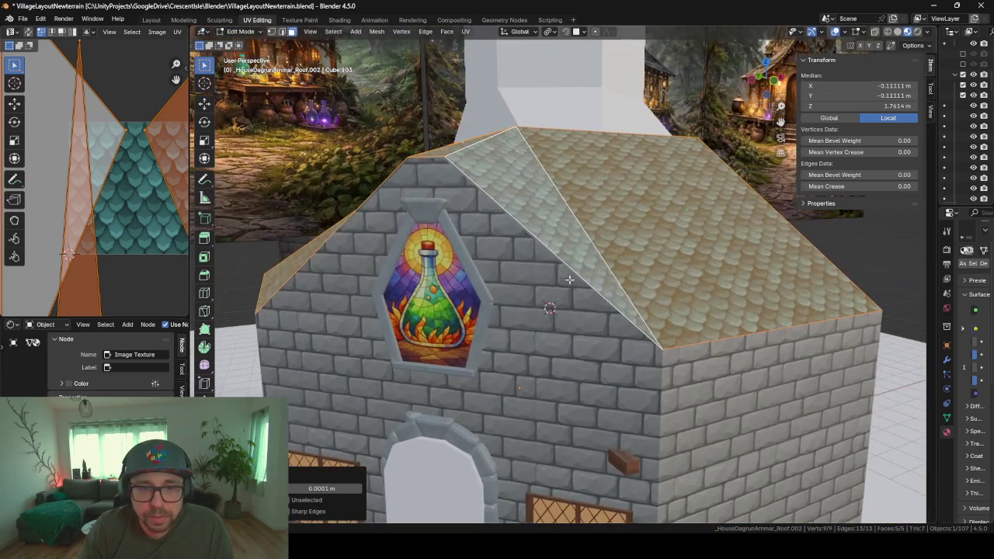
scroll(702, 247, down, 3)
scroll(676, 249, down, 3)
scroll(645, 250, up, 3)
scroll(611, 251, down, 2)
middle_drag(611, 251, 699, 244)
key(Tab)
click(764, 238)
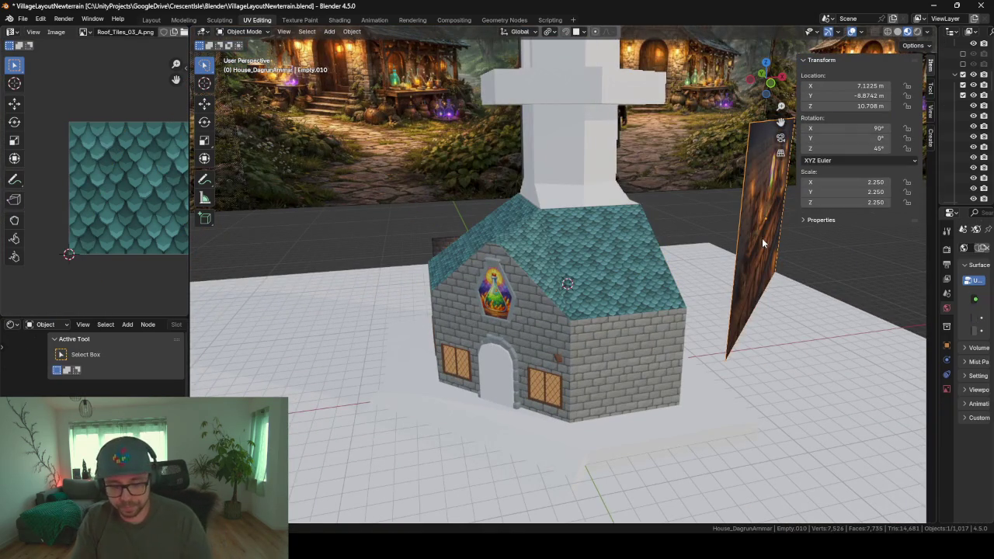
- Hide the reference image plane and view the roof from above
key(h)
scroll(644, 264, up, 1)
scroll(637, 276, up, 2)
scroll(621, 276, up, 2)
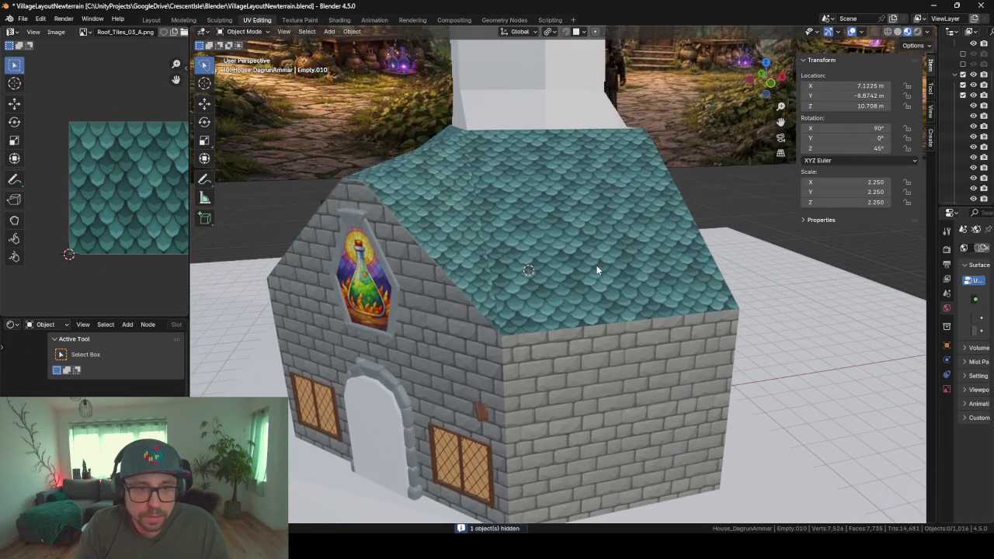
middle_drag(664, 234, 575, 225)
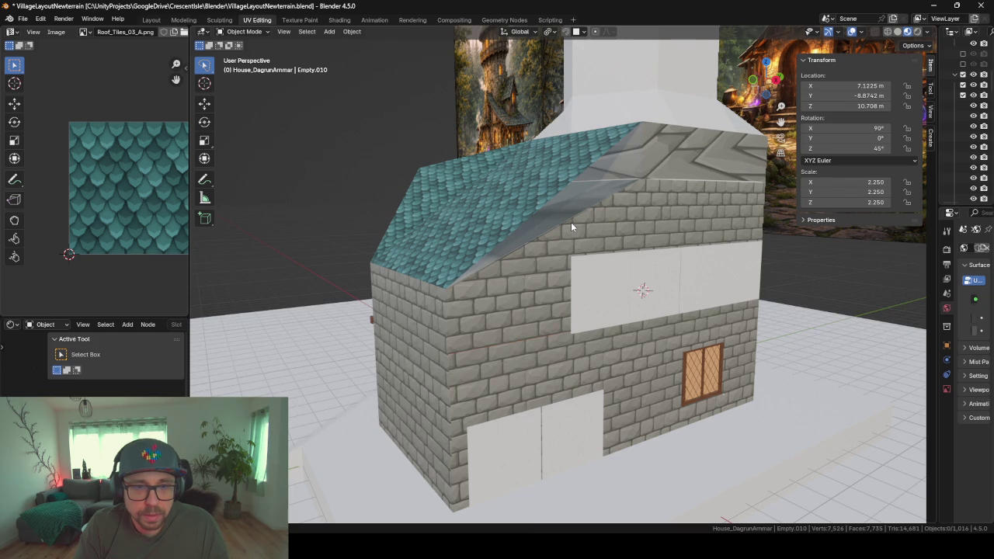
mouse_move(577, 133)
middle_down()
mouse_move(632, 158)
mouse_move(487, 227)
mouse_move(552, 230)
mouse_move(446, 221)
mouse_move(559, 247)
middle_up()
- Separate one roof slope face from the roof into its own object
click(559, 247)
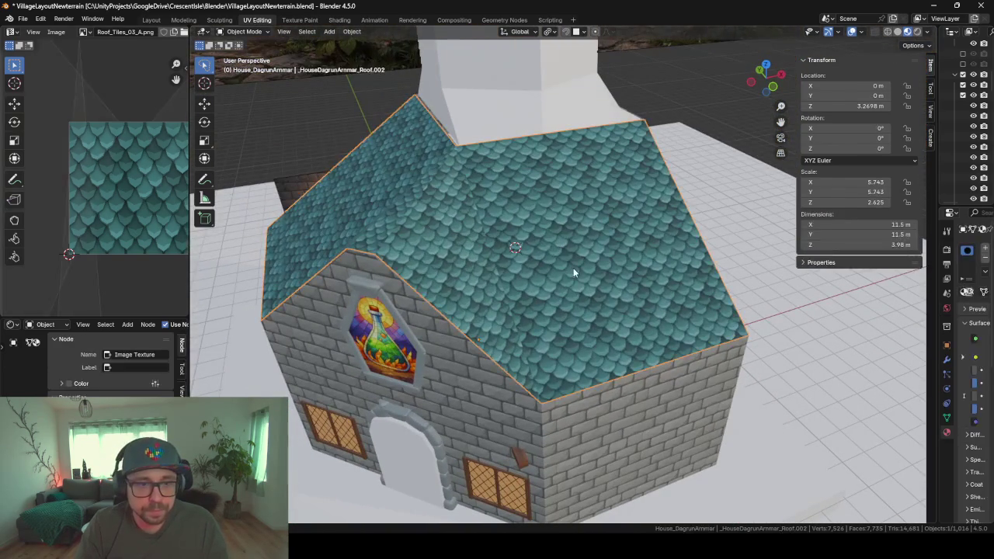
key(Tab)
click(547, 230)
key(u)
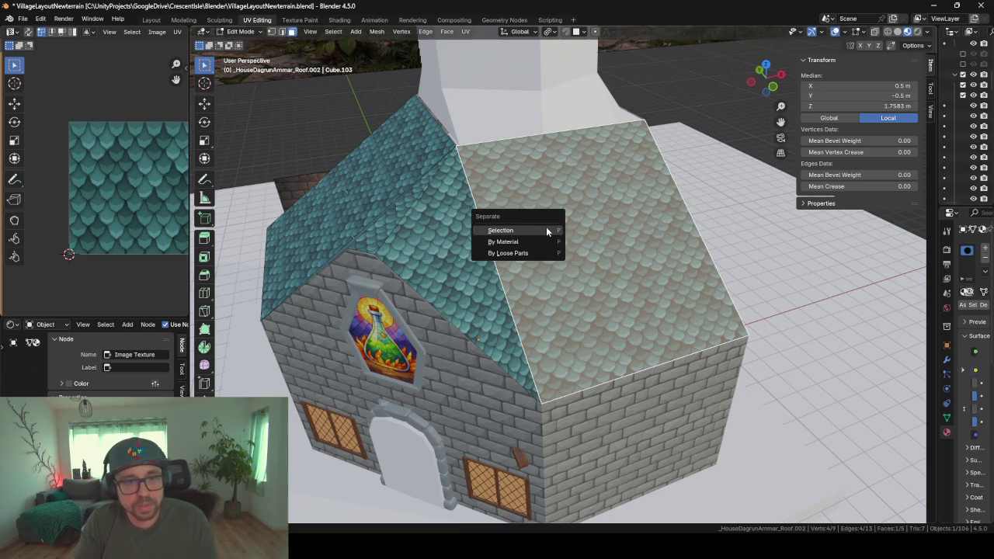
click(546, 227)
- Extrude the split-off slope face into a thick slab
click(546, 227)
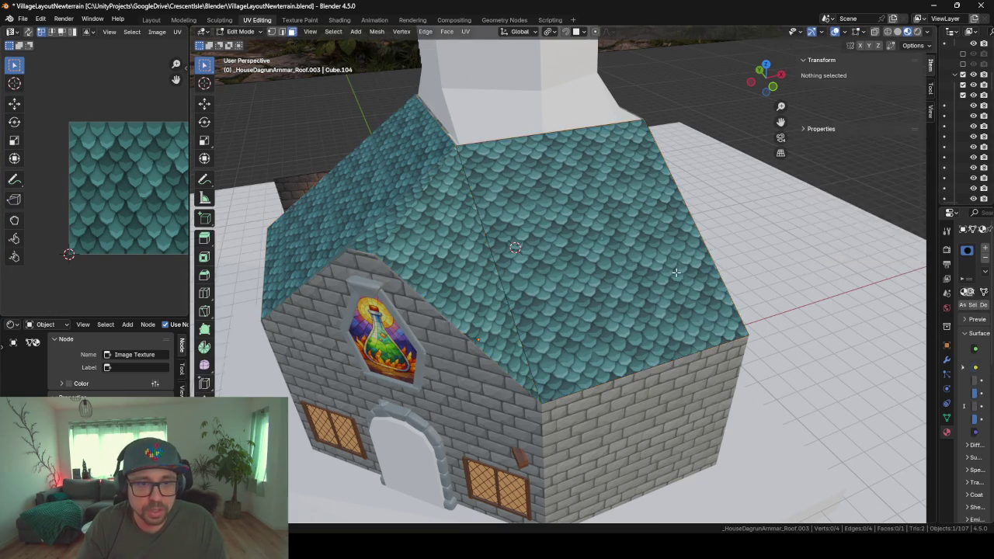
middle_drag(634, 265, 510, 229)
click(510, 229)
key(e)
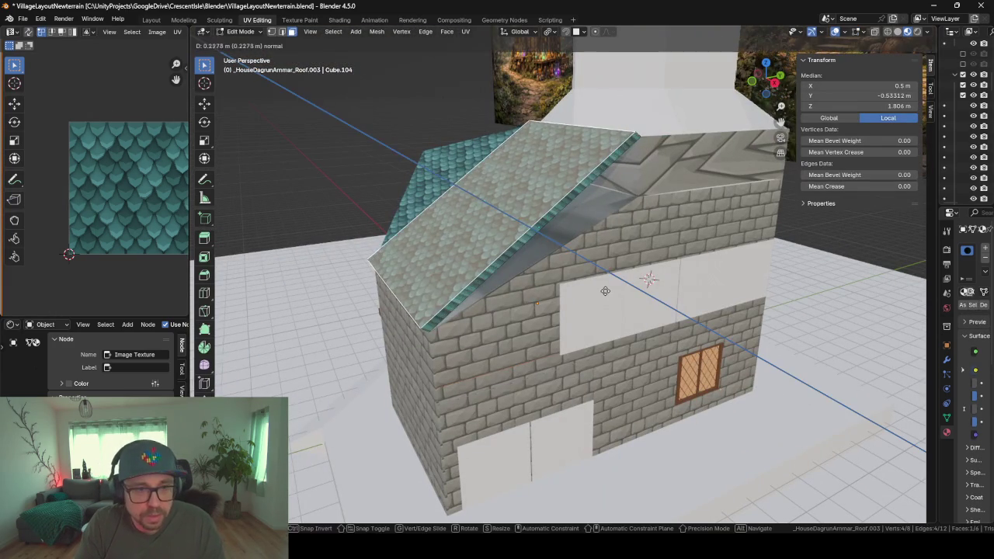
middle_drag(608, 289, 545, 260)
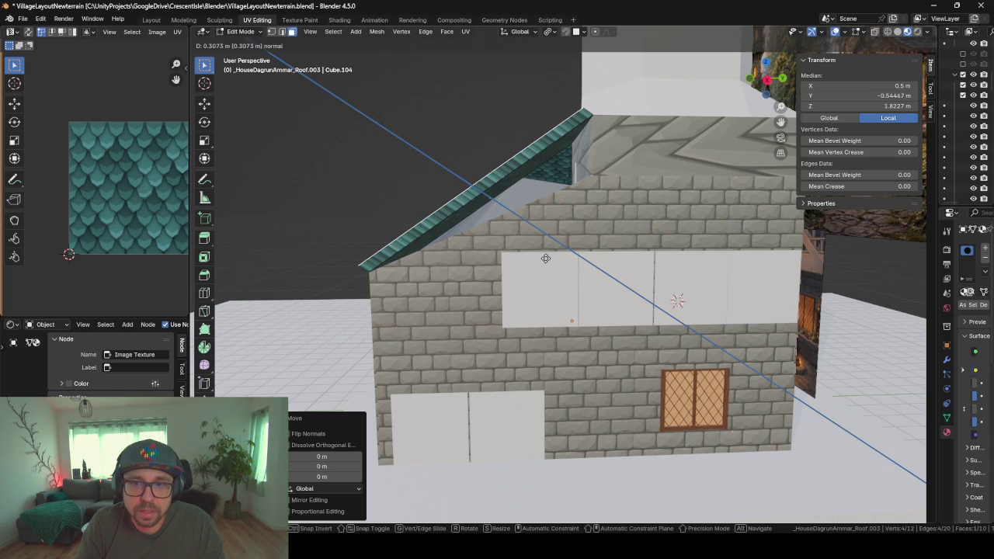
click(546, 259)
middle_drag(490, 224, 482, 232)
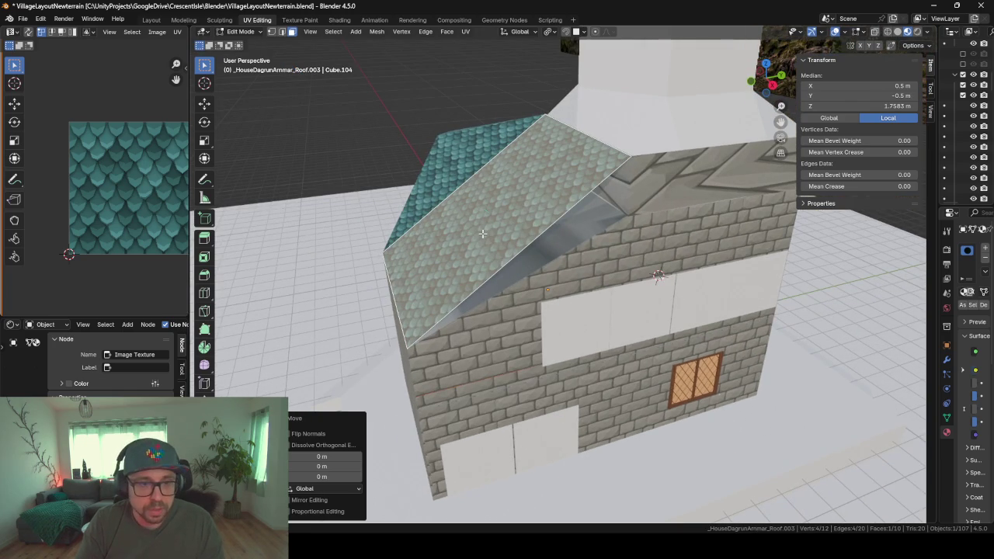
click(930, 88)
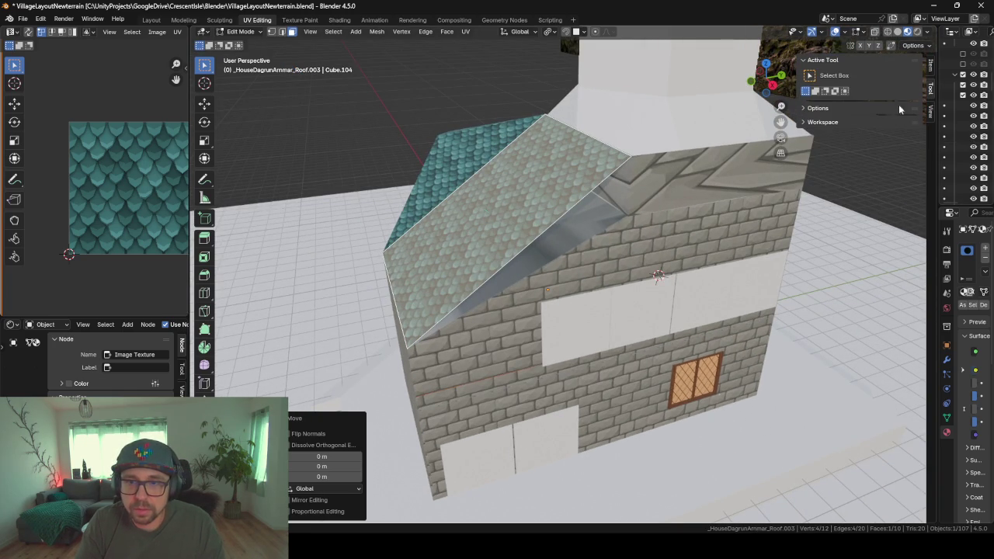
click(932, 69)
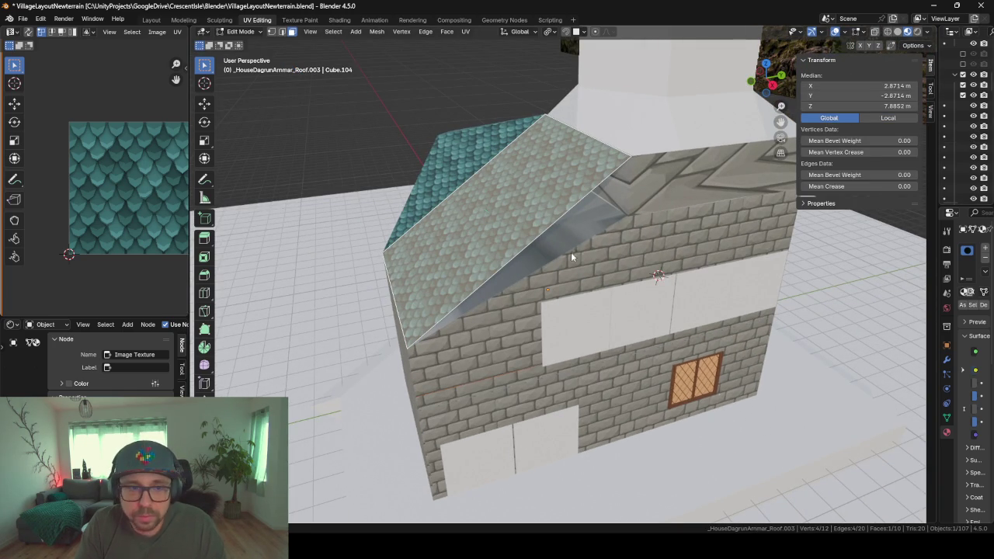
key(Tab)
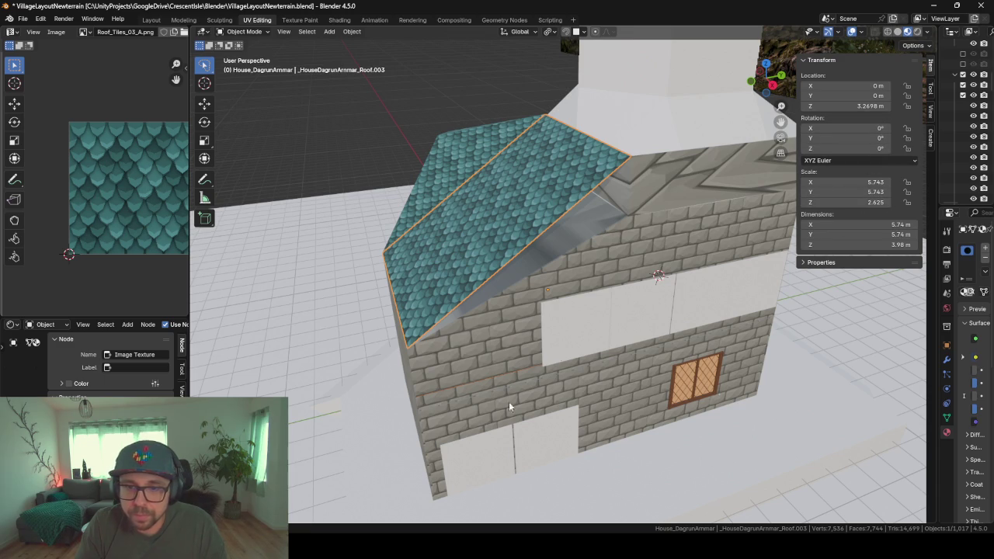
- Apply all transforms to the slab, testing and undoing an extra extrusion
key(ctrl+a)
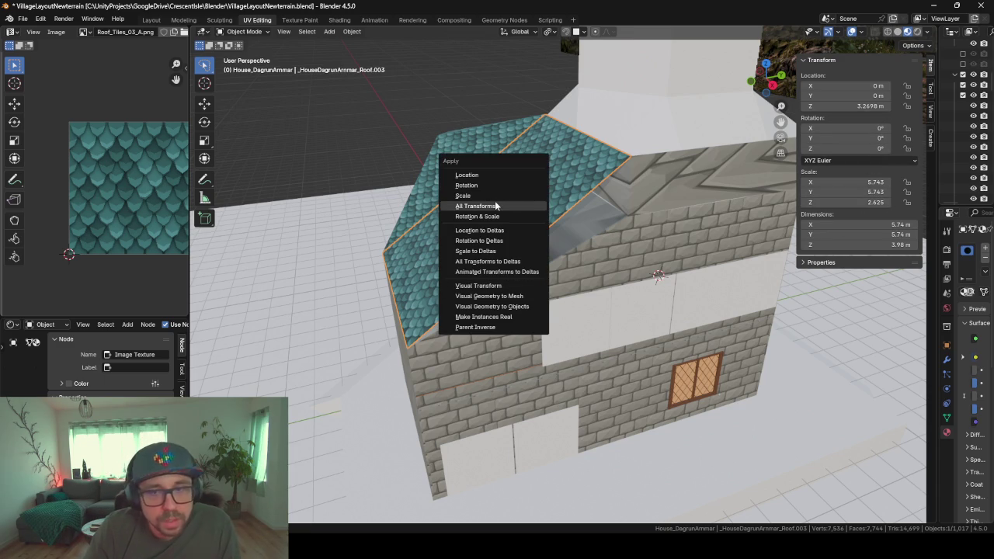
click(485, 206)
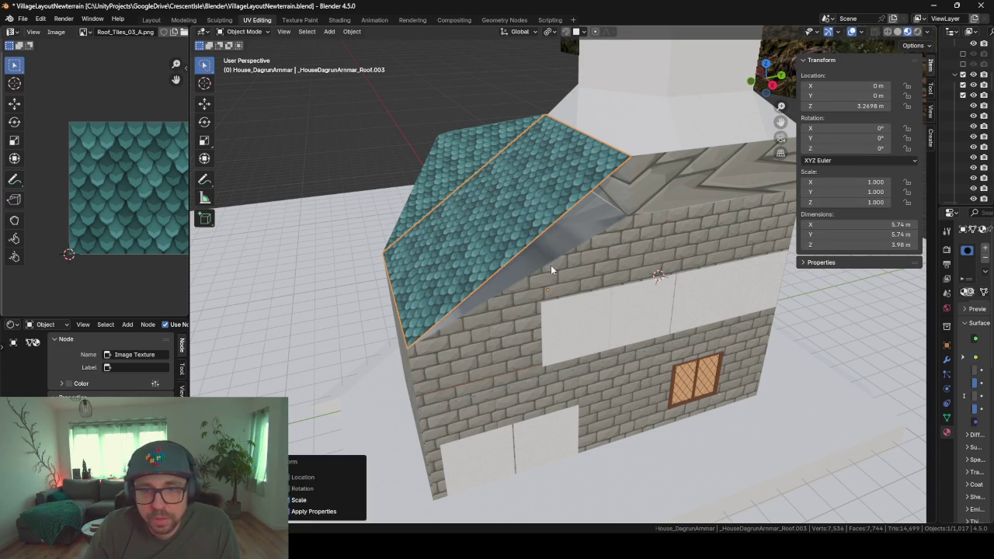
key(Tab)
key(e)
click(536, 264)
middle_drag(536, 264, 519, 269)
key(e)
right_click(516, 257)
key(ctrl+z)
key(ctrl+z)
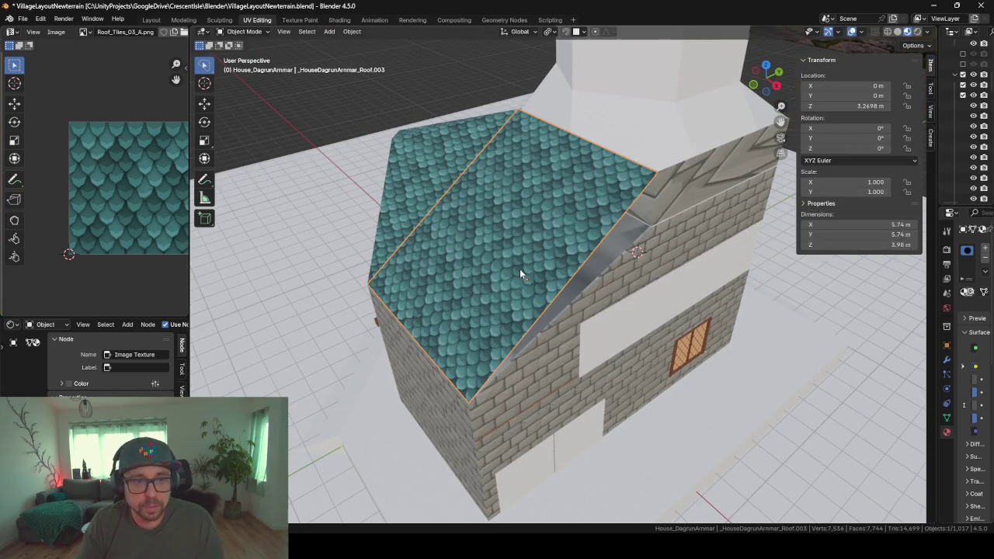
key(ctrl+shift+z)
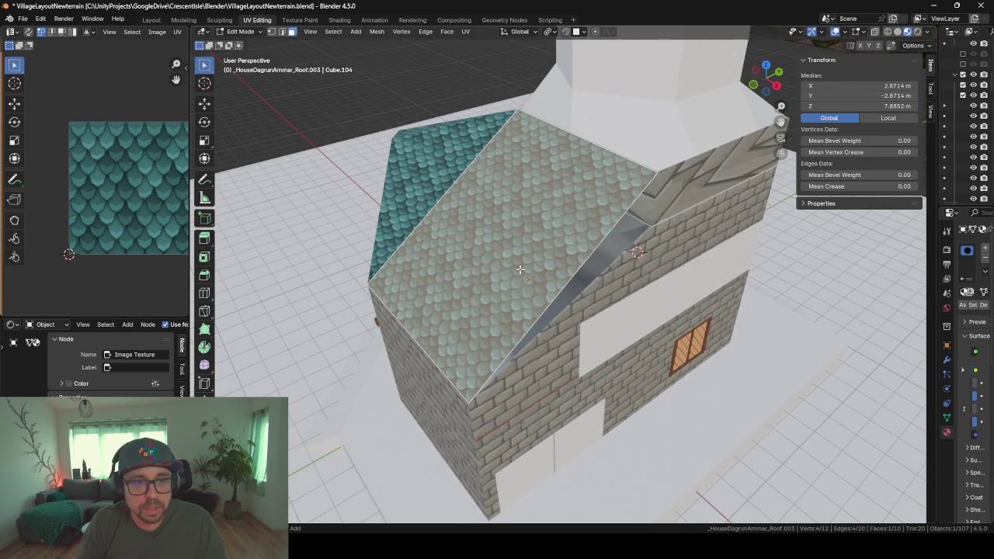
key(Tab)
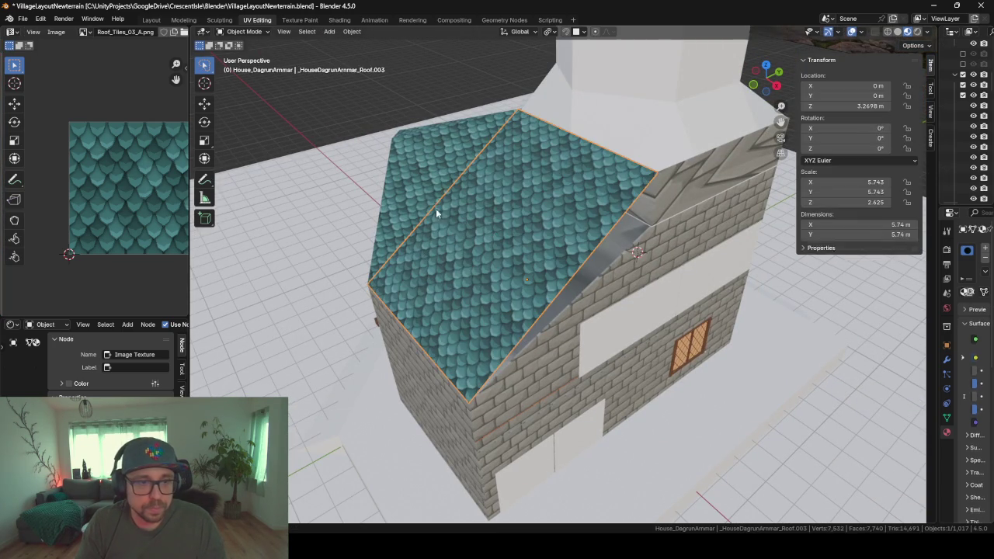
- Select both the original roof and the split-off slope objects
click(430, 206)
click(475, 252)
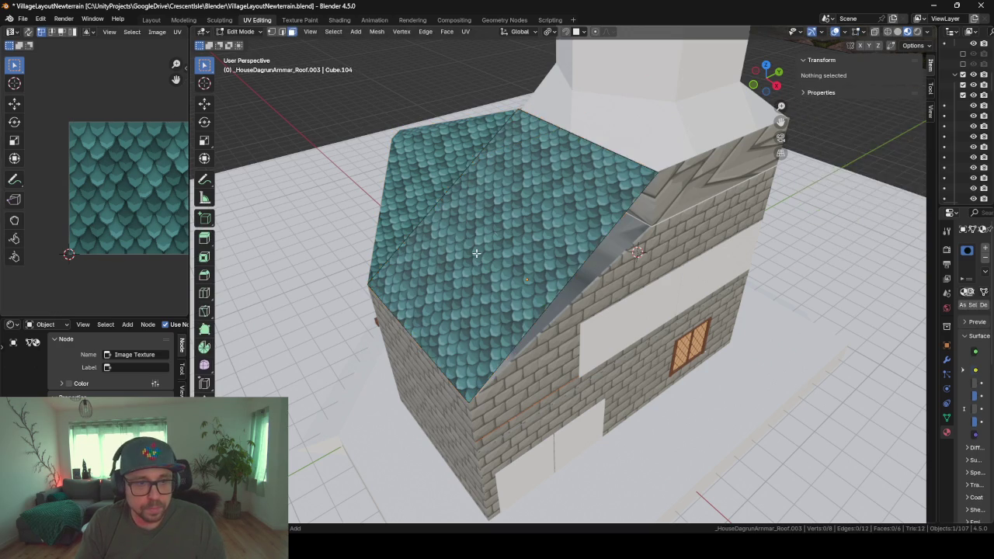
shift+click(476, 252)
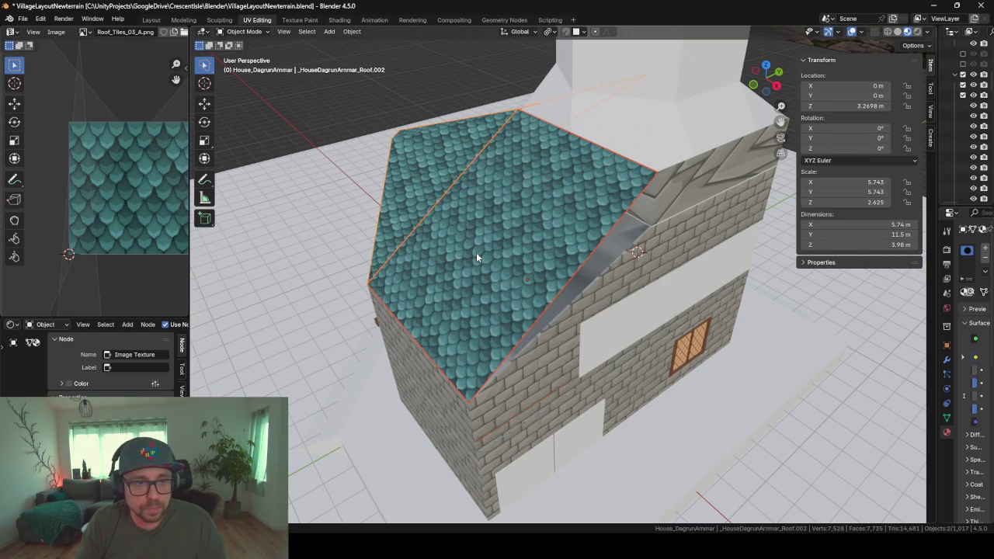
- Check the faces of both roof objects in edit mode, then return to object mode
key(Tab)
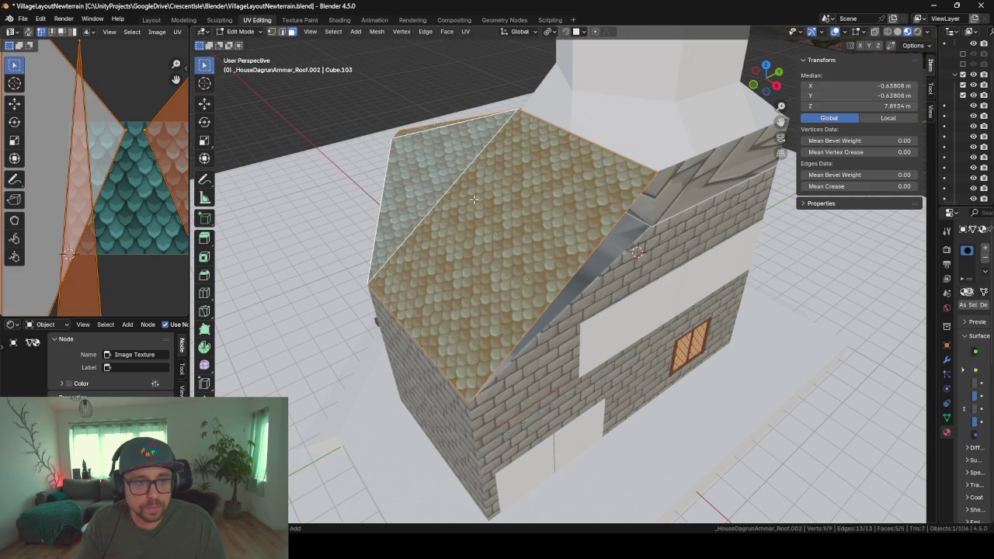
middle_drag(439, 269, 491, 292)
click(491, 292)
click(393, 265)
click(473, 290)
click(517, 250)
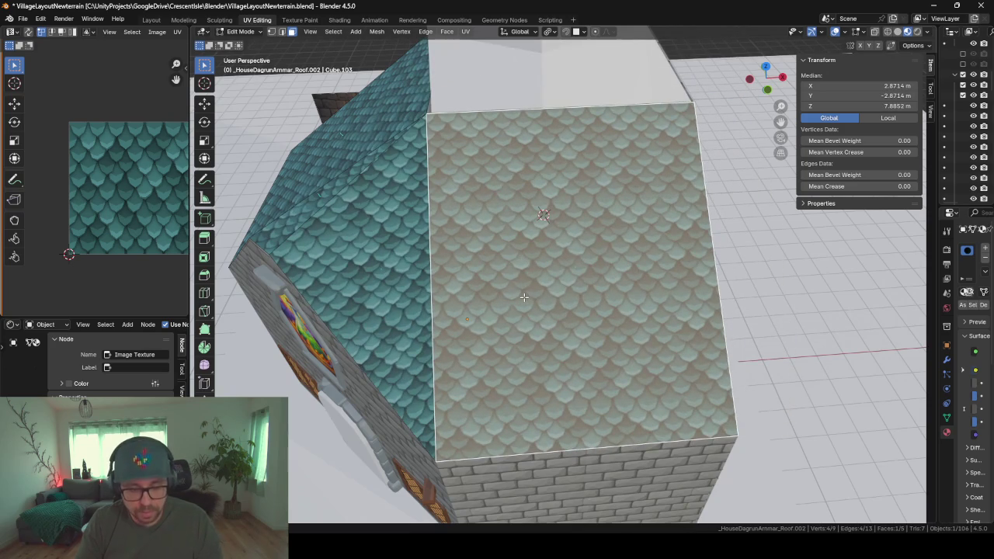
scroll(524, 296, down, 4)
key(Tab)
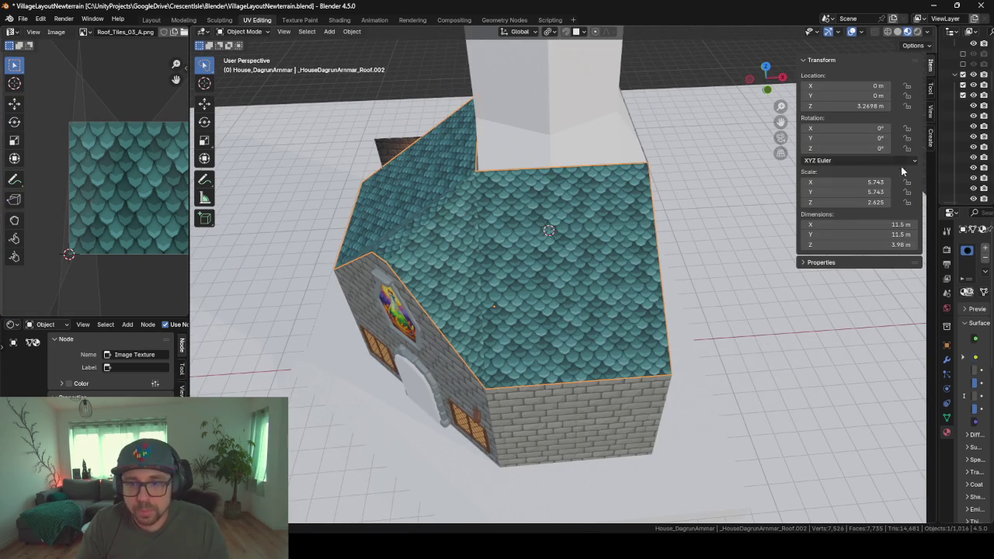
- Apply the roof object's scale so it reads 1.000
key(ctrl+a)
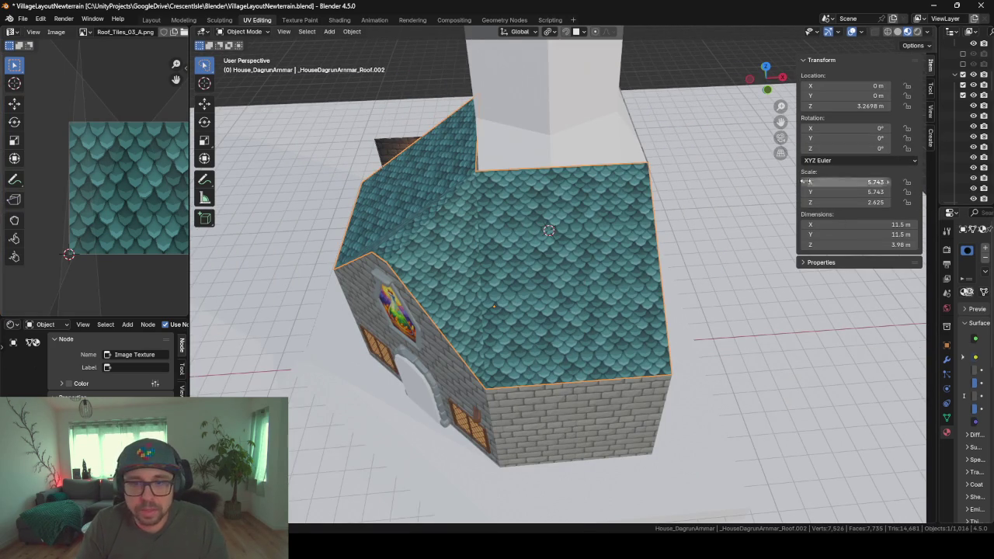
key(ctrl+a)
click(585, 266)
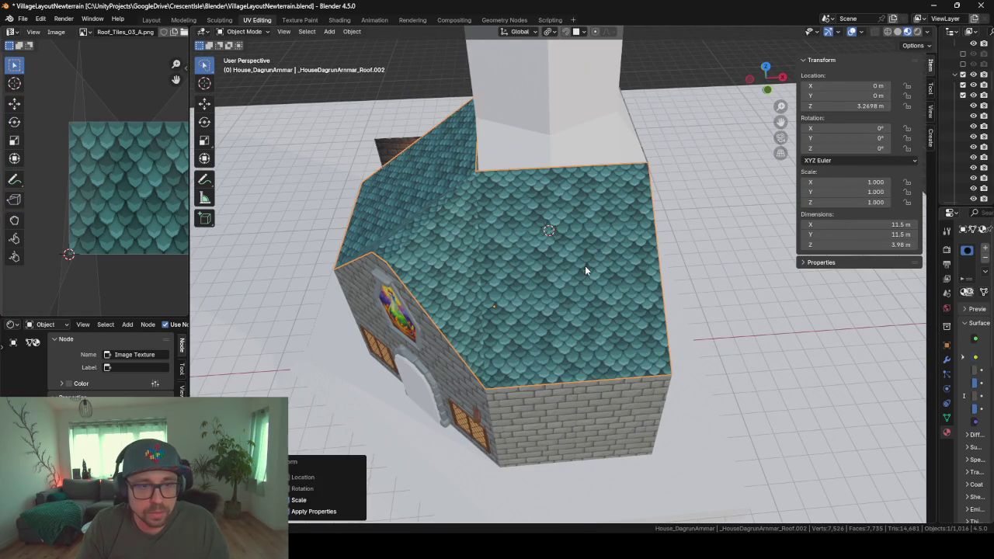
- Thicken the whole roof mesh by extruding its faces along their normals
key(Tab)
key(l)
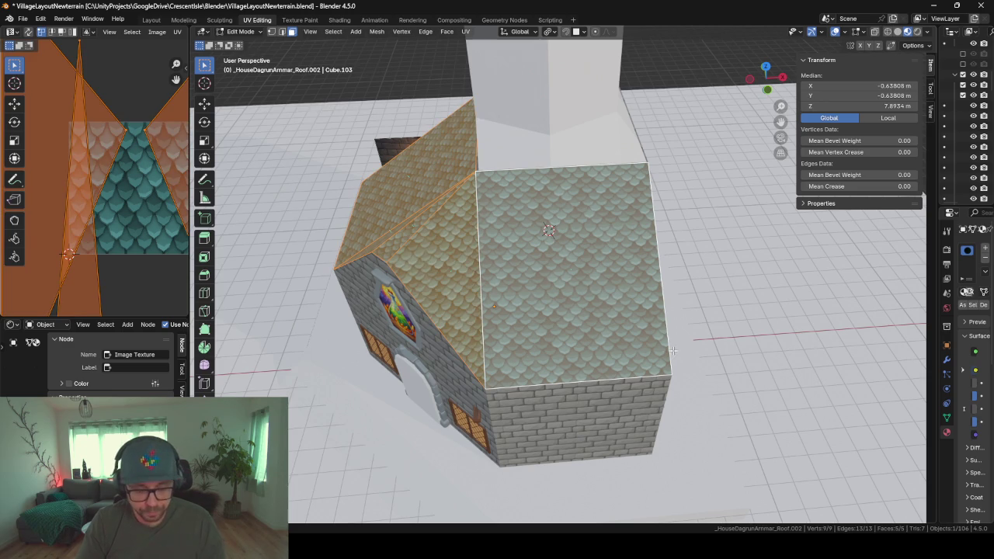
key(alt+e)
click(672, 351)
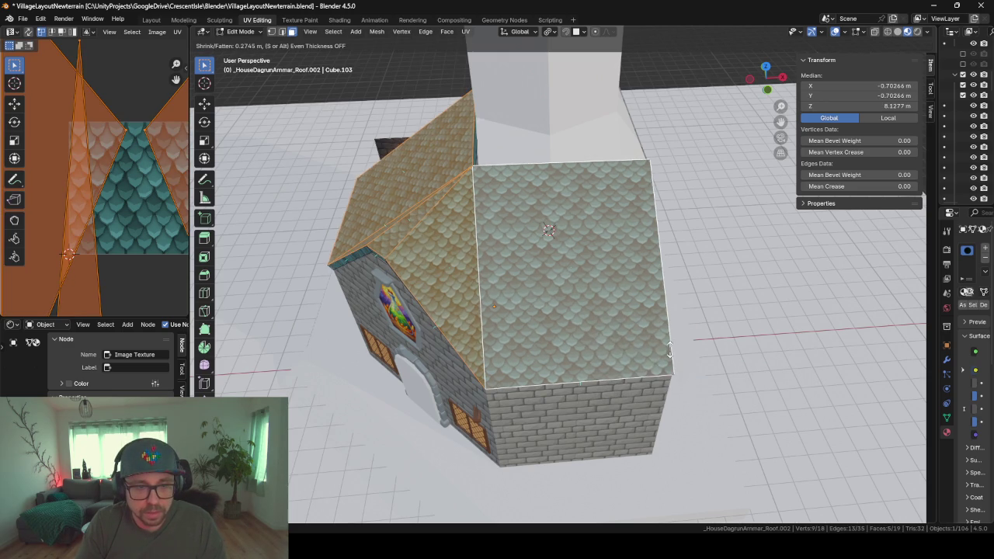
click(695, 338)
mouse_move(695, 339)
middle_down()
mouse_move(679, 279)
mouse_move(758, 288)
middle_up()
click(697, 262)
mouse_move(697, 262)
middle_down()
mouse_move(705, 271)
mouse_move(693, 278)
mouse_move(713, 283)
mouse_move(690, 269)
mouse_move(742, 289)
mouse_move(736, 308)
middle_up()
middle_drag(608, 331, 632, 319)
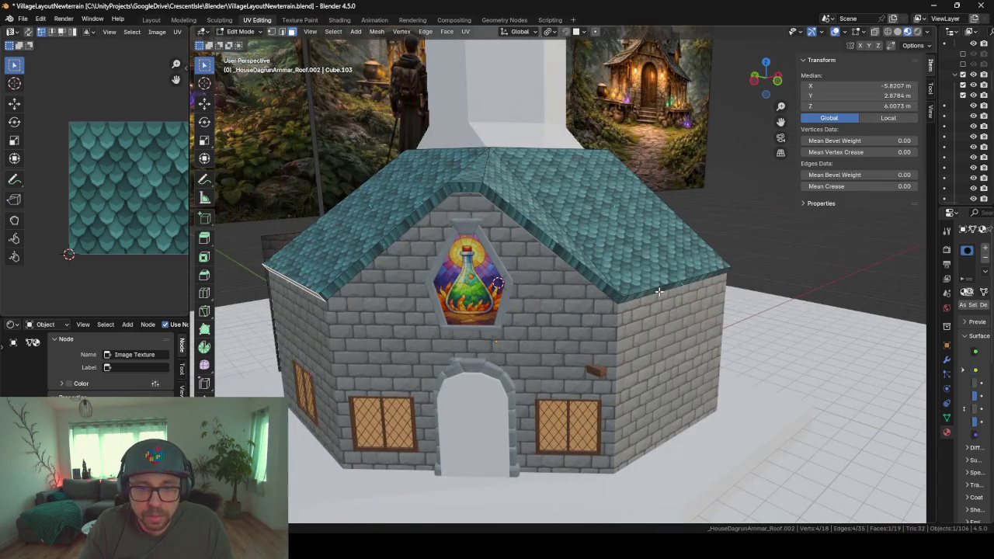
- Extrude the roof's lower eave strip along normals by 0.855 m
ctrl+click(659, 291)
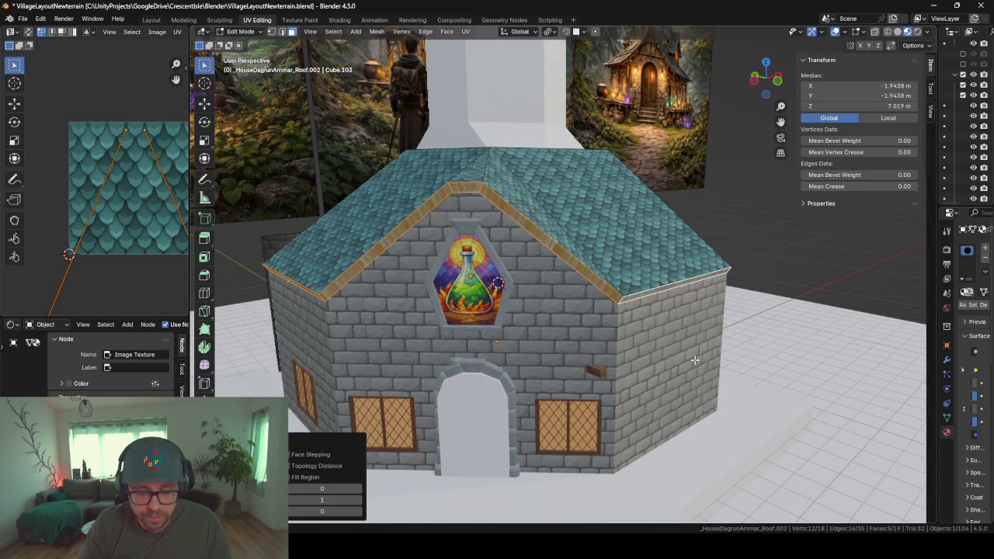
key(alt+e)
click(694, 359)
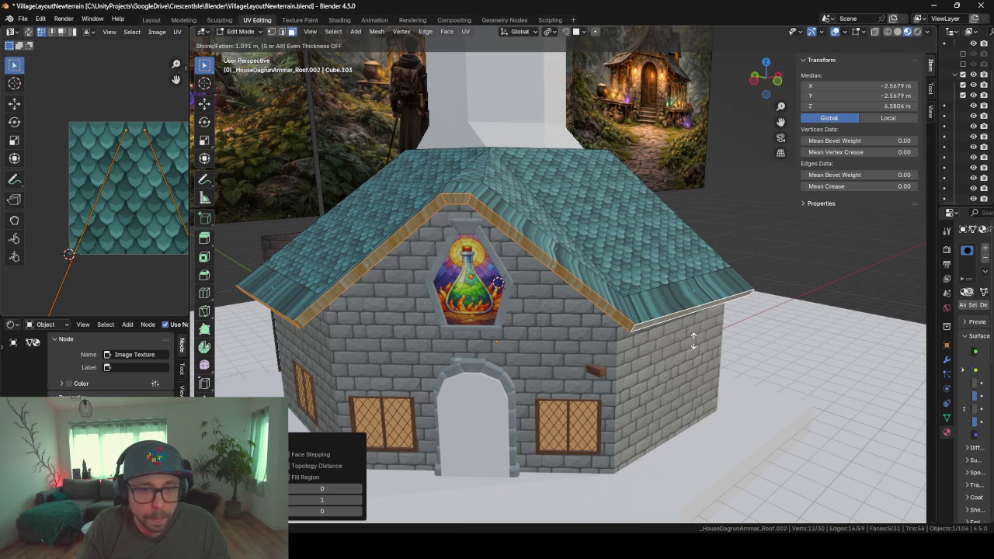
click(699, 344)
mouse_move(698, 344)
middle_down()
mouse_move(600, 323)
mouse_move(645, 362)
mouse_move(770, 327)
mouse_move(753, 354)
middle_up()
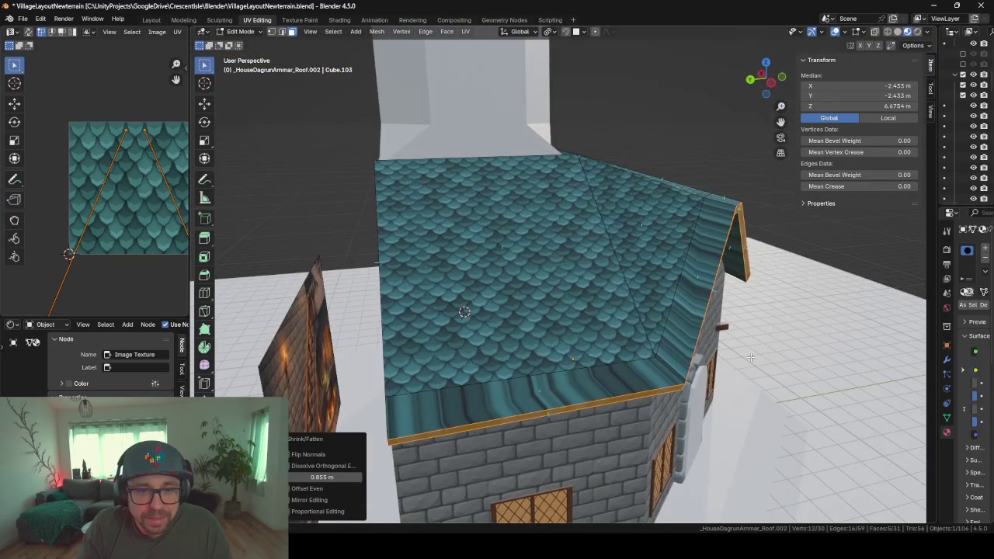
mouse_move(713, 431)
middle_down()
mouse_move(549, 353)
mouse_move(495, 354)
mouse_move(578, 362)
middle_up()
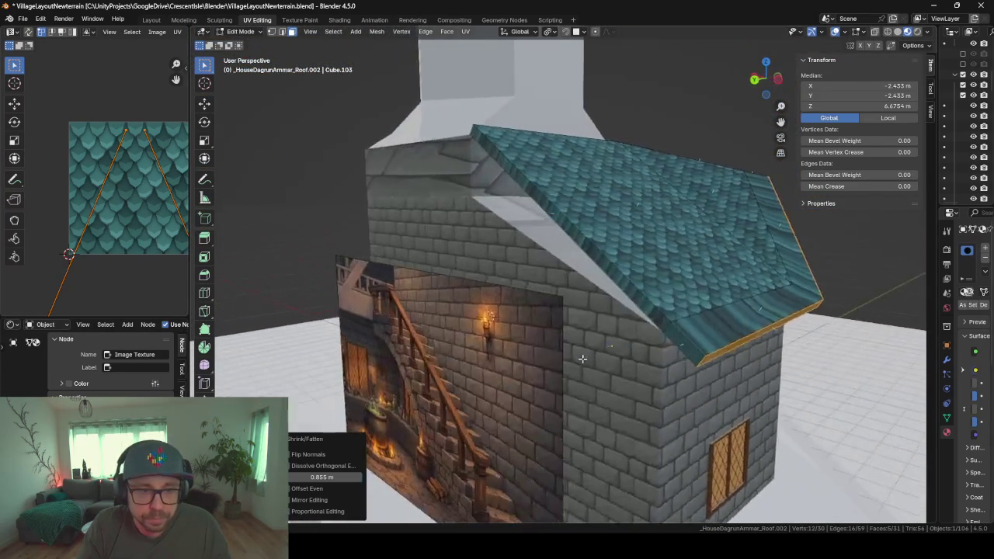
middle_drag(541, 235, 651, 335)
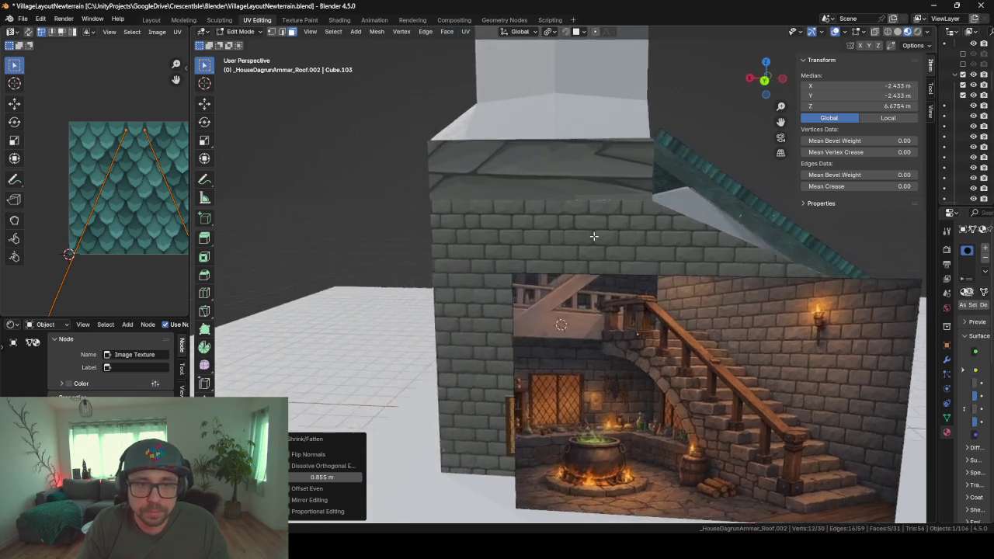
- Extrude both gable edge strips outward as raised trims, the second at 0.7724 m
click(662, 388)
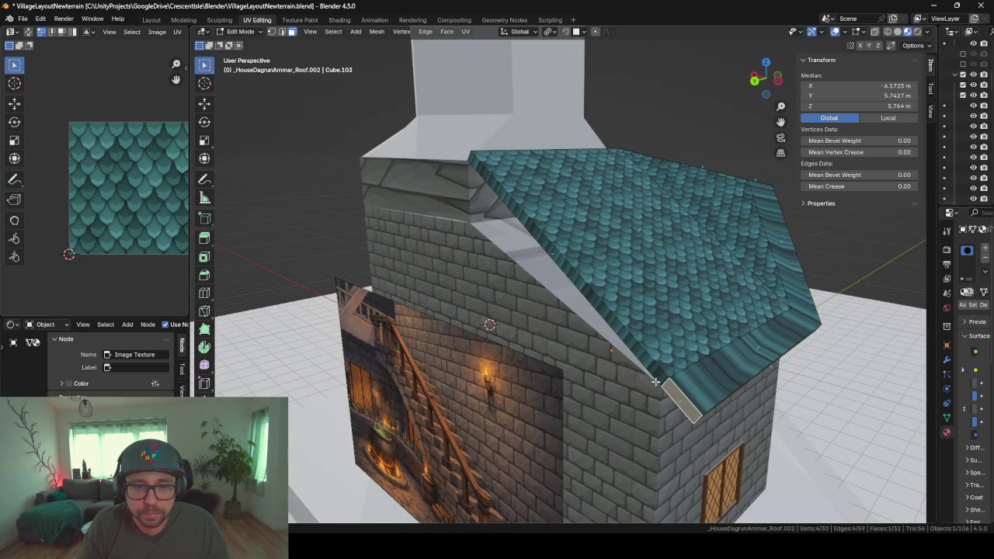
key(e)
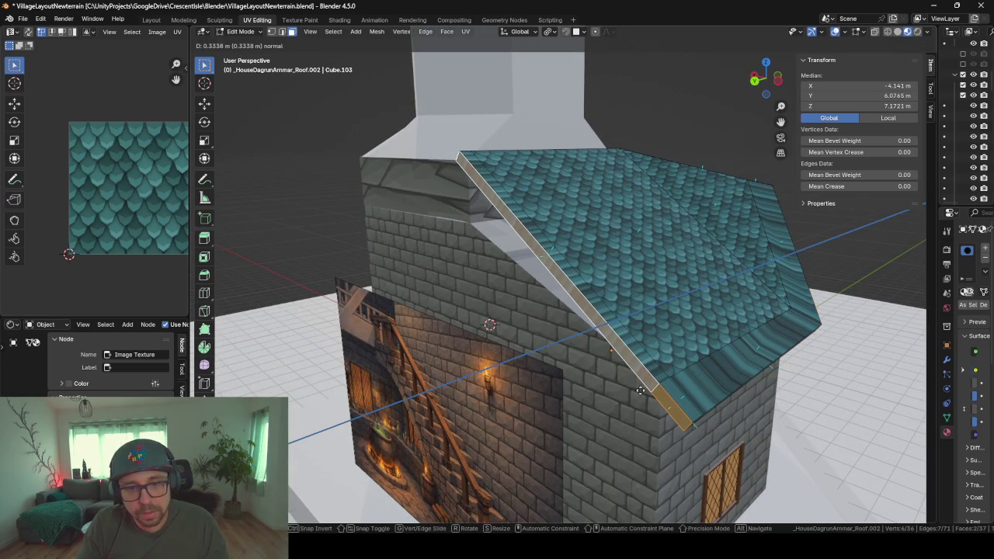
click(632, 399)
mouse_move(632, 399)
middle_down()
mouse_move(514, 288)
mouse_move(565, 274)
middle_up()
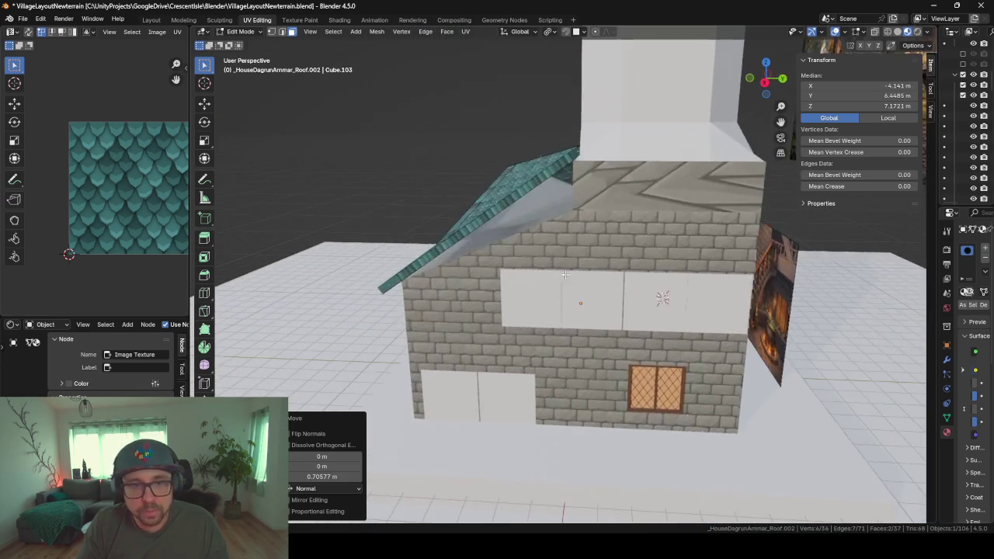
click(535, 177)
mouse_move(536, 177)
middle_down()
mouse_move(424, 317)
mouse_move(528, 388)
mouse_move(699, 338)
mouse_move(573, 200)
mouse_move(583, 244)
mouse_move(624, 204)
mouse_move(437, 255)
mouse_move(497, 295)
mouse_move(569, 171)
mouse_move(426, 320)
middle_up()
key(e)
click(542, 390)
key(alt+Tab)
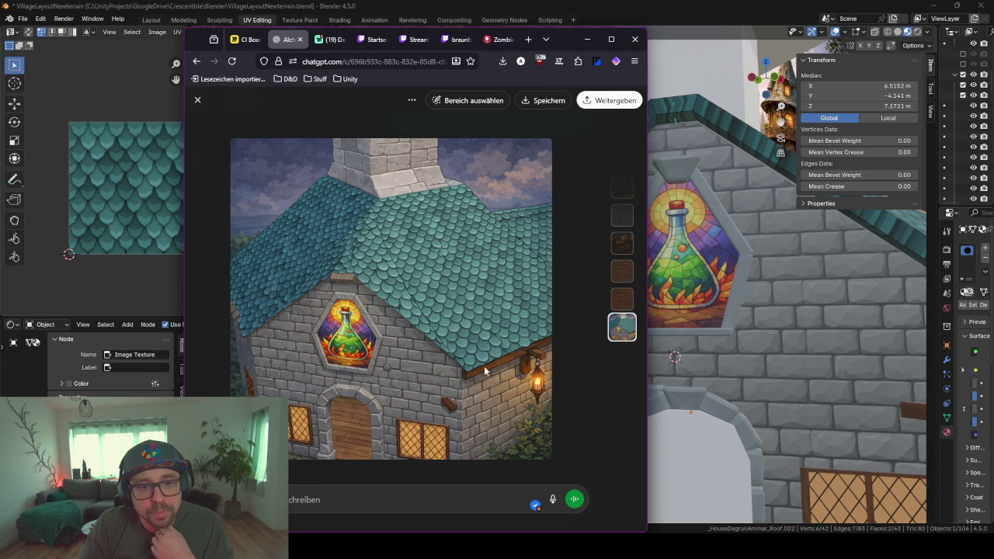
click(586, 40)
scroll(512, 211, up, 2)
scroll(530, 199, down, 5)
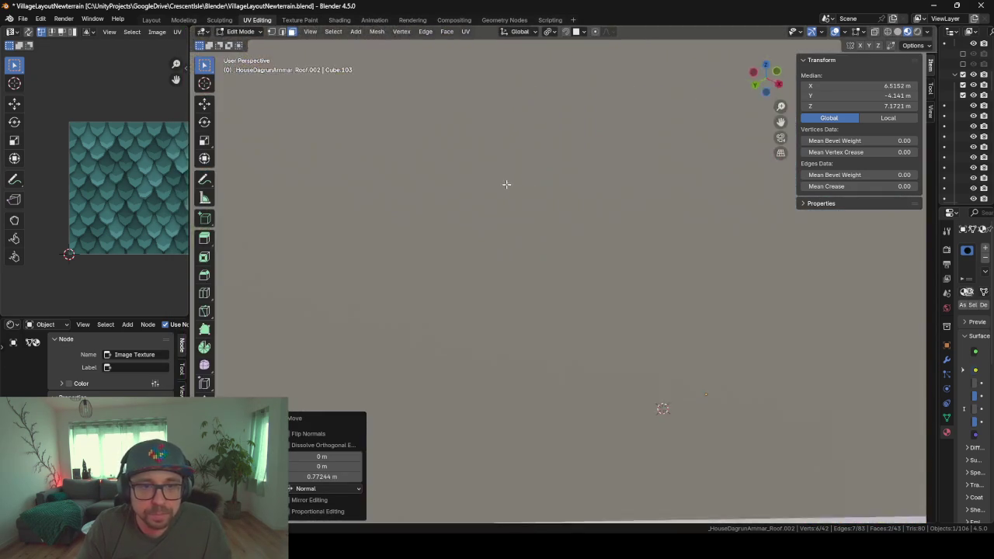
mouse_move(530, 199)
middle_down()
mouse_move(643, 233)
mouse_move(688, 235)
mouse_move(546, 234)
mouse_move(595, 316)
middle_up()
scroll(546, 234, up, 4)
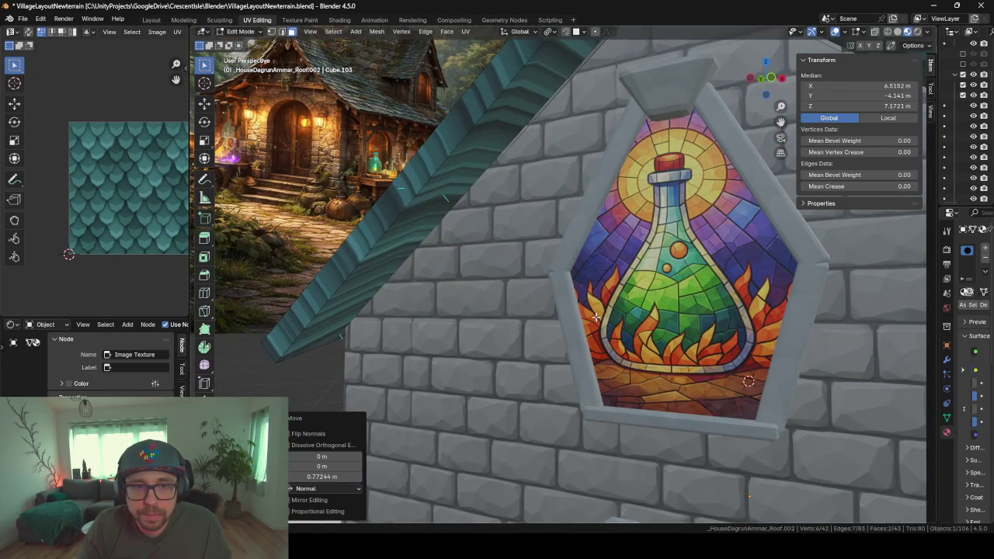
scroll(595, 317, up, 3)
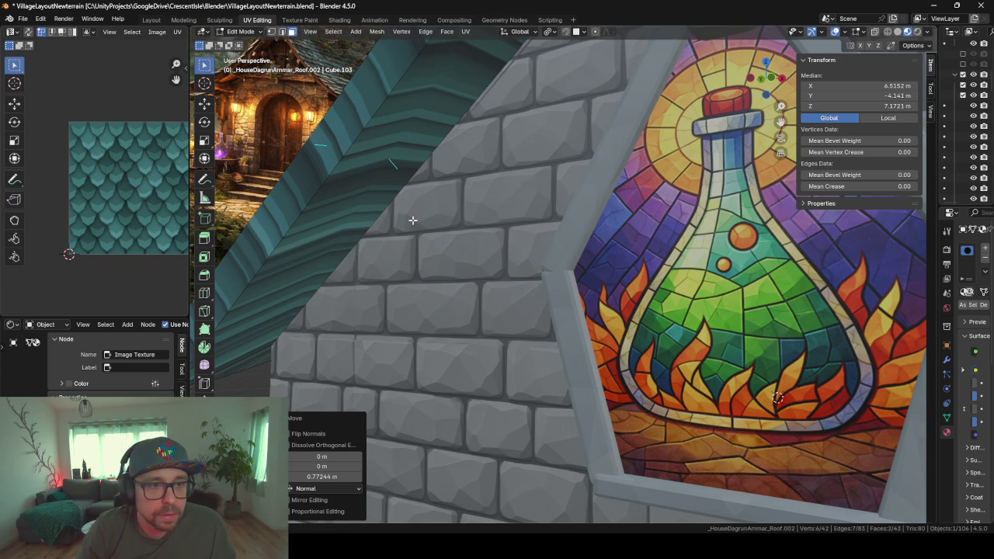
scroll(414, 218, down, 5)
mouse_move(413, 218)
middle_down()
mouse_move(652, 345)
mouse_move(624, 306)
mouse_move(695, 317)
mouse_move(575, 293)
mouse_move(601, 322)
mouse_move(608, 303)
middle_up()
key(Tab)
middle_drag(620, 186, 606, 231)
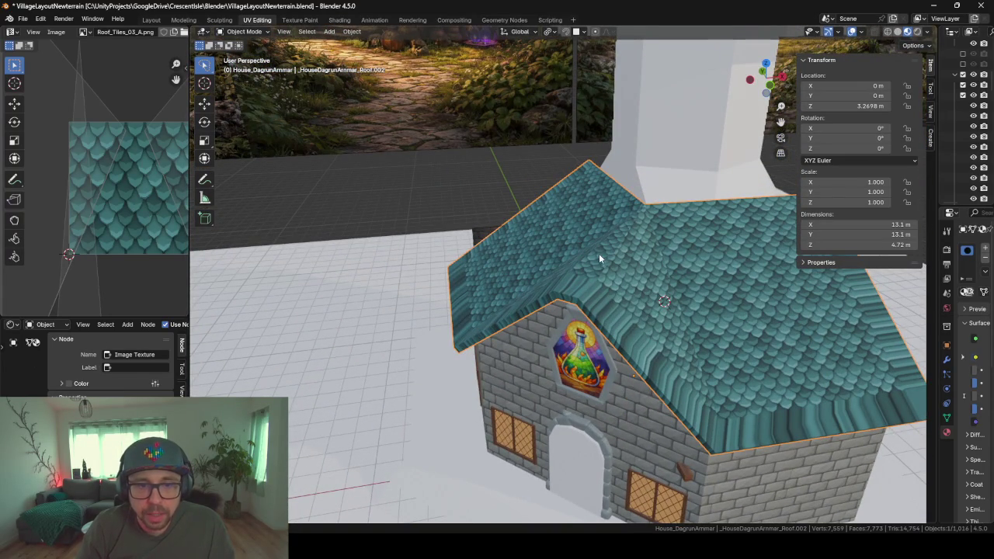
mouse_move(577, 312)
middle_down()
mouse_move(531, 341)
mouse_move(545, 307)
mouse_move(546, 321)
middle_up()
scroll(531, 340, up, 4)
mouse_move(709, 131)
middle_down()
mouse_move(662, 256)
mouse_move(615, 286)
middle_up()
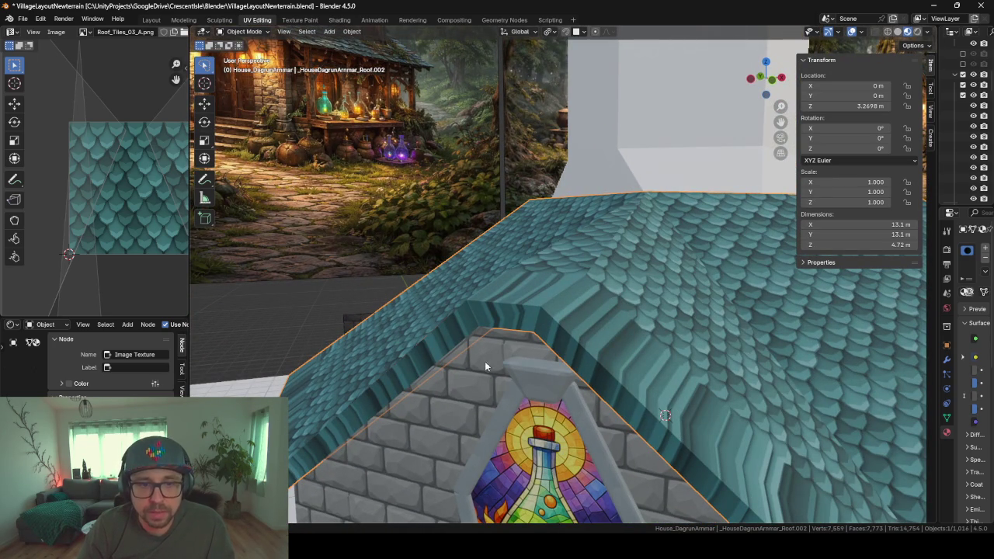
middle_drag(531, 370, 537, 331)
mouse_move(571, 186)
middle_down()
mouse_move(561, 78)
mouse_move(568, 110)
middle_up()
key(Tab)
click(567, 90)
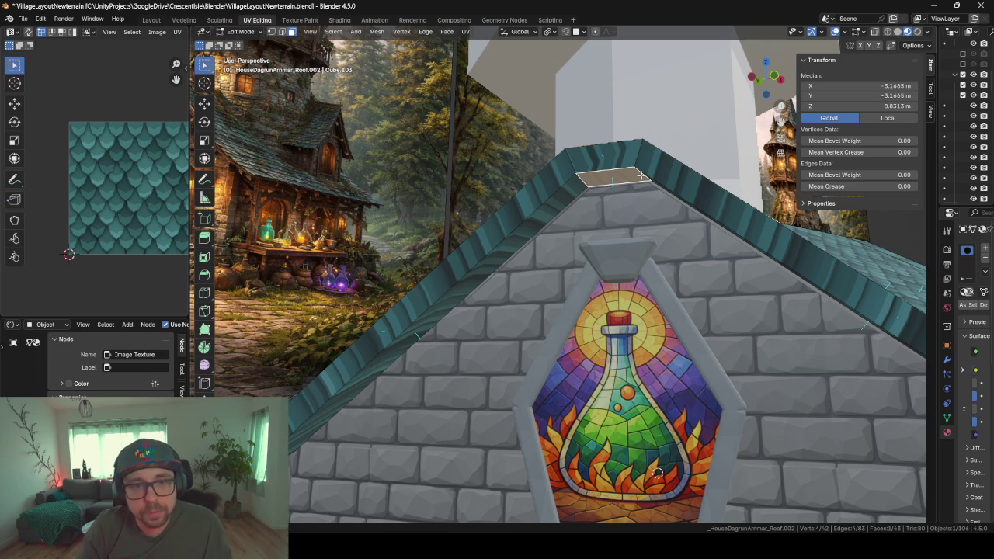
- Duplicate the ridge face in place and separate it into its own object
key(shift+d)
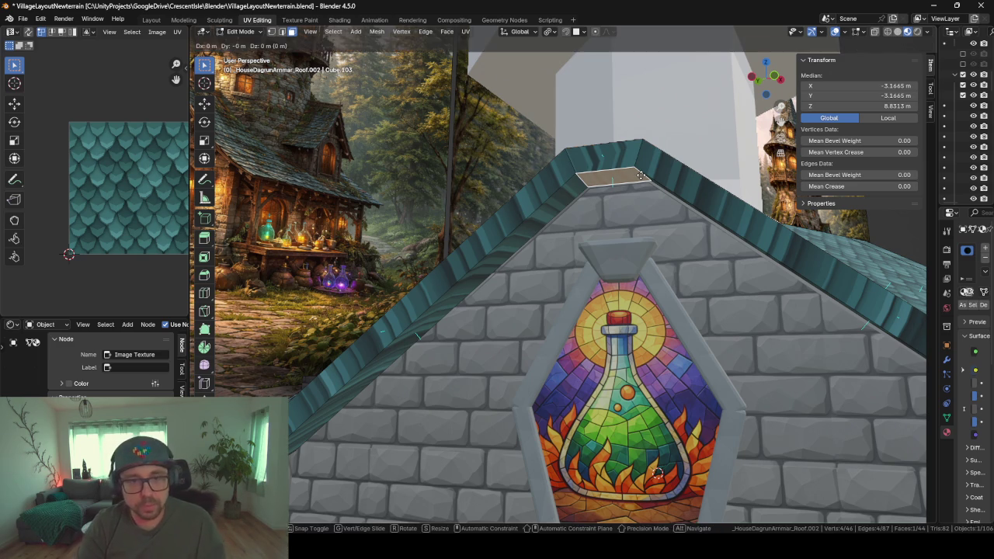
right_click(641, 176)
key(x)
click(641, 174)
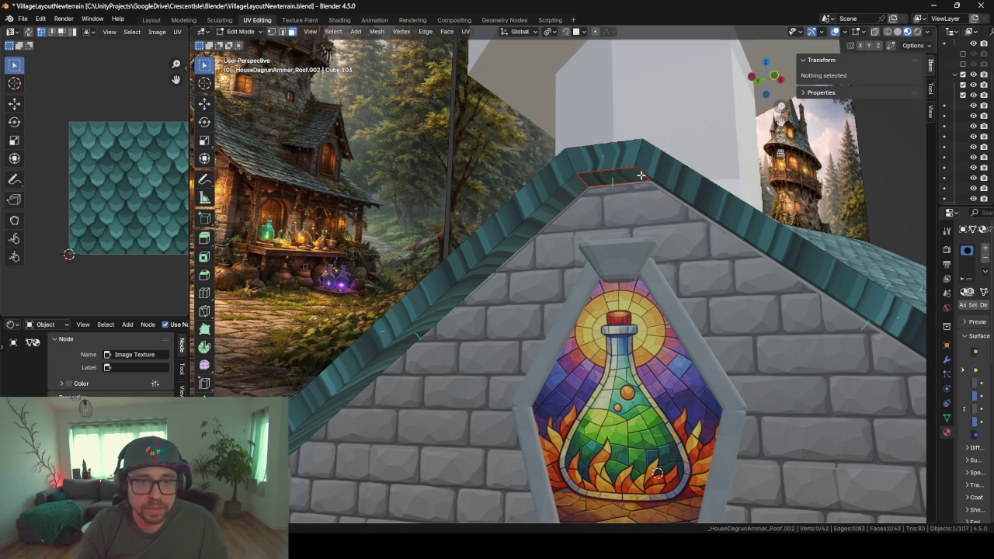
key(Tab)
- Extrude the Roof.003 ridge face downward into a 0.277 m block
key(Tab)
click(621, 175)
key(Tab)
click(616, 175)
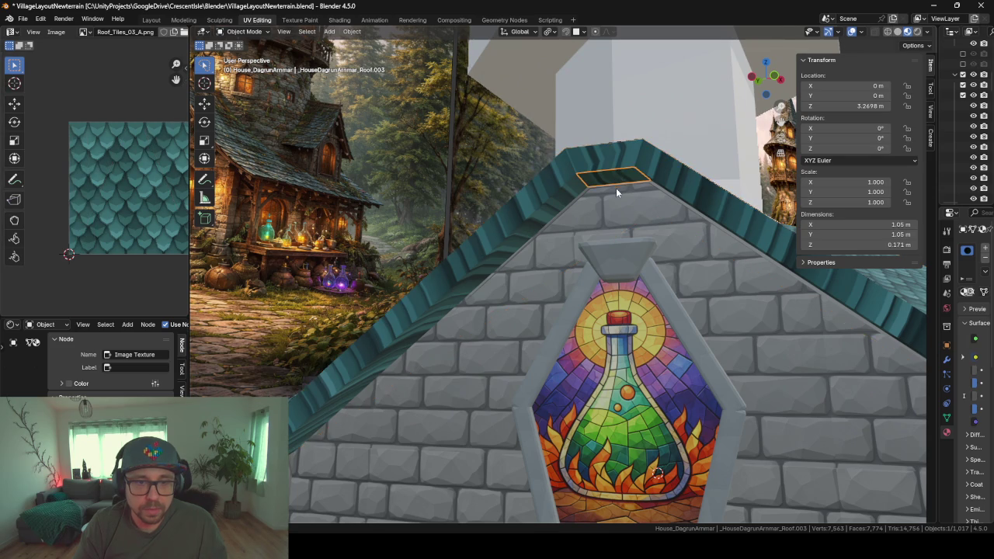
key(Tab)
click(615, 193)
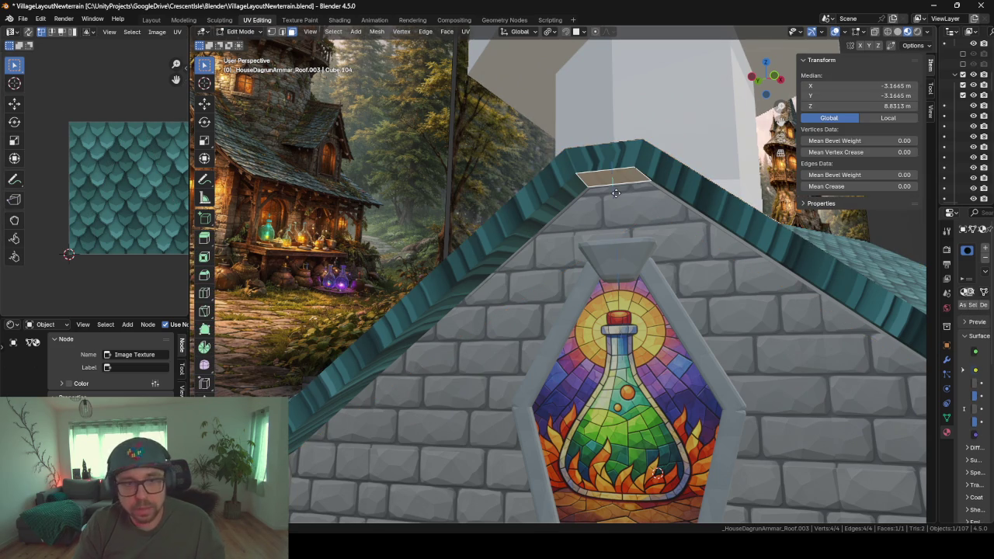
key(e)
click(619, 220)
middle_drag(619, 220, 714, 228)
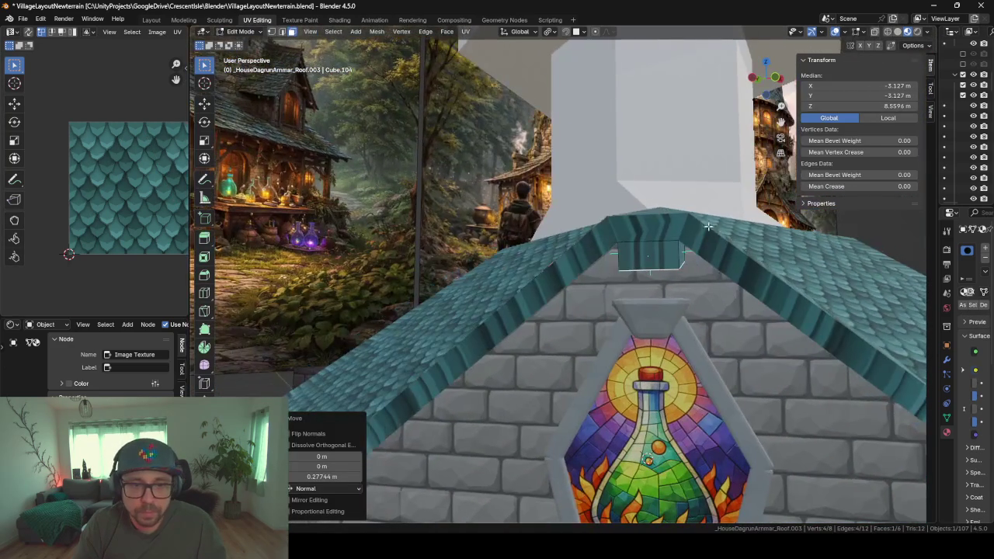
key(g)
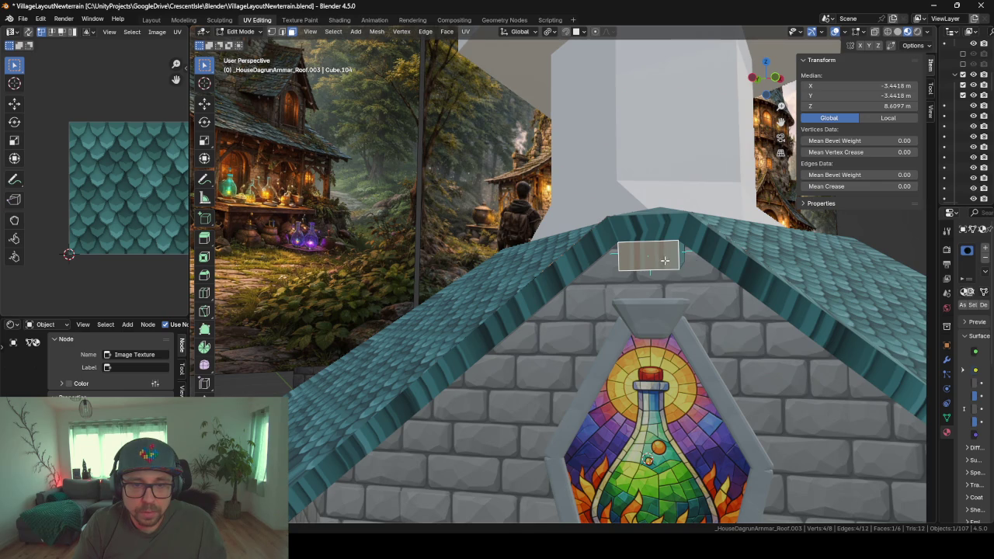
middle_drag(663, 259, 617, 197)
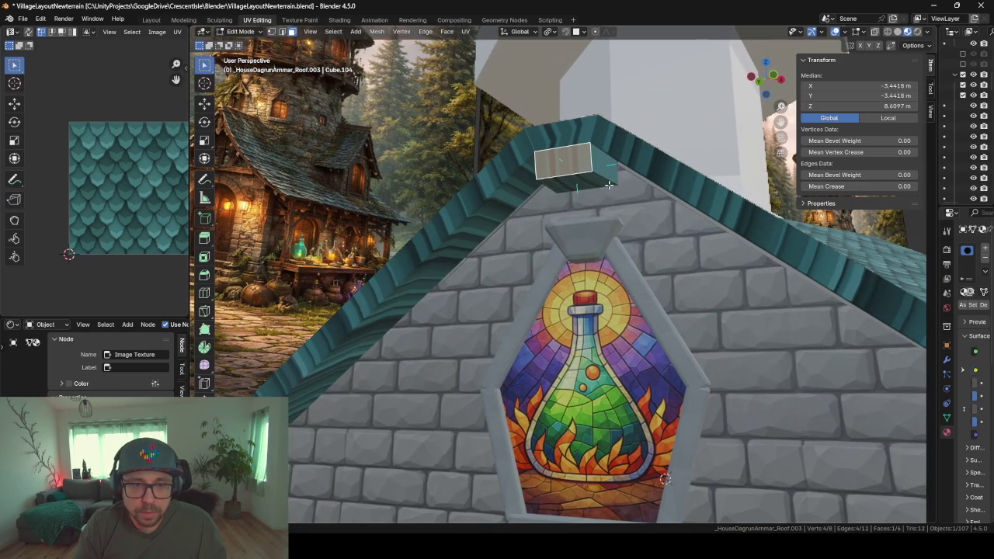
key(ctrl+z)
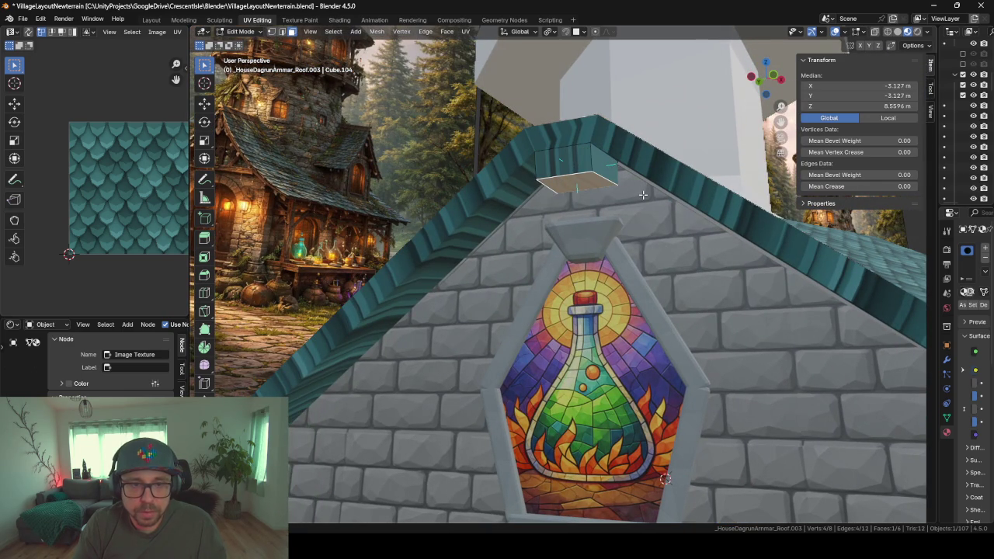
- Show the ridge piece alone, hiding every other object
key(Tab)
key(shift+h)
middle_drag(626, 200, 574, 216)
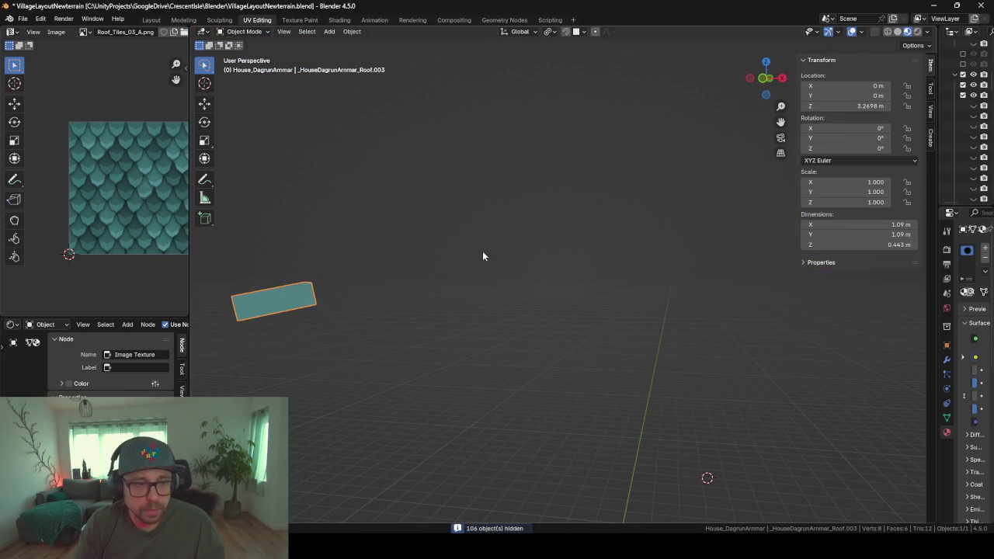
- Delete the cube's other vertices so a single face remains, and frame it
key(Tab)
mouse_move(373, 284)
middle_down()
mouse_move(417, 329)
mouse_move(360, 350)
middle_up()
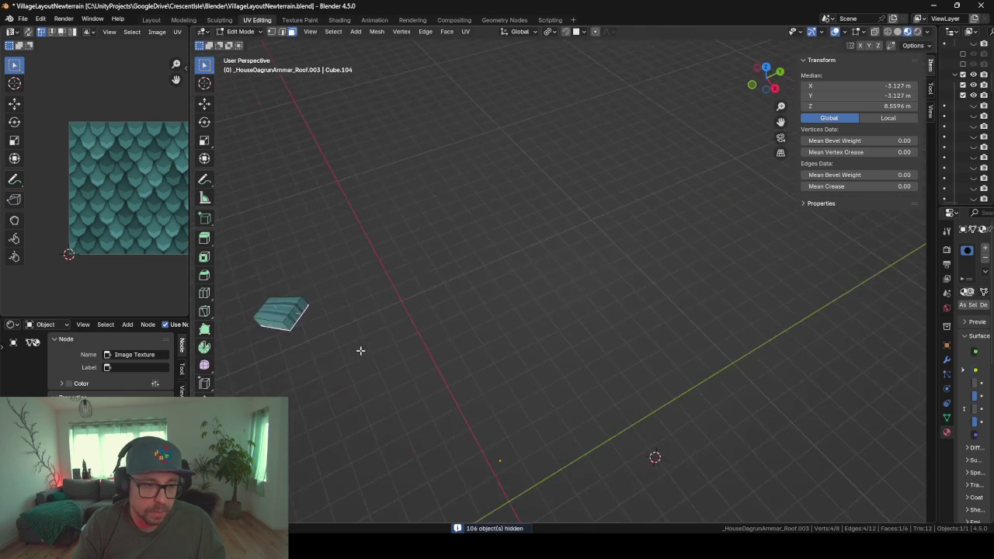
click(299, 313)
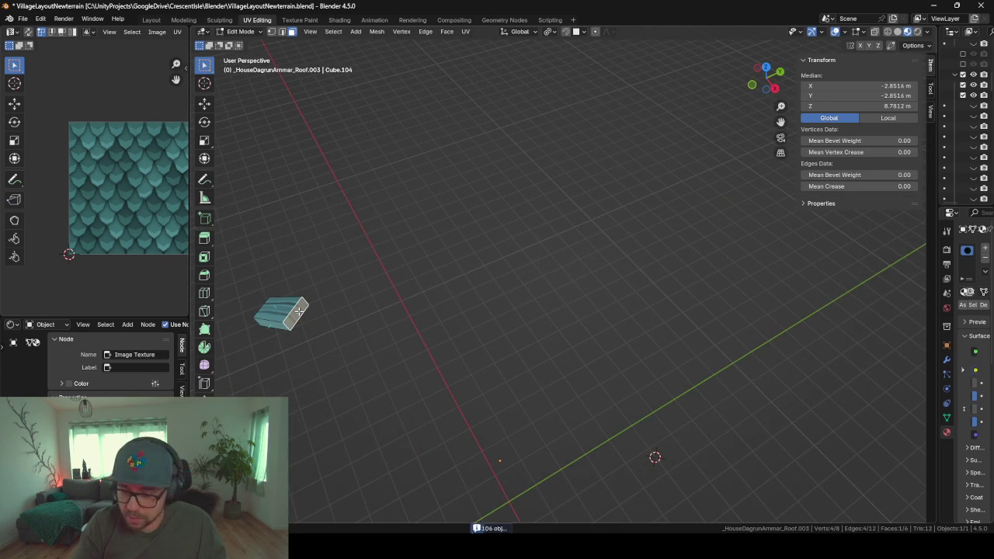
key(x)
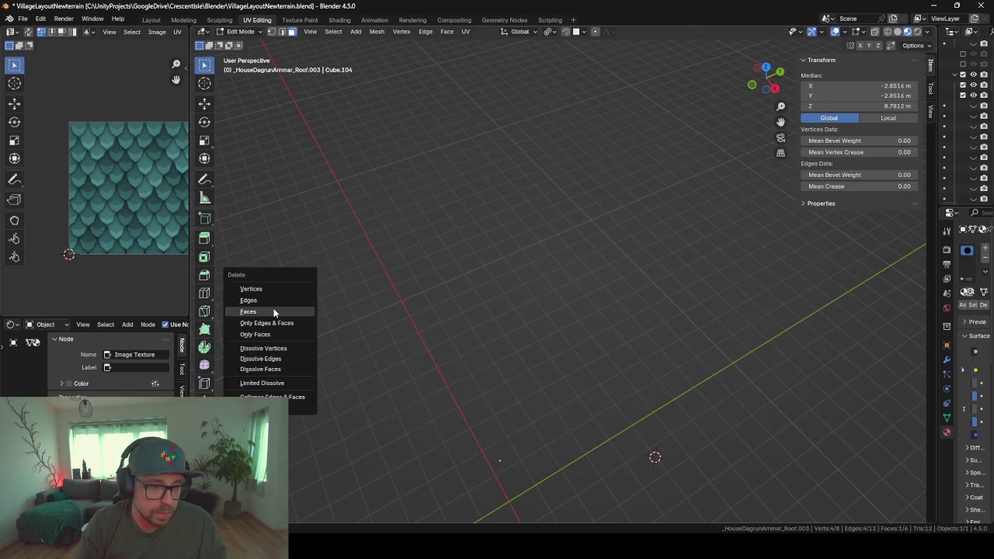
click(273, 311)
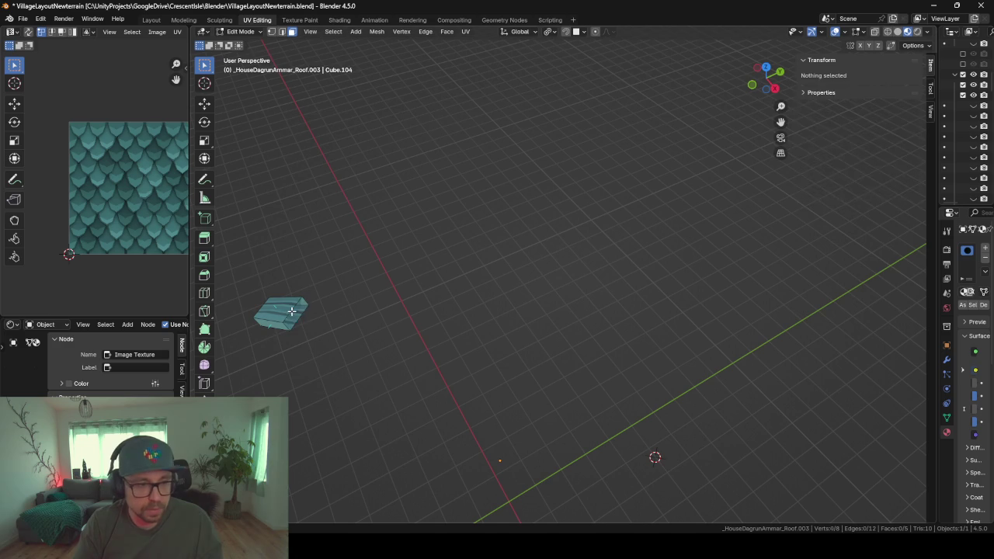
key(ctrl+z)
key(x)
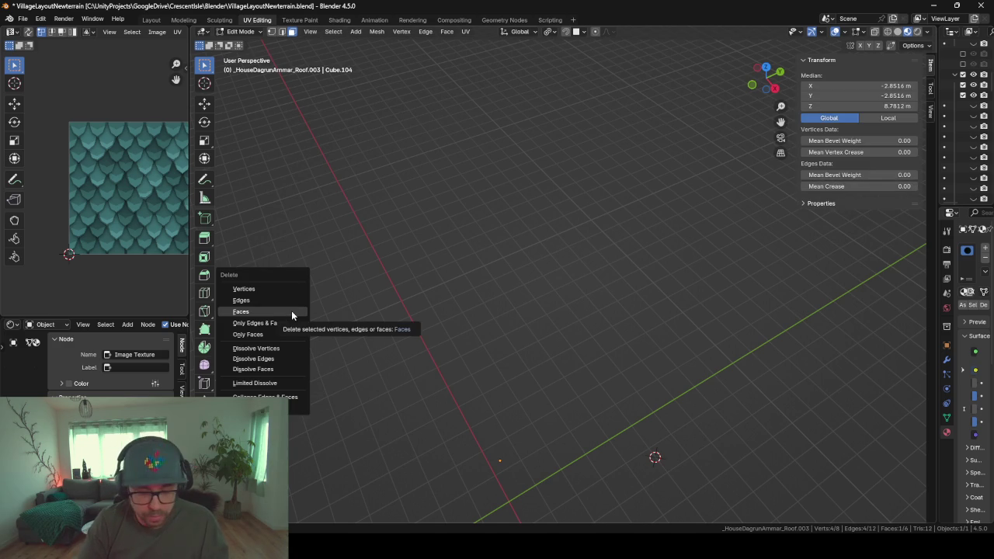
key(v)
click(270, 309)
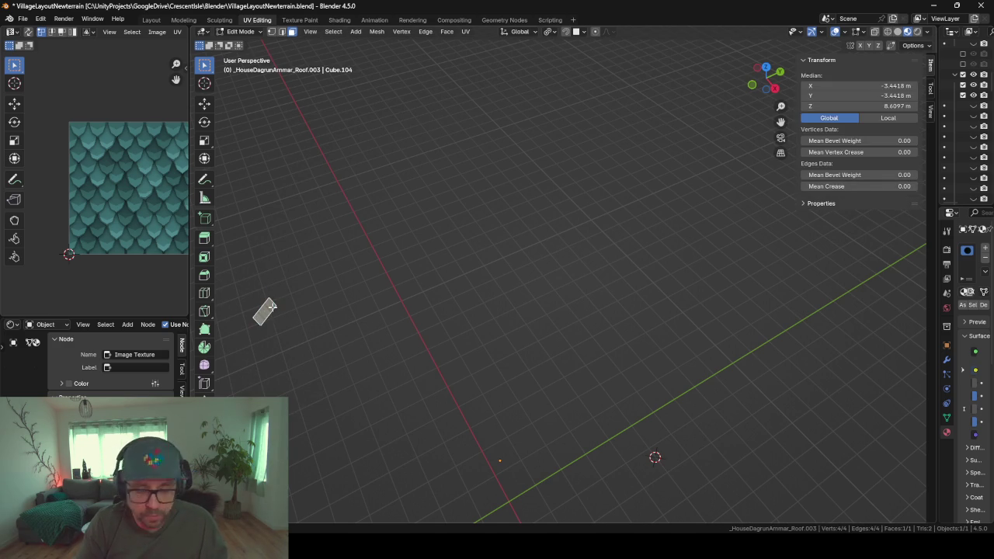
key(KP_Decimal)
mouse_move(271, 304)
middle_down()
mouse_move(348, 302)
mouse_move(346, 277)
mouse_move(540, 271)
middle_up()
scroll(539, 271, down, 2)
- Edge-slide the face's left and right edges inward to about 0.286 × 0.272 m
click(281, 32)
click(487, 285)
key(g)
key(g)
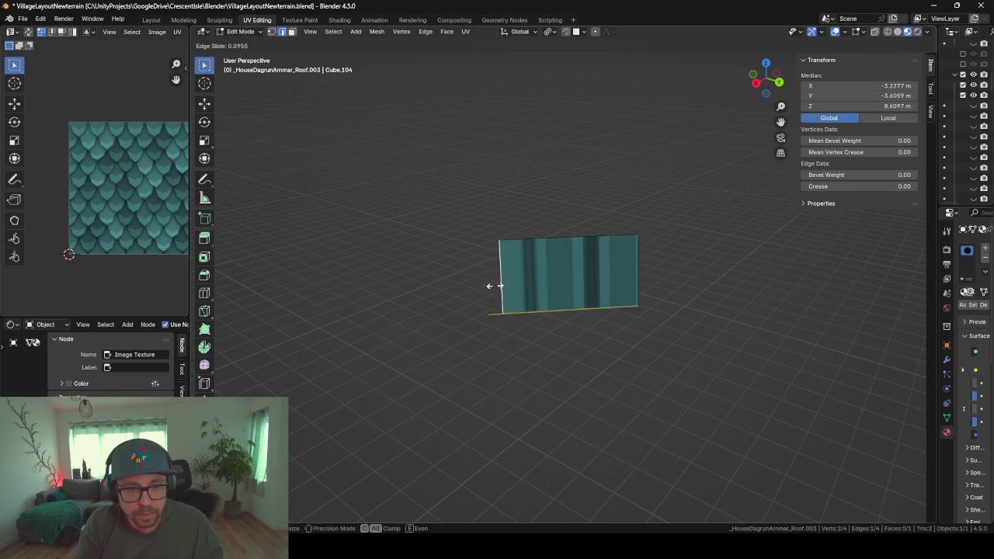
click(530, 289)
click(632, 281)
key(g)
key(g)
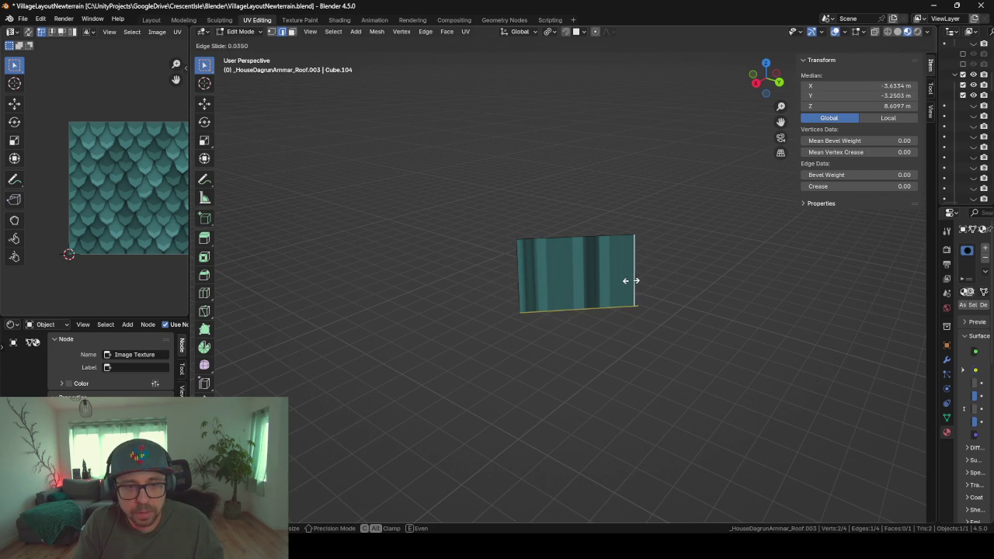
click(525, 275)
middle_drag(525, 276, 639, 286)
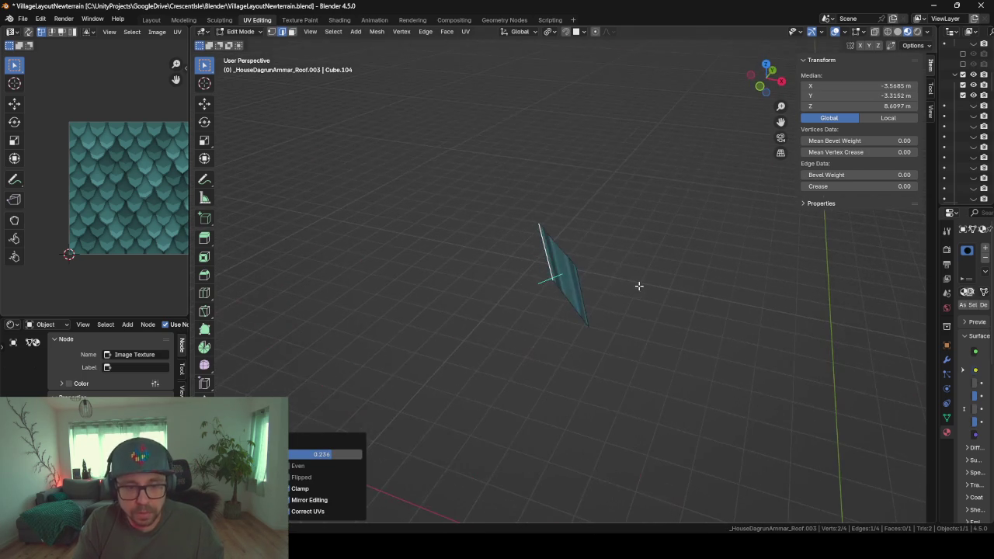
key(Tab)
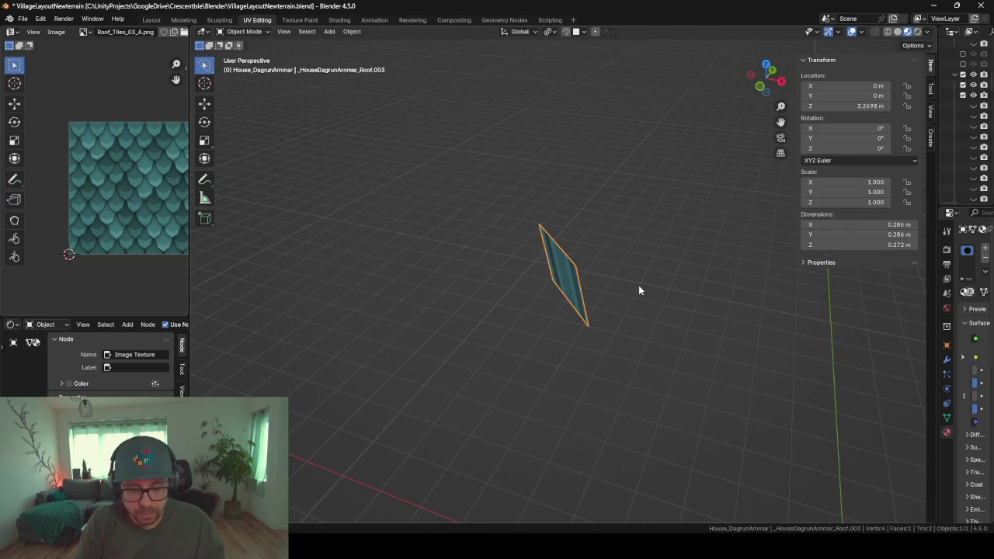
- Bring the rest of the house back into view and select the roof piece's face in Edit Mode
key(KP_Divide)
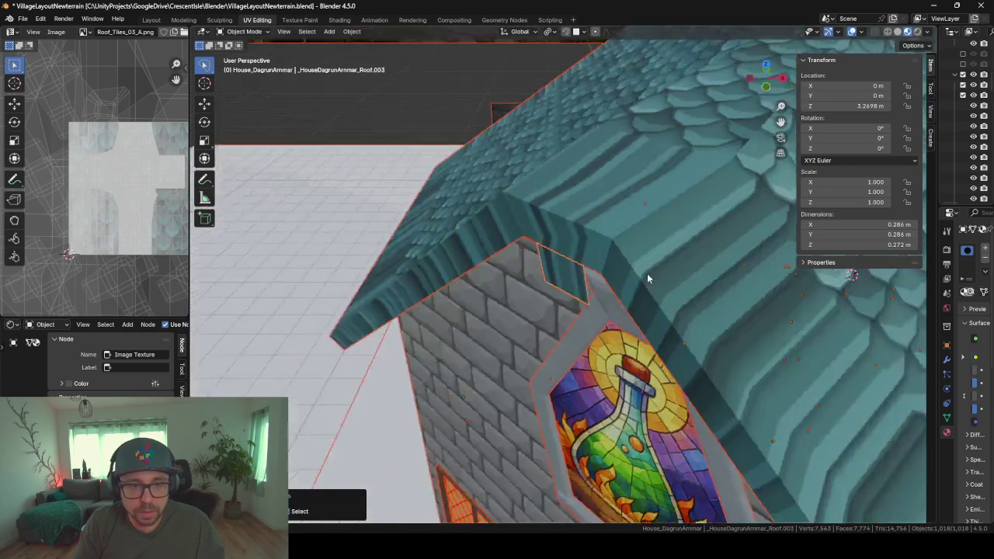
mouse_move(626, 282)
middle_down()
mouse_move(696, 218)
mouse_move(626, 199)
mouse_move(606, 214)
mouse_move(693, 274)
mouse_move(628, 265)
mouse_move(639, 271)
mouse_move(555, 303)
middle_up()
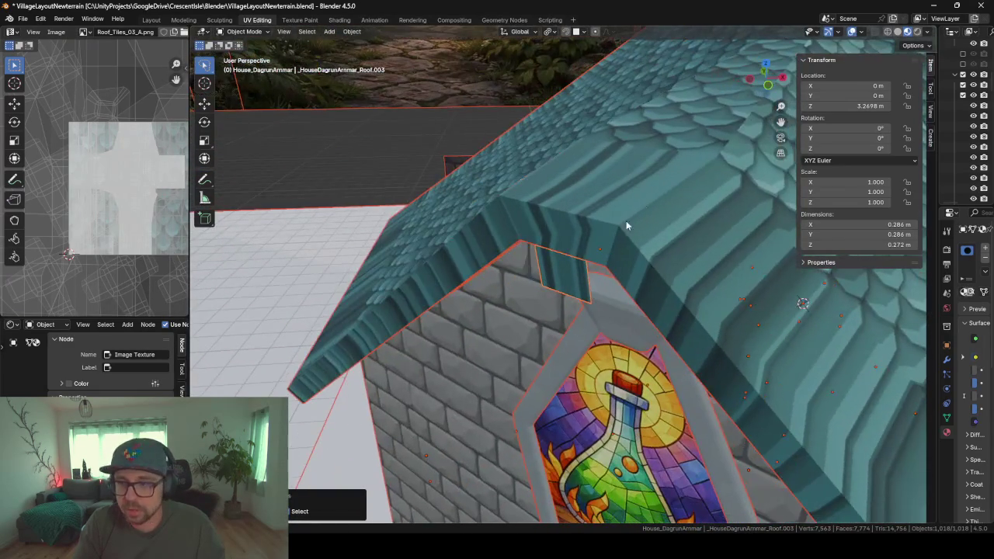
mouse_move(578, 266)
middle_down()
mouse_move(613, 275)
mouse_move(538, 288)
middle_up()
key(Tab)
key(Tab)
key(Tab)
middle_drag(654, 295, 578, 283)
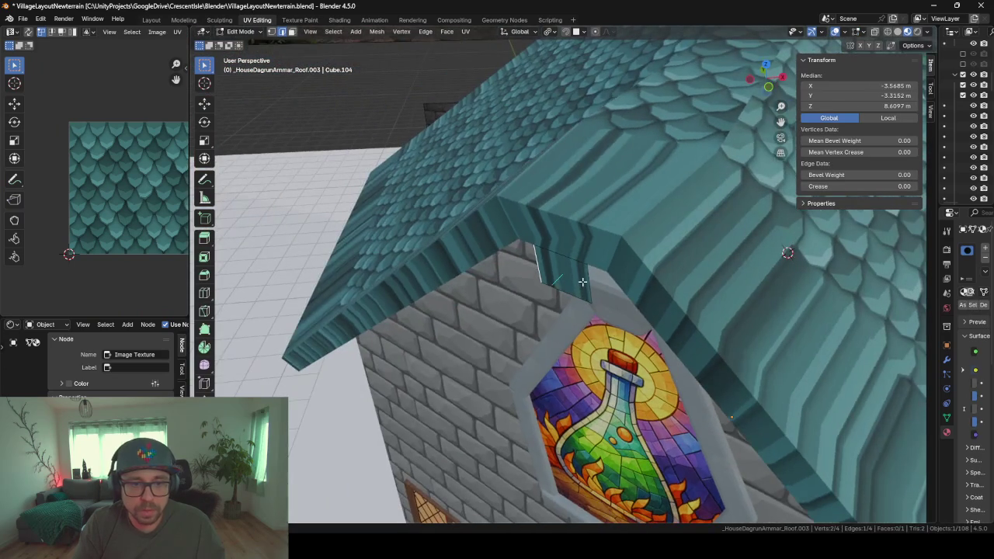
key(a)
- Extrude the face twice along its normal into a teal block about 0.674 m deep under the ridge
key(e)
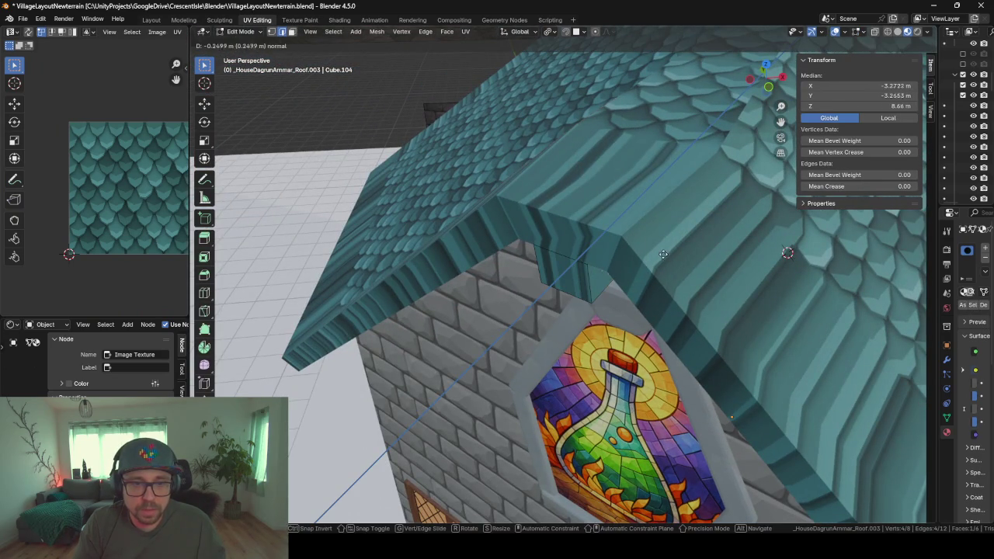
click(705, 189)
mouse_move(704, 188)
middle_down()
mouse_move(665, 199)
mouse_move(483, 182)
mouse_move(480, 201)
mouse_move(628, 248)
middle_up()
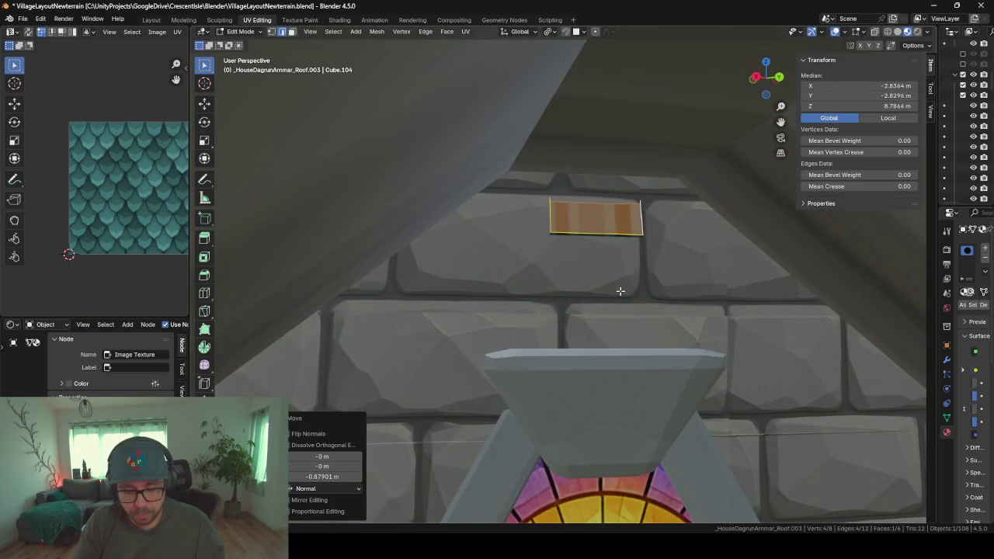
key(e)
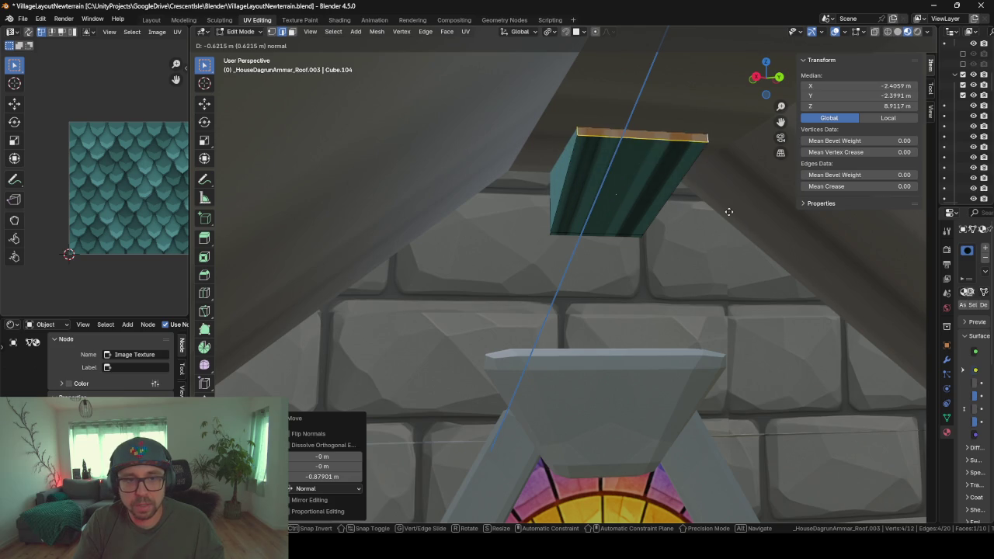
click(755, 206)
mouse_move(756, 206)
middle_down()
mouse_move(510, 206)
mouse_move(573, 233)
mouse_move(620, 210)
mouse_move(573, 217)
middle_up()
key(Tab)
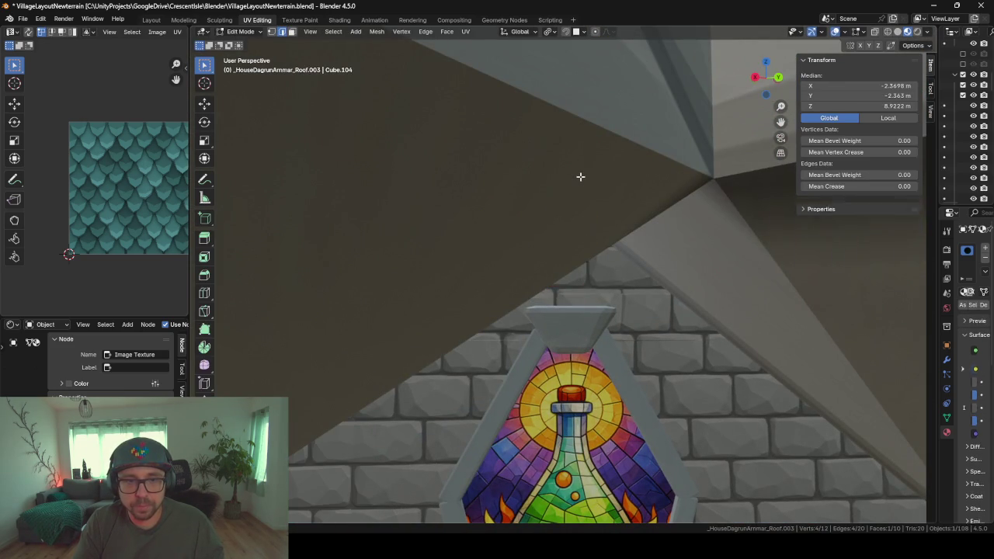
click(580, 181)
- Hide the large roof and select the small block's end face in face-select mode
key(h)
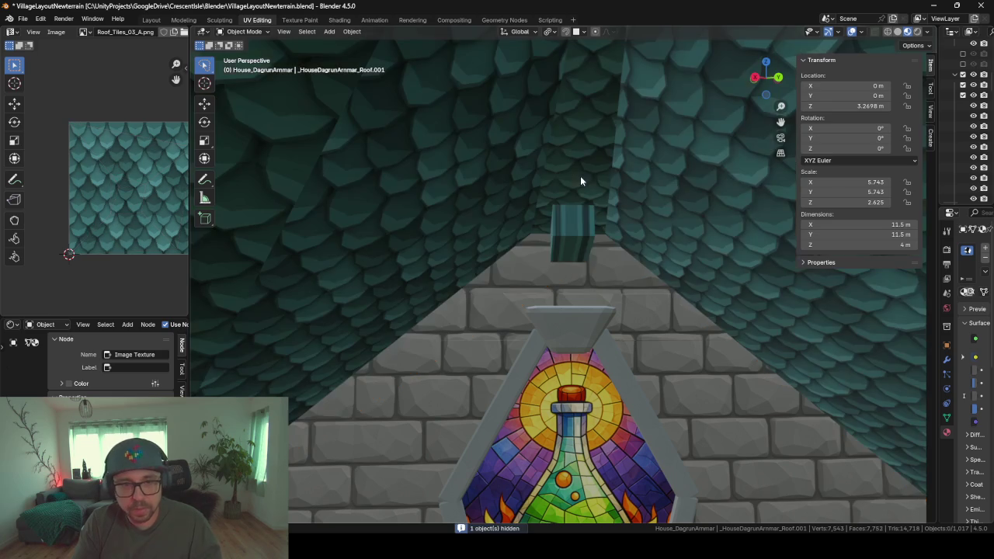
click(584, 231)
key(Tab)
mouse_move(562, 228)
middle_down()
mouse_move(539, 235)
mouse_move(561, 225)
middle_up()
click(292, 31)
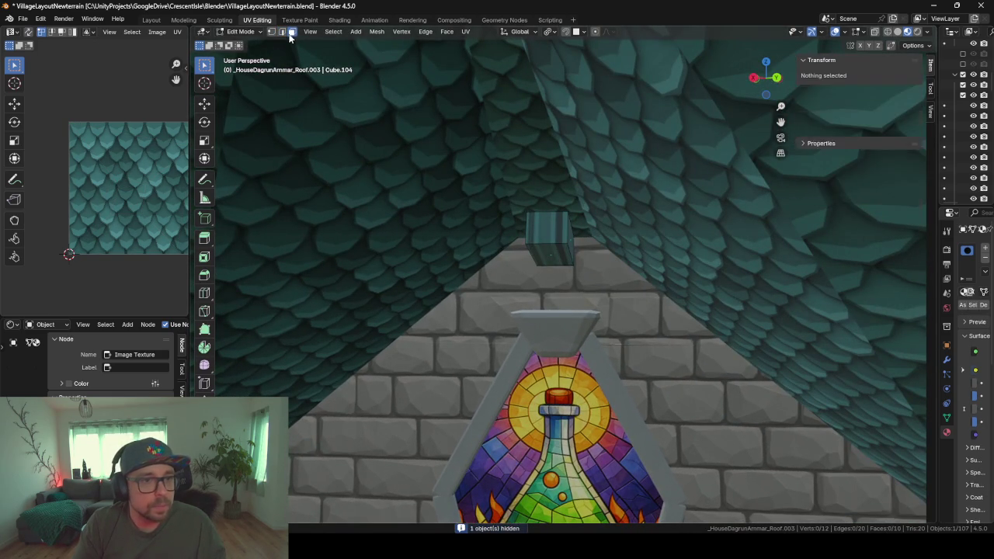
click(536, 233)
mouse_move(536, 233)
middle_down()
mouse_move(557, 269)
mouse_move(519, 247)
mouse_move(552, 315)
mouse_move(533, 315)
middle_up()
- Extrude the end face along the ridge into a long beam and select the whole beam
key(e)
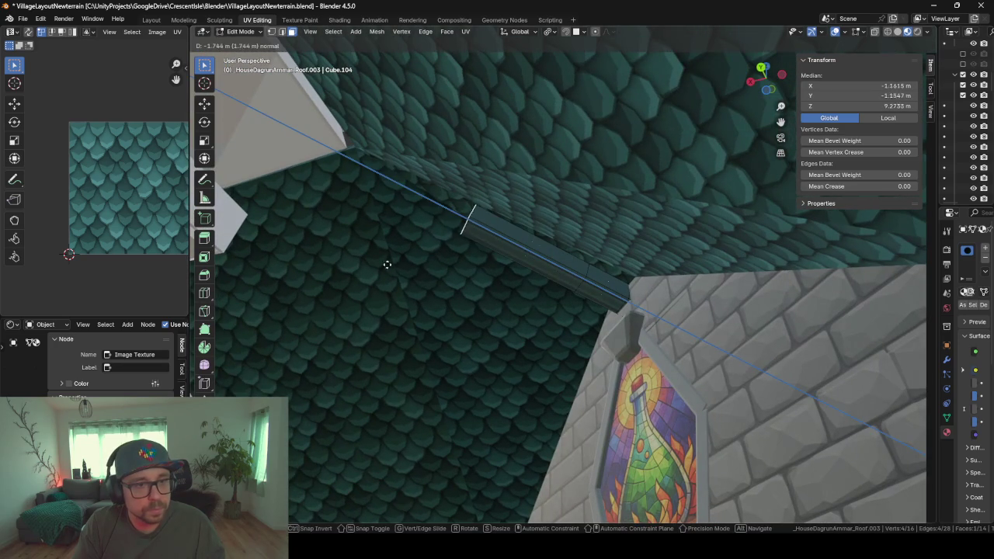
click(277, 195)
mouse_move(276, 195)
middle_down()
mouse_move(455, 282)
mouse_move(486, 234)
middle_up()
key(l)
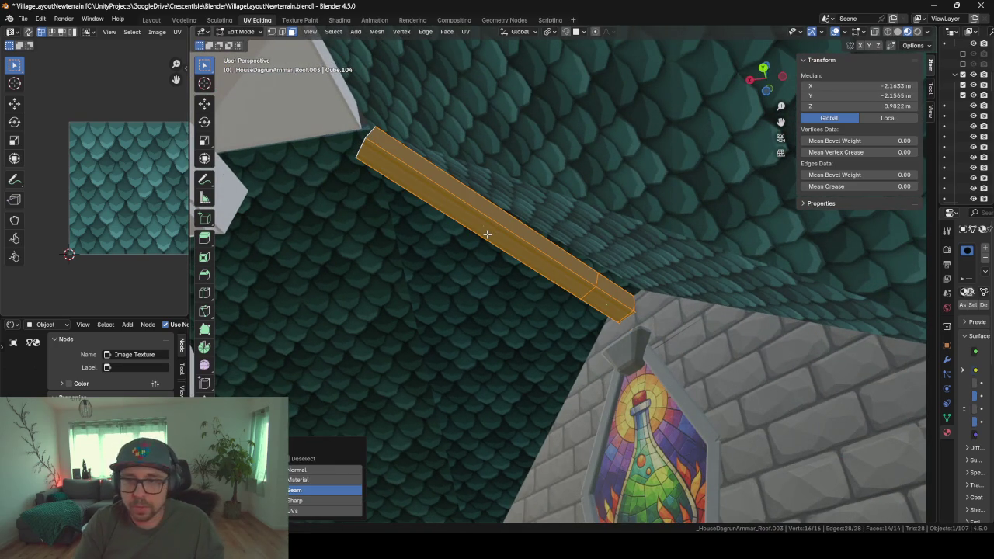
- Assign the woodBase material to the beam and return to Object Mode to view the ridge
drag(937, 304, 758, 403)
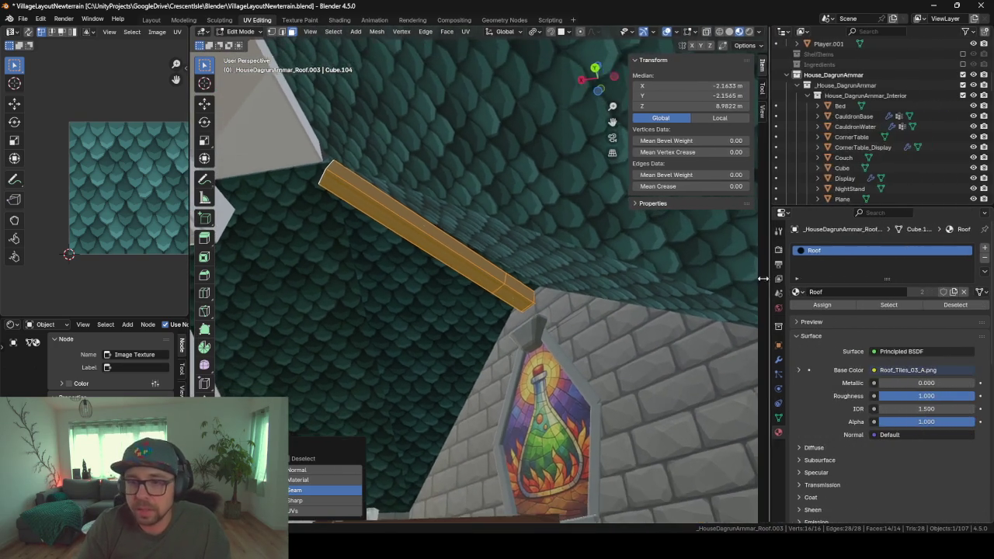
click(785, 292)
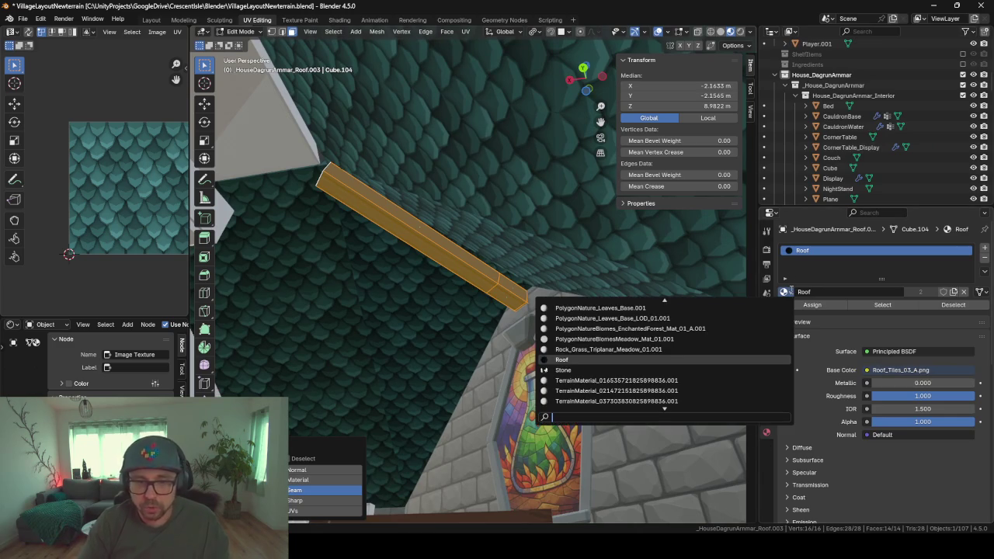
text(wood)
key(Down)
key(Down)
key(Down)
key(Up)
key(Up)
key(Return)
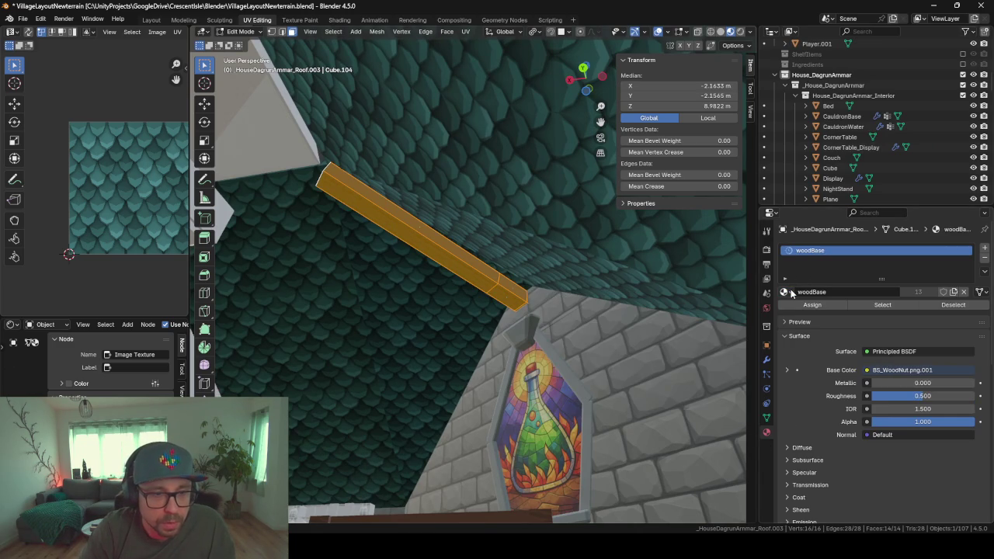
key(alt+a)
key(Tab)
key(Tab)
key(Tab)
mouse_move(554, 310)
middle_down()
mouse_move(460, 336)
mouse_move(429, 366)
mouse_move(504, 287)
mouse_move(450, 272)
mouse_move(451, 254)
mouse_move(461, 304)
mouse_move(488, 299)
mouse_move(497, 277)
mouse_move(522, 278)
mouse_move(465, 277)
mouse_move(424, 309)
middle_up()
scroll(455, 353, up, 3)
scroll(461, 278, down, 3)
scroll(464, 278, down, 2)
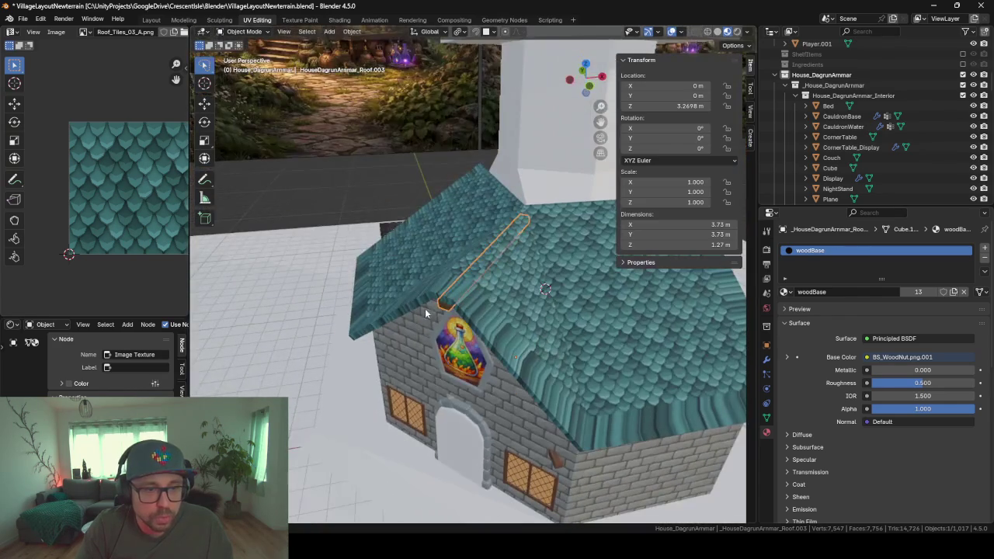
- Extrude the beam's end face to lengthen the ridge beam to 3.93 m
key(Tab)
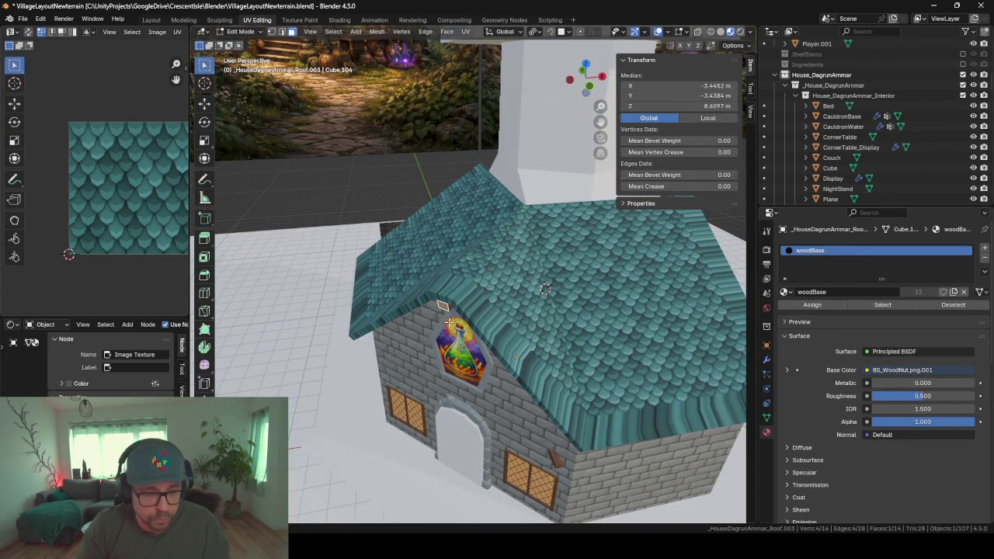
key(e)
click(439, 342)
key(Tab)
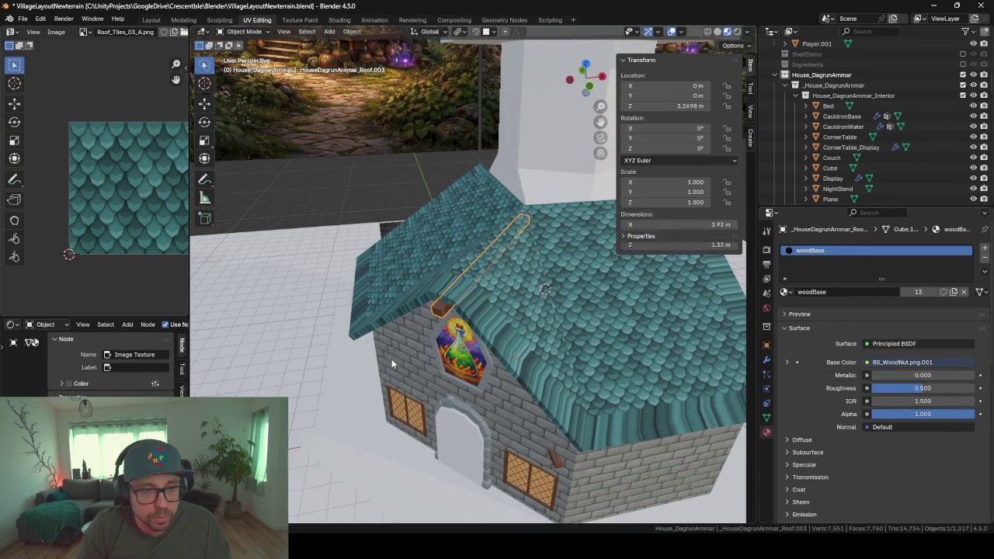
- Orbit and zoom around the roof edge to inspect the extended beam
mouse_move(414, 348)
middle_down()
mouse_move(545, 355)
mouse_move(551, 339)
middle_up()
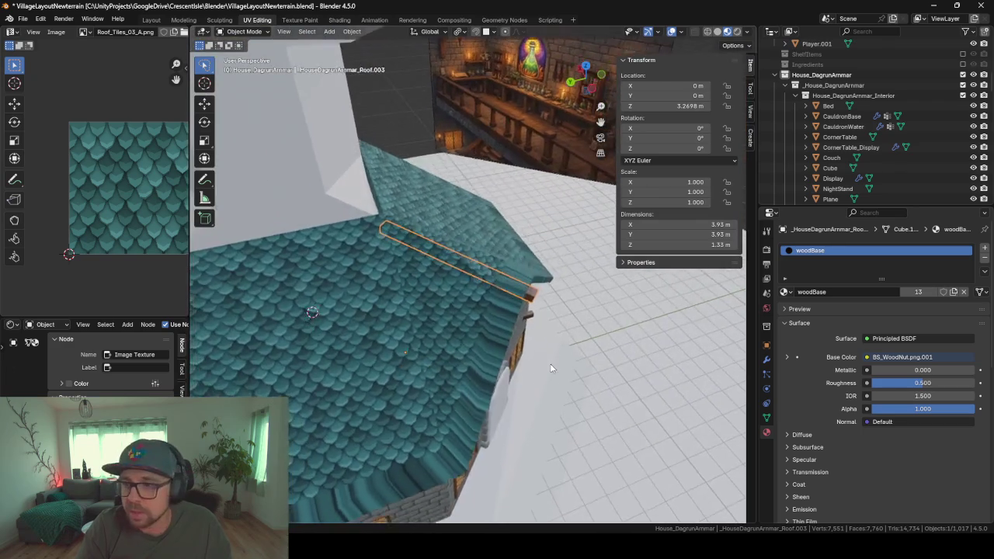
mouse_move(311, 389)
middle_down()
mouse_move(416, 351)
mouse_move(501, 340)
mouse_move(489, 307)
middle_up()
scroll(415, 351, up, 4)
scroll(511, 273, down, 3)
middle_drag(511, 272, 415, 294)
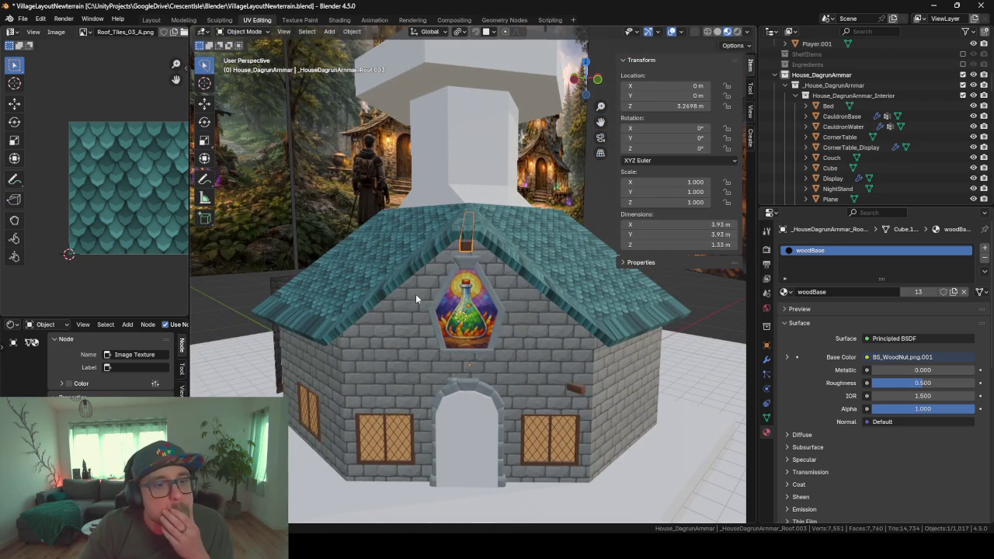
mouse_move(466, 308)
middle_down()
mouse_move(544, 314)
mouse_move(437, 296)
mouse_move(424, 272)
mouse_move(450, 271)
mouse_move(450, 287)
mouse_move(429, 272)
middle_up()
scroll(528, 307, up, 2)
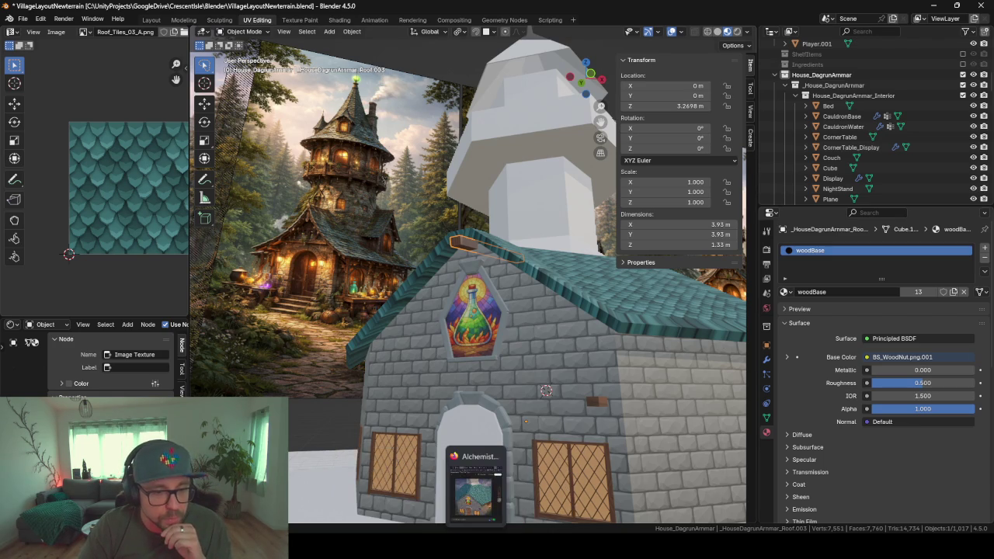
click(473, 488)
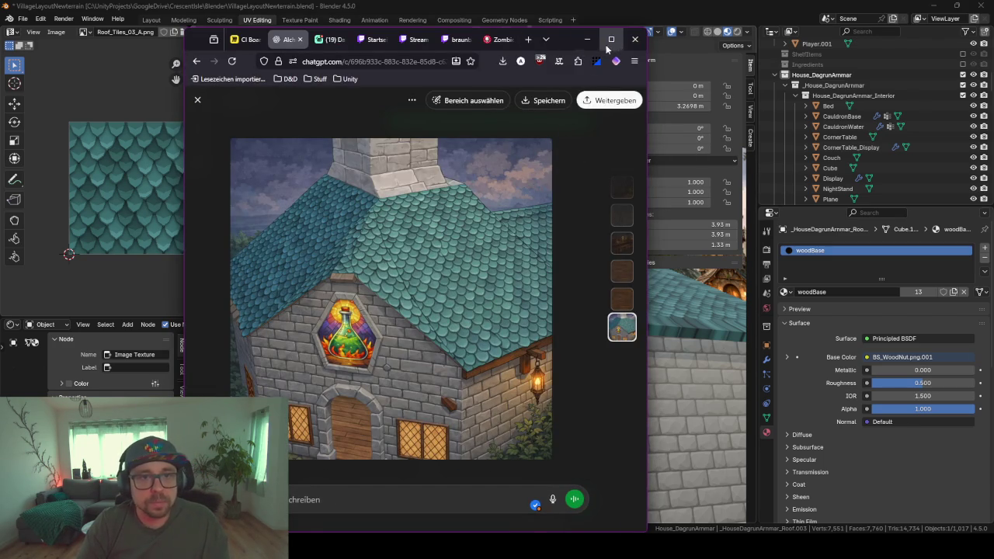
click(587, 39)
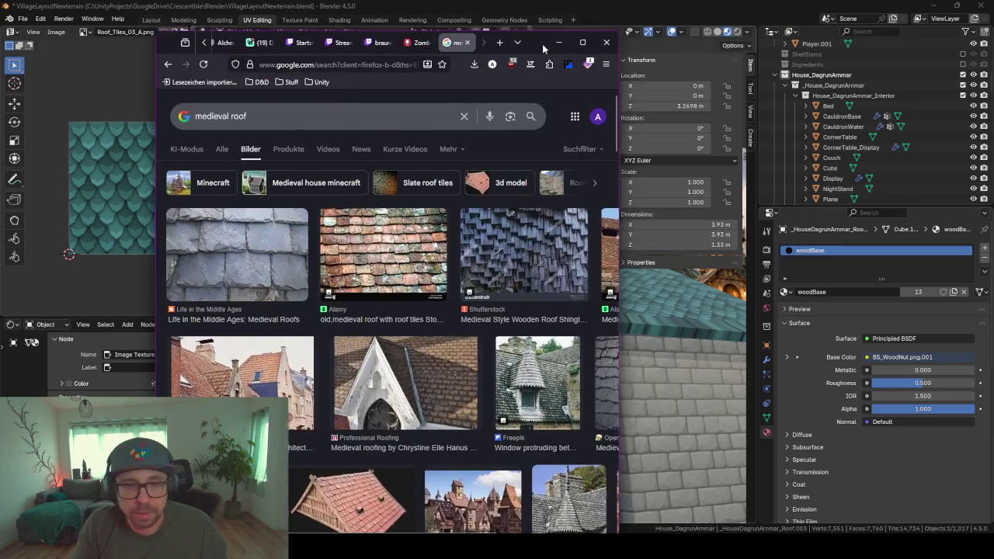
drag(542, 43, 559, 41)
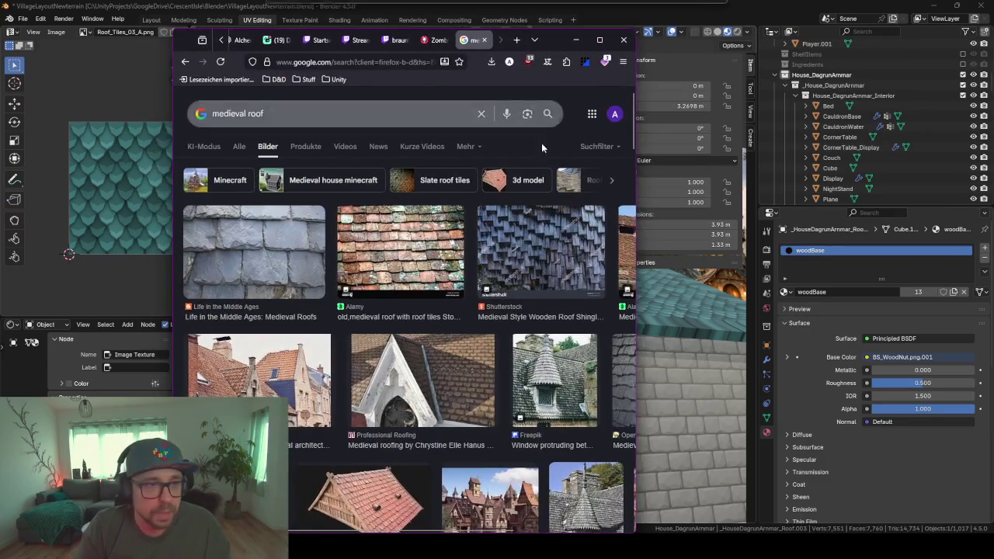
- Scroll the 'medieval roof' image results and open the Vecteezy cottage thumbnail preview
scroll(454, 359, down, 2)
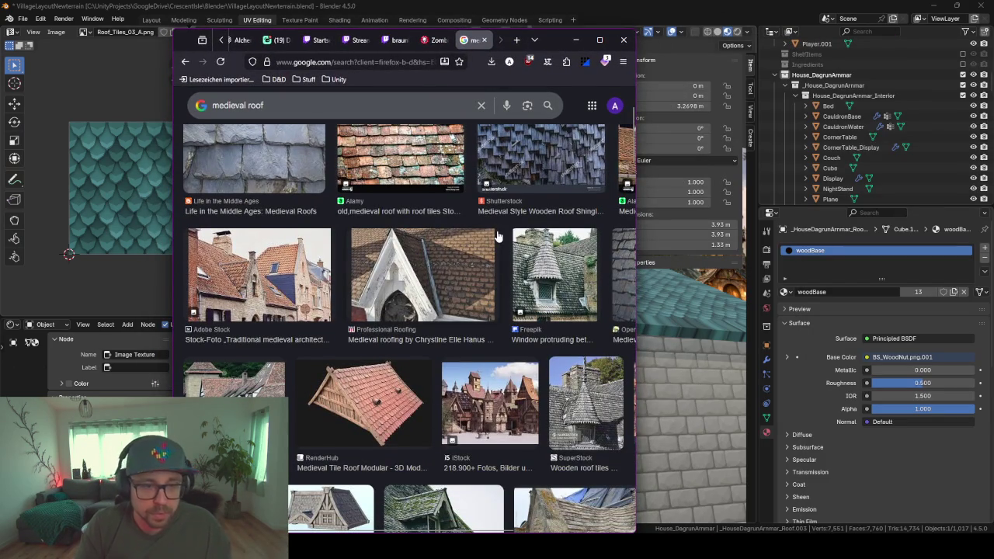
scroll(435, 295, down, 1)
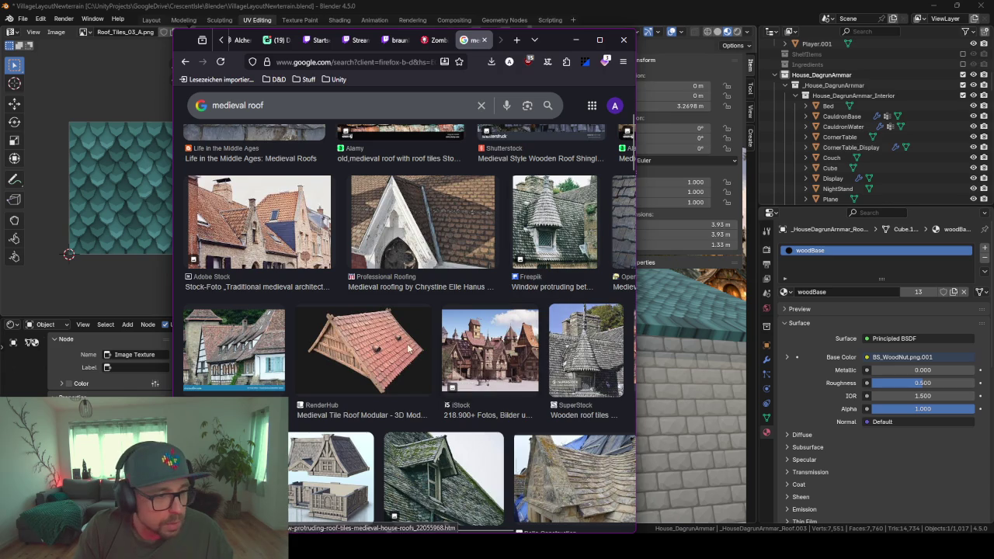
scroll(242, 373, down, 2)
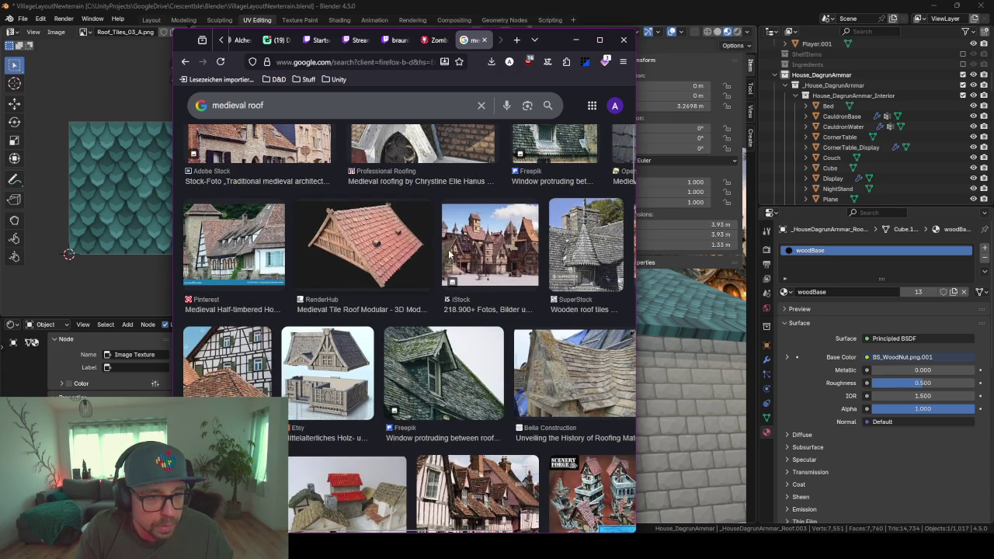
scroll(485, 245, up, 2)
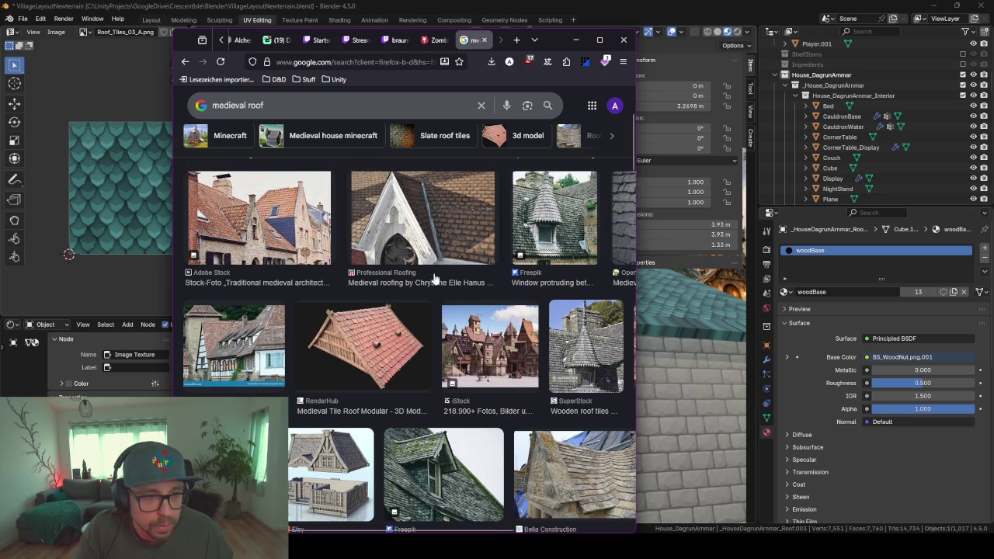
scroll(453, 299, down, 3)
scroll(453, 299, down, 2)
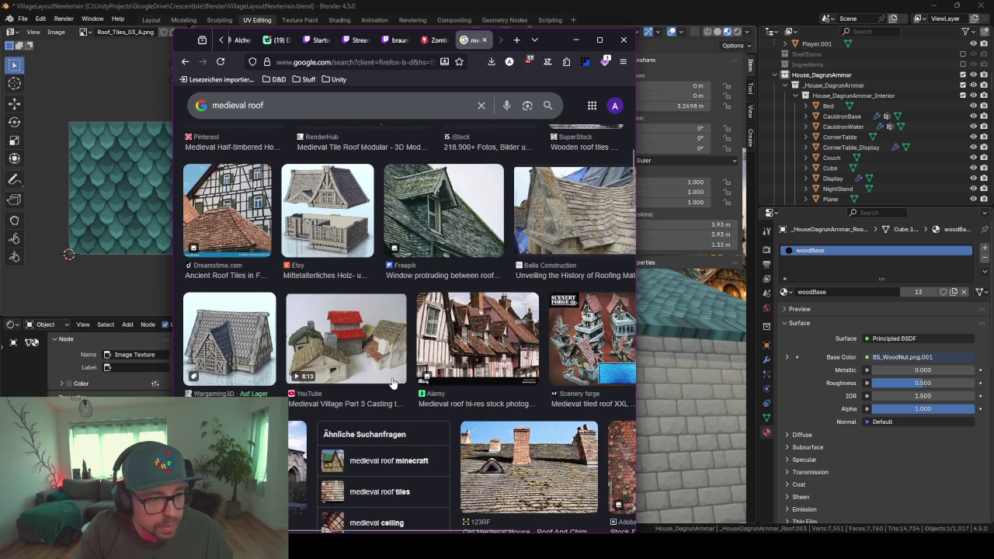
scroll(394, 383, down, 2)
scroll(404, 384, down, 1)
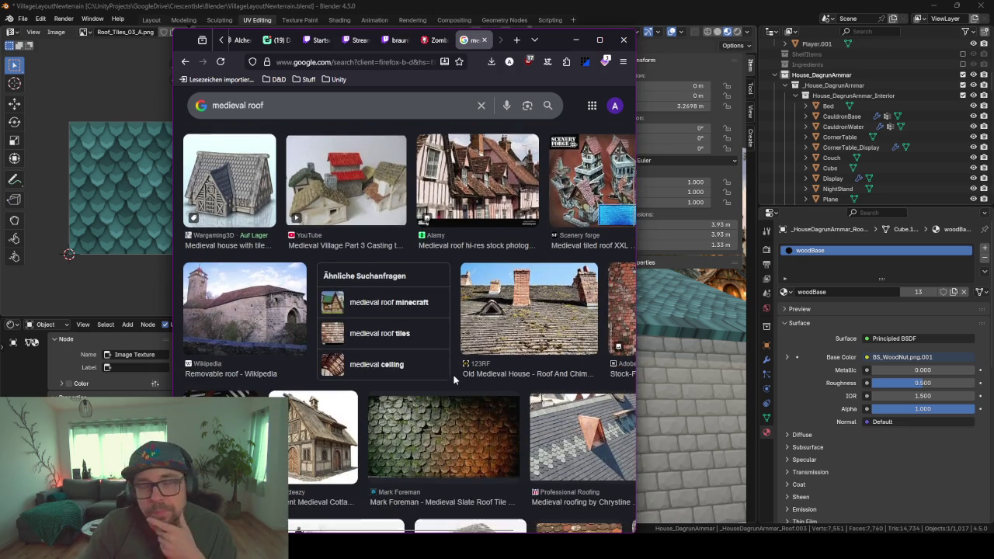
scroll(445, 378, down, 2)
scroll(445, 379, down, 1)
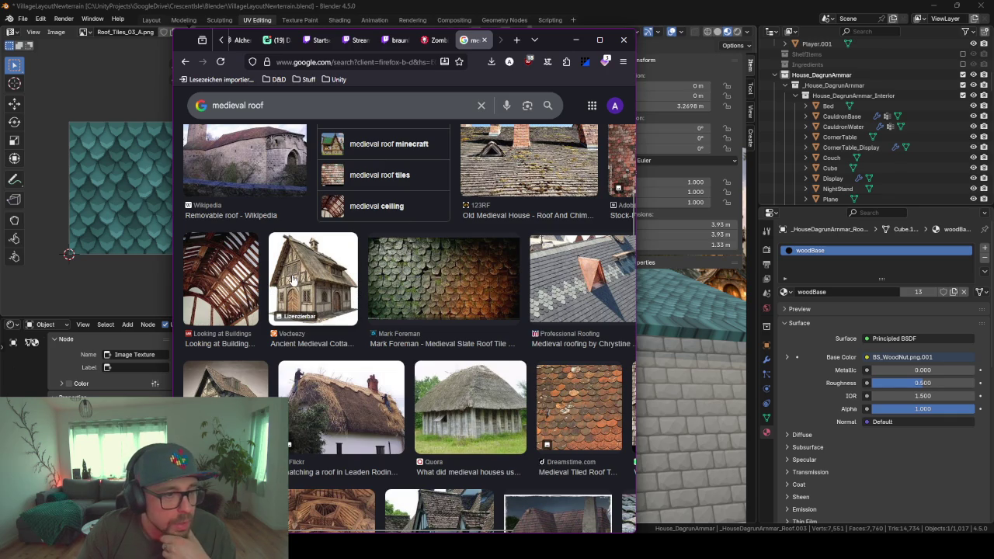
click(294, 279)
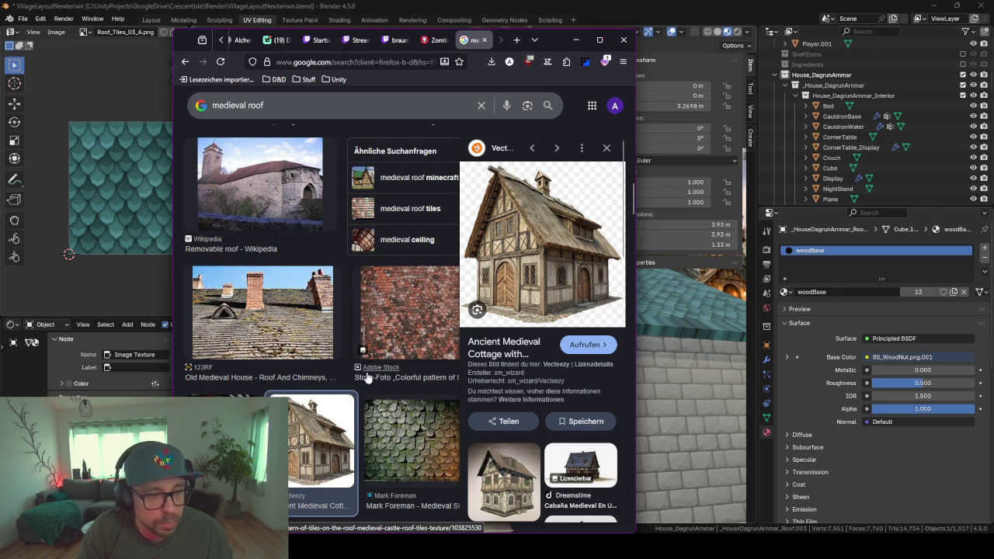
- Scroll further through the results, then minimise the browser to return to Blender
scroll(367, 382, down, 2)
scroll(365, 381, down, 1)
scroll(341, 334, down, 2)
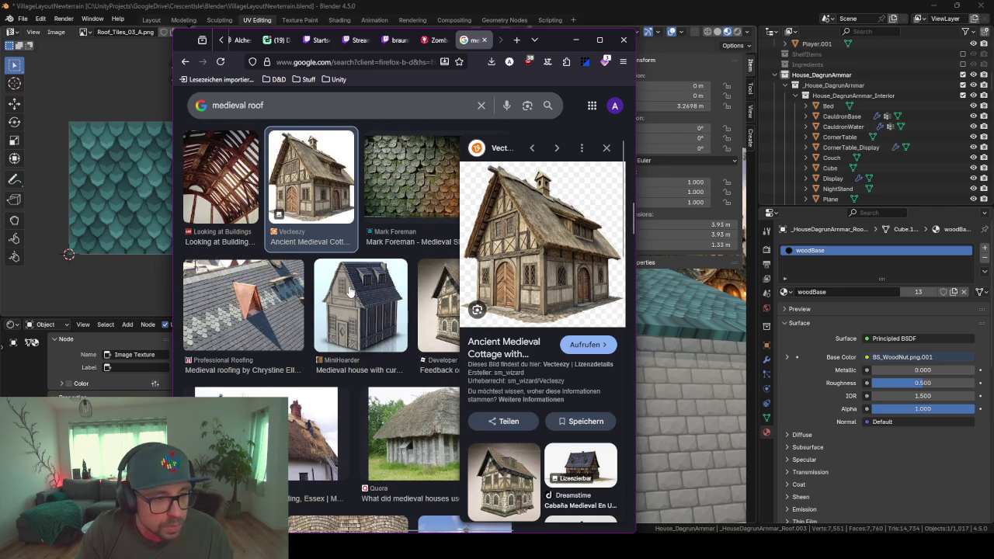
scroll(349, 292, down, 2)
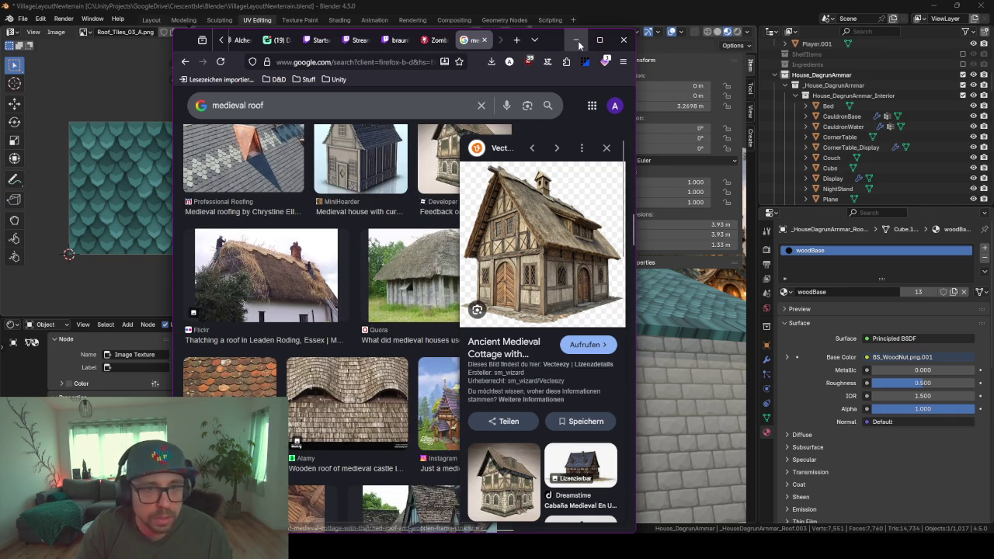
click(575, 39)
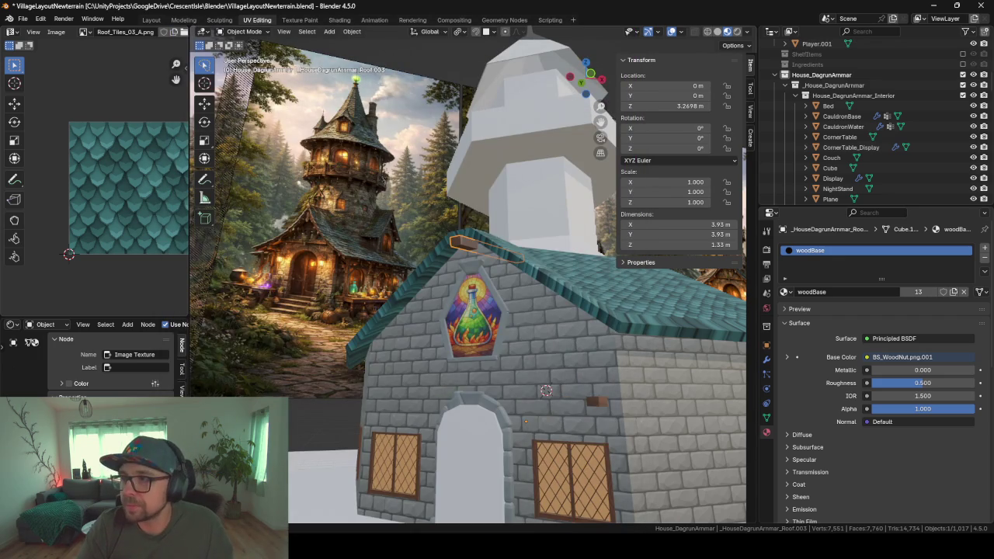
- Duplicate the left roof-edge face strip in place and separate it into its own object
mouse_move(473, 352)
middle_down()
mouse_move(416, 321)
mouse_move(418, 335)
mouse_move(413, 312)
mouse_move(388, 290)
mouse_move(423, 349)
mouse_move(494, 398)
middle_up()
scroll(420, 331, up, 3)
click(361, 301)
key(Tab)
click(351, 299)
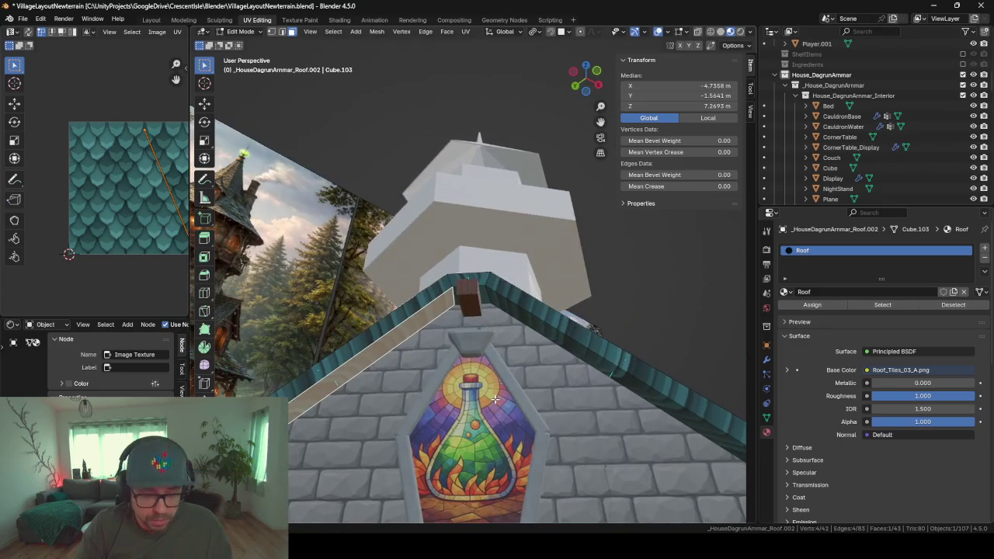
key(shift+d)
right_click(495, 398)
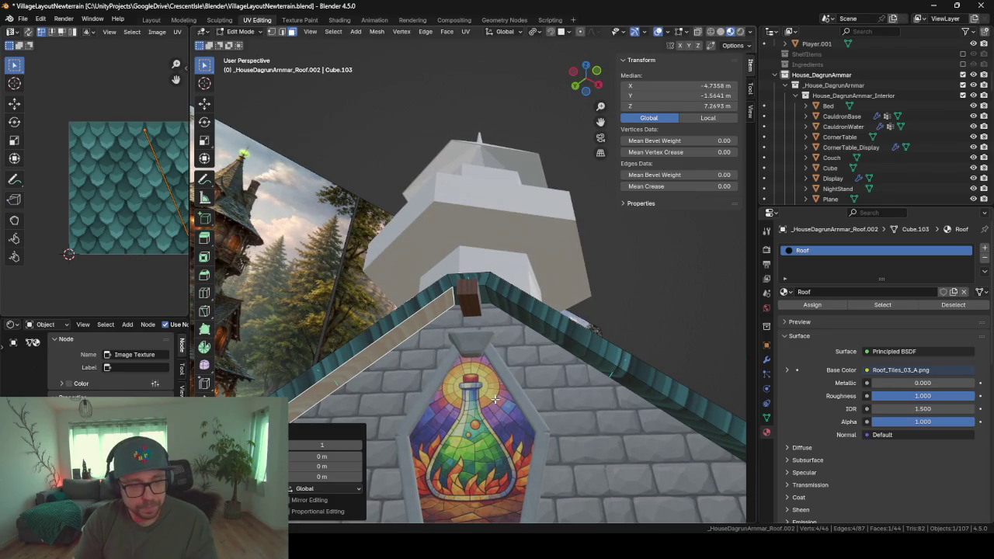
key(p)
click(495, 398)
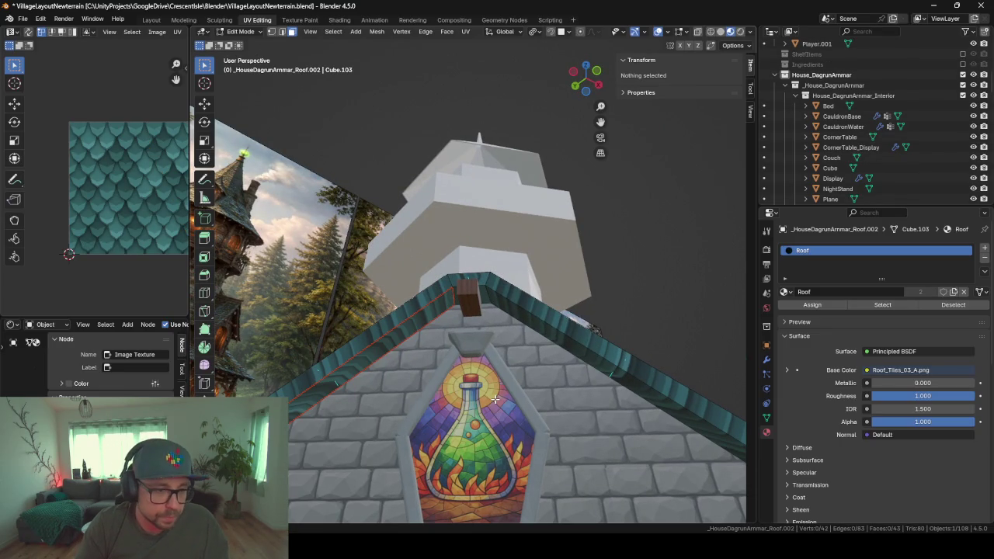
key(Tab)
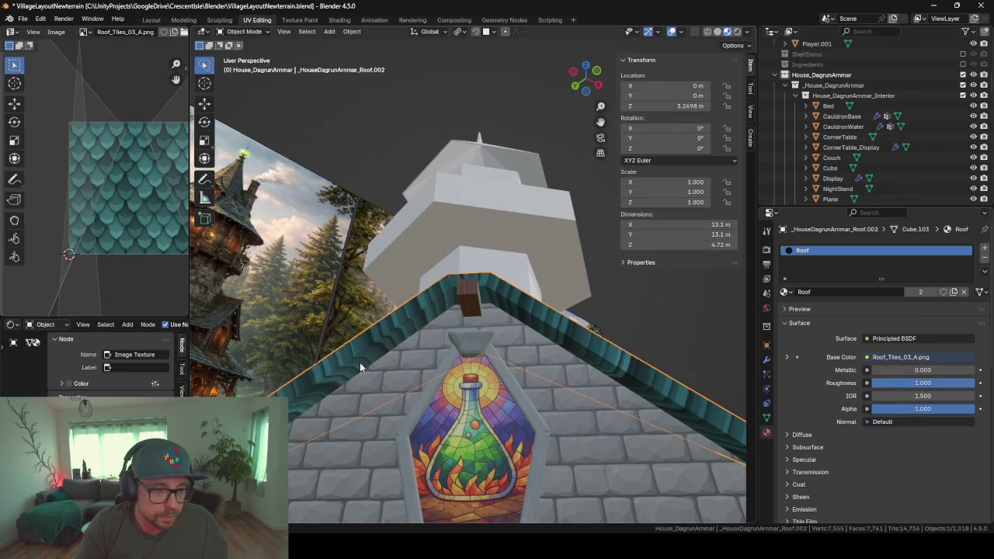
- Narrow the separated strip by sliding its long edge to 0.626
click(359, 365)
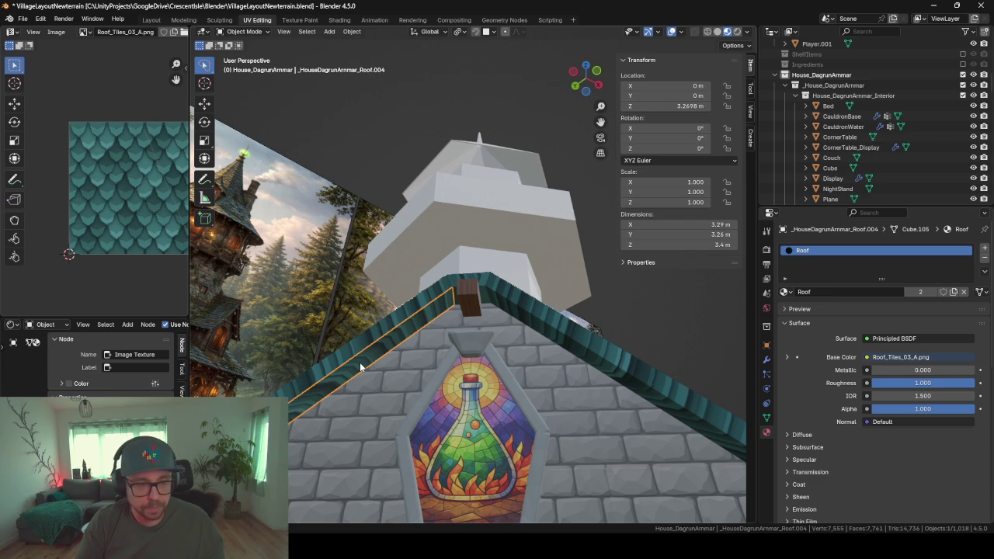
key(Tab)
key(a)
mouse_move(360, 362)
middle_down()
mouse_move(431, 326)
mouse_move(327, 354)
mouse_move(401, 389)
mouse_move(307, 183)
middle_up()
scroll(333, 354, up, 2)
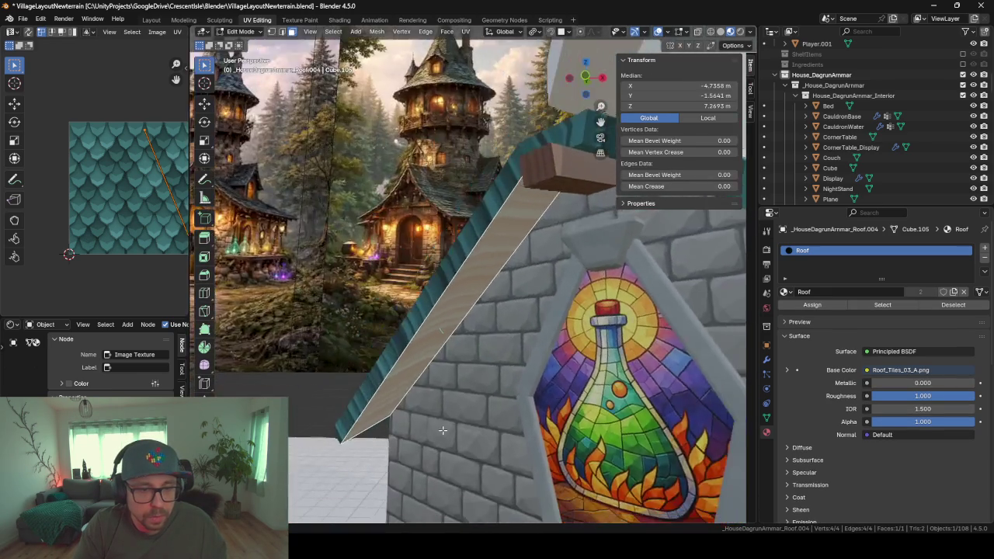
click(290, 31)
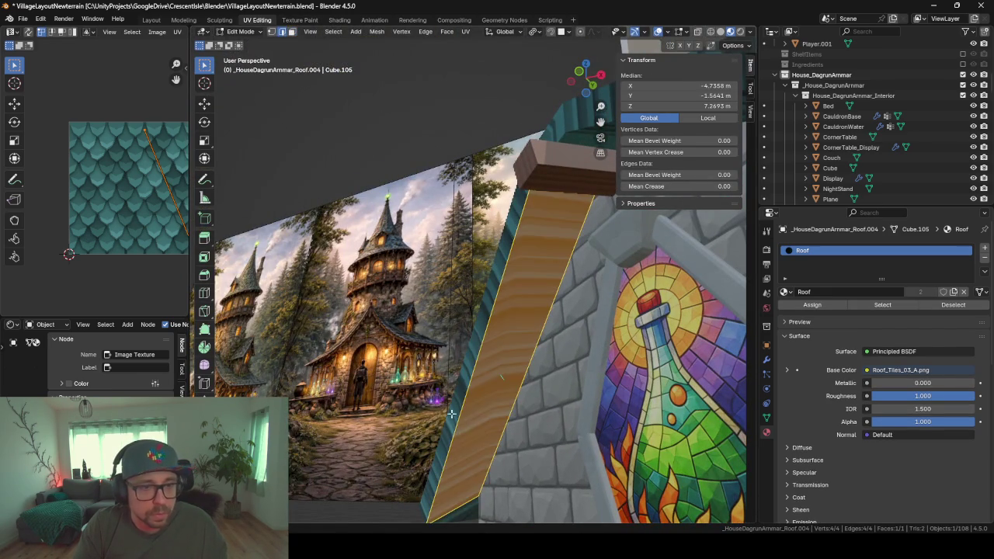
key(2)
click(464, 388)
key(g)
key(g)
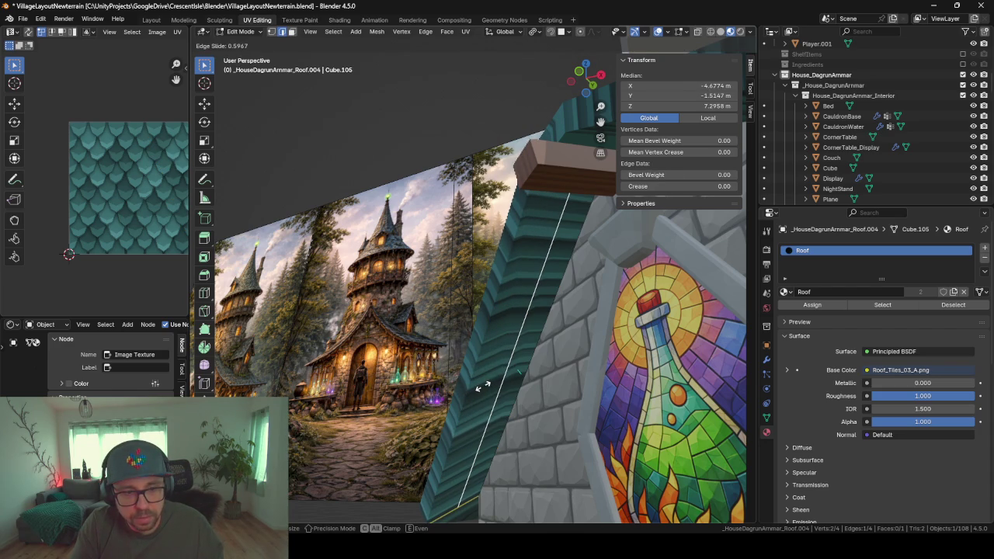
click(531, 378)
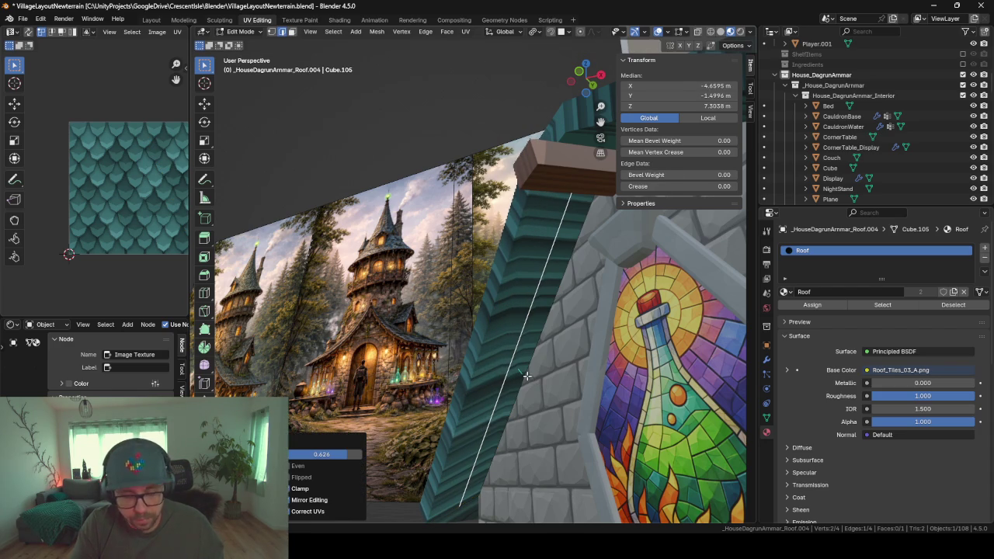
- Extrude the thin edge face about 0.22 m outward to give the board thickness
click(293, 32)
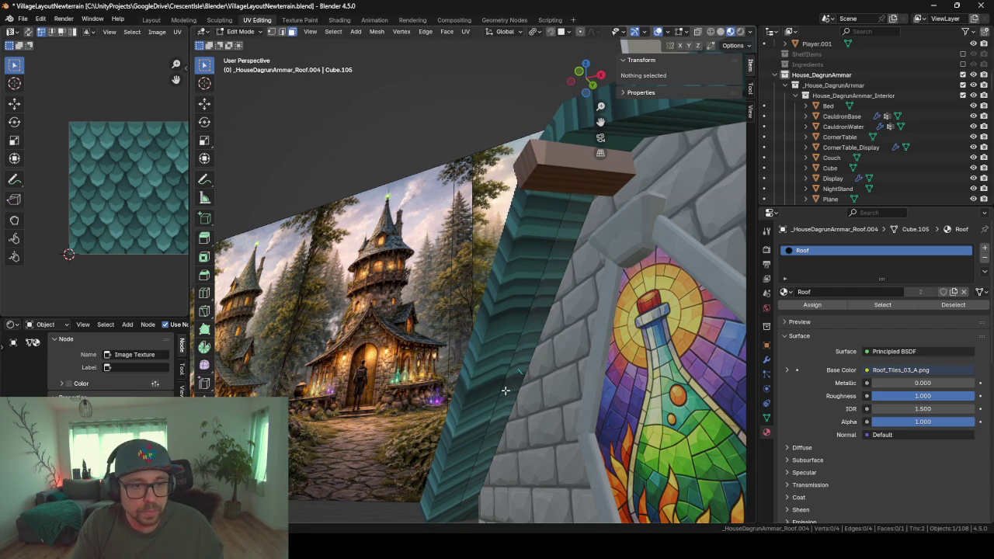
click(505, 391)
middle_drag(506, 390, 525, 395)
key(e)
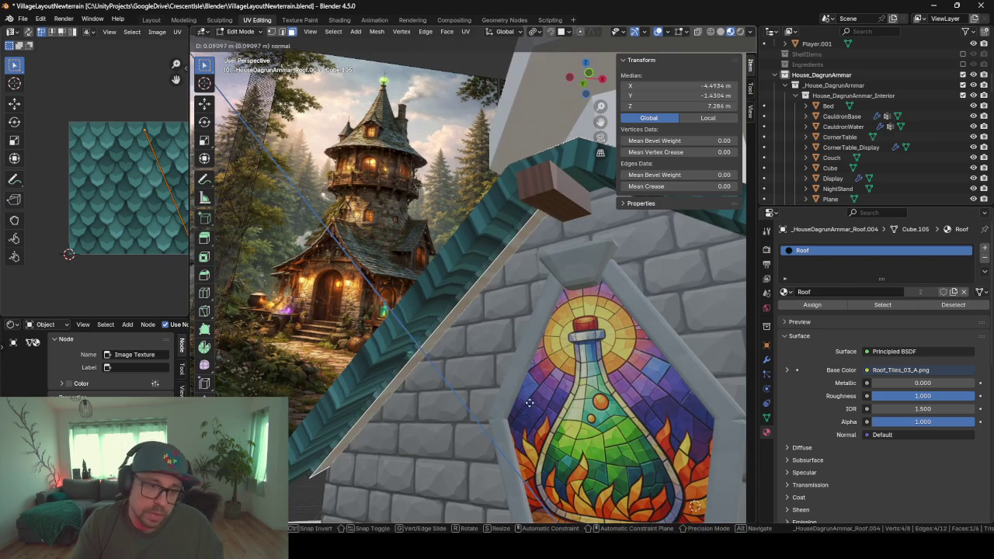
click(538, 404)
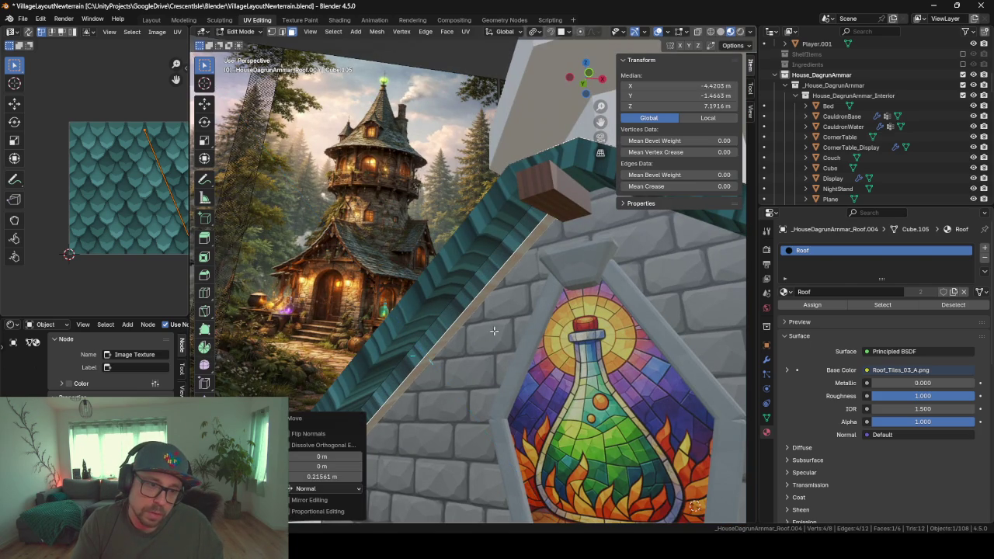
middle_drag(461, 339, 489, 363)
key(Tab)
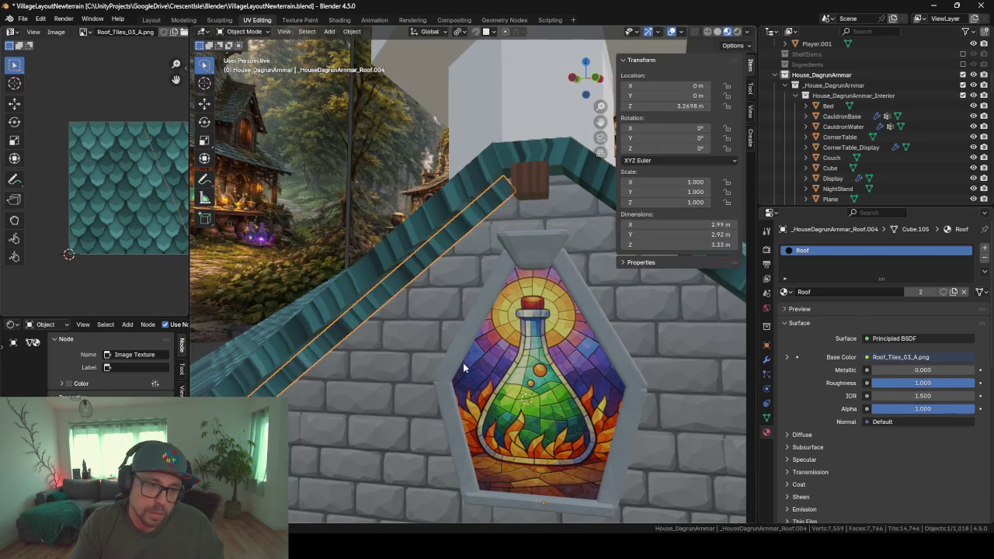
- Give the board the woodBase material and orbit around to check it against the roof
click(785, 292)
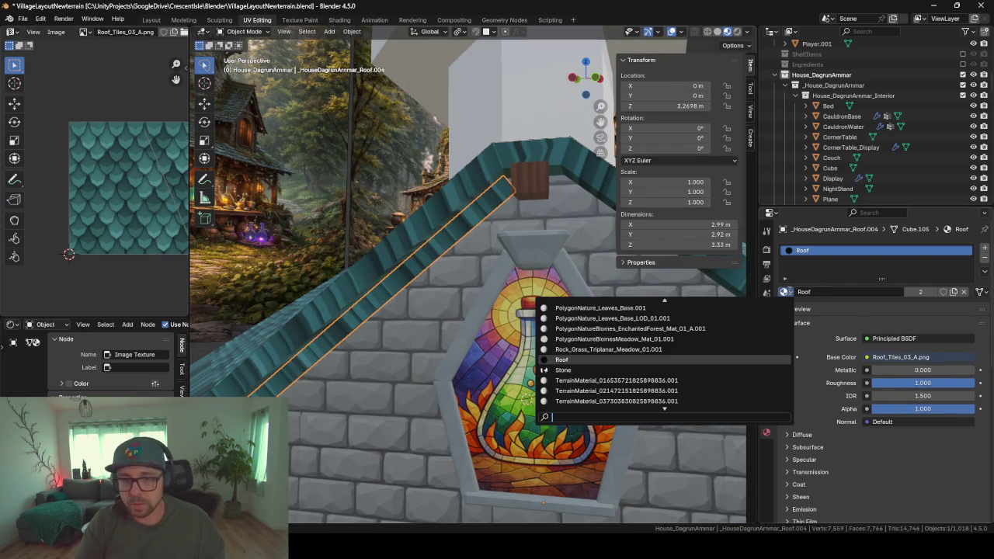
text(wood)
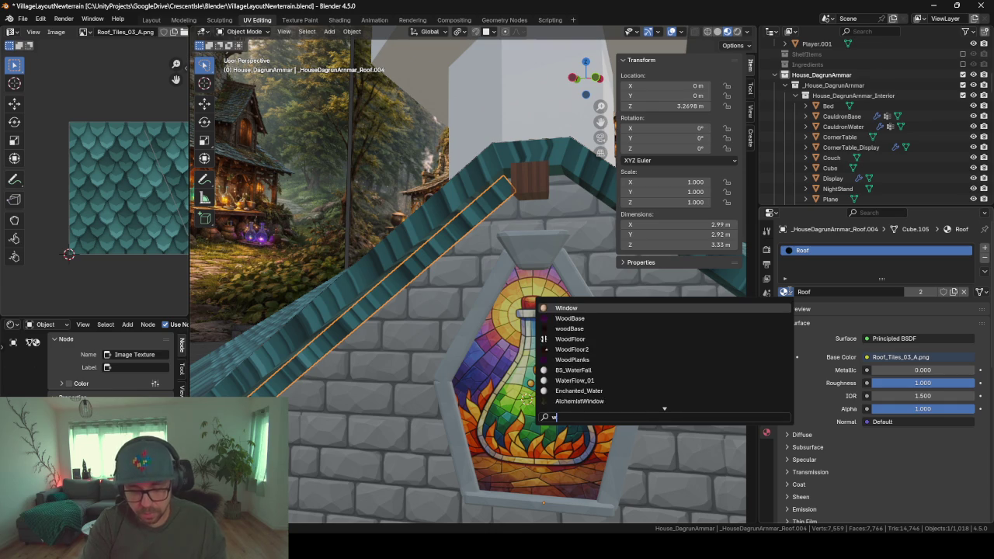
key(Return)
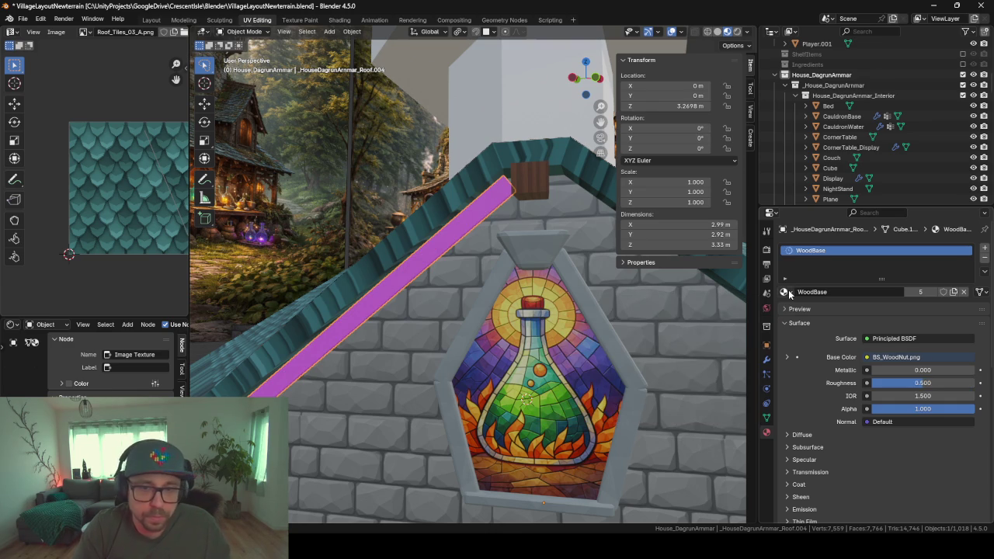
click(785, 292)
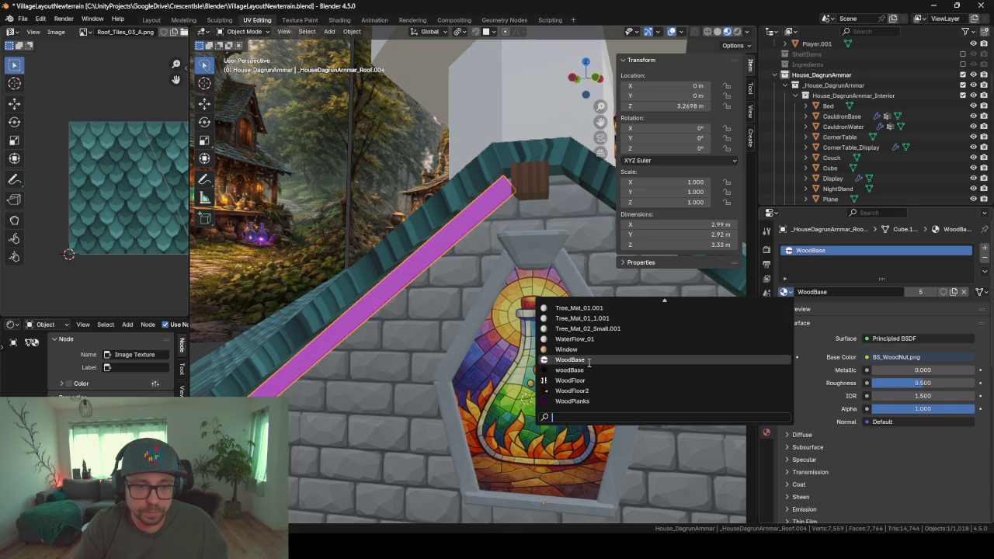
click(588, 370)
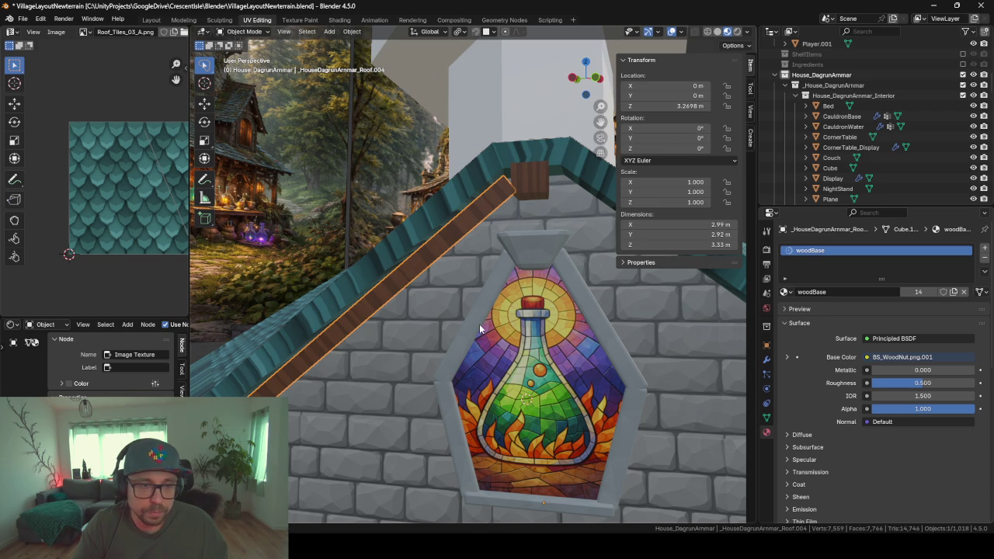
key(Tab)
middle_drag(474, 313, 467, 305)
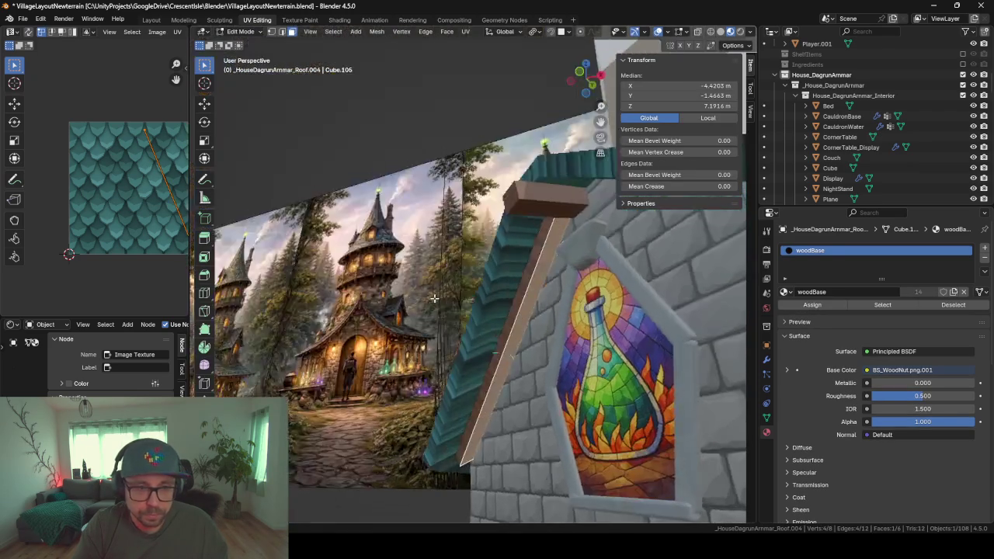
key(Tab)
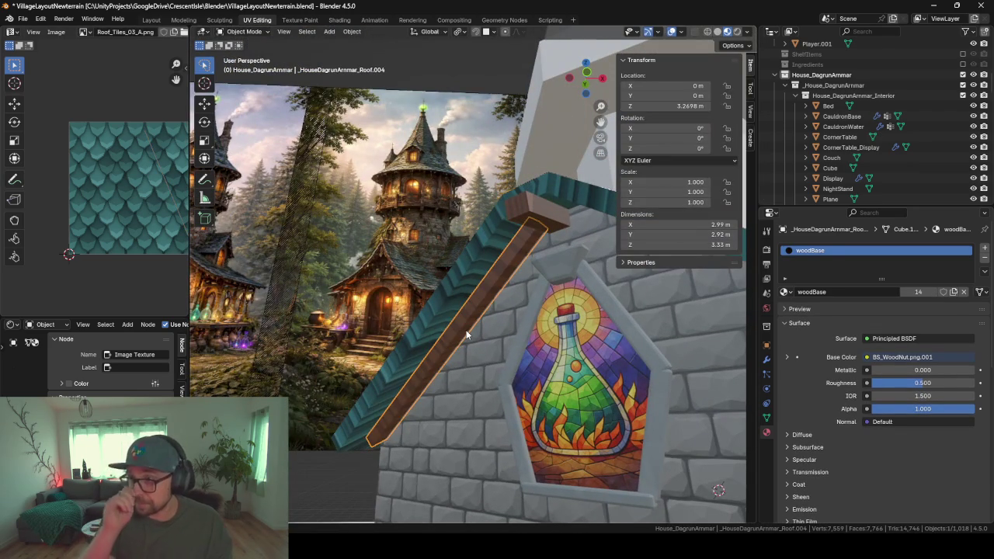
mouse_move(394, 315)
middle_down()
mouse_move(498, 308)
mouse_move(430, 325)
mouse_move(365, 279)
mouse_move(382, 287)
mouse_move(435, 270)
mouse_move(413, 263)
mouse_move(465, 273)
middle_up()
click(545, 312)
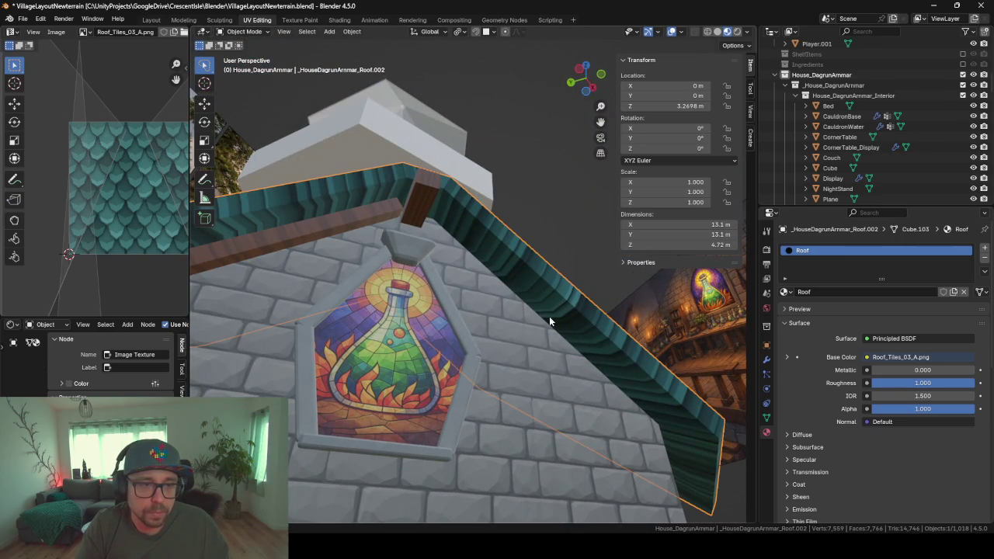
- Separate the right roof-edge face beside the window into its own object
key(Tab)
click(578, 333)
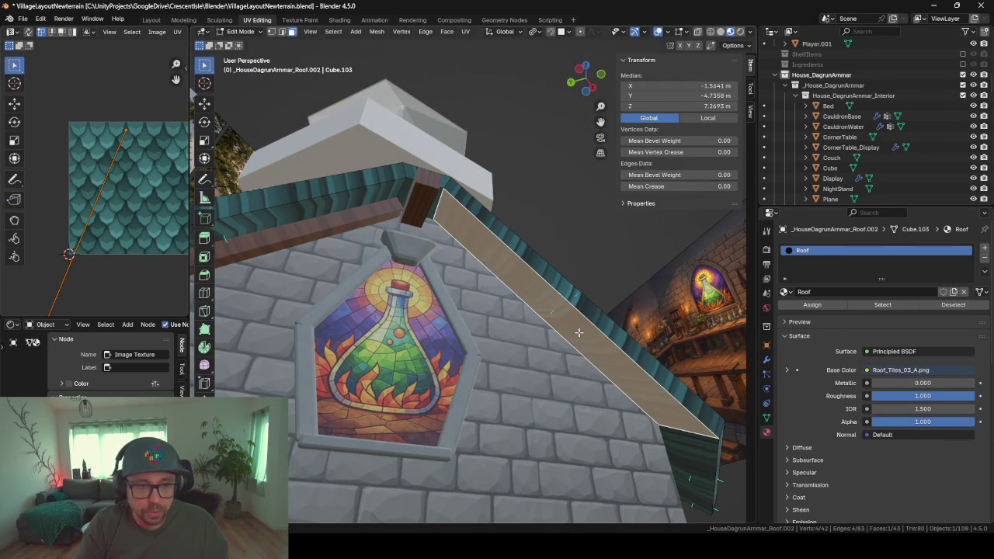
key(ctrl+alt+z)
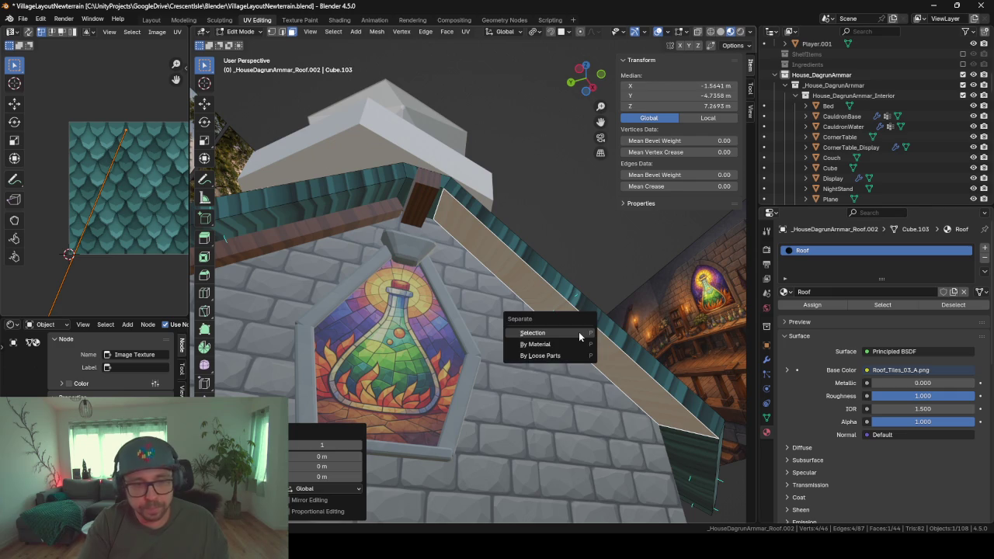
click(579, 332)
key(Tab)
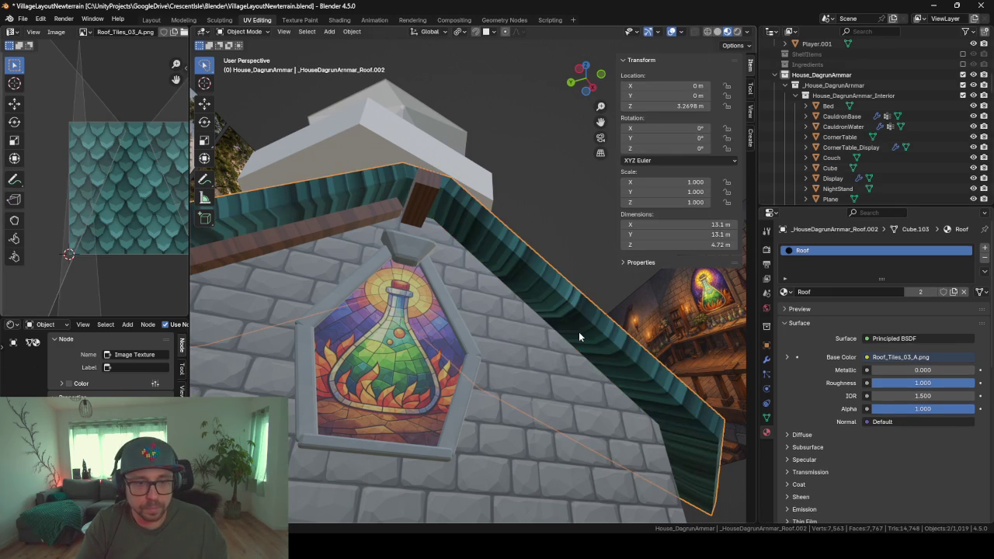
click(579, 332)
key(Tab)
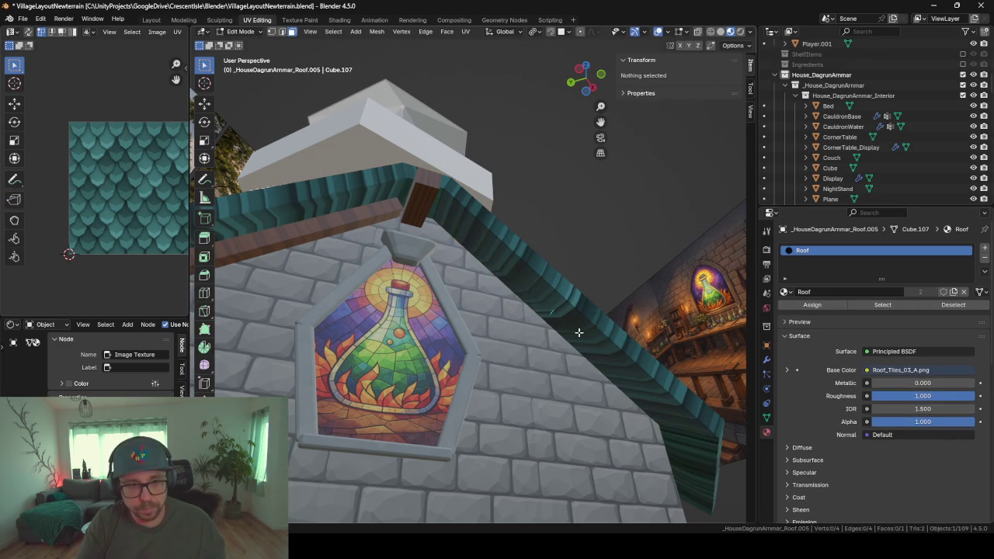
- Narrow the new strip by sliding its long edge twice, with snapping set to edges
click(283, 32)
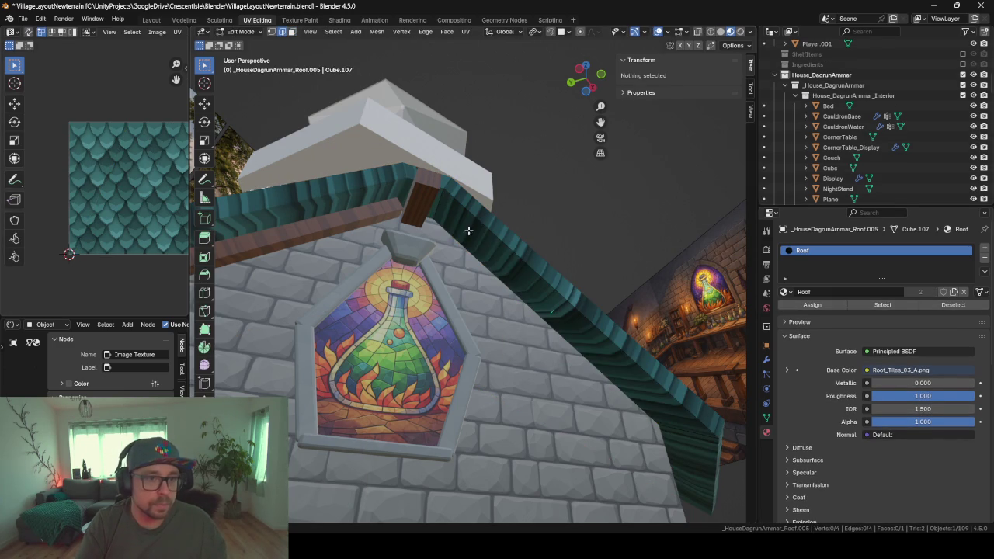
click(520, 257)
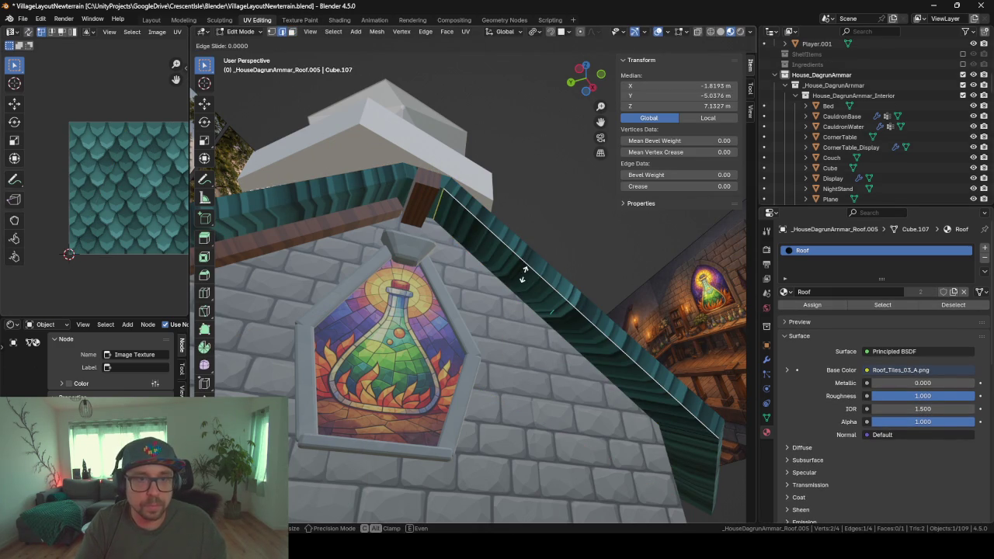
click(566, 33)
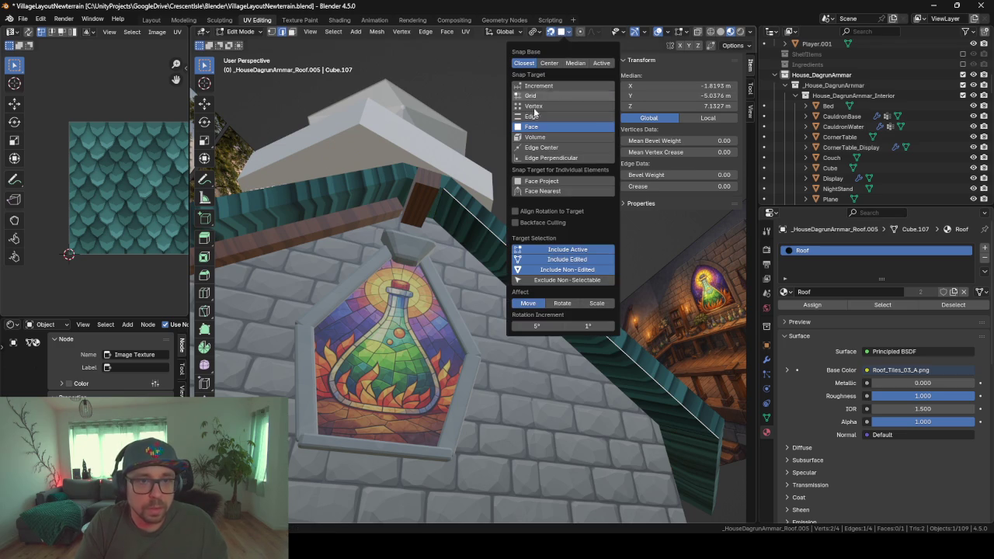
click(532, 116)
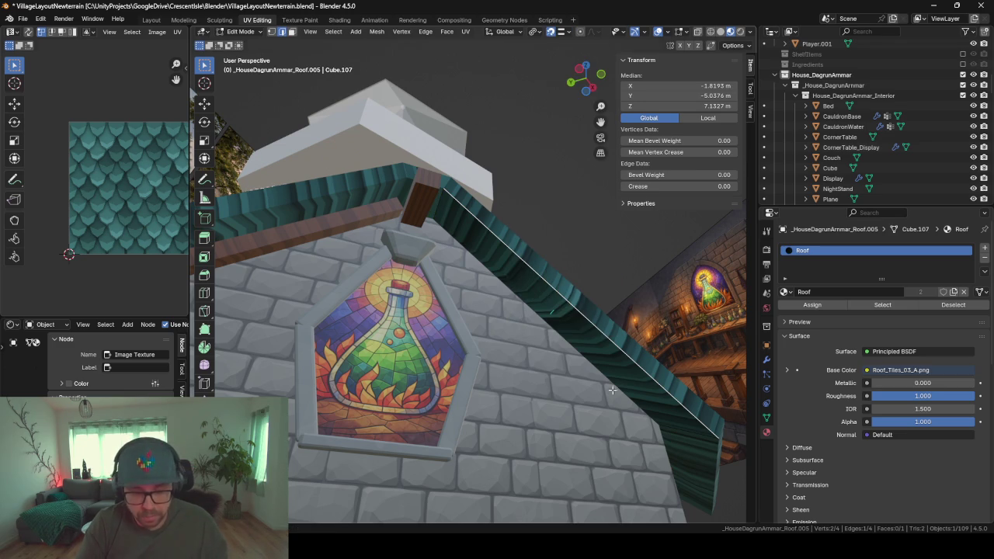
key(g)
key(g)
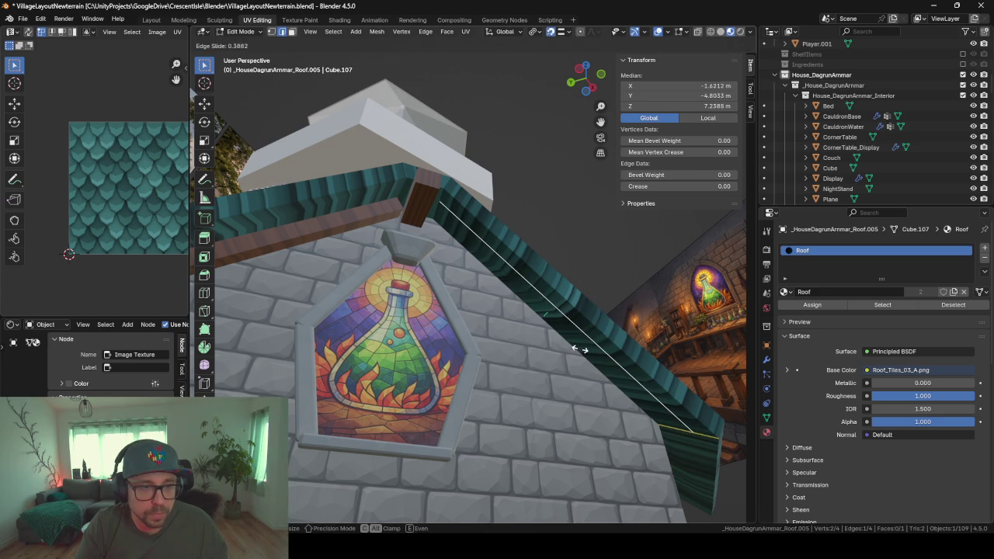
click(576, 349)
mouse_move(577, 349)
middle_down()
mouse_move(469, 326)
mouse_move(517, 288)
mouse_move(549, 303)
mouse_move(541, 318)
middle_up()
key(g)
key(g)
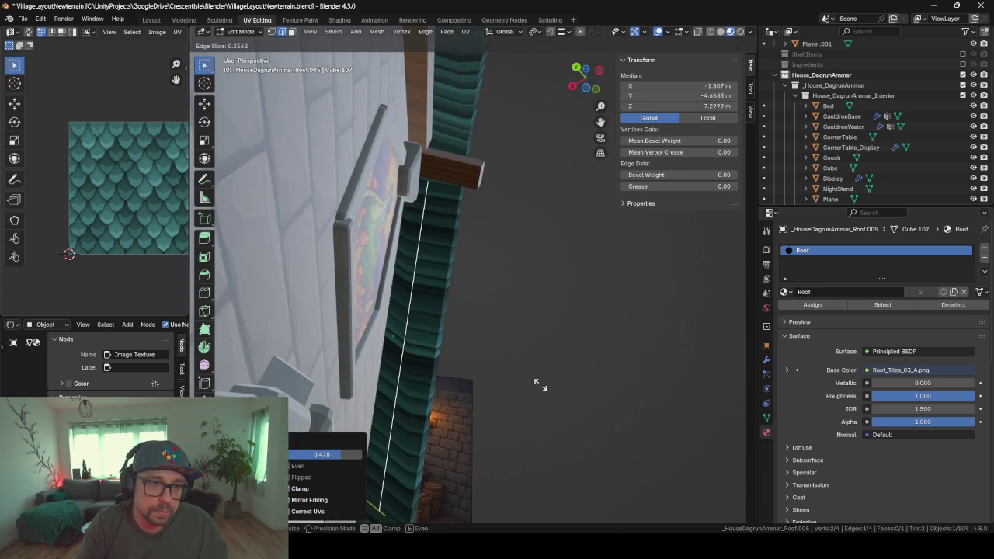
click(542, 385)
middle_drag(504, 293, 300, 63)
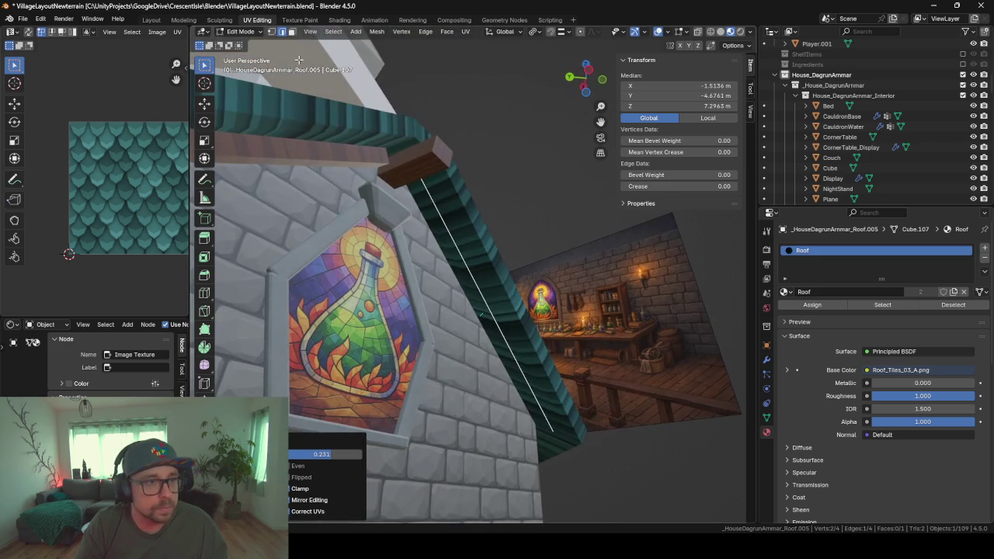
- Move the narrow strip face along its normal to give the board thickness
click(295, 34)
click(452, 262)
middle_drag(452, 261, 481, 302)
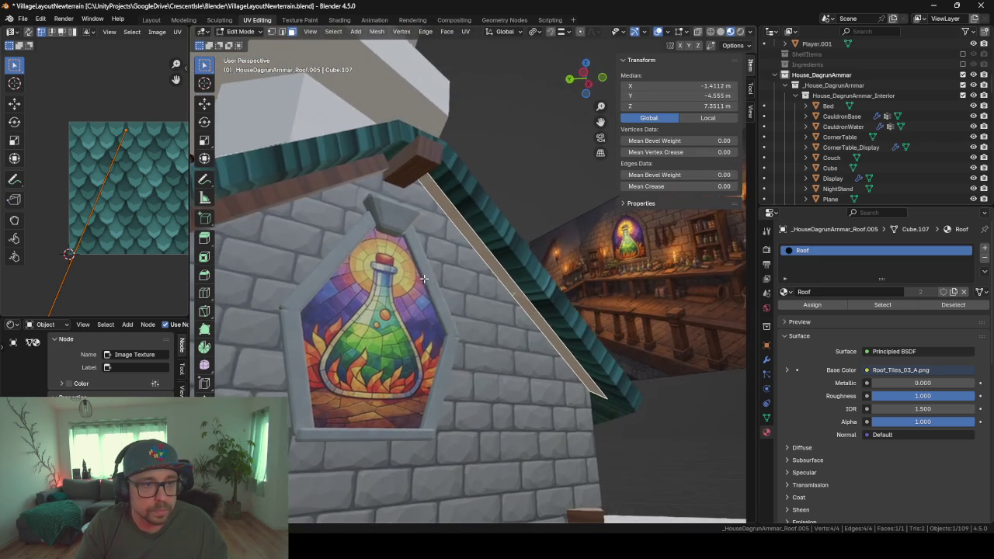
key(g)
key(z)
key(z)
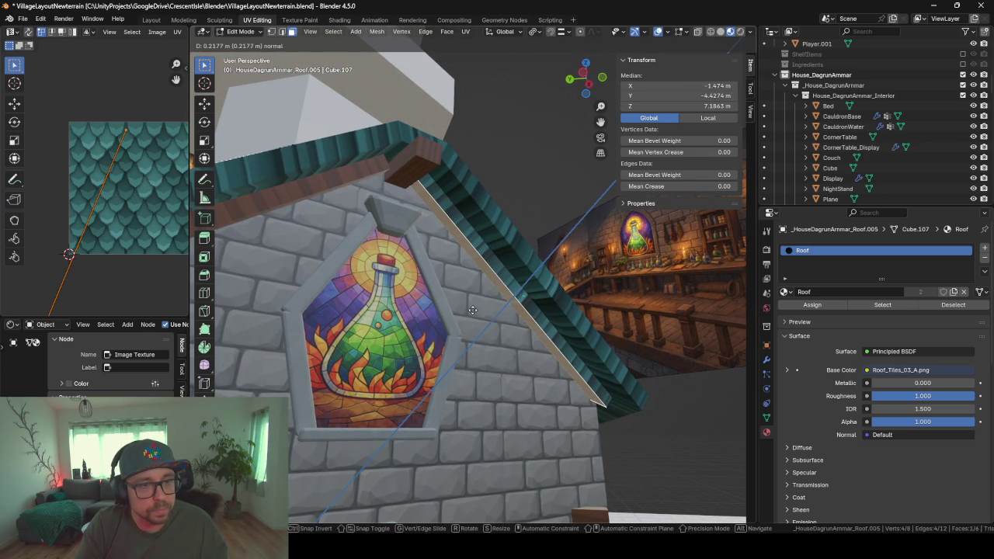
click(472, 312)
mouse_move(472, 312)
middle_down()
mouse_move(475, 323)
mouse_move(659, 251)
middle_up()
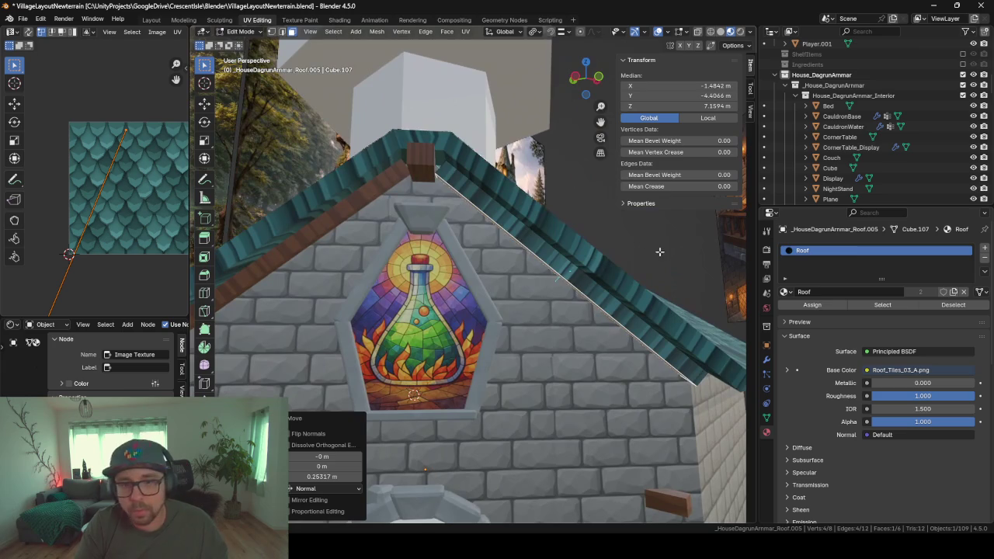
- Assign the woodBase material to the second board and return to Object Mode
click(784, 291)
text(wiooo)
key(BackSpace)
key(BackSpace)
key(BackSpace)
text(ood)
key(Return)
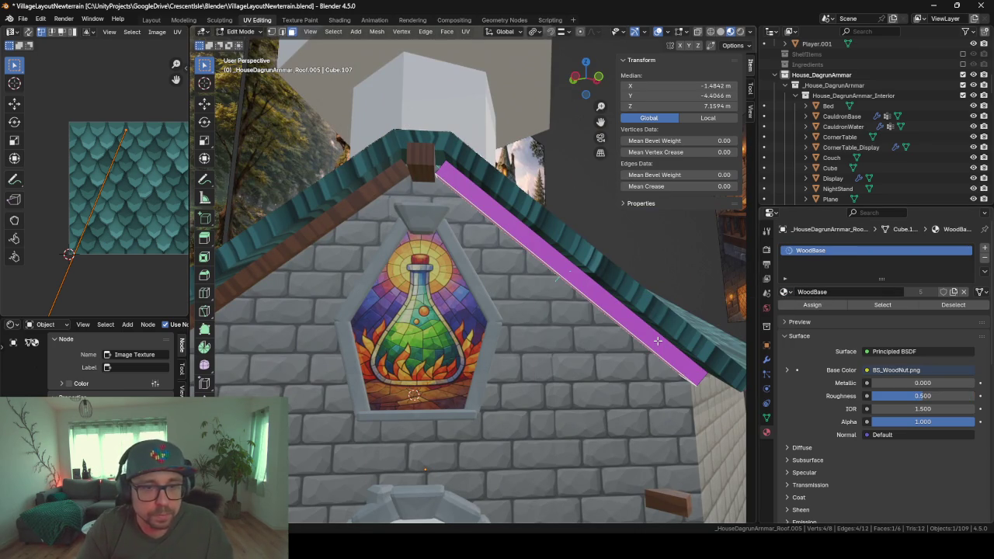
click(789, 292)
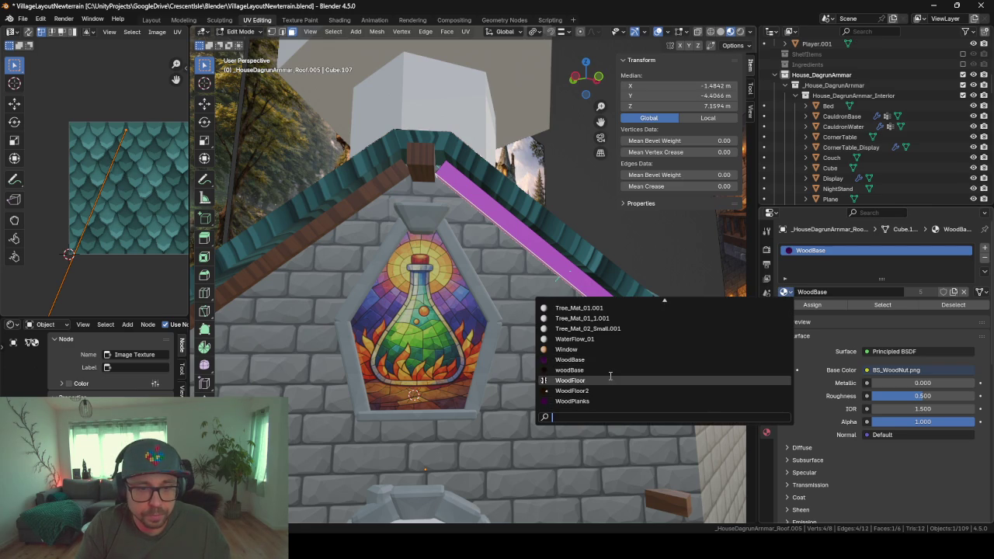
click(610, 369)
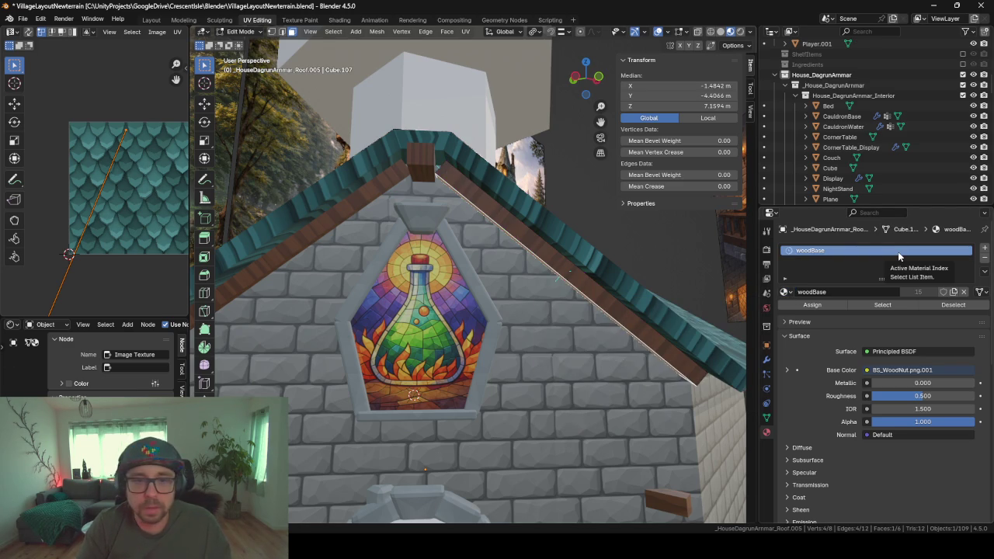
right_click(584, 300)
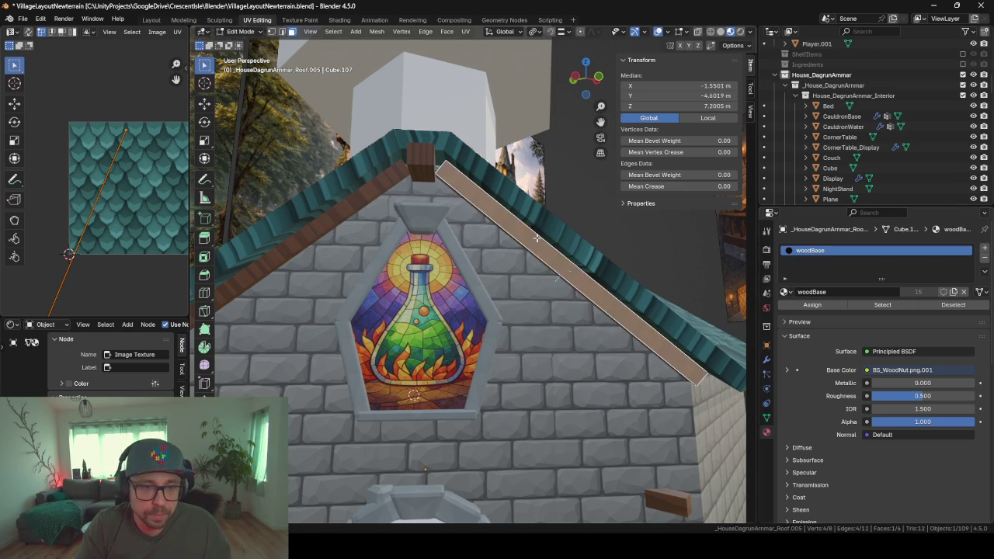
key(Tab)
mouse_move(559, 256)
middle_down()
mouse_move(522, 297)
mouse_move(446, 285)
mouse_move(540, 272)
mouse_move(386, 280)
mouse_move(483, 294)
middle_up()
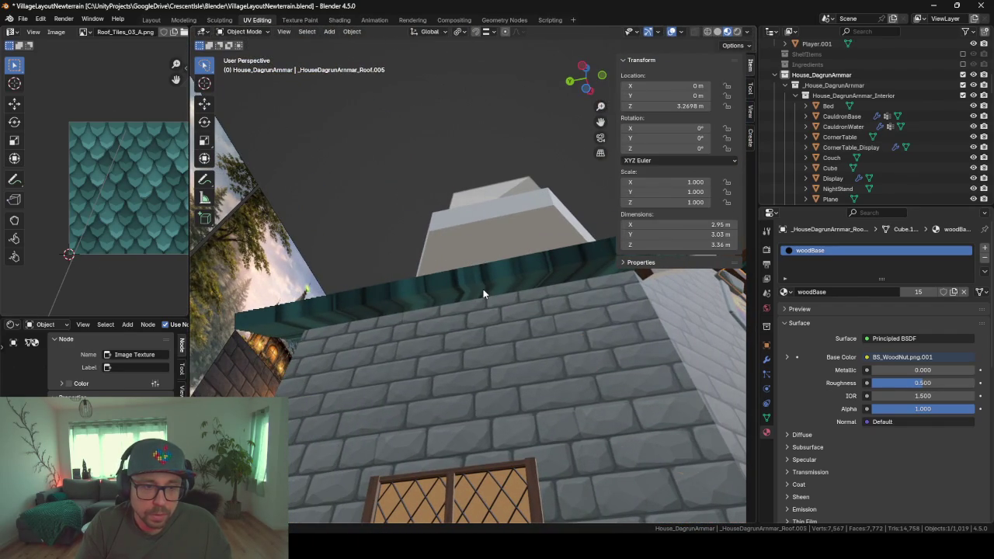
- Duplicate the two side-wall roof-edge faces of the teal roof in place
click(483, 294)
key(Tab)
click(275, 329)
shift+click(310, 326)
mouse_move(326, 330)
middle_down()
mouse_move(392, 338)
mouse_move(332, 306)
mouse_move(368, 354)
middle_up()
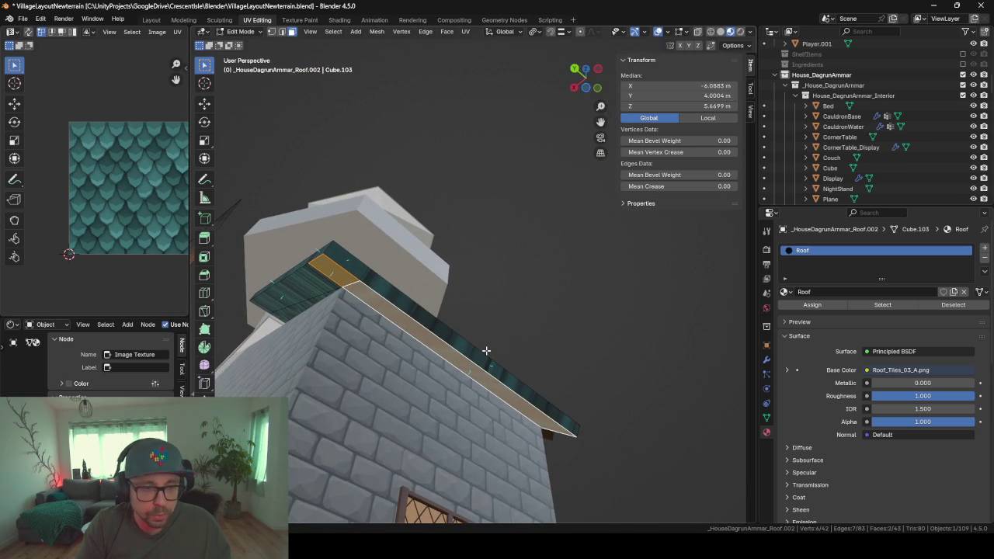
key(shift+d)
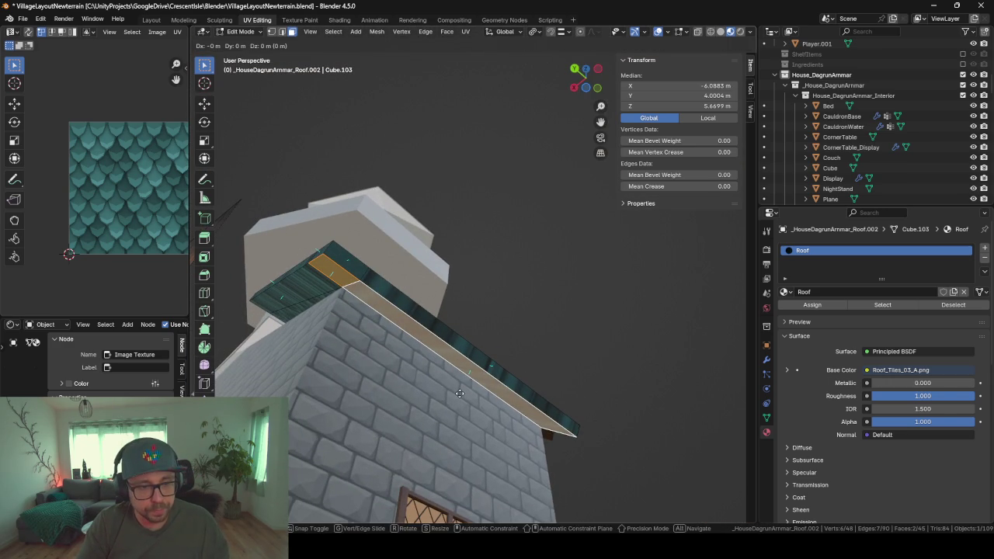
right_click(460, 393)
- Separate the duplicated roof-edge faces into their own object, Roof.006
key(p)
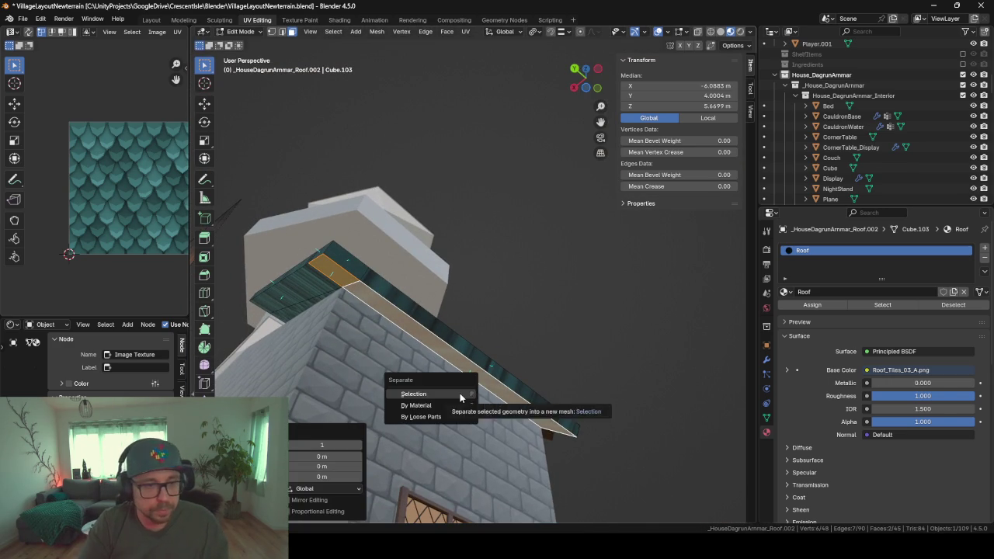
click(460, 393)
key(Tab)
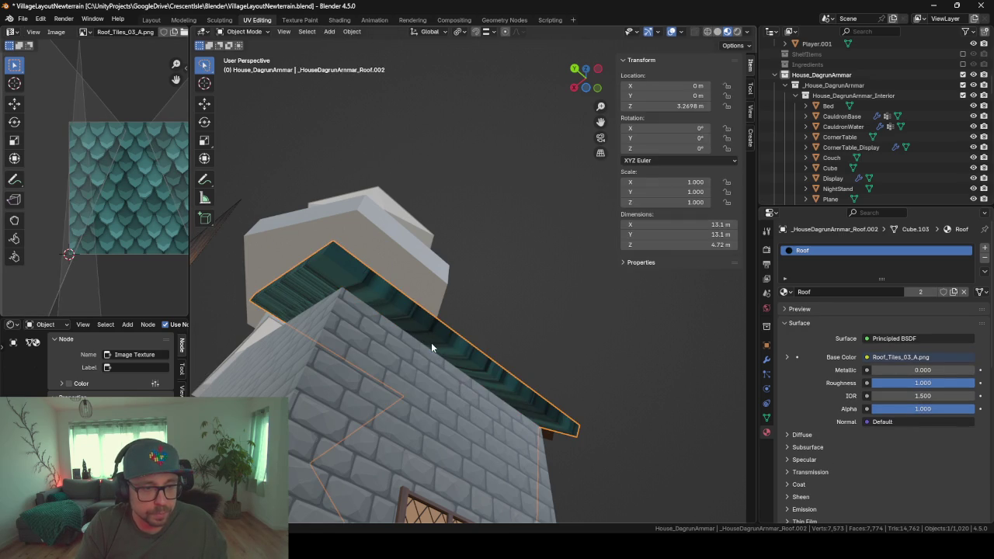
- Narrow the separated strip by sliding its two long edges inward
click(431, 342)
key(Tab)
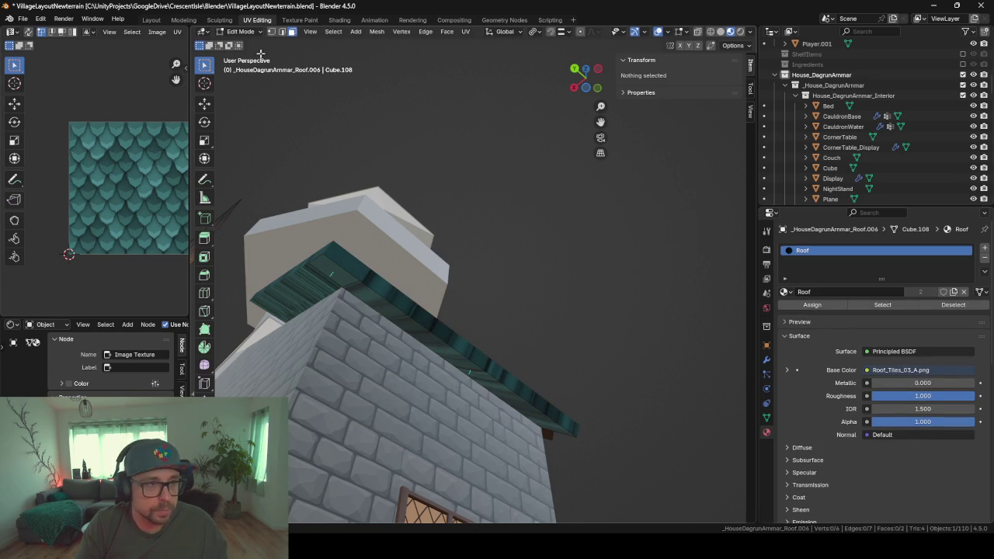
click(287, 31)
click(349, 275)
shift+click(388, 320)
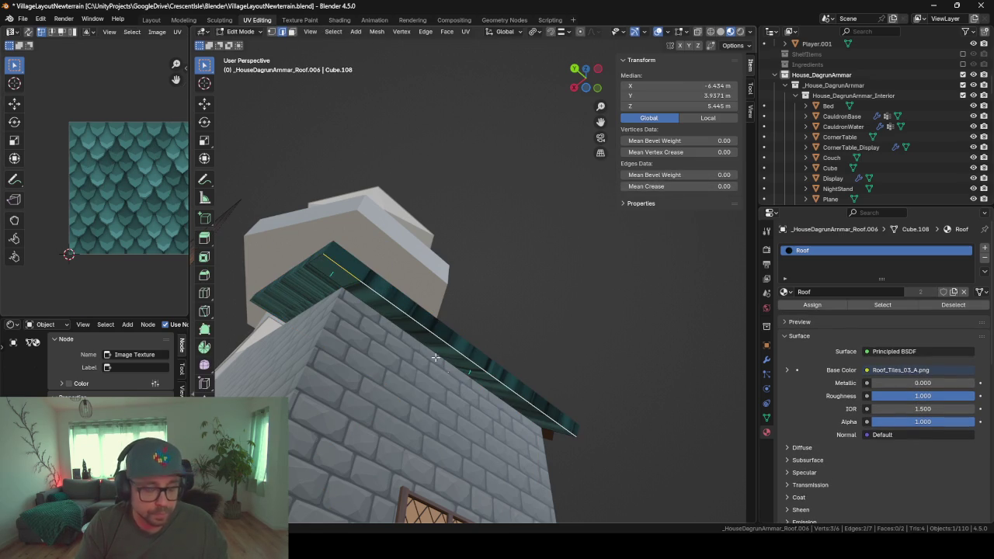
key(KP_Decimal)
scroll(482, 390, down, 5)
key(g)
key(g)
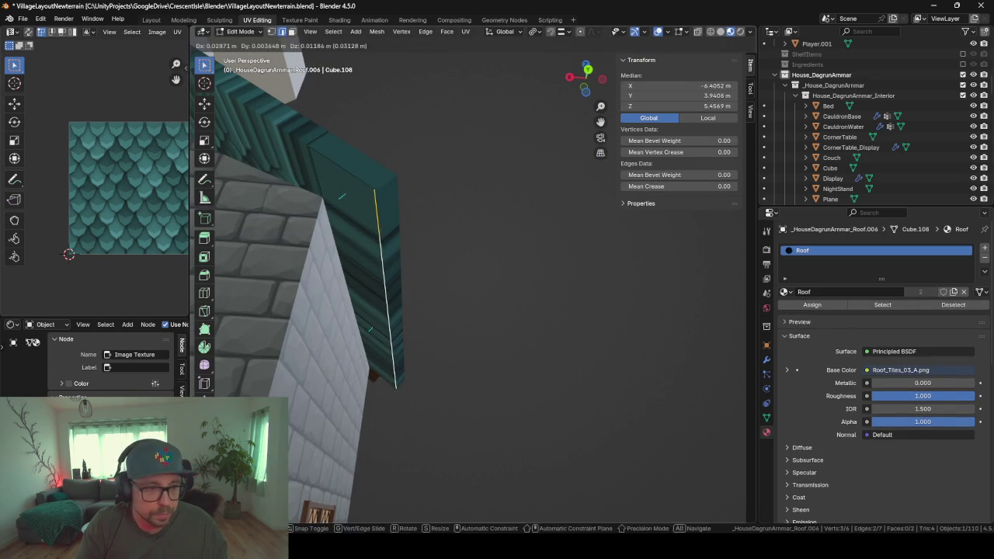
click(440, 390)
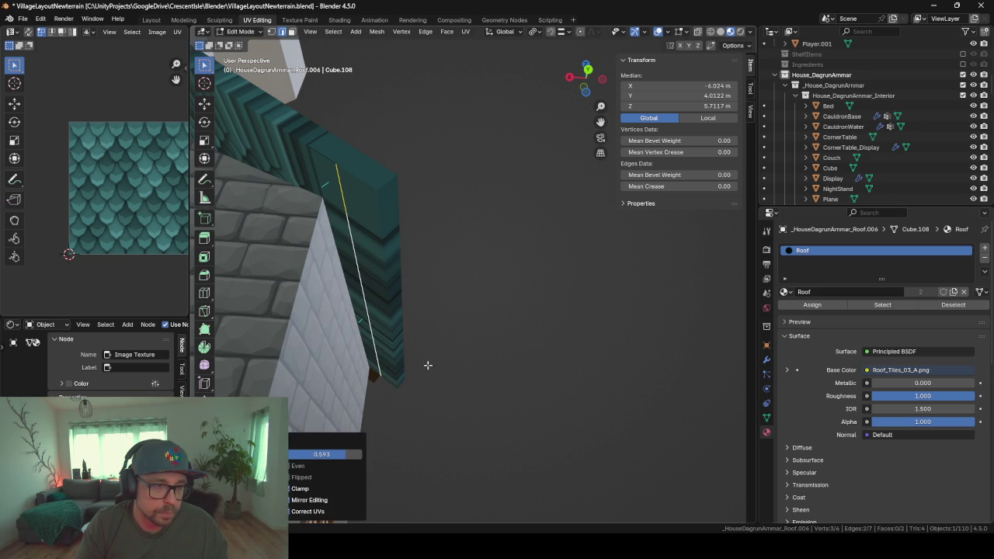
- Extrude the strip's top and long faces outward about 0.29 m along their normal
click(291, 31)
click(334, 182)
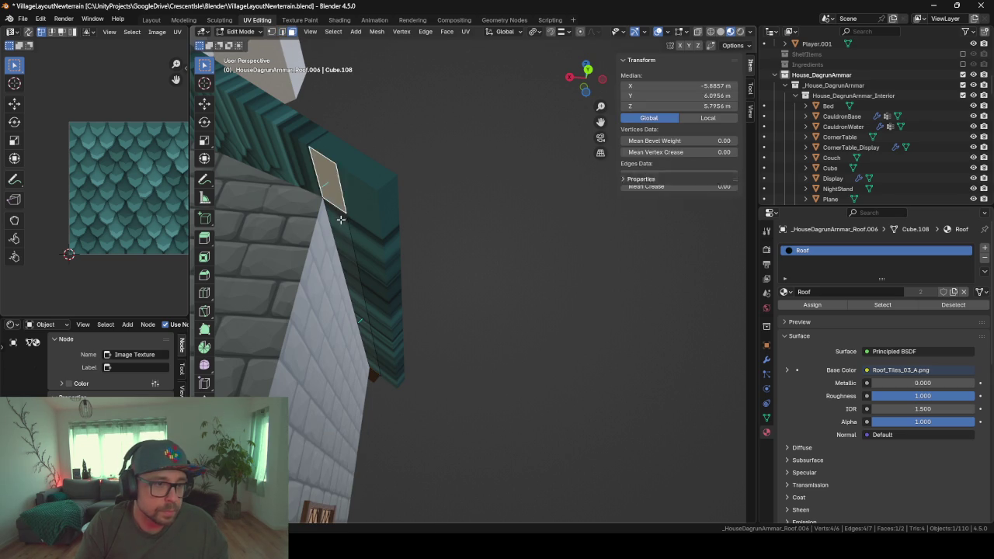
shift+click(373, 349)
key(e)
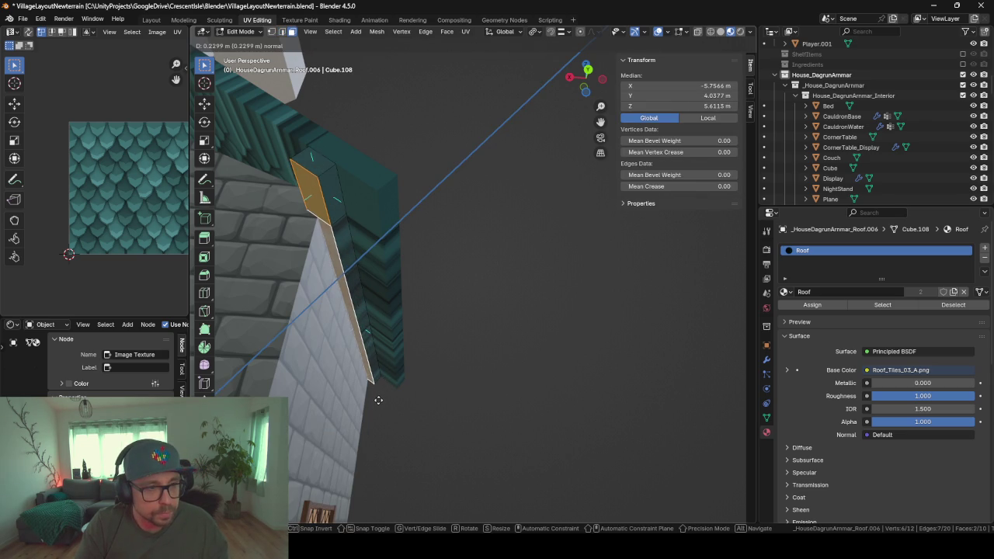
click(377, 401)
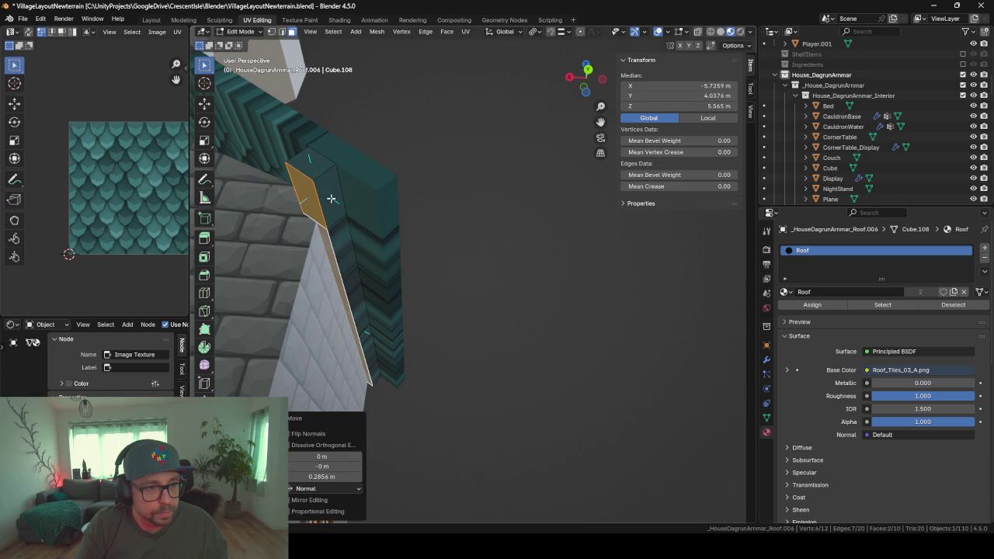
middle_drag(330, 199, 349, 251)
mouse_move(399, 373)
middle_down()
mouse_move(307, 367)
mouse_move(344, 378)
mouse_move(349, 340)
middle_up()
scroll(373, 357, up, 3)
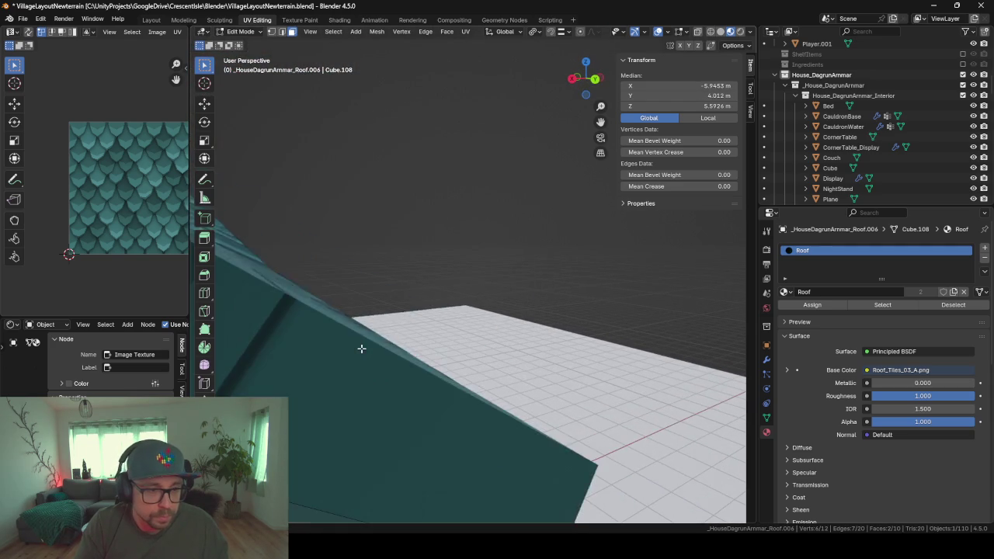
scroll(369, 367, up, 3)
- Vertex-slide the strip's end vertices to trim the roof-edge board
click(507, 312)
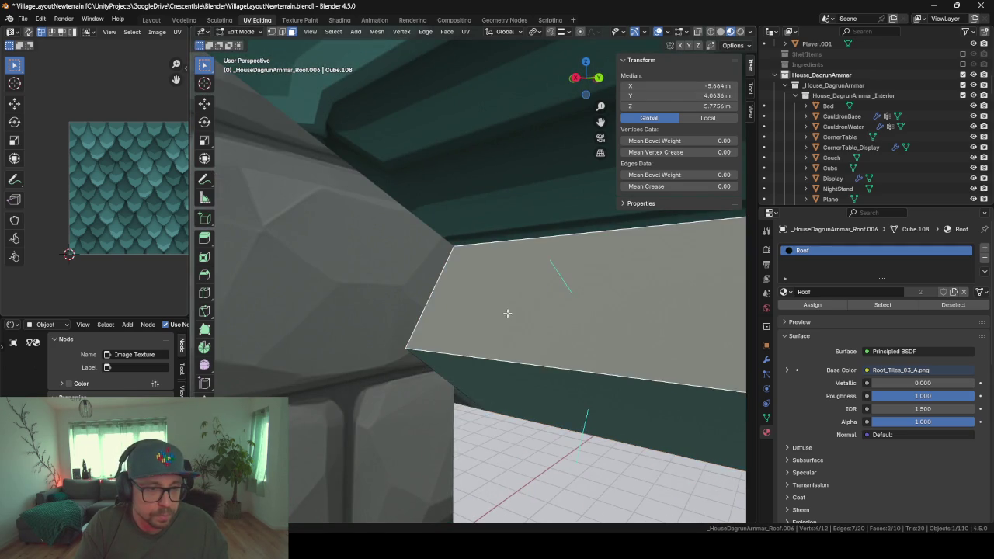
scroll(506, 314, down, 2)
scroll(582, 322, down, 2)
scroll(510, 336, down, 1)
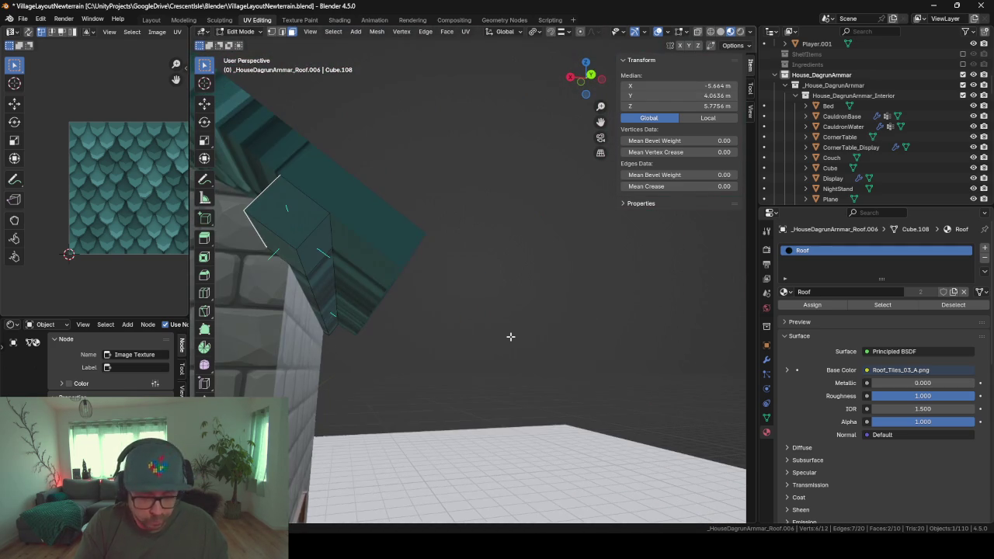
key(shift+v)
click(478, 370)
middle_drag(395, 371, 272, 341)
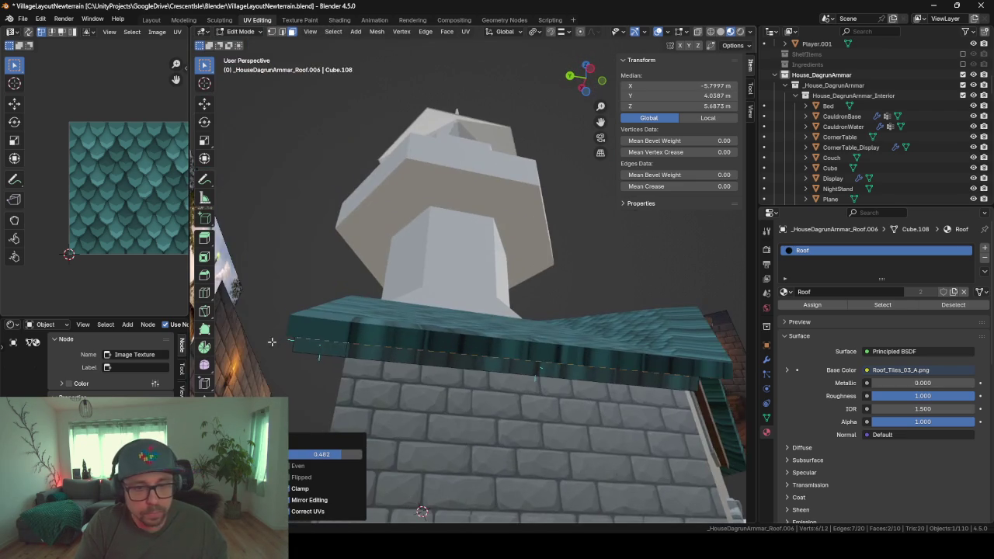
middle_drag(566, 398, 473, 410)
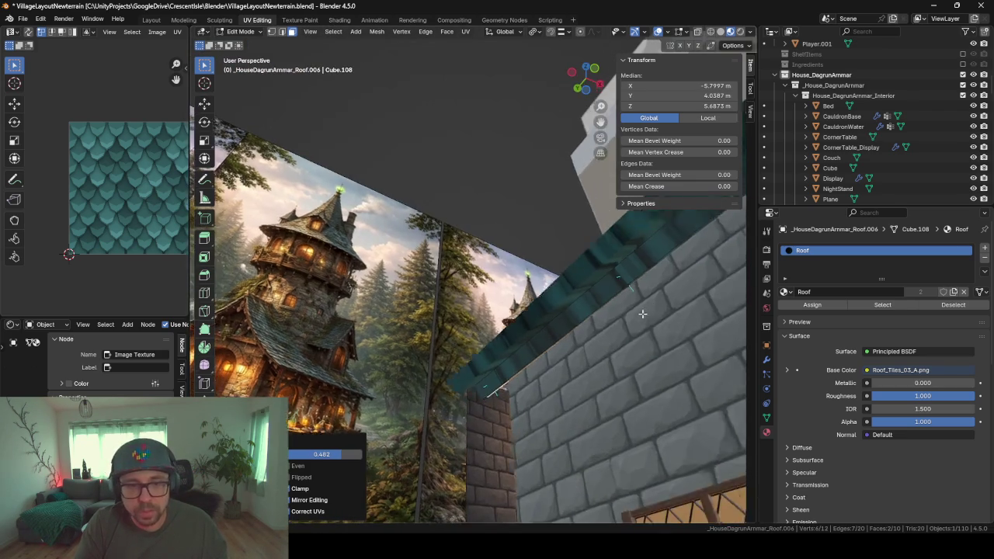
mouse_move(473, 411)
middle_down()
mouse_move(404, 413)
mouse_move(543, 412)
middle_up()
- Assign the woodBase material to the strip and review the house front
key(Tab)
click(783, 291)
text(wood)
key(Down)
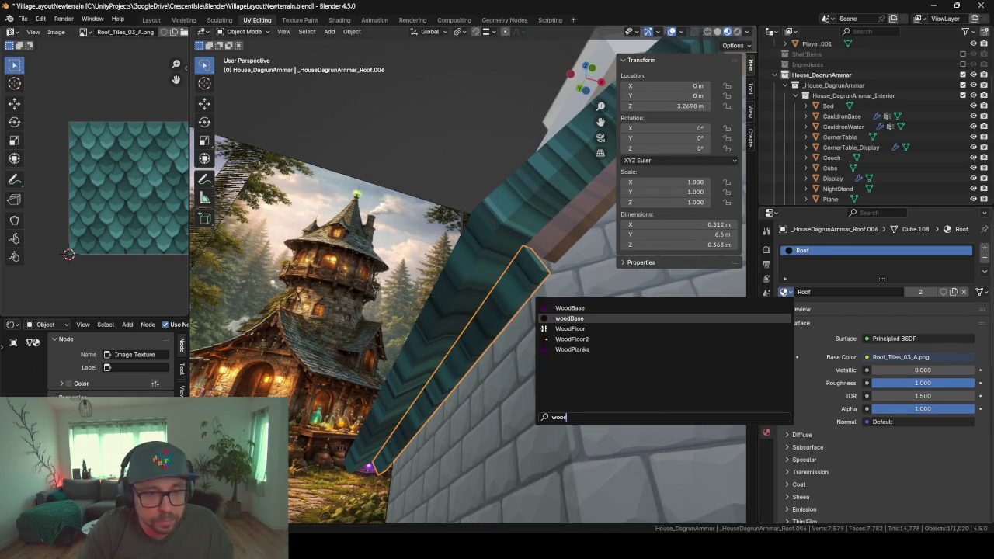
key(Return)
scroll(556, 310, down, 5)
scroll(450, 283, down, 3)
mouse_move(450, 282)
middle_down()
mouse_move(530, 305)
mouse_move(369, 415)
mouse_move(481, 336)
mouse_move(600, 309)
mouse_move(438, 316)
middle_up()
scroll(481, 336, up, 5)
click(357, 311)
- Duplicate a roof face in place, then delete the unwanted duplicate
key(Tab)
click(344, 289)
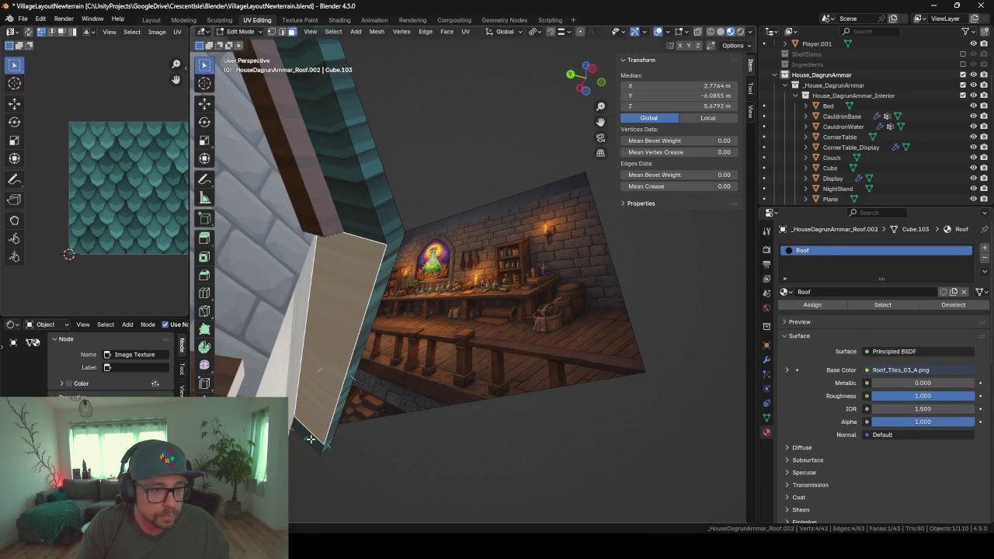
key(shift+d)
key(Escape)
key(x)
click(428, 464)
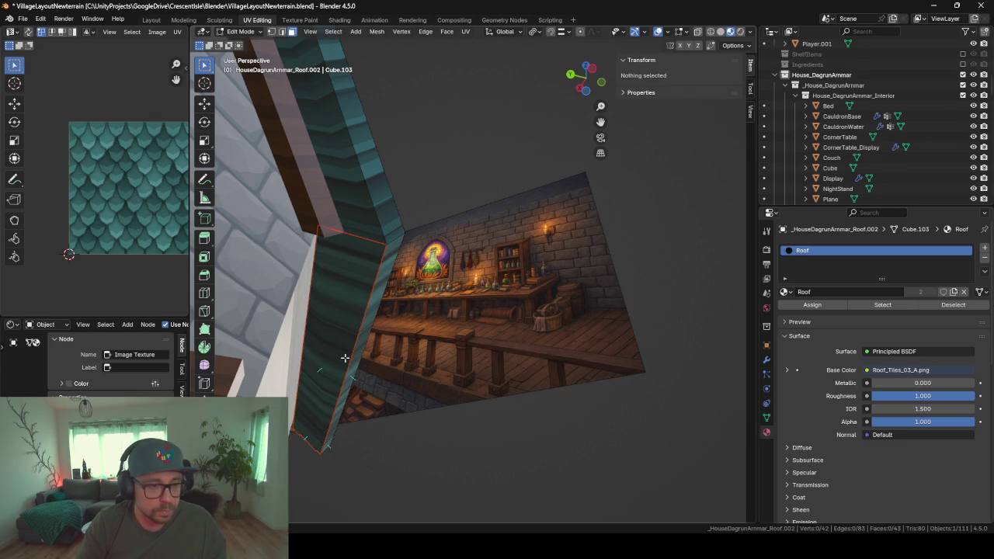
- Slide the second board's long edge toward its middle, to 0.518
key(Tab)
click(341, 342)
key(Tab)
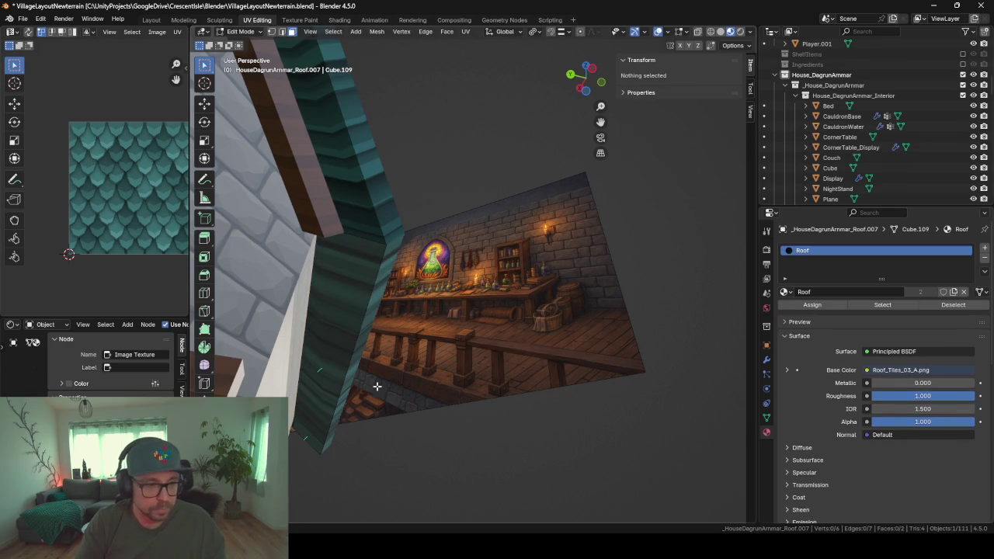
key(1)
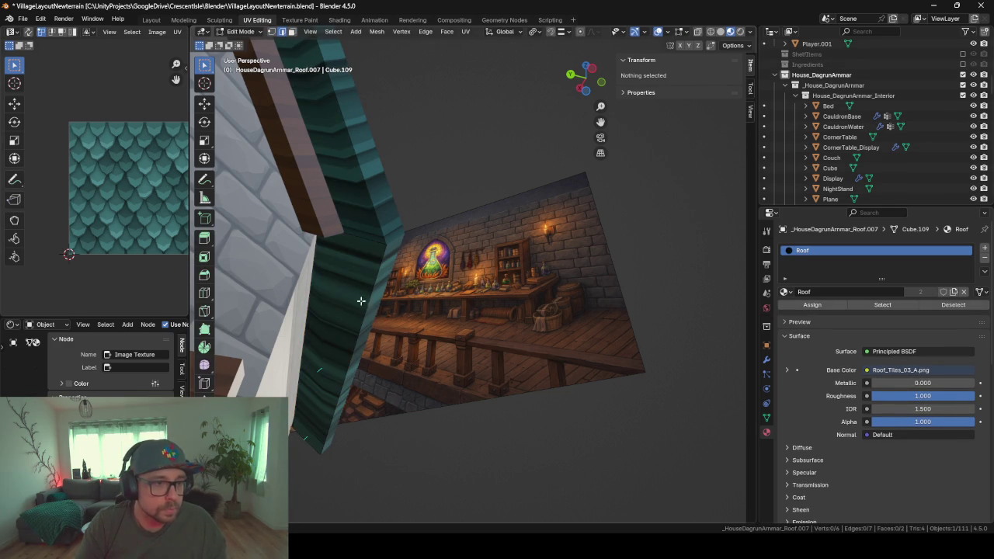
alt+click(364, 307)
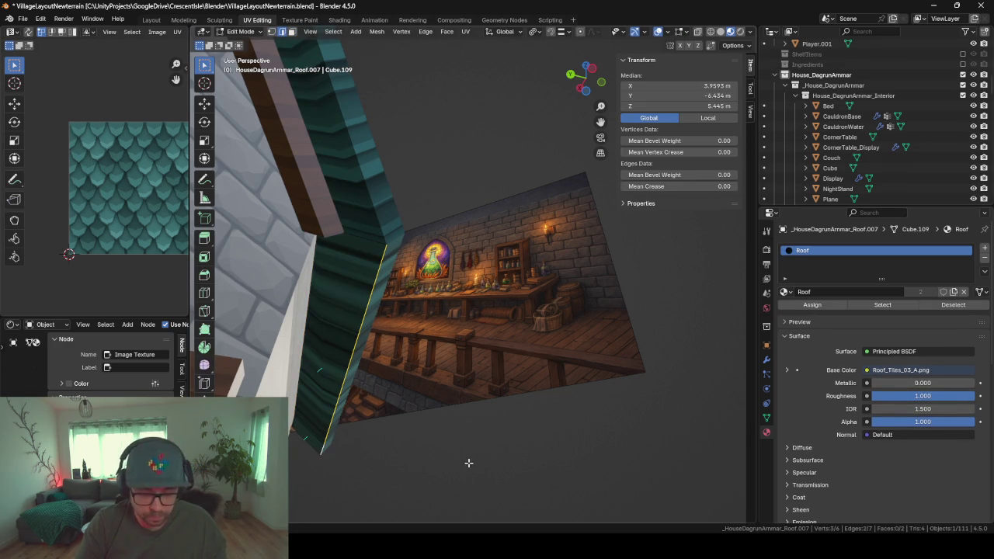
key(g)
key(g)
click(452, 433)
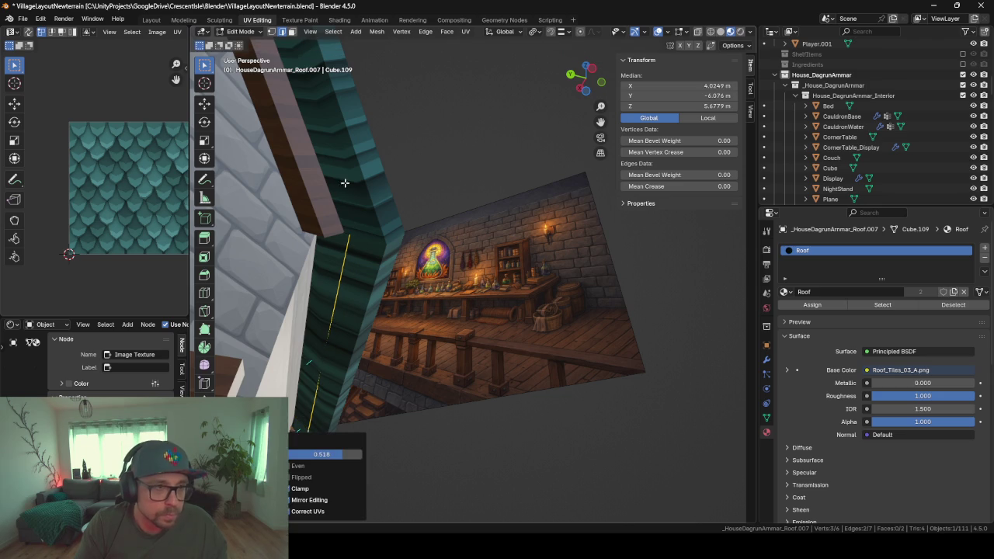
- Extrude all of the board's faces outward about 0.22 m along their normal
click(290, 32)
key(a)
middle_drag(350, 490, 356, 495)
key(e)
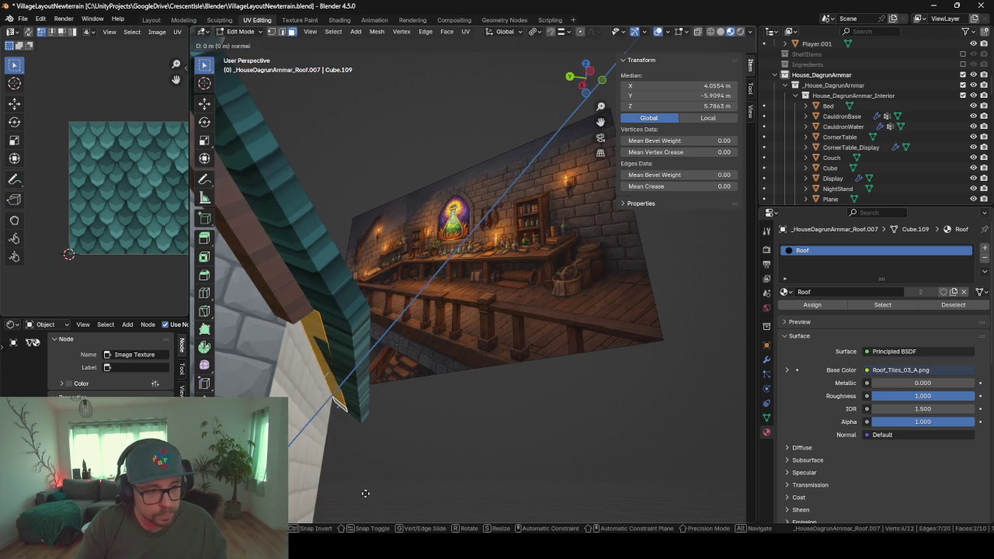
click(361, 501)
- Vertex-slide the board's end vertices along the roof edge
mouse_move(361, 501)
middle_down()
mouse_move(447, 337)
mouse_move(502, 318)
middle_up()
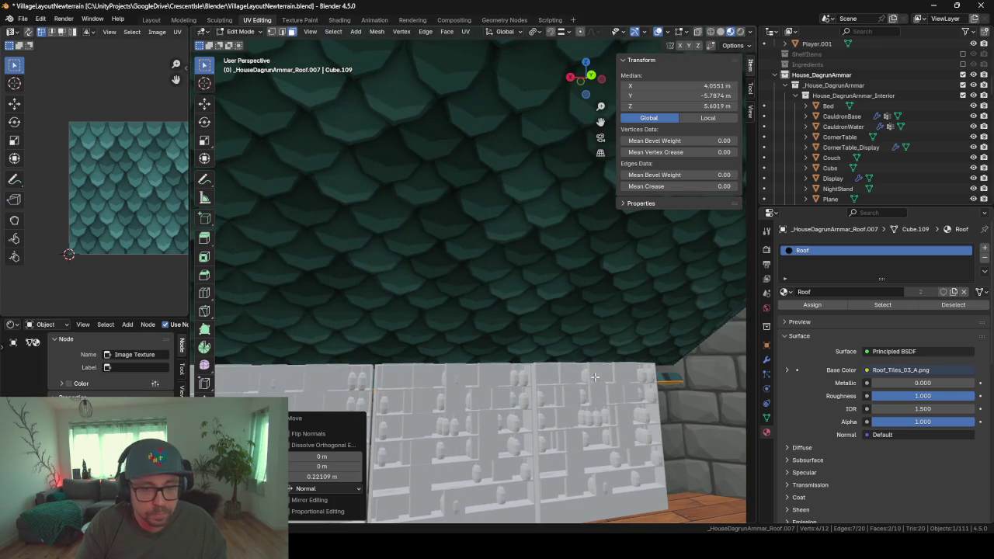
mouse_move(651, 380)
middle_down()
mouse_move(509, 379)
mouse_move(573, 381)
mouse_move(525, 381)
mouse_move(490, 361)
mouse_move(584, 386)
middle_up()
key(shift+v)
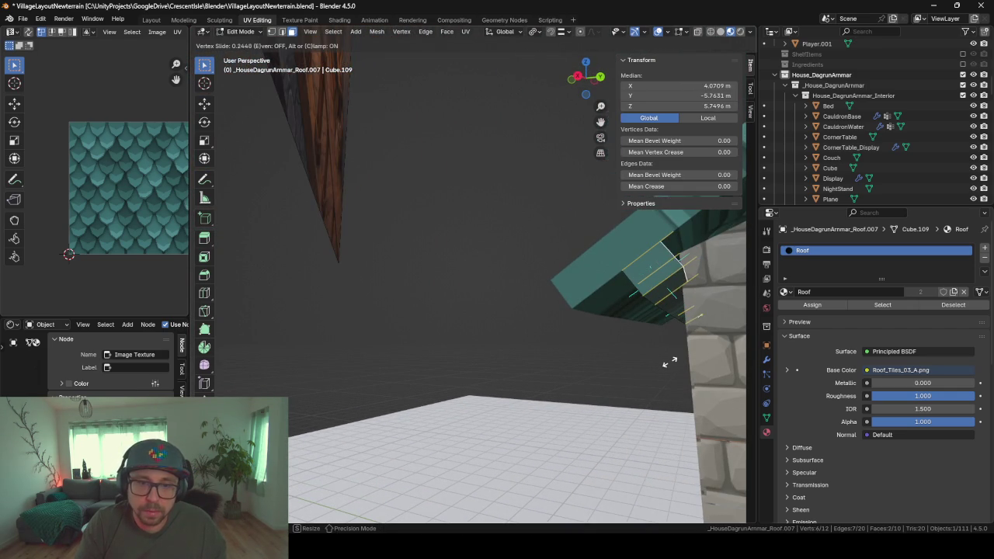
click(670, 362)
mouse_move(669, 363)
middle_down()
mouse_move(583, 360)
mouse_move(617, 358)
middle_up()
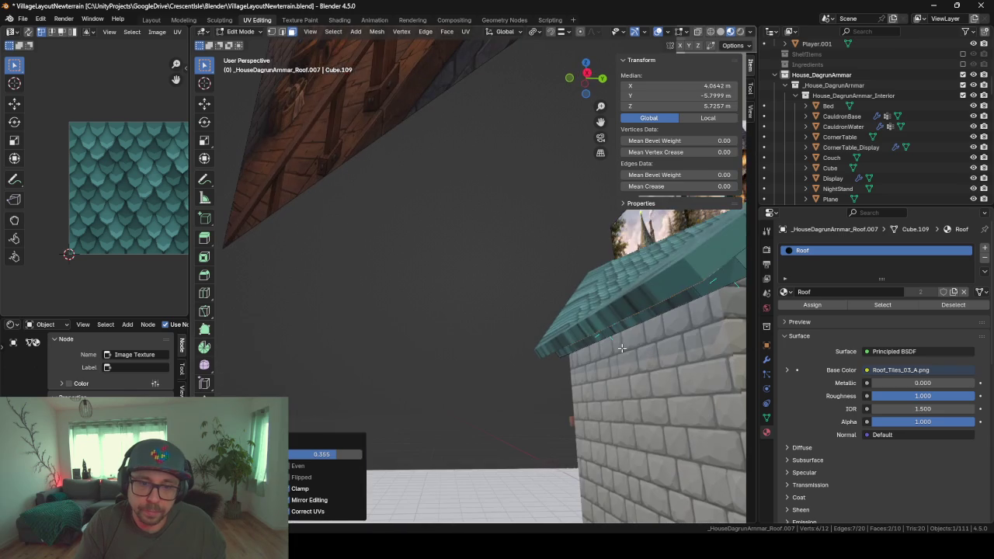
- Switch board Roof.007 from the Roof material to woodBase
key(Tab)
click(785, 292)
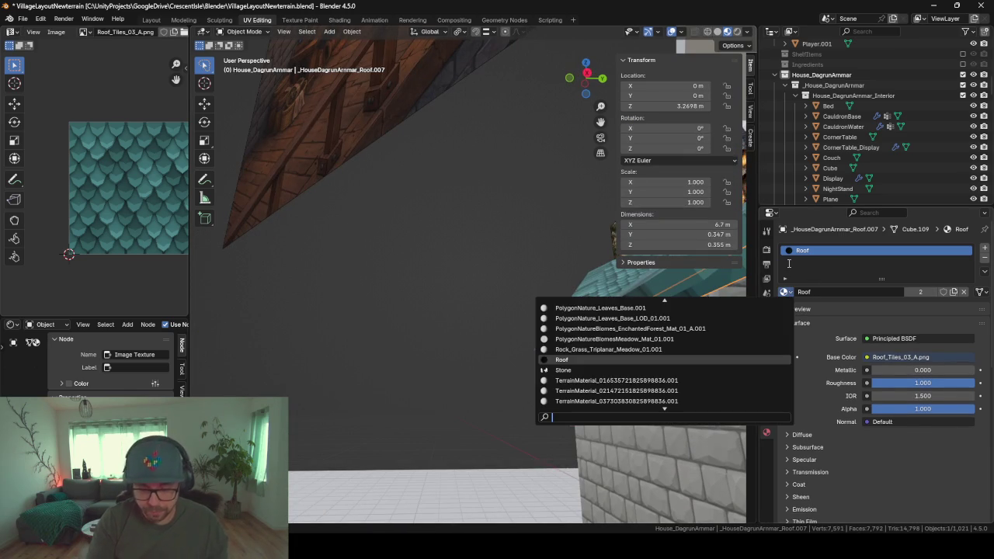
text(woo)
key(Down)
key(Down)
key(Up)
key(Return)
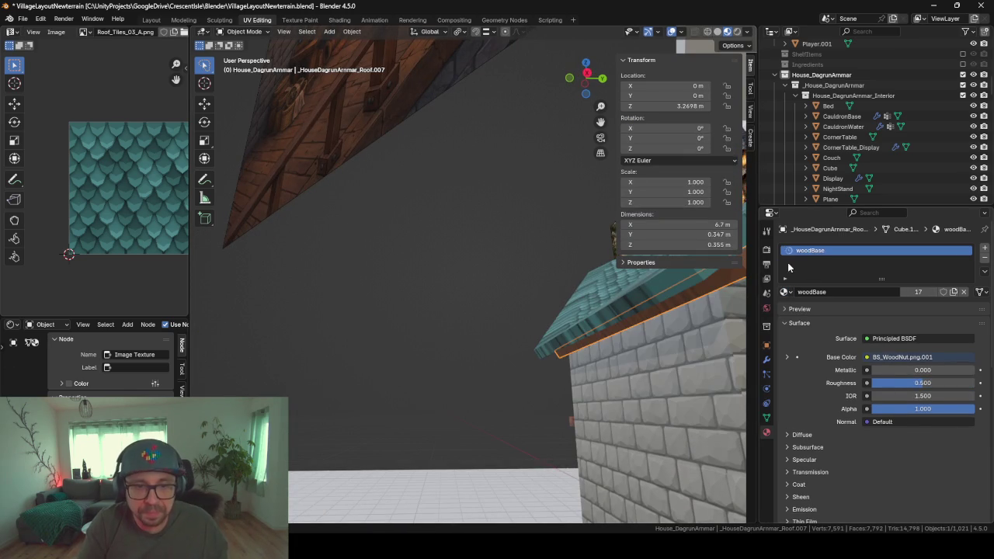
scroll(435, 404, down, 3)
middle_drag(434, 404, 514, 389)
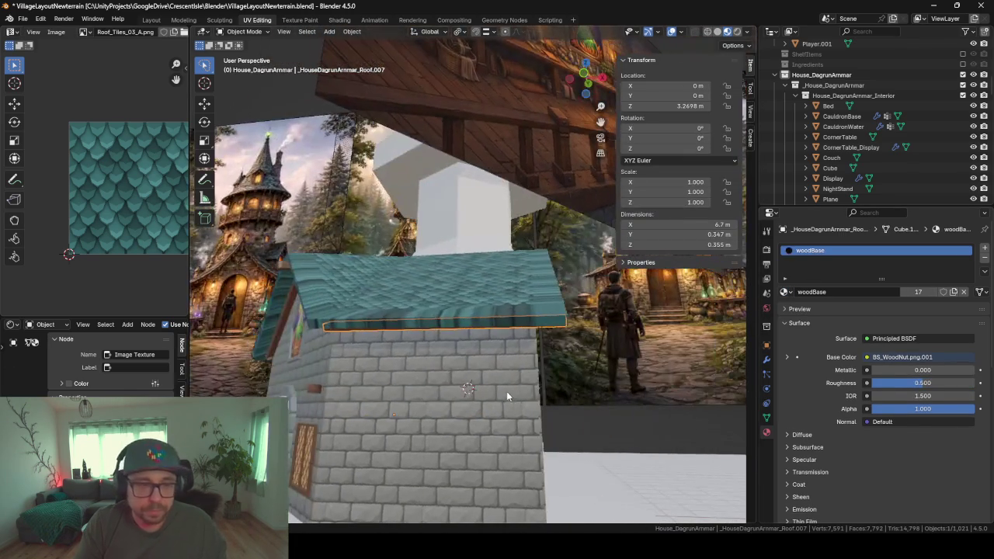
mouse_move(299, 375)
middle_down()
mouse_move(269, 362)
mouse_move(582, 433)
mouse_move(568, 404)
mouse_move(458, 383)
mouse_move(591, 319)
middle_up()
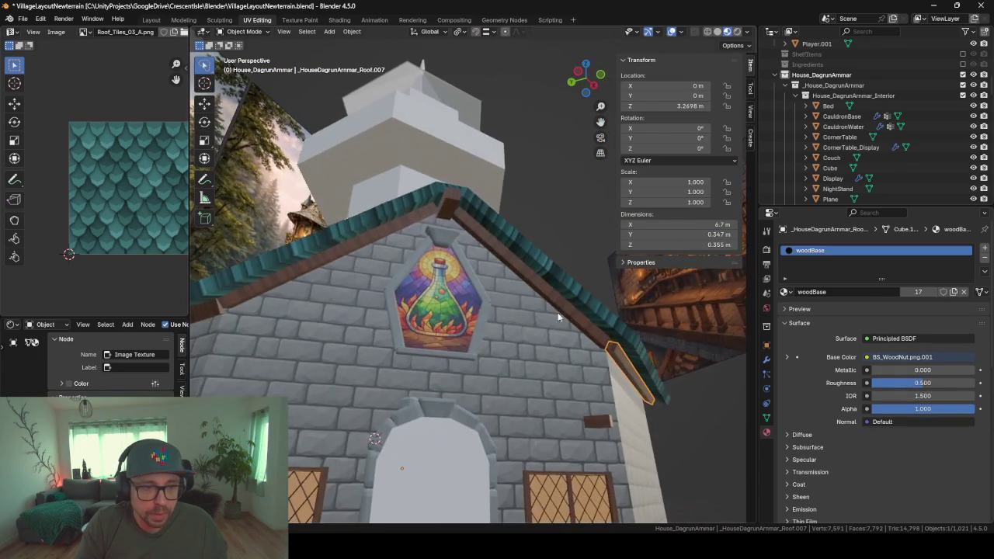
mouse_move(393, 329)
middle_down()
mouse_move(426, 339)
mouse_move(422, 255)
mouse_move(398, 250)
mouse_move(450, 249)
mouse_move(430, 268)
middle_up()
mouse_move(315, 115)
middle_down()
mouse_move(334, 171)
mouse_move(420, 181)
mouse_move(308, 174)
mouse_move(352, 287)
middle_up()
click(353, 286)
key(Tab)
- Delete the thin left-edge face and the small end face of the roof
click(295, 298)
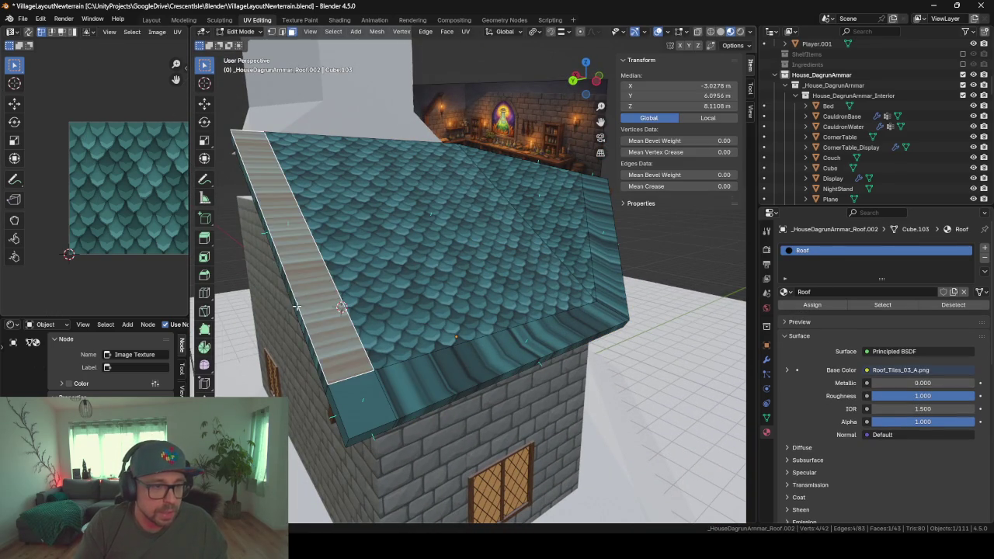
shift+click(337, 413)
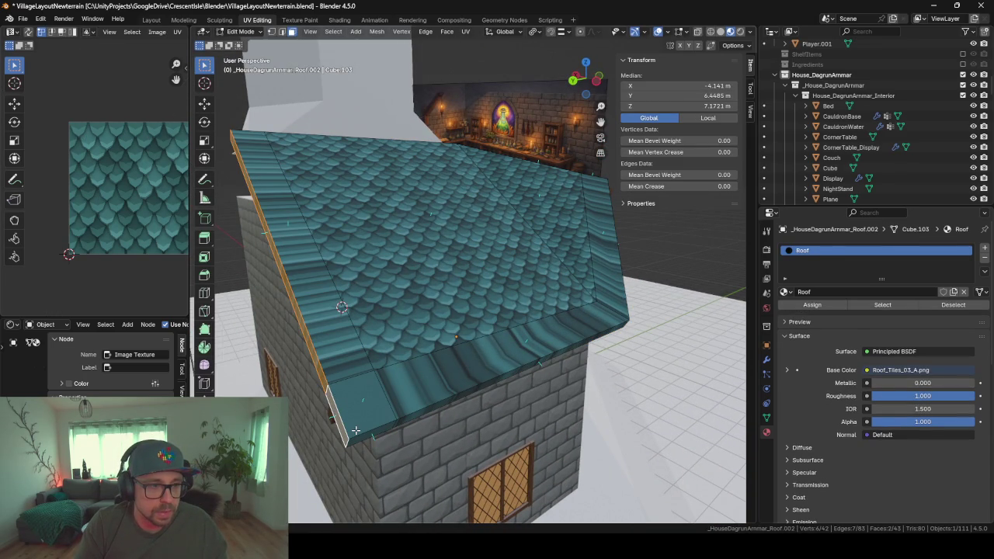
key(x)
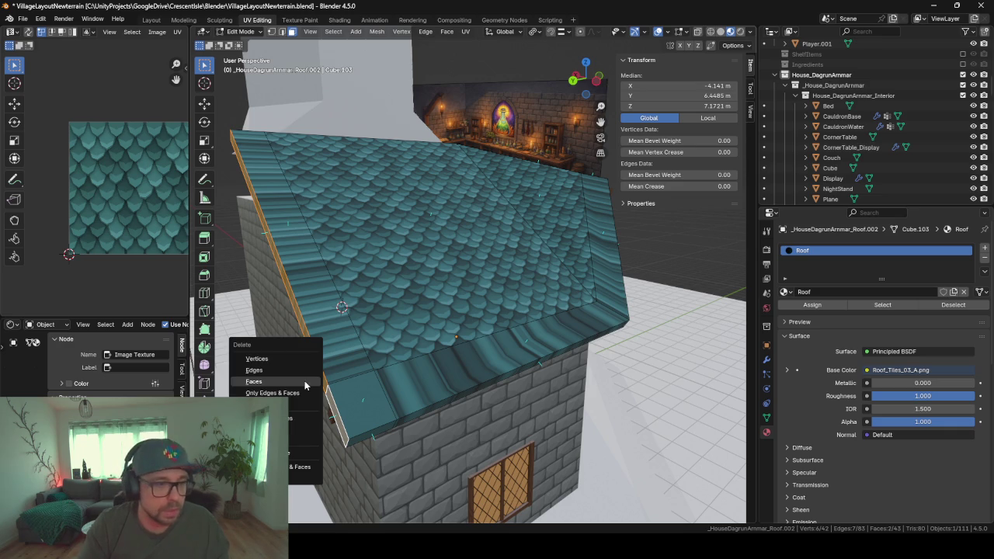
click(285, 357)
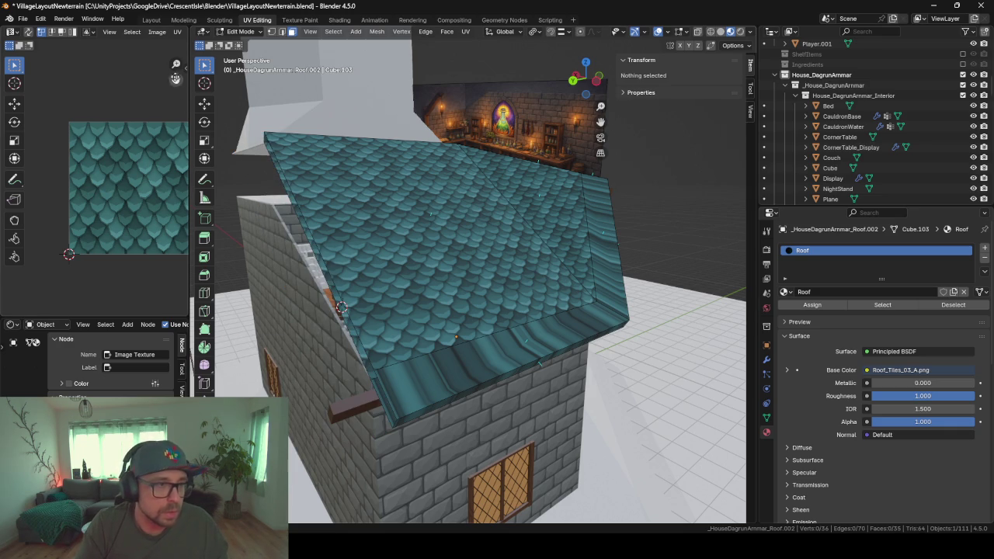
- Select the roof's left, short and lower edges, then undo two changes
click(297, 212)
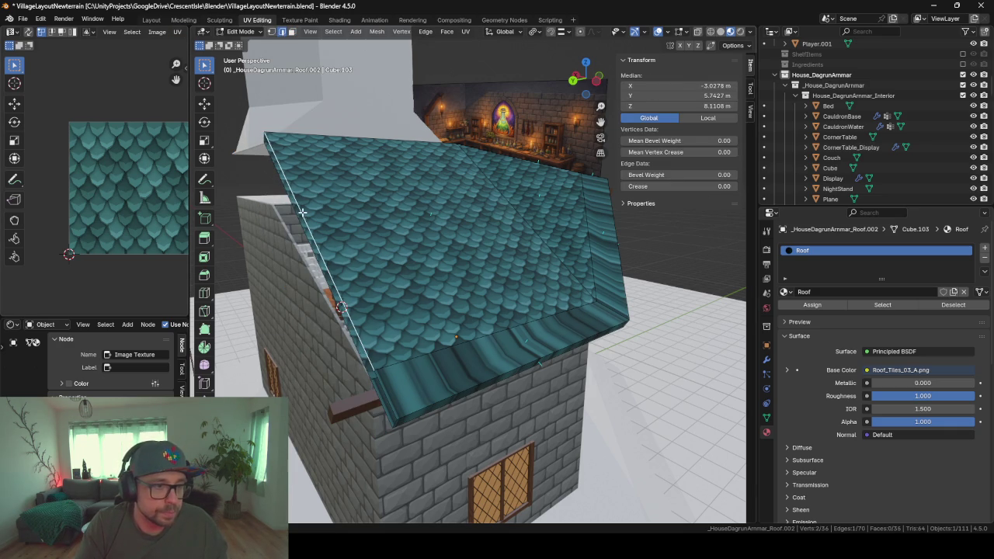
click(383, 412)
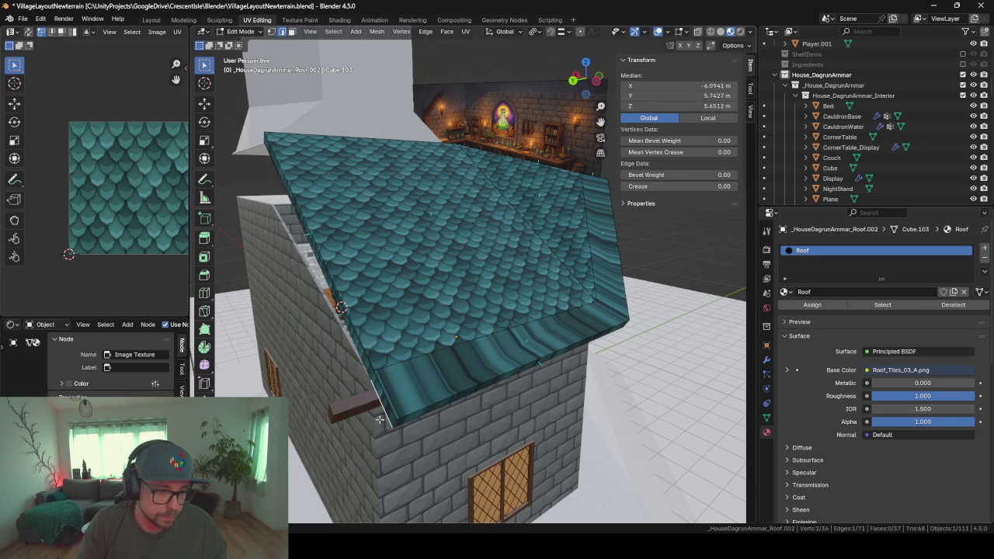
middle_drag(382, 423, 479, 426)
click(517, 390)
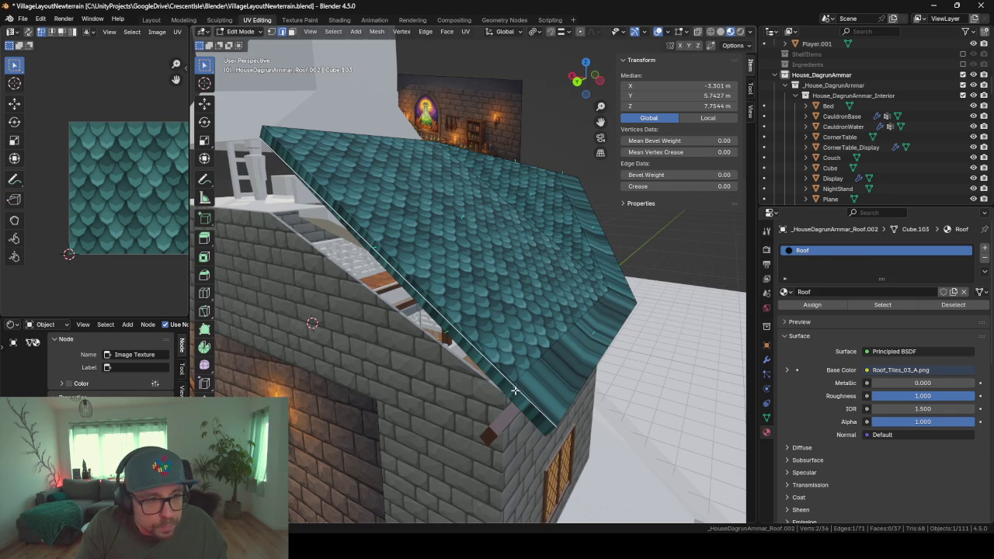
middle_drag(483, 375, 498, 370)
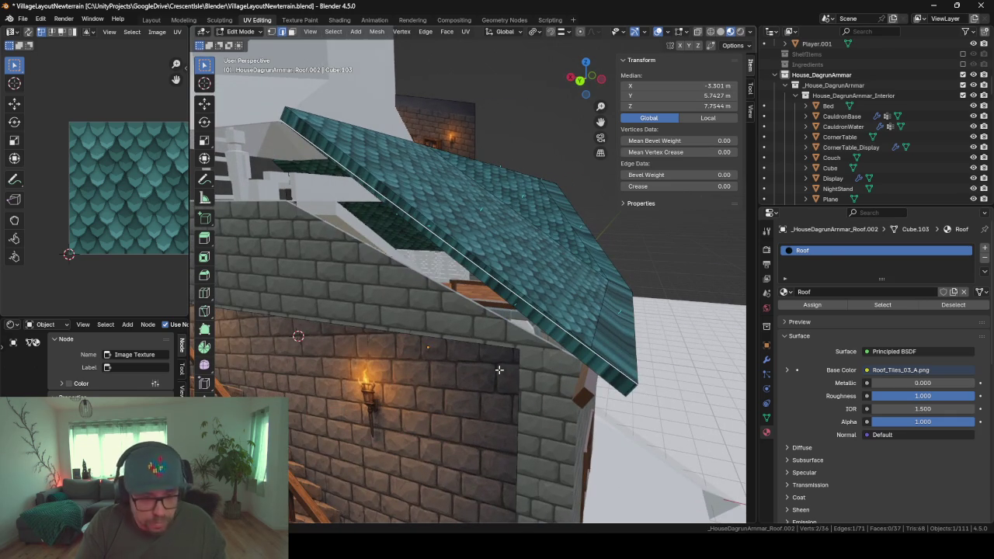
key(ctrl+z)
key(ctrl+z)
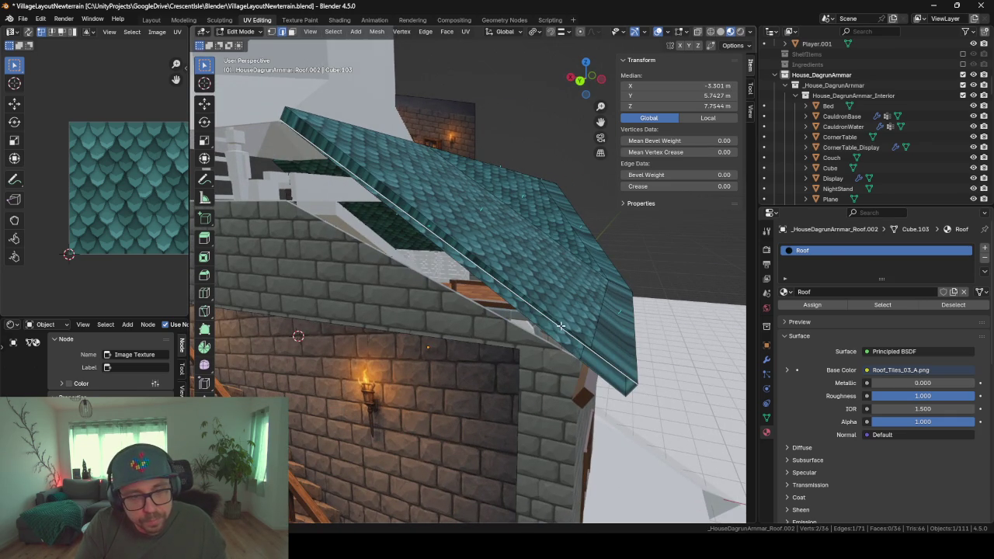
key(ctrl+z)
- Fill a face between the roof's upper and lower end edges and orbit to check
middle_drag(561, 326, 525, 331)
click(525, 330)
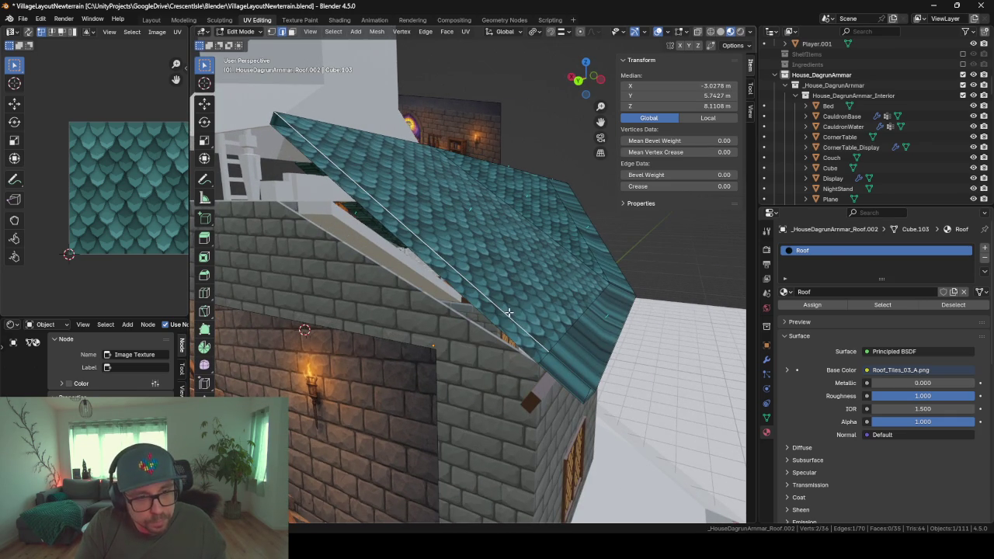
shift+click(477, 315)
key(f)
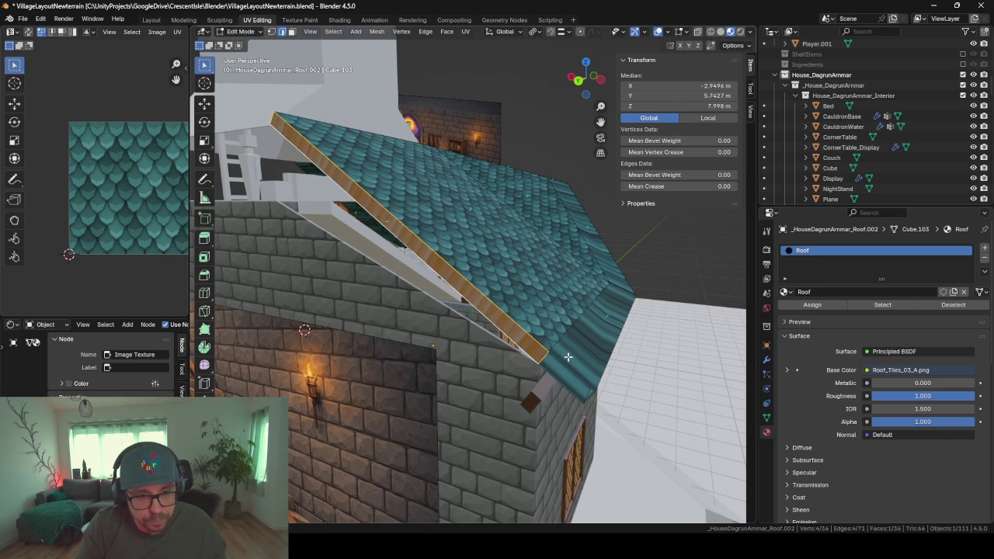
click(555, 380)
mouse_move(410, 322)
middle_down()
mouse_move(277, 267)
mouse_move(539, 256)
middle_up()
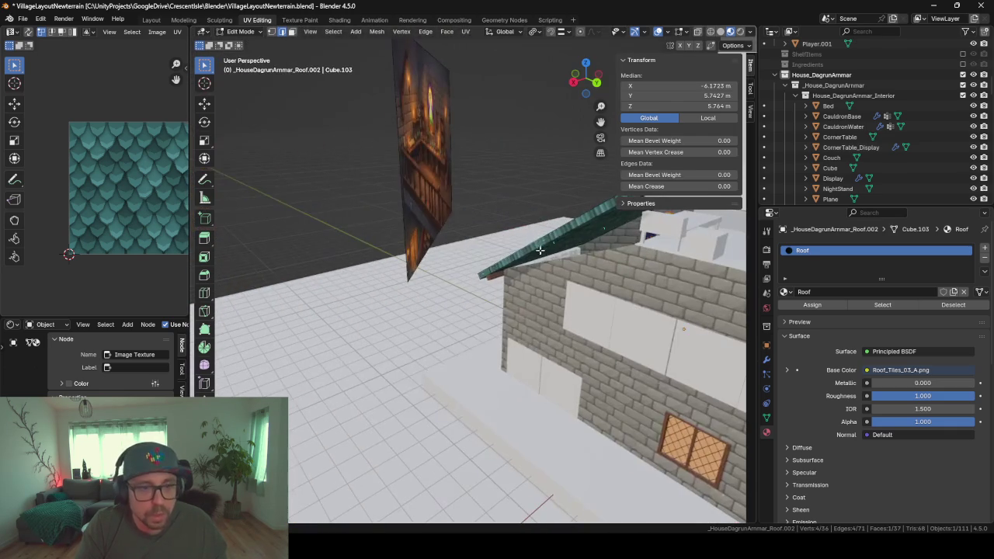
scroll(578, 299, up, 2)
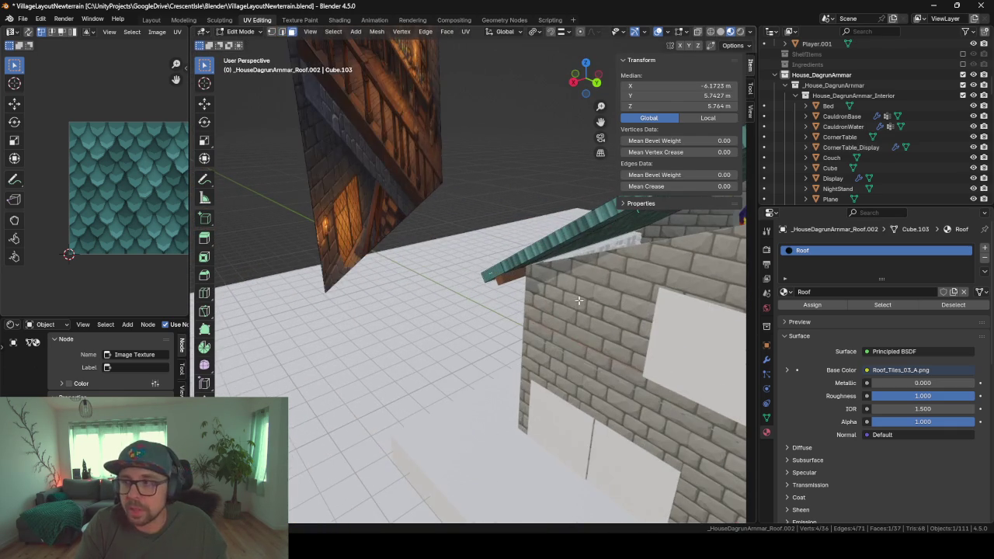
scroll(470, 297, up, 1)
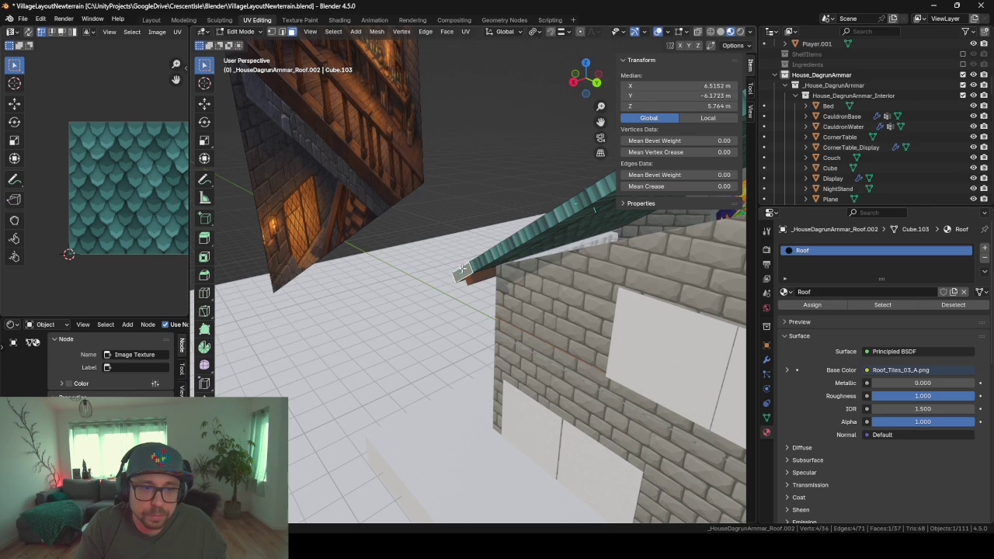
- Delete the stray roof-end vertices
key(x)
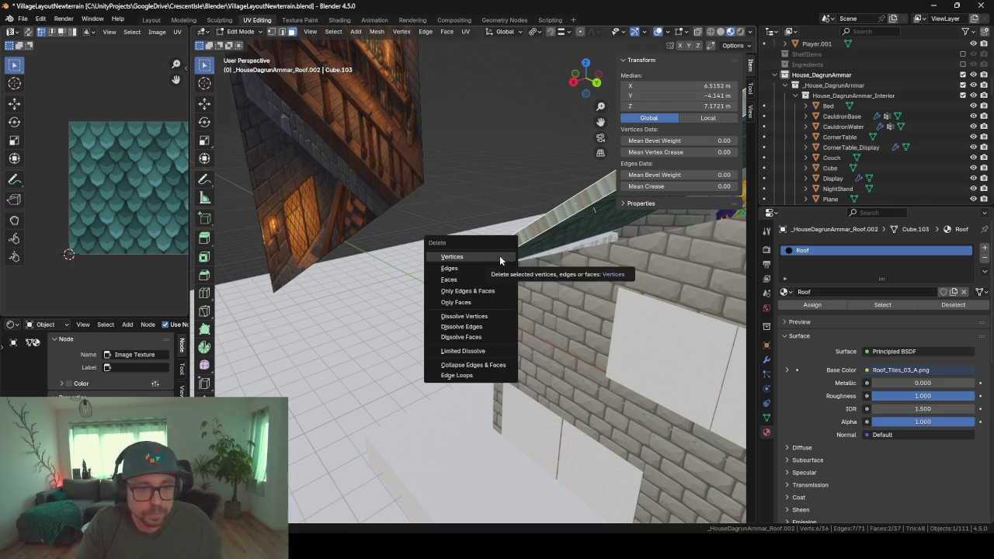
click(499, 255)
middle_drag(471, 273, 281, 19)
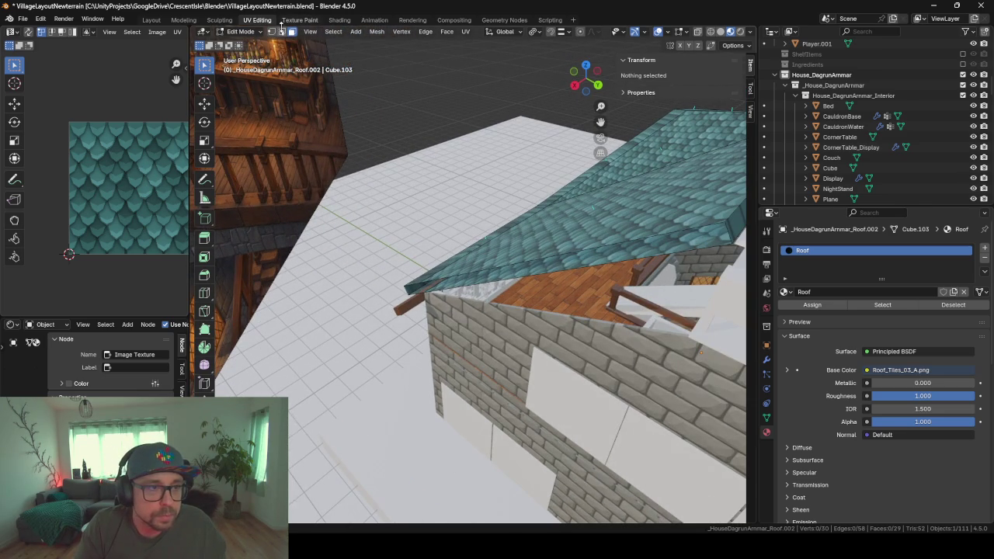
- Fill a face between the two edges along the roof's front edge
click(536, 276)
shift+click(526, 258)
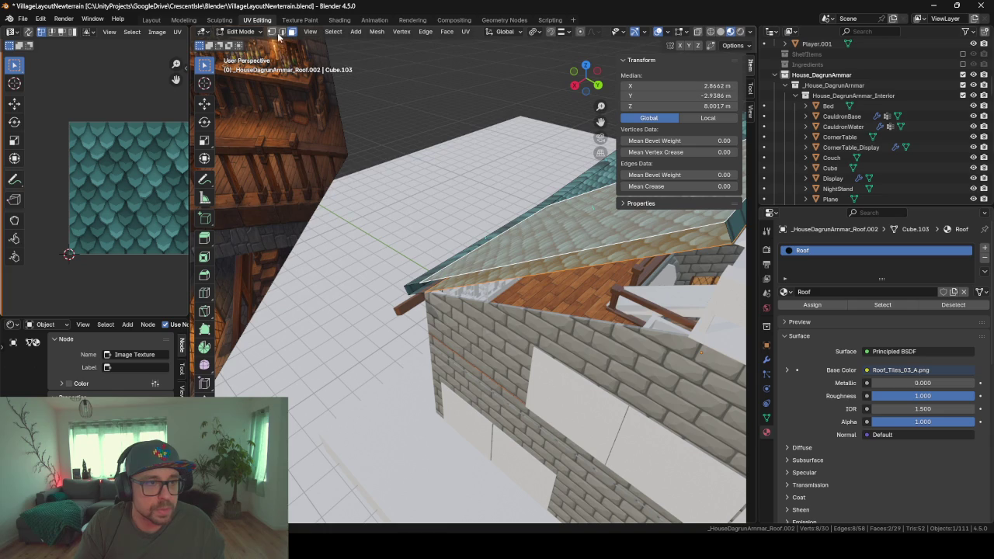
click(281, 32)
click(556, 277)
click(550, 268)
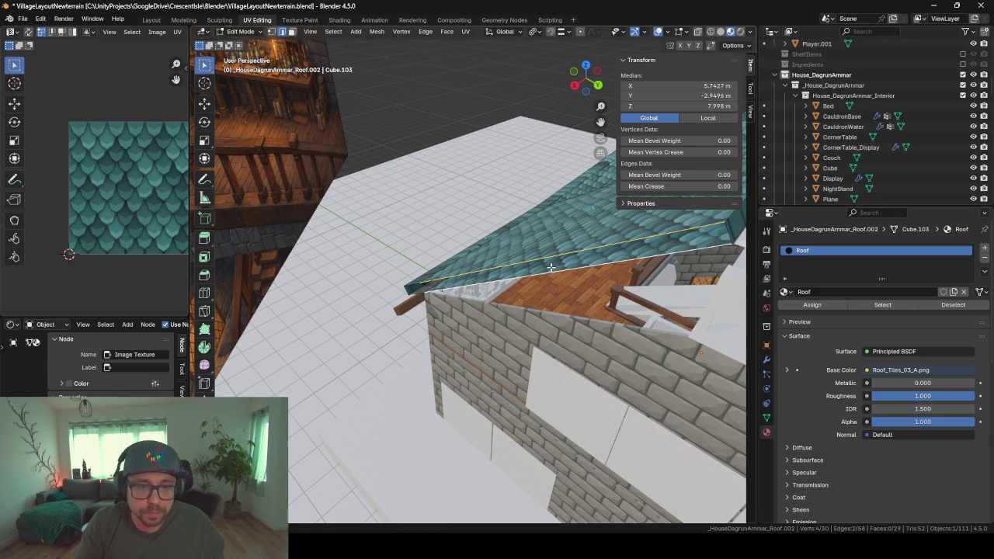
key(f)
click(417, 293)
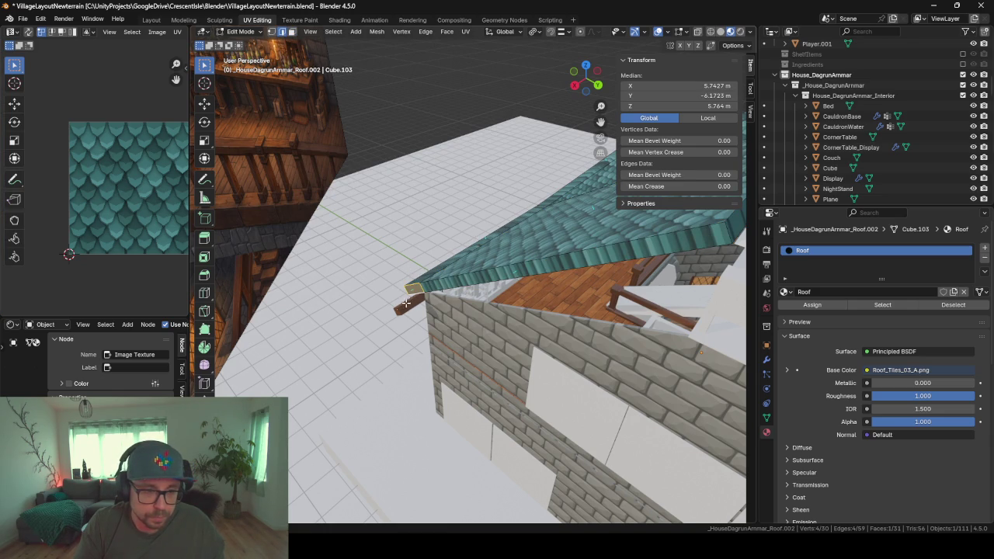
- Edge-slide the end of the wooden trim piece under the roof
key(Tab)
mouse_move(395, 314)
middle_down()
mouse_move(438, 252)
mouse_move(501, 250)
mouse_move(521, 305)
middle_up()
click(511, 296)
key(Tab)
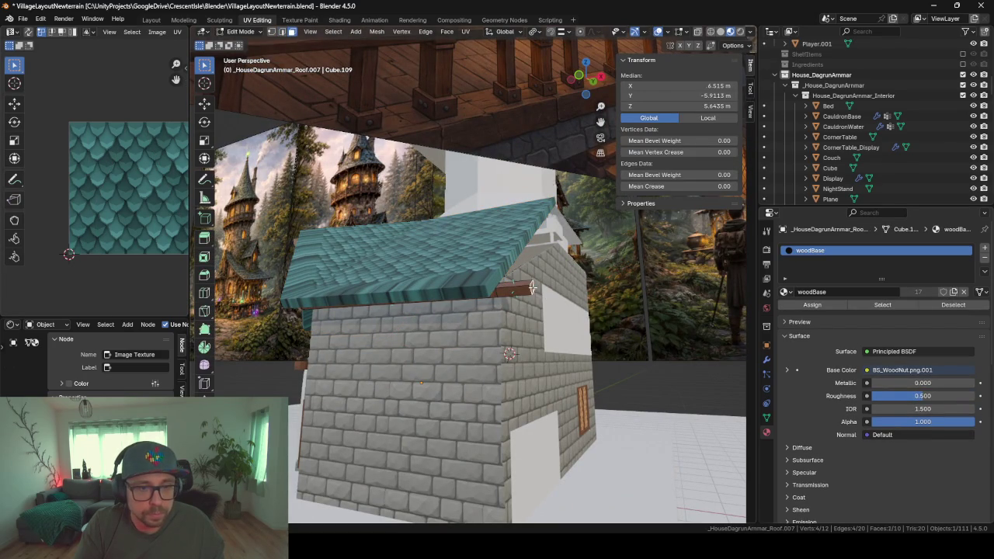
key(g)
key(g)
click(492, 361)
mouse_move(384, 328)
middle_down()
mouse_move(305, 313)
mouse_move(490, 319)
middle_up()
scroll(364, 314, down, 5)
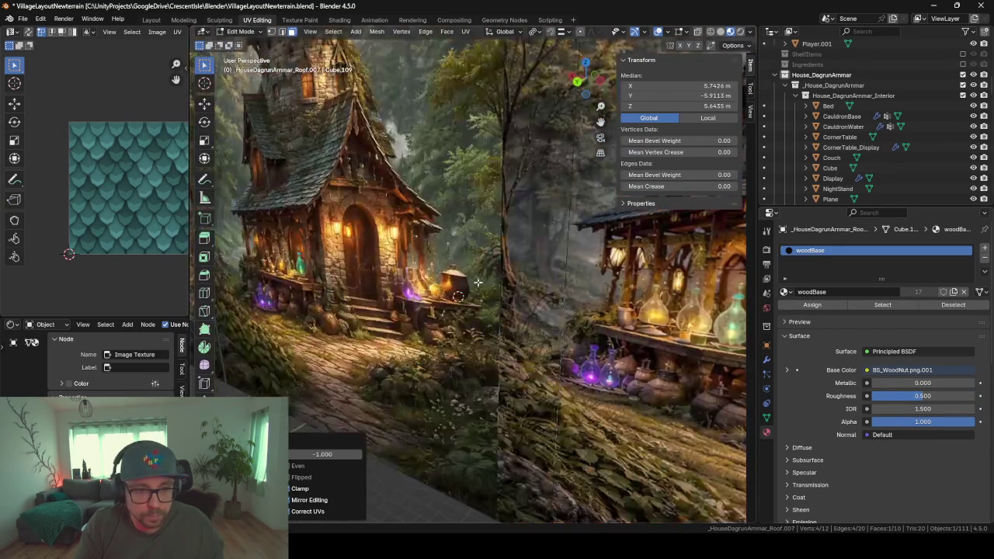
scroll(551, 321, up, 5)
scroll(551, 320, up, 3)
scroll(484, 271, up, 4)
- Move the trim end up under the roof edge and merge its vertices by distance
click(393, 301)
shift+click(373, 309)
key(g)
click(458, 292)
key(m)
click(475, 296)
key(Tab)
scroll(476, 297, down, 5)
middle_drag(409, 266, 467, 248)
scroll(539, 300, up, 5)
mouse_move(540, 300)
middle_down()
mouse_move(511, 273)
mouse_move(381, 219)
middle_up()
- Merge the second trim's duplicate vertices by distance, leaving Roof.007 at 8 vertices
click(403, 238)
key(Tab)
key(m)
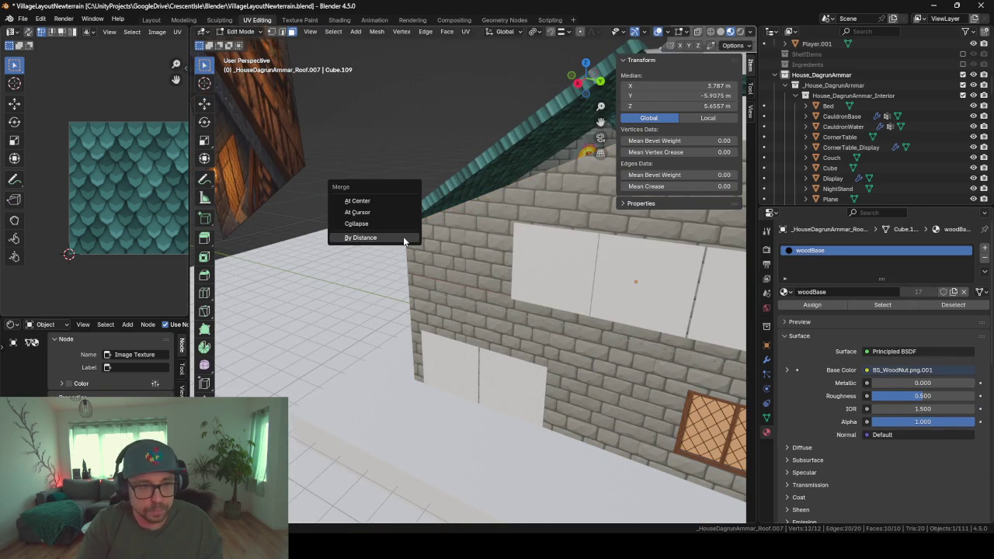
click(403, 236)
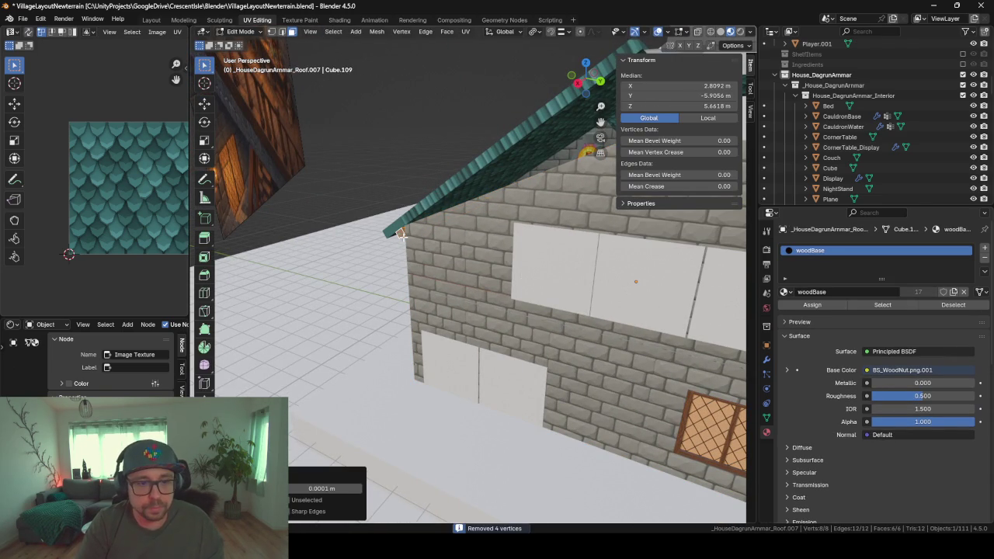
key(Tab)
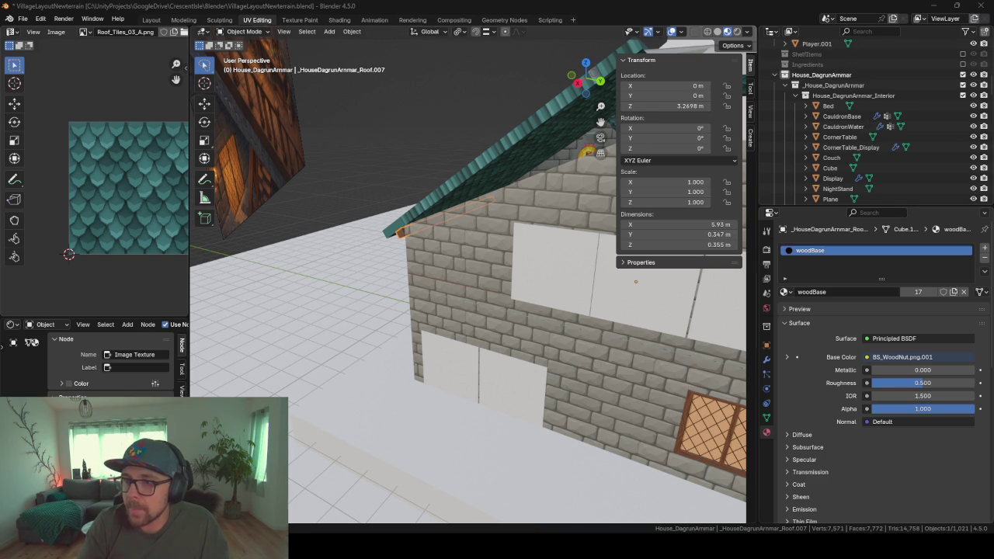
- Orbit around the finished teal roof in Object Mode, selecting the long roof beam
scroll(345, 328, down, 5)
mouse_move(376, 283)
middle_down()
mouse_move(477, 283)
mouse_move(454, 242)
mouse_move(428, 319)
mouse_move(371, 268)
mouse_move(348, 270)
mouse_move(374, 276)
mouse_move(220, 264)
mouse_move(384, 280)
middle_up()
scroll(367, 256, up, 3)
scroll(346, 248, down, 3)
click(502, 320)
middle_drag(501, 342, 461, 316)
mouse_move(285, 233)
middle_down()
mouse_move(381, 309)
mouse_move(458, 300)
mouse_move(259, 299)
middle_up()
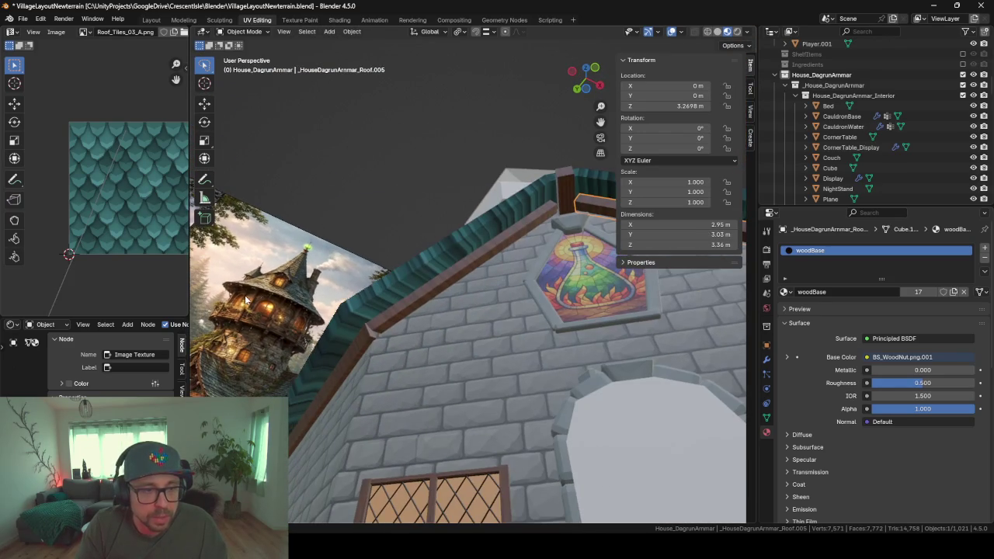
middle_drag(362, 297, 415, 384)
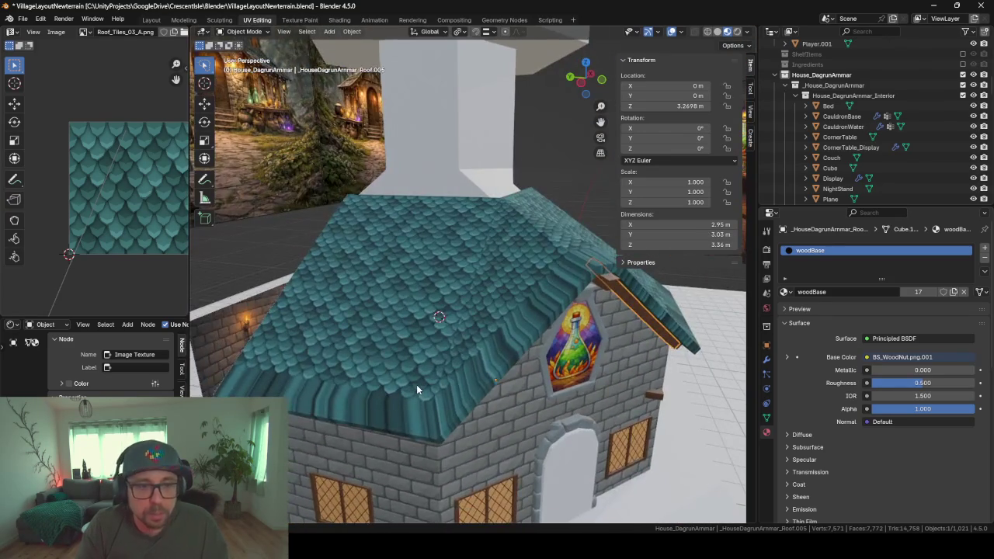
scroll(416, 384, up, 2)
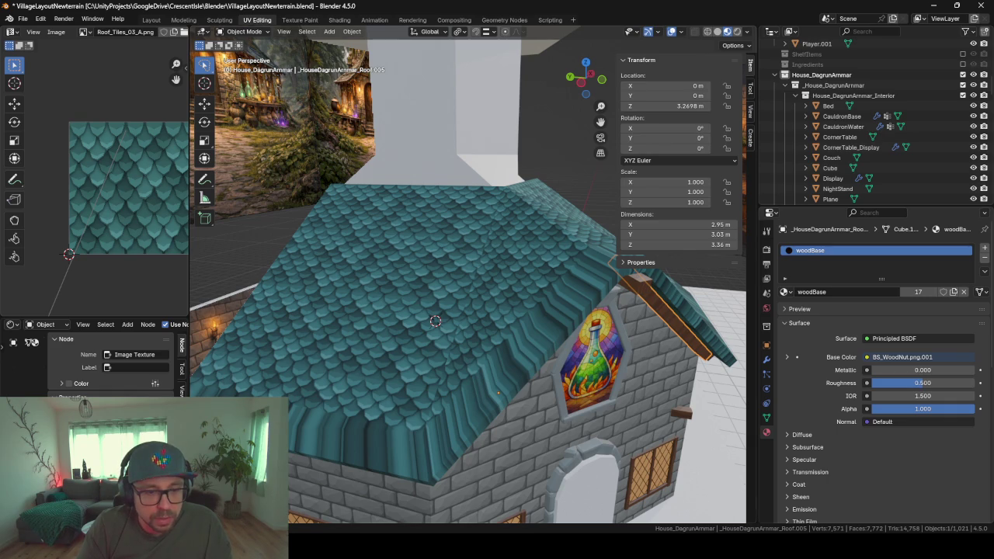
- Bring the Unity village scene to the front and select its curved wall piece
key(alt+Tab)
click(475, 497)
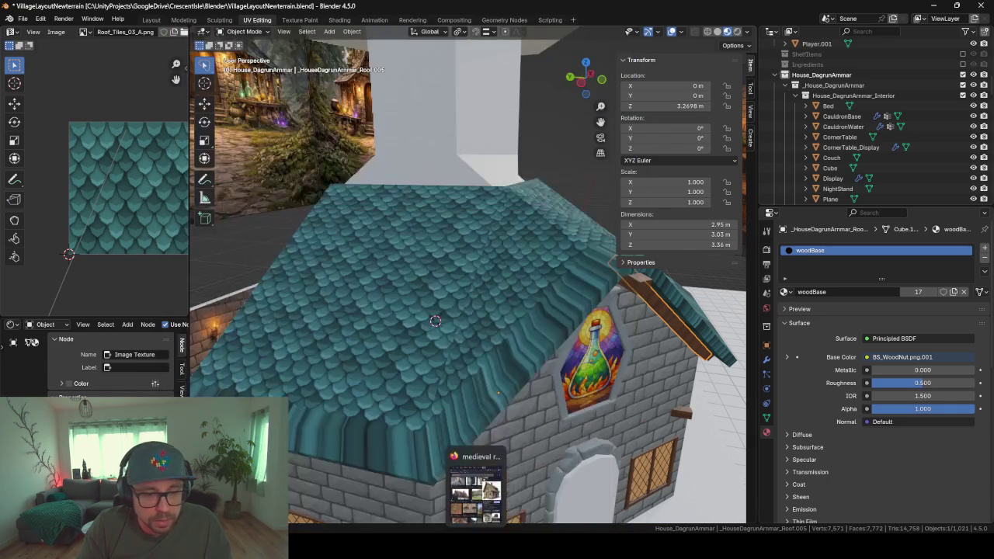
click(549, 509)
mouse_move(432, 243)
right_down()
mouse_move(459, 248)
mouse_move(441, 272)
right_up()
click(365, 238)
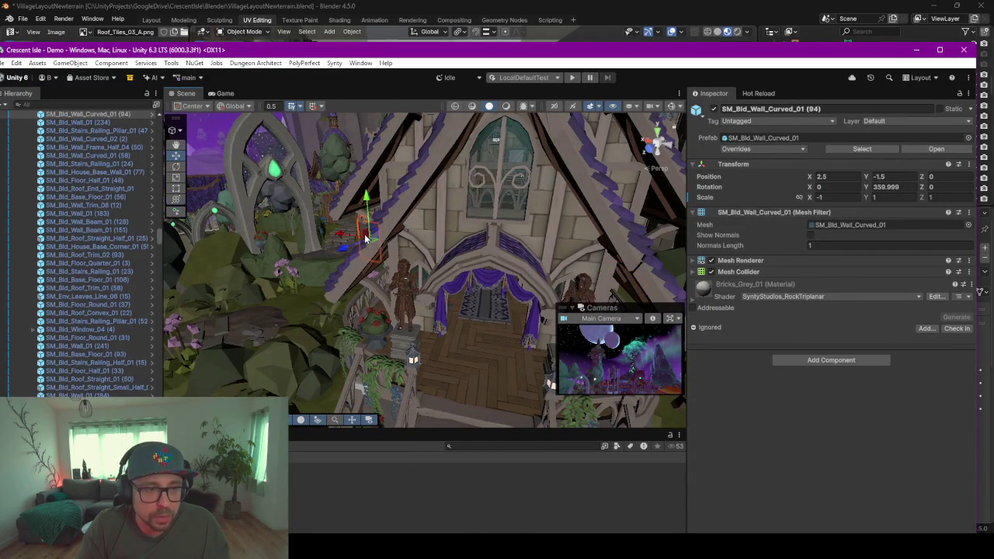
- Frame and orbit closely around Unity's roof trim and straight roof end piece
key(f)
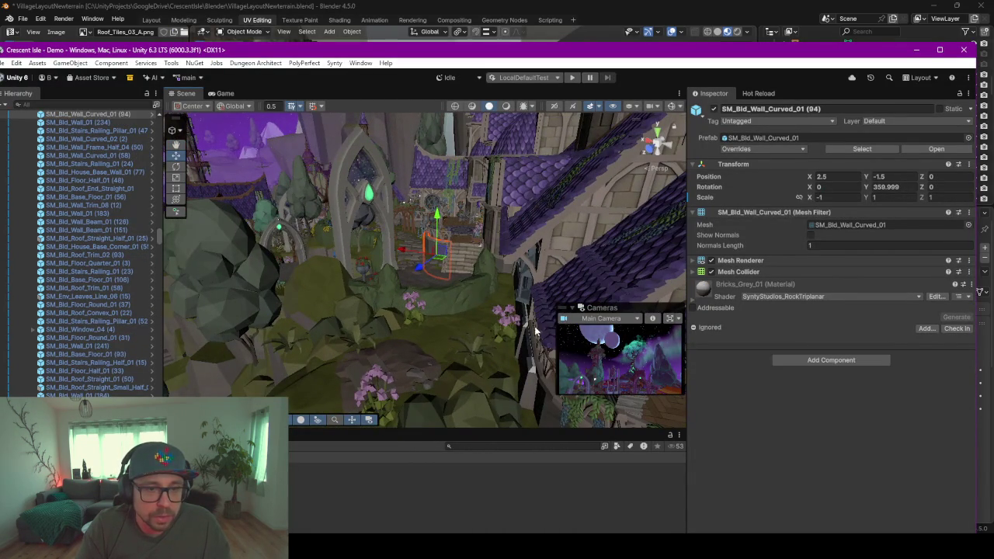
click(539, 332)
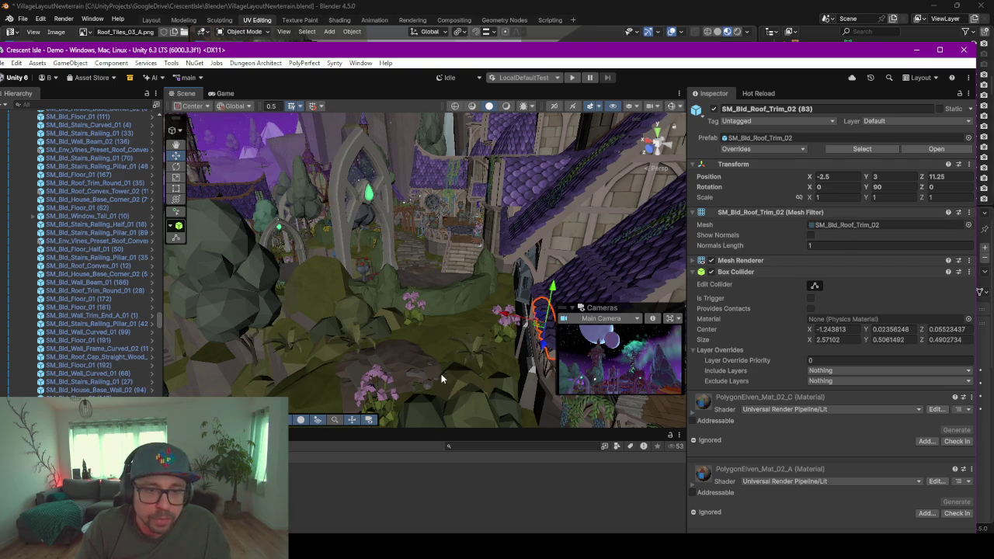
alt+drag(441, 374, 426, 290)
mouse_move(426, 289)
middle_down()
mouse_move(520, 178)
mouse_move(528, 196)
middle_up()
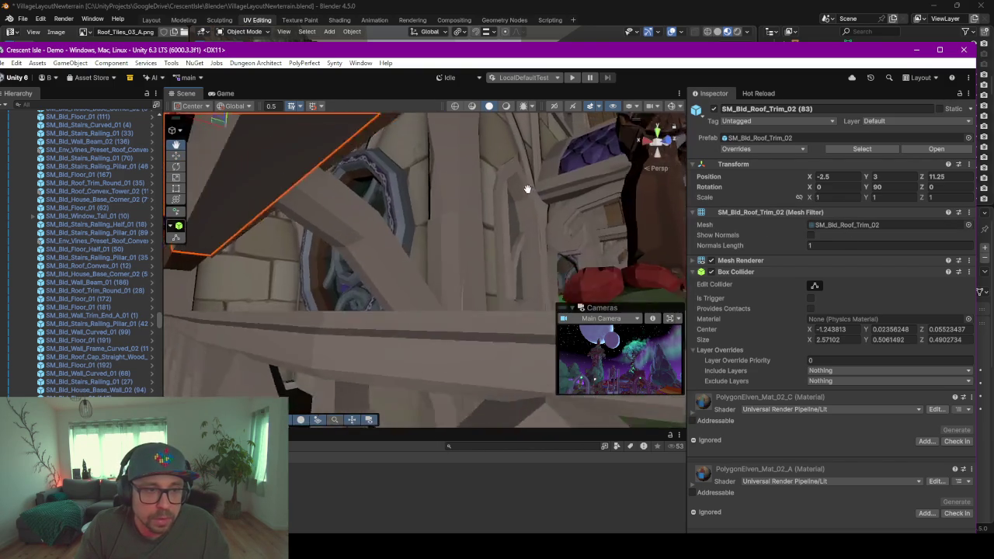
key(f)
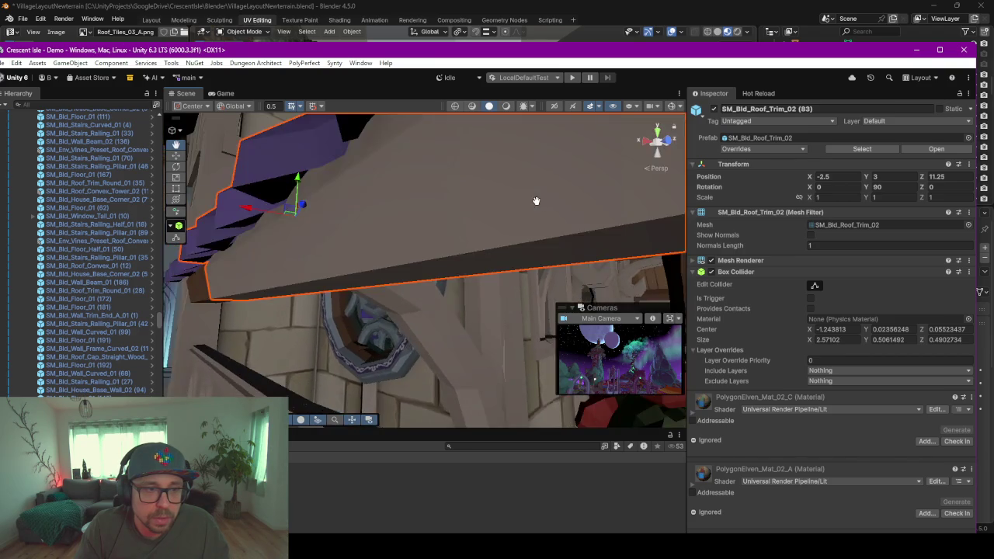
alt+drag(533, 199, 499, 223)
mouse_move(499, 223)
middle_down()
mouse_move(439, 218)
mouse_move(490, 217)
mouse_move(458, 227)
middle_up()
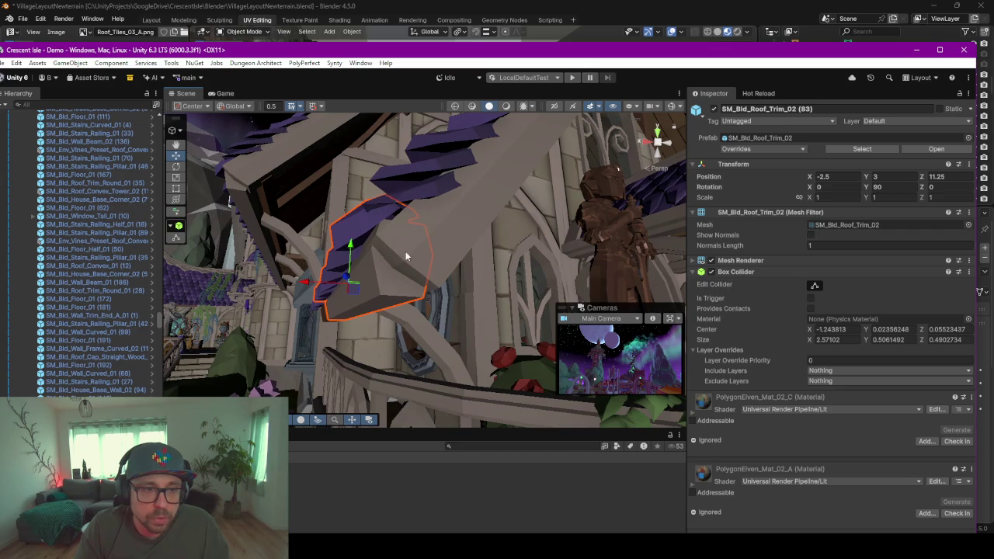
mouse_move(294, 247)
alt+mouse_down()
mouse_move(391, 271)
mouse_move(457, 247)
alt+mouse_up()
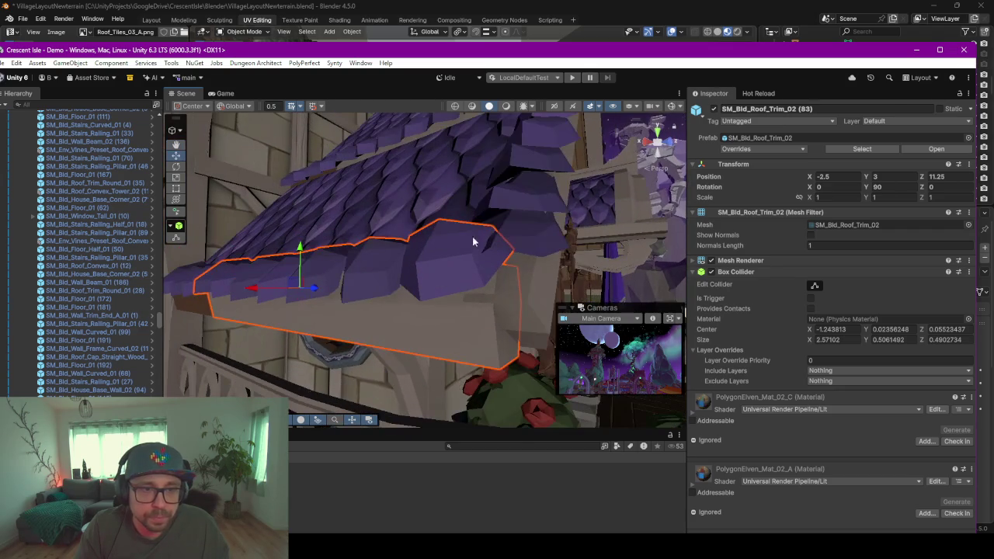
click(499, 199)
alt+drag(471, 202, 525, 295)
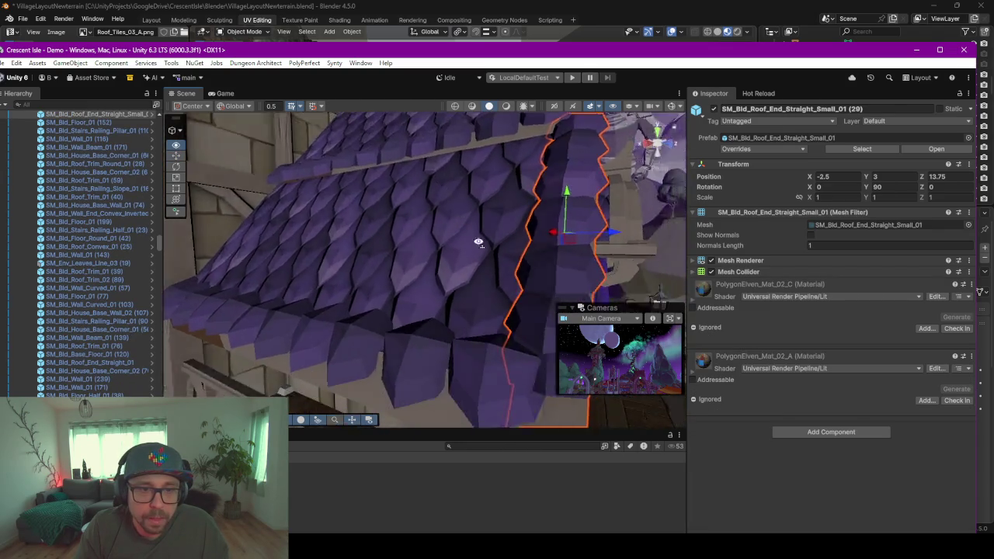
- View the Base Map texture of the PolygonElven_Mat_02_A roof material, then close the viewer
click(694, 375)
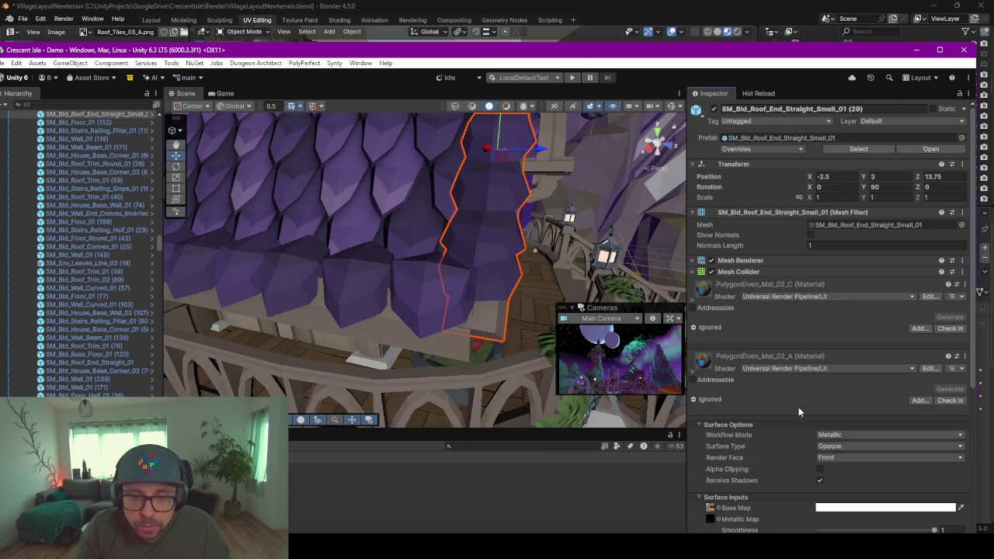
scroll(764, 427, down, 5)
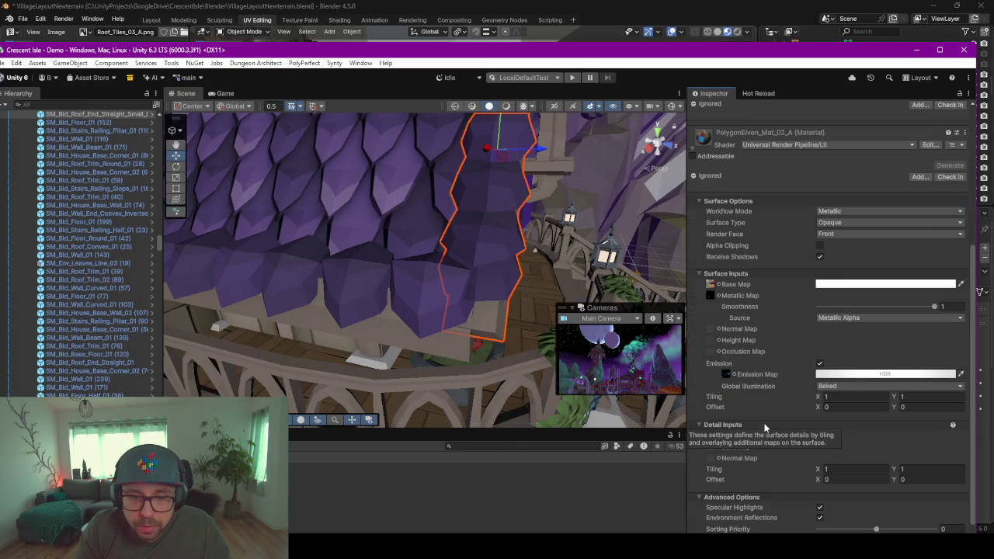
double_click(714, 285)
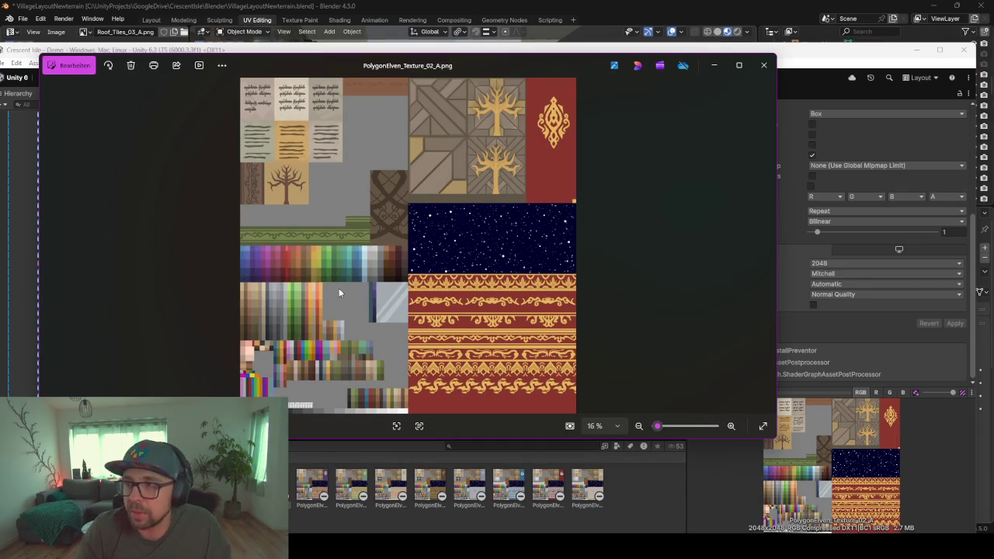
click(719, 65)
scroll(293, 314, up, 3)
scroll(293, 314, down, 3)
scroll(303, 303, up, 2)
- Frame the roof-trim mesh along the purple roof edge, then minimize Unity
mouse_move(310, 294)
right_down()
mouse_move(337, 288)
mouse_move(309, 296)
right_up()
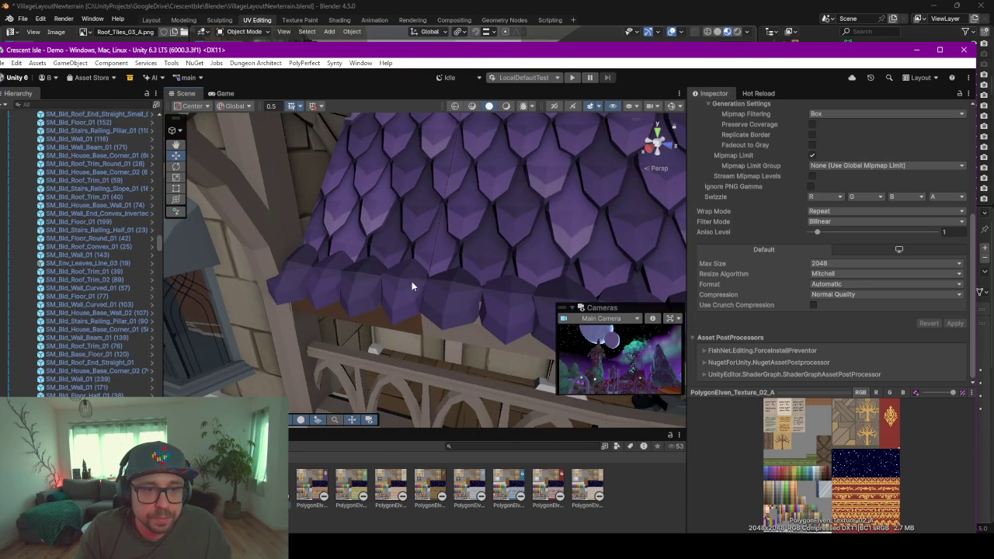
mouse_move(463, 248)
middle_down()
mouse_move(453, 249)
mouse_move(501, 251)
mouse_move(477, 249)
mouse_move(469, 261)
middle_up()
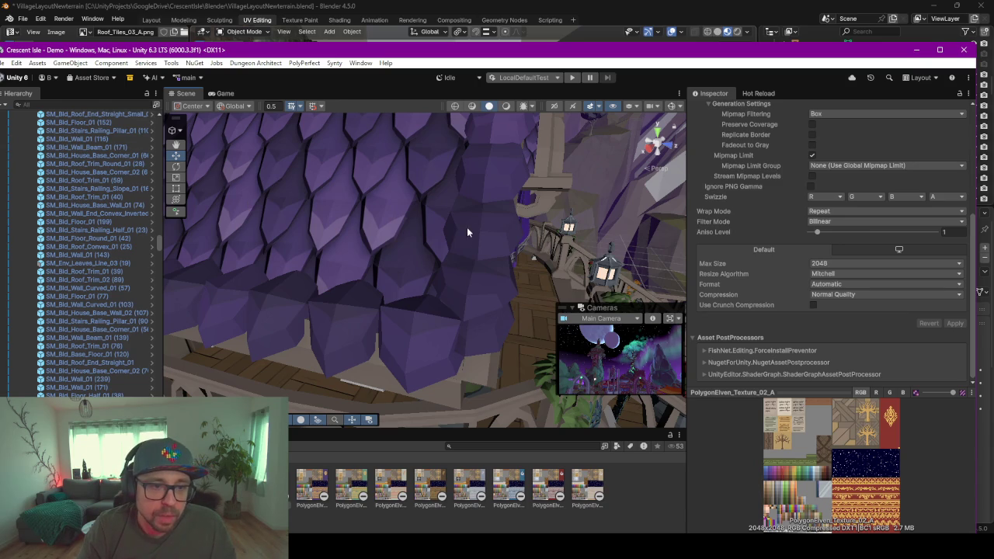
click(392, 332)
key(f)
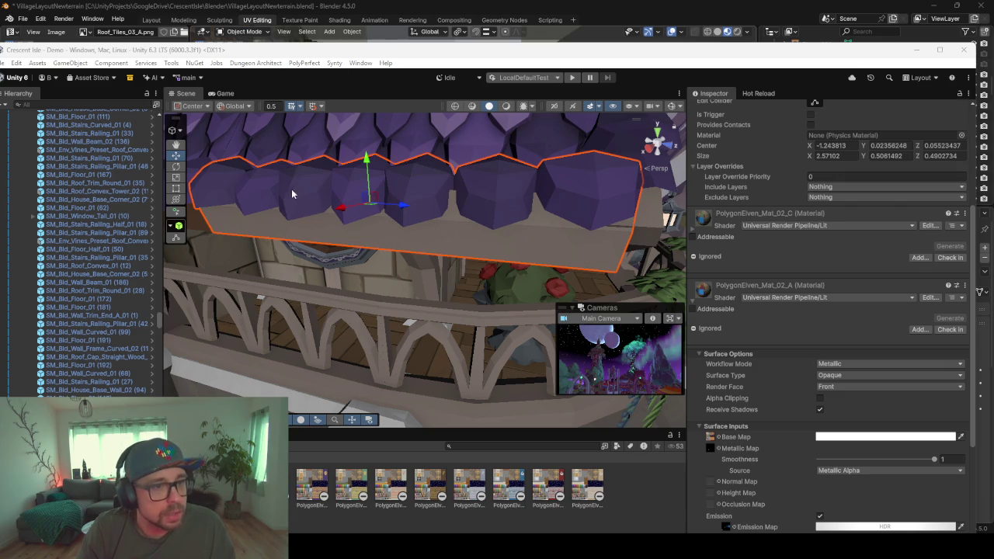
click(916, 50)
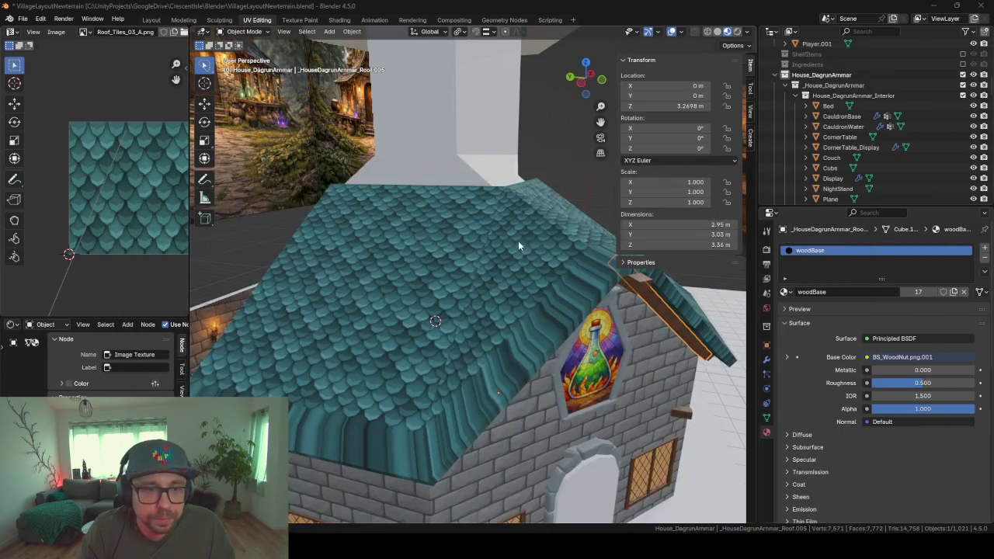
- Orbit the scene, widen the side editor, and enlarge the outliner with House_DagrunAmmar collapsed
mouse_move(349, 356)
middle_down()
mouse_move(391, 352)
mouse_move(373, 361)
middle_up()
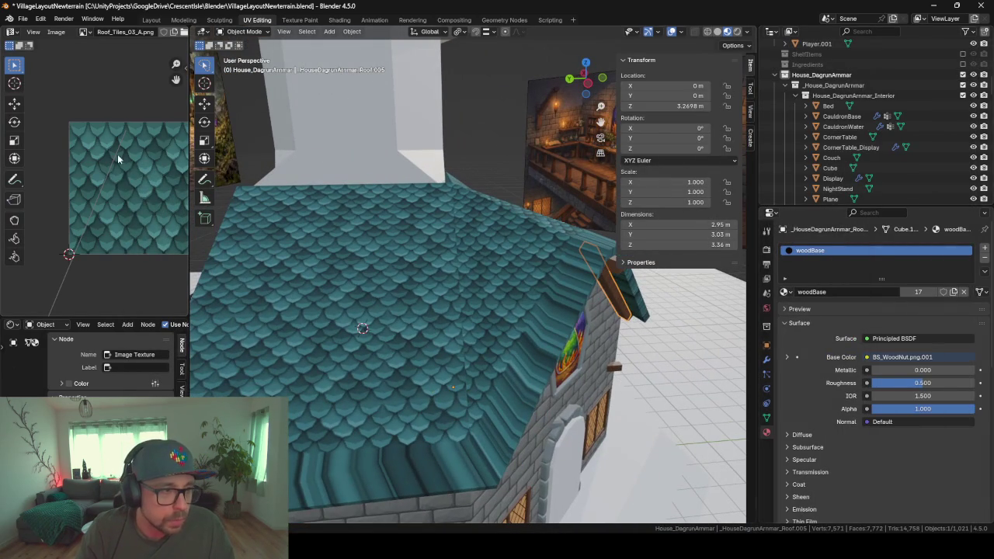
mouse_move(187, 283)
mouse_down()
mouse_move(401, 283)
mouse_move(245, 295)
mouse_up()
scroll(501, 320, down, 4)
scroll(501, 320, down, 3)
mouse_move(501, 320)
middle_down()
mouse_move(458, 322)
mouse_move(638, 295)
middle_up()
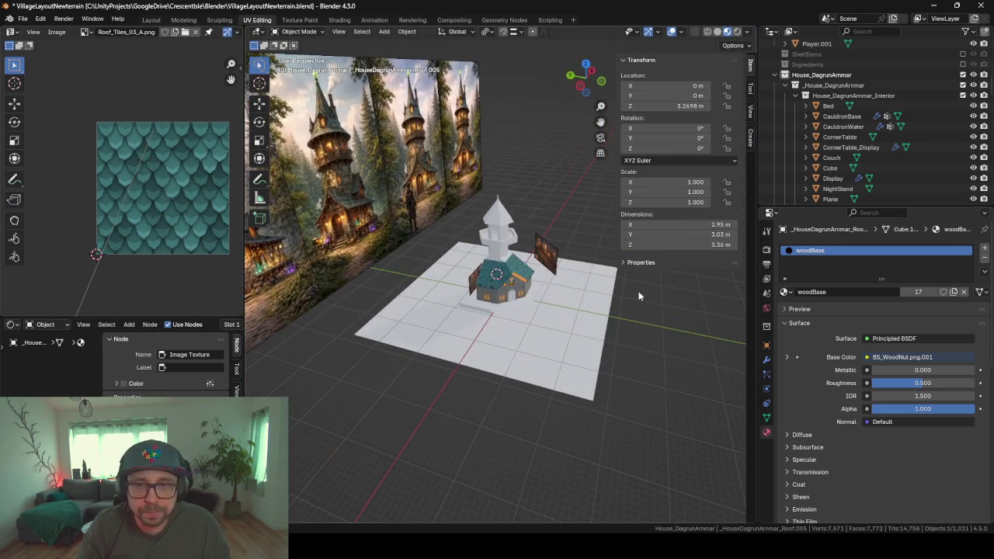
click(774, 75)
drag(816, 207, 811, 305)
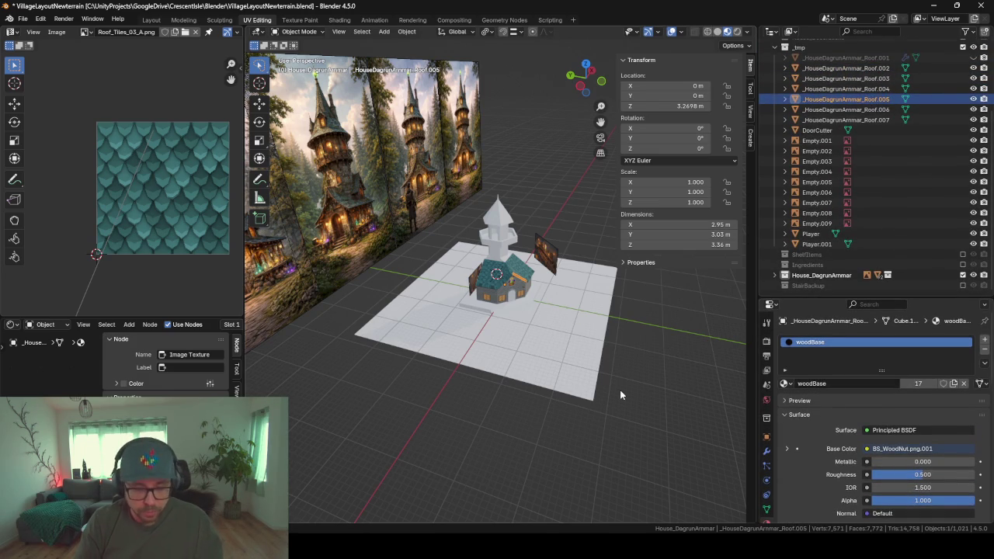
- Add an image empty to the scene via the Shift+A search 'Ima'
key(shift+a)
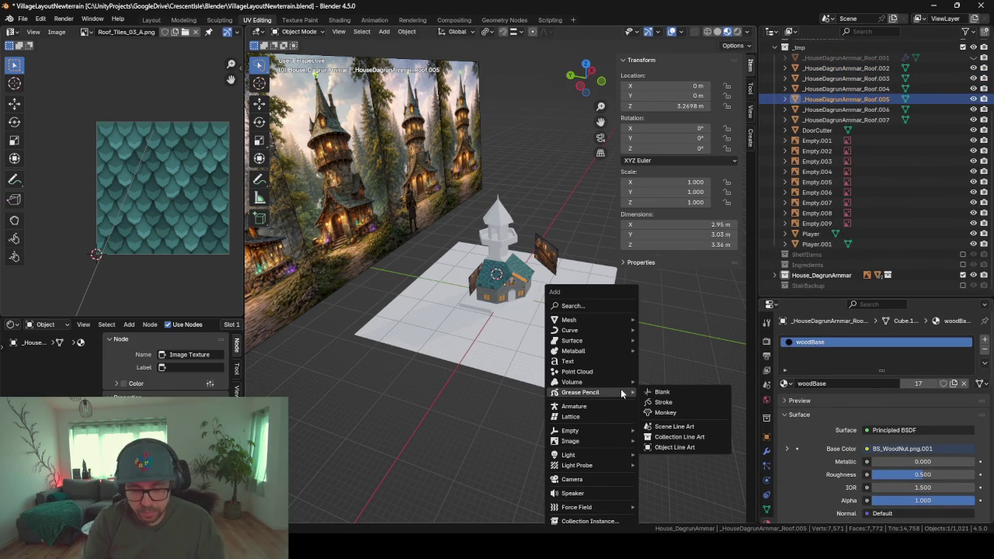
text(Ima)
key(Return)
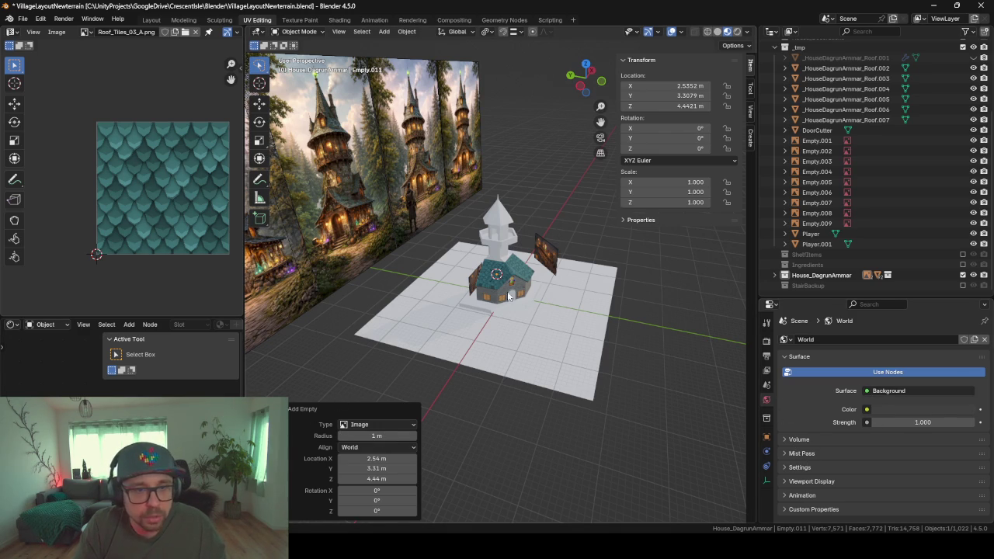
click(777, 275)
scroll(862, 194, down, 3)
scroll(869, 132, down, 5)
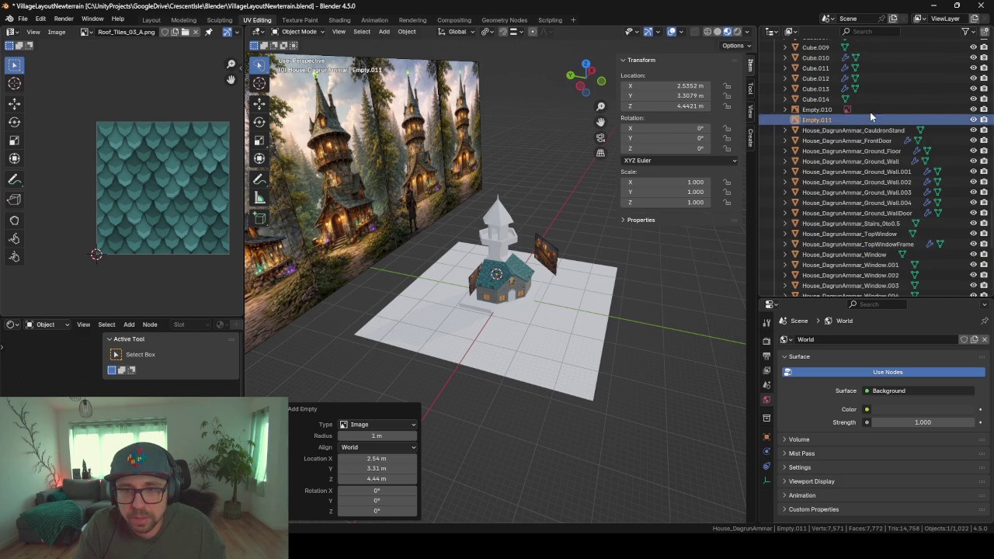
- Compare the existing reference Empty.010 and select the new Empty.011 in the outliner
click(826, 110)
click(785, 110)
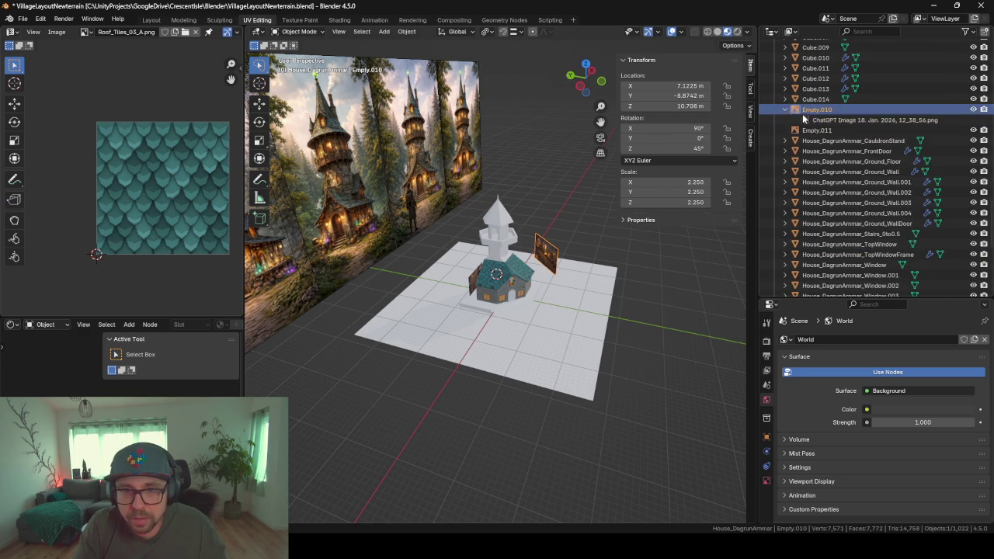
click(824, 130)
right_click(825, 132)
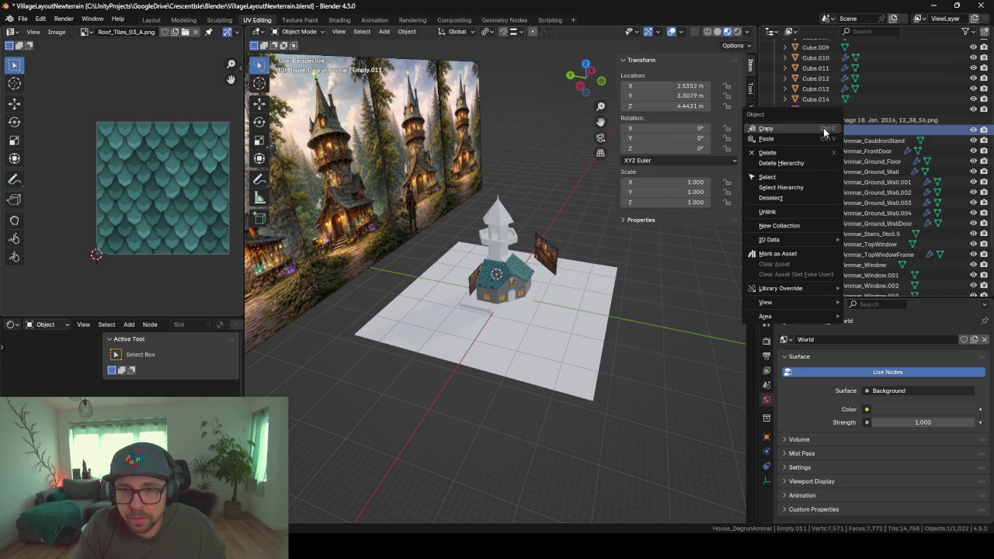
click(825, 129)
click(854, 121)
click(812, 130)
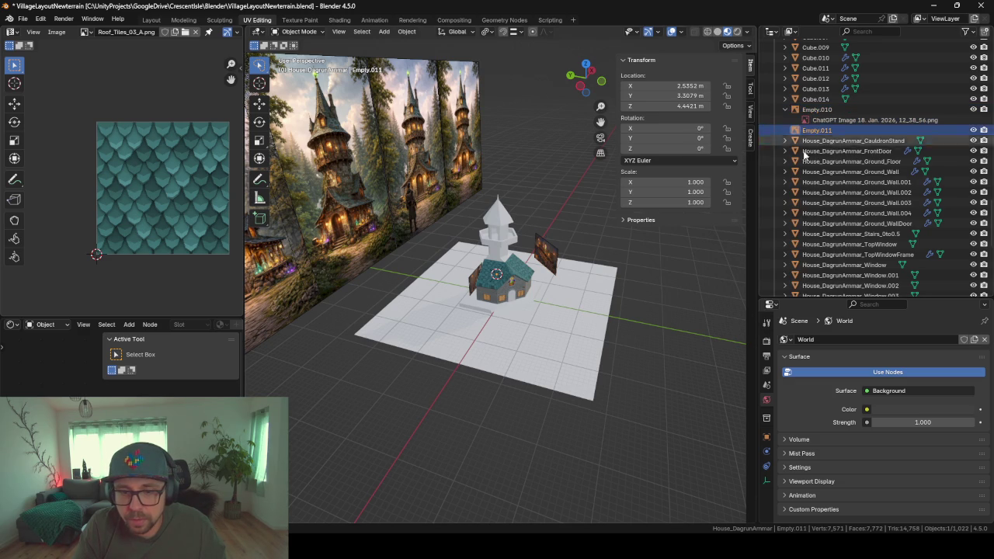
- Load Roof_Tiles_03_A.png as Empty.011's image in its Object Data settings
click(766, 480)
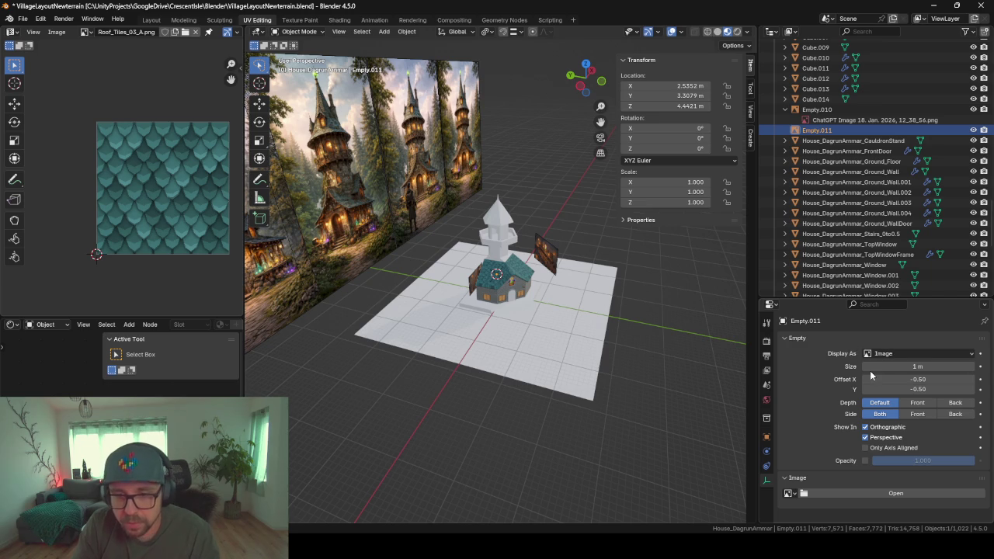
click(789, 495)
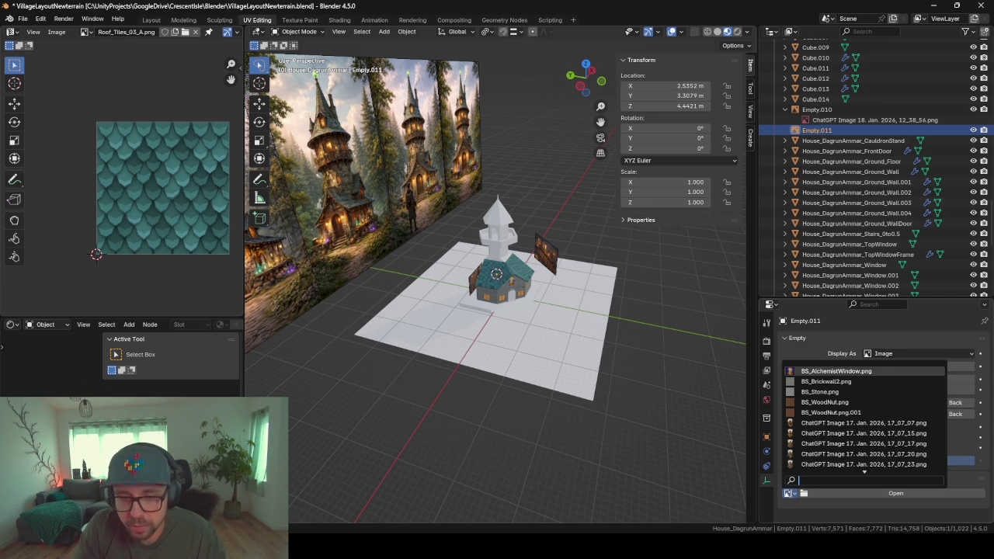
text(roof)
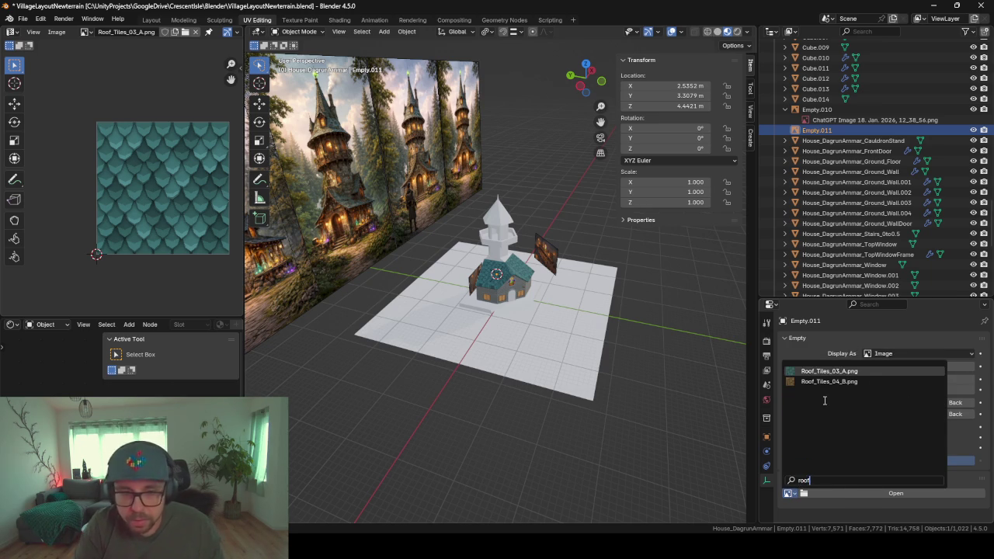
key(Return)
double_click(811, 129)
scroll(808, 131, up, 2)
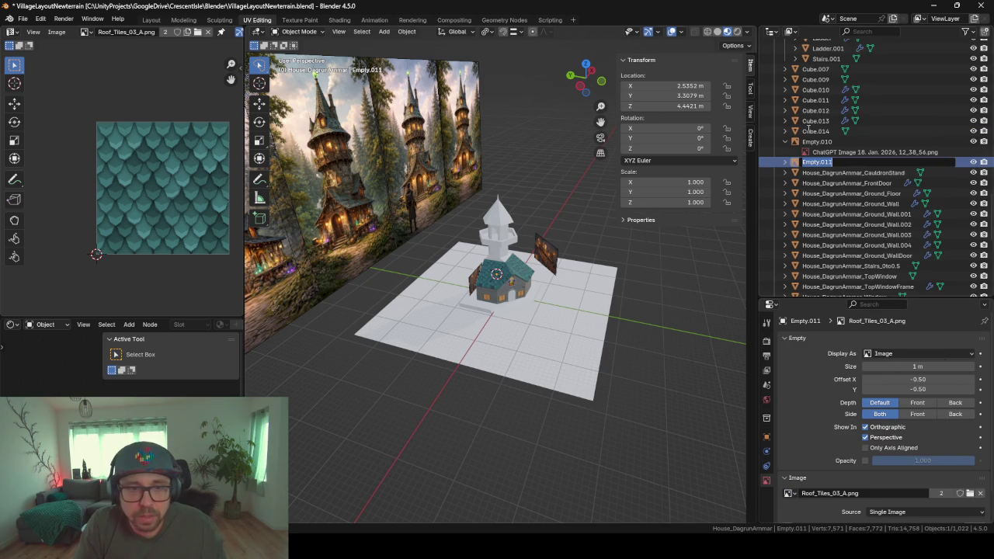
click(827, 152)
click(816, 162)
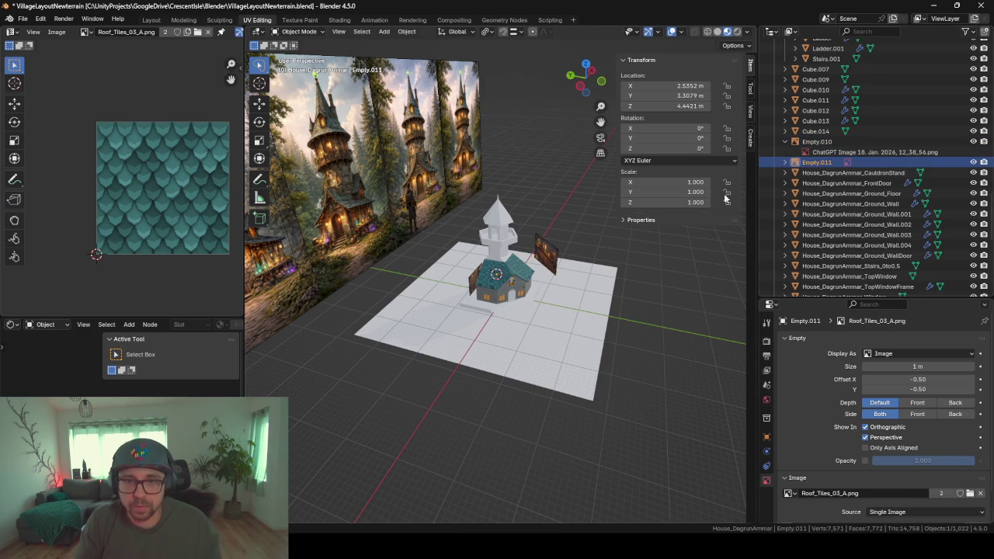
- Hide everything except the tile reference and view it from the top
key(shift+h)
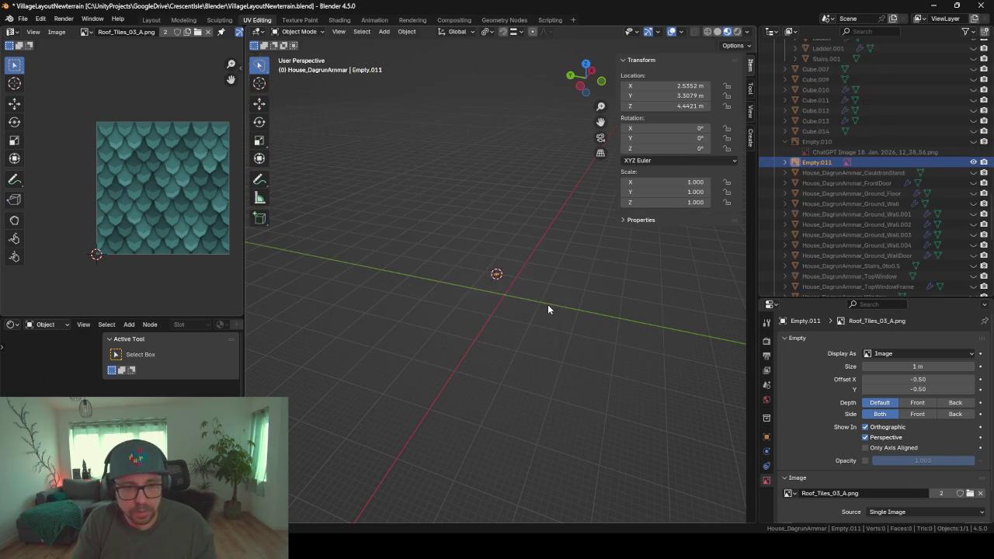
key(KP_Decimal)
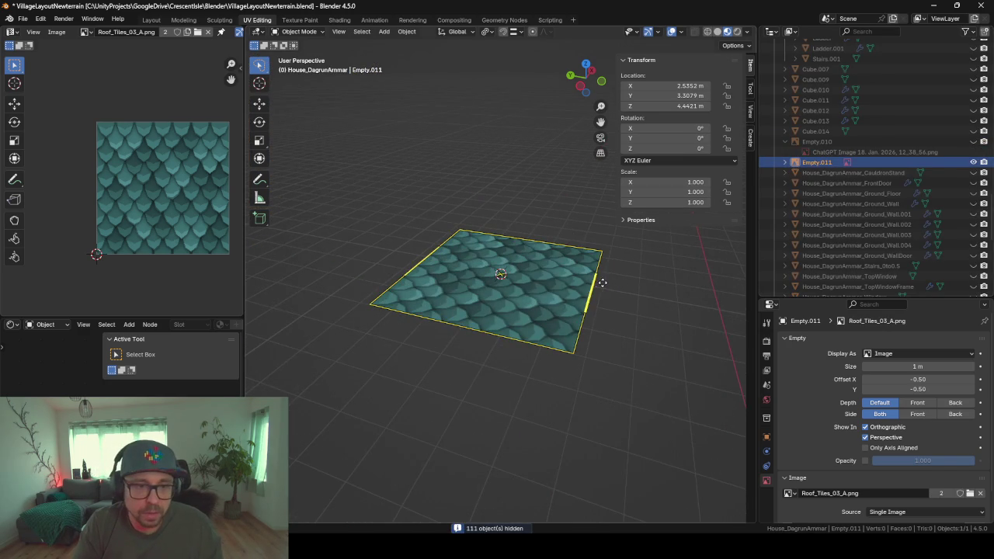
middle_drag(601, 281, 476, 340)
key(KP_7)
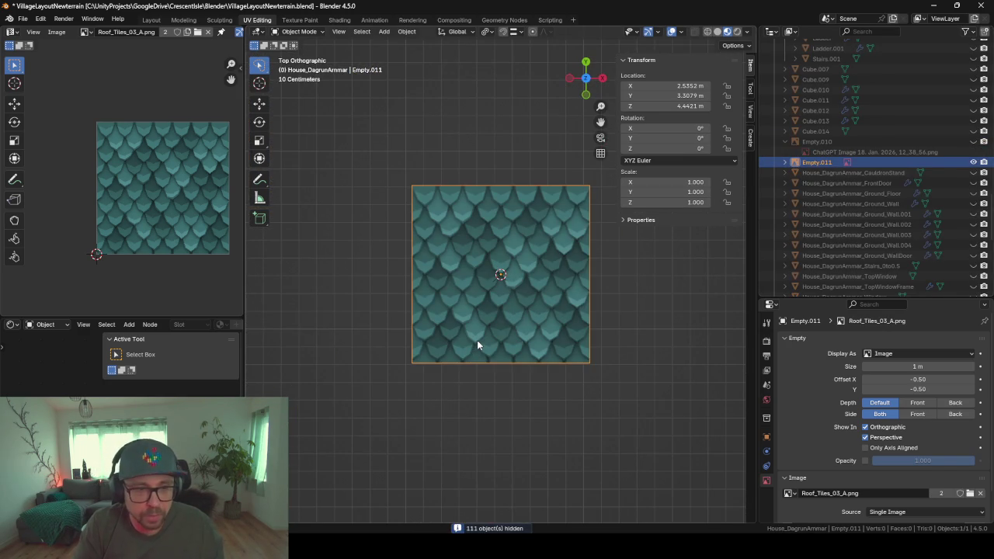
- Add a cube over the tile reference and scale it down to 0.091 in Edit Mode
key(shift+a)
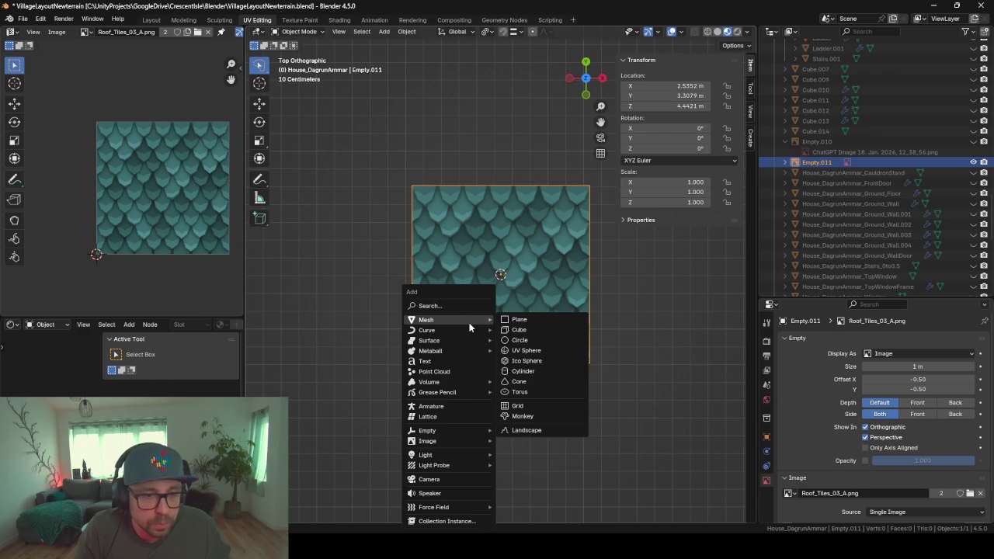
click(544, 330)
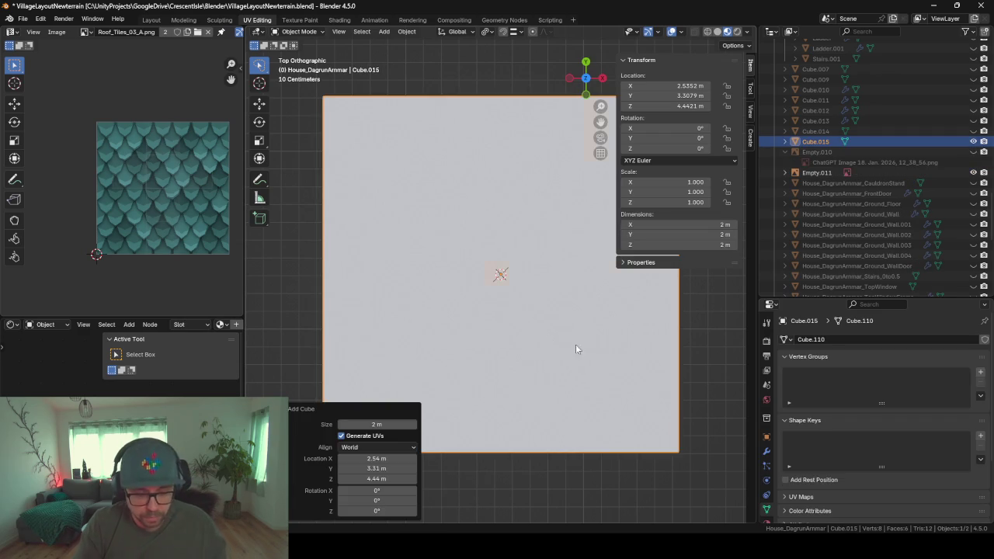
key(Tab)
key(s)
click(519, 288)
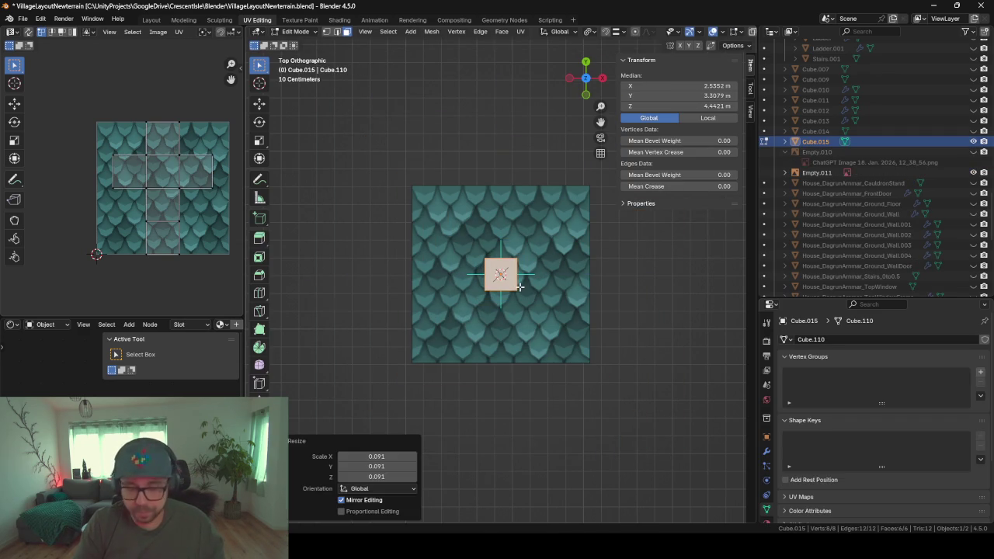
key(KP_Decimal)
scroll(499, 271, down, 8)
scroll(501, 271, down, 3)
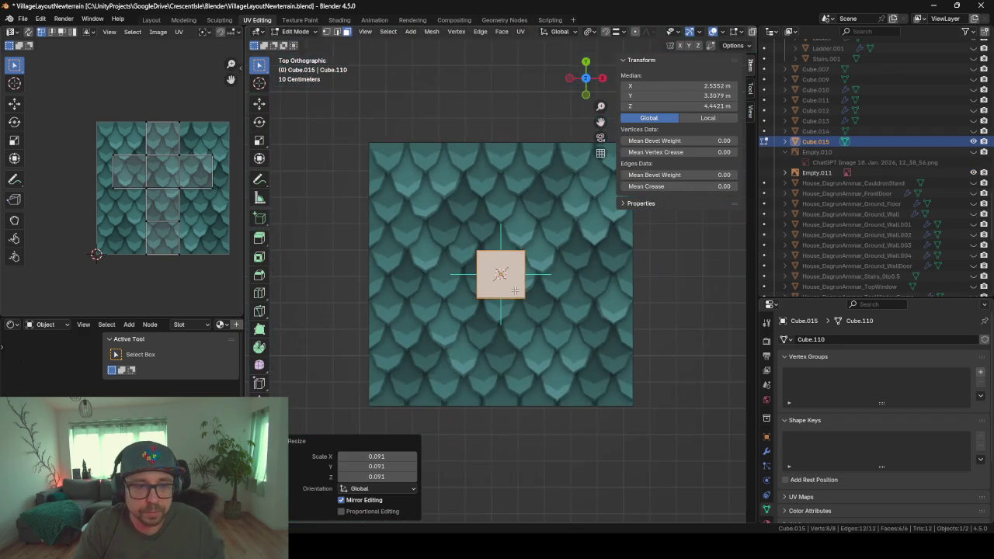
scroll(508, 278, up, 2)
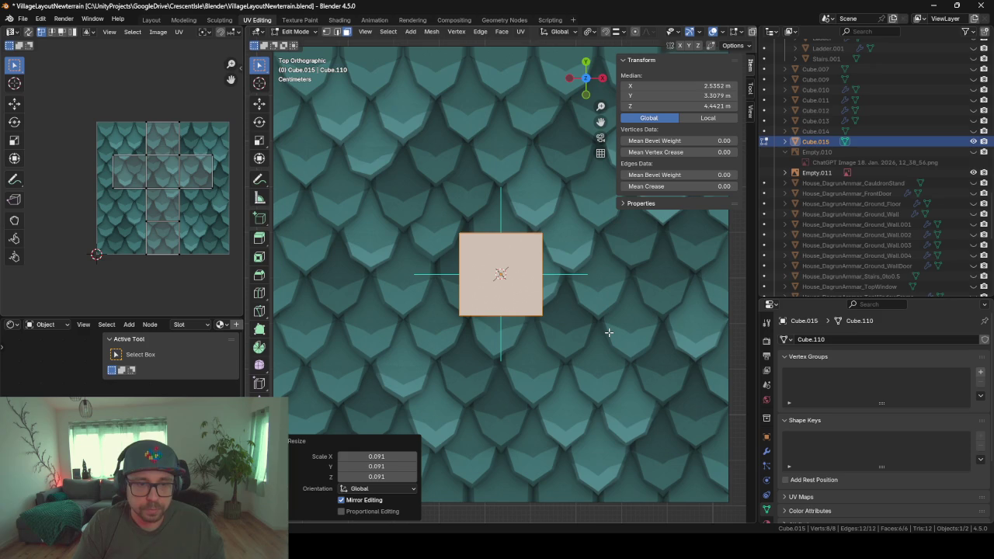
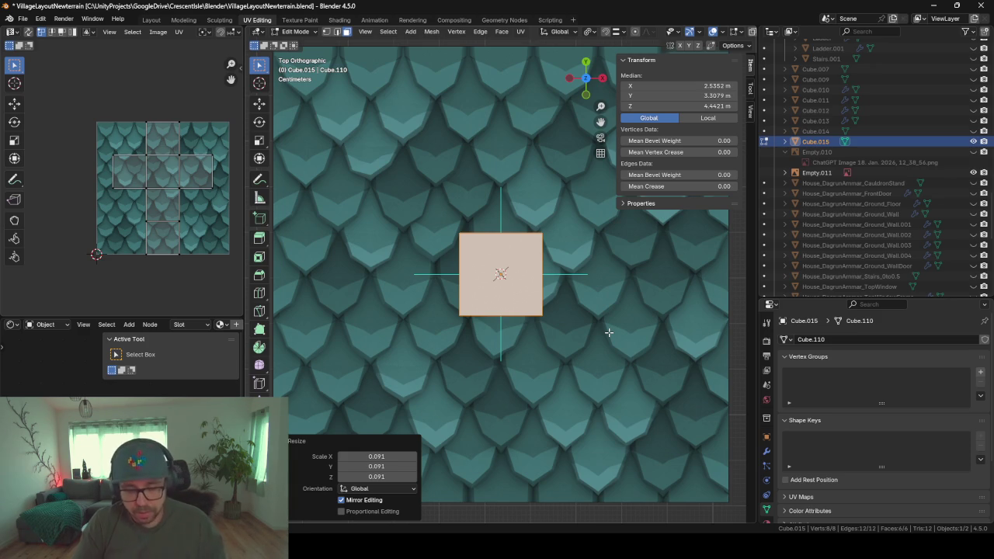
- Delete the old cube and add a new mesh plane in its place
right_click(608, 332)
key(Escape)
key(Tab)
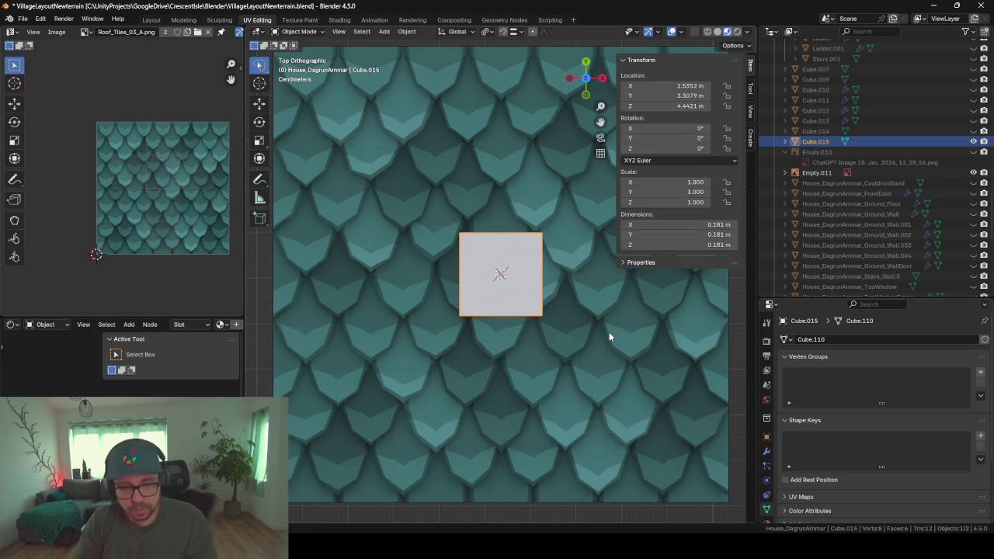
key(Delete)
key(shift+a)
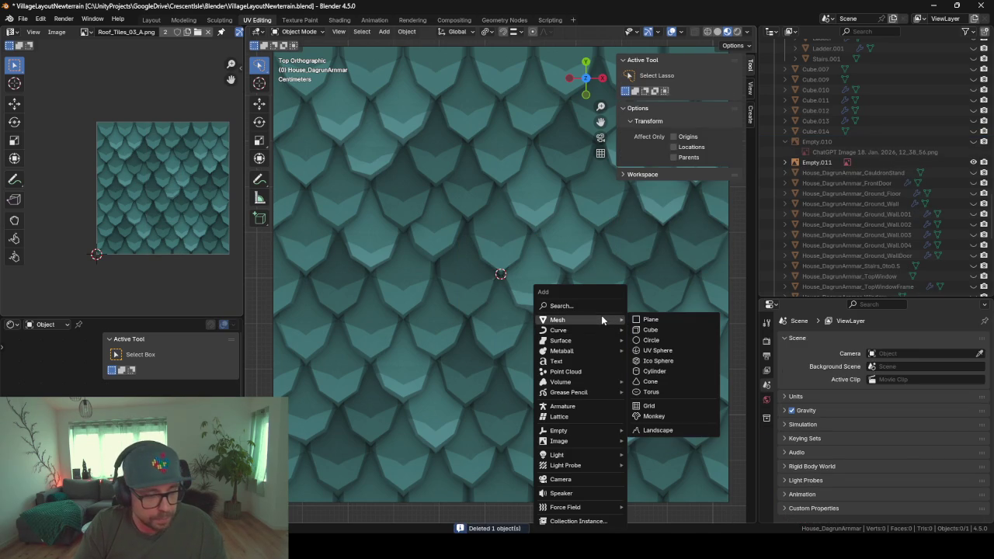
mouse_move(574, 320)
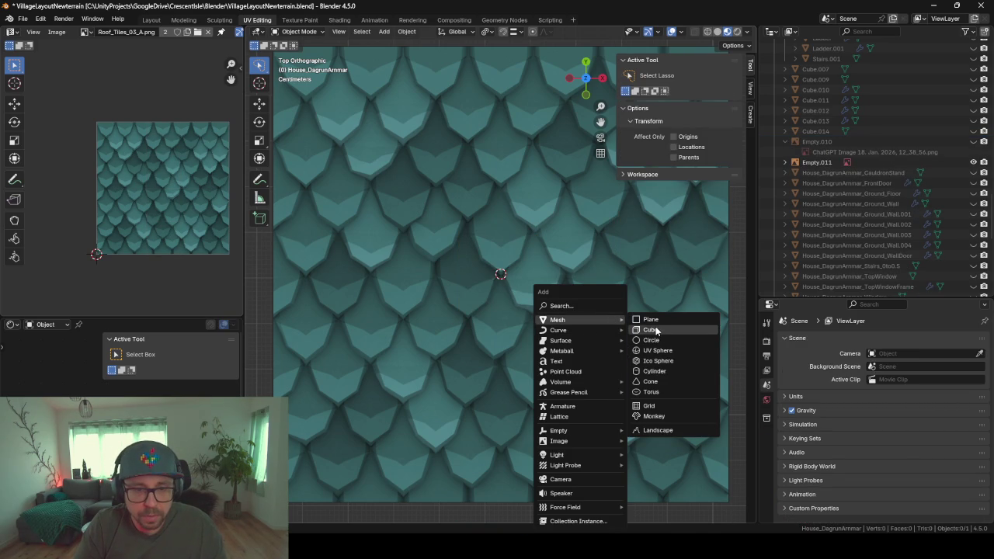
click(650, 320)
- Scale the new plane down in Edit Mode to a 0.11 m square
scroll(446, 265, down, 2)
scroll(546, 293, up, 1)
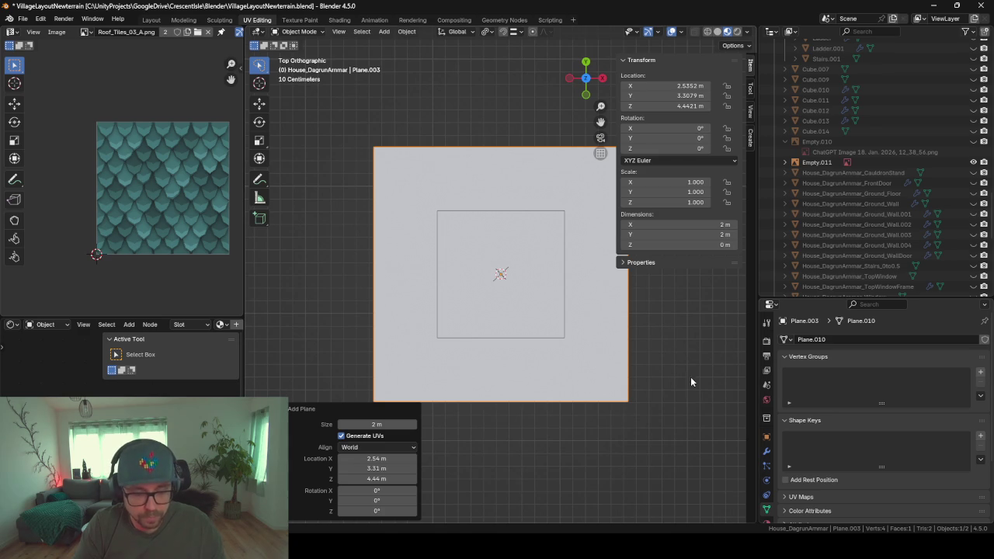
key(Tab)
key(s)
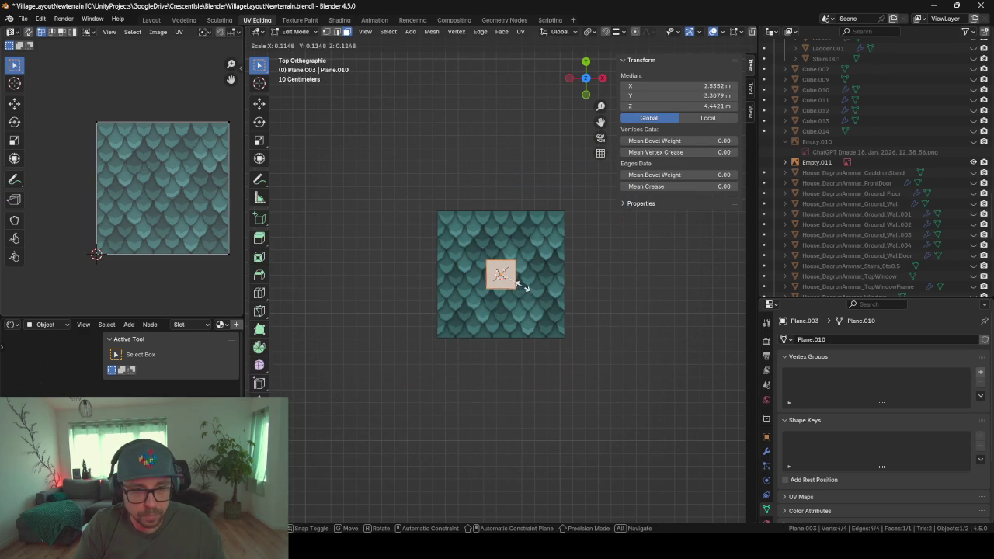
click(522, 288)
scroll(522, 287, up, 5)
scroll(521, 287, up, 3)
scroll(522, 285, down, 4)
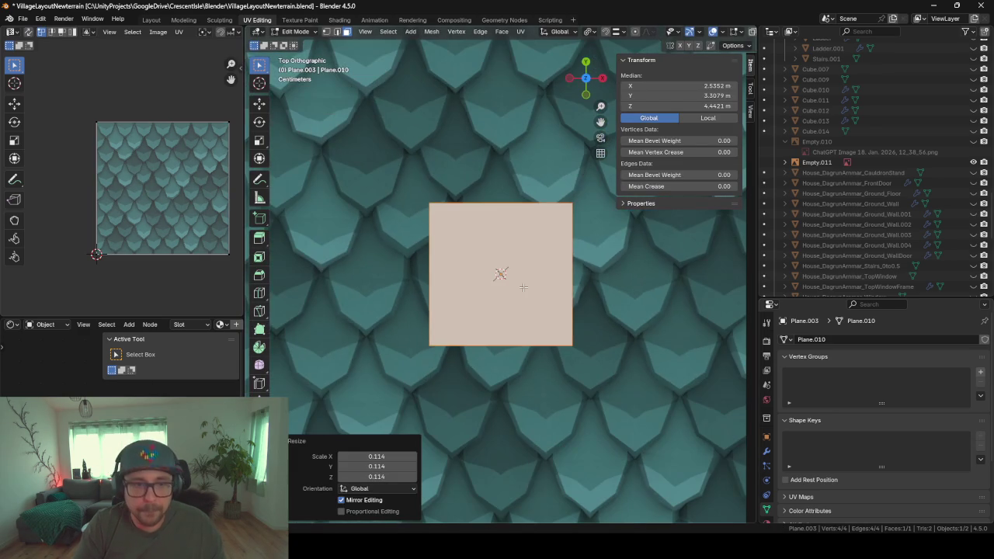
key(s)
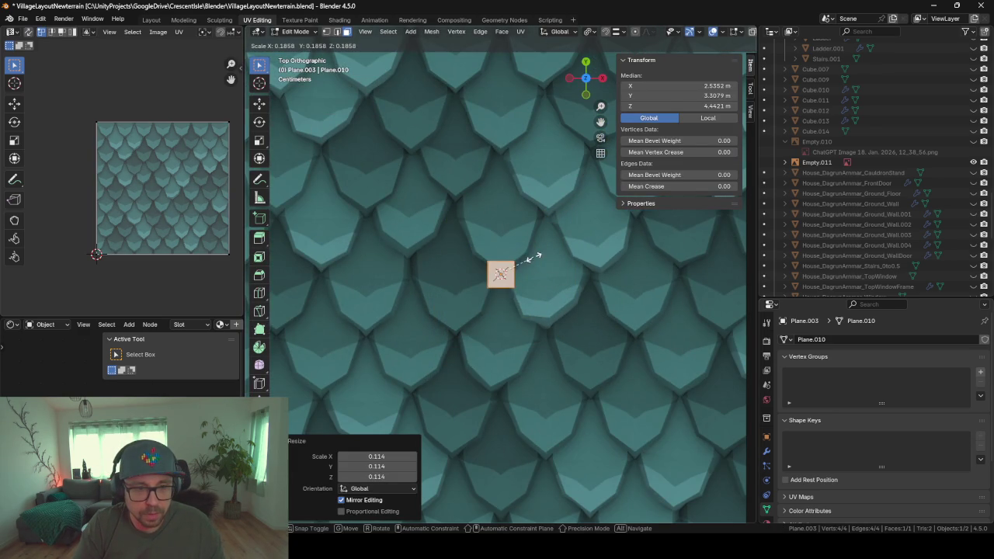
click(595, 267)
key(Tab)
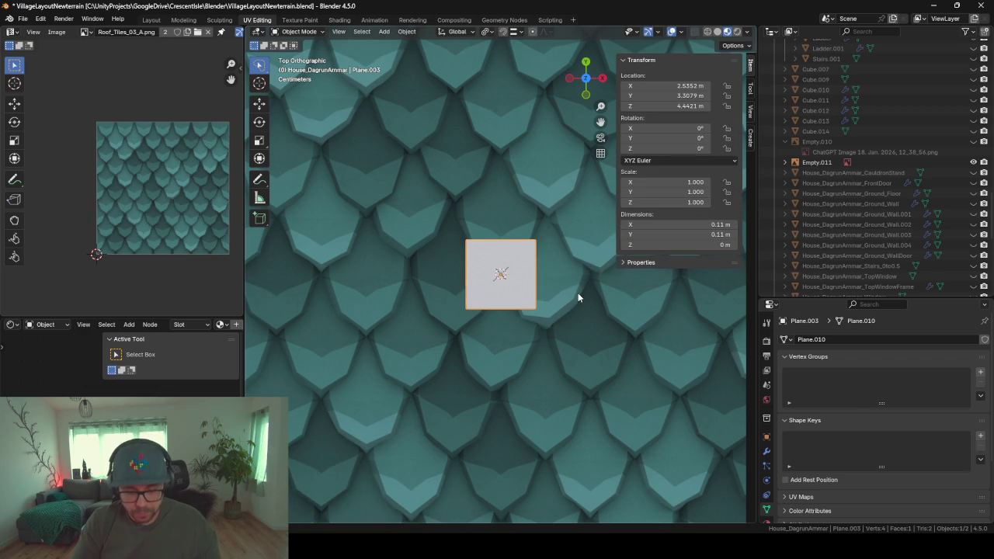
scroll(553, 327, down, 4)
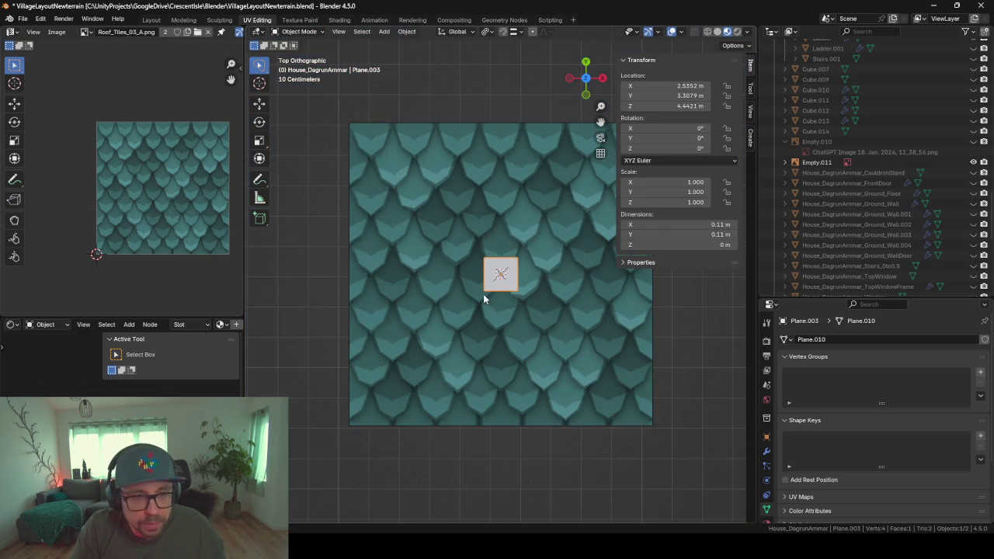
key(g)
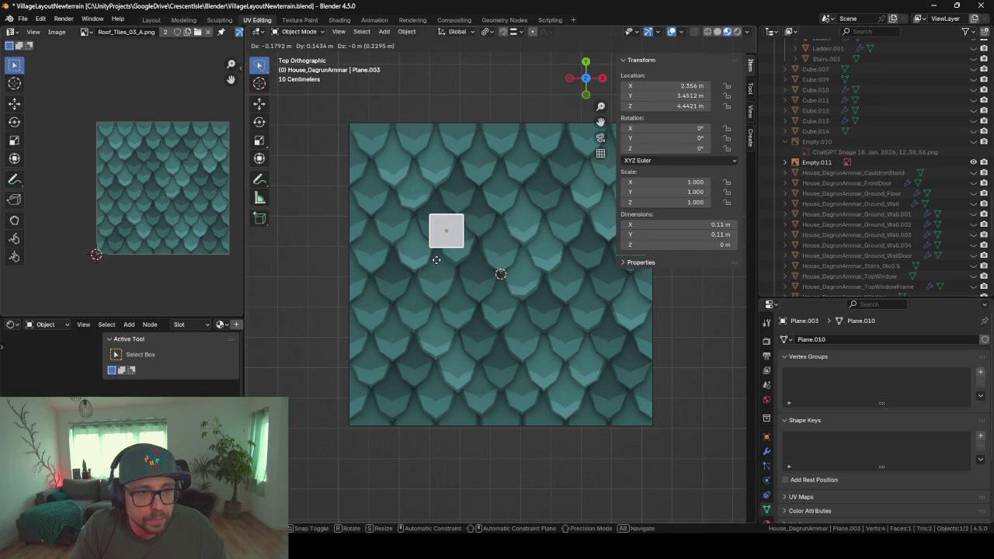
- Place the square near the top of the texture and add a loop cut across it
click(425, 172)
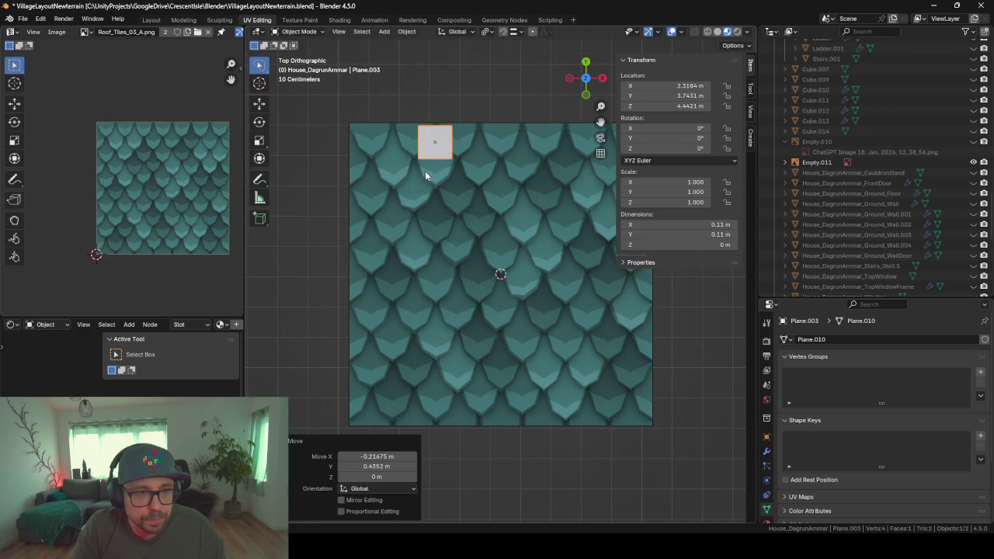
scroll(424, 171, up, 10)
scroll(425, 172, down, 3)
scroll(424, 171, down, 3)
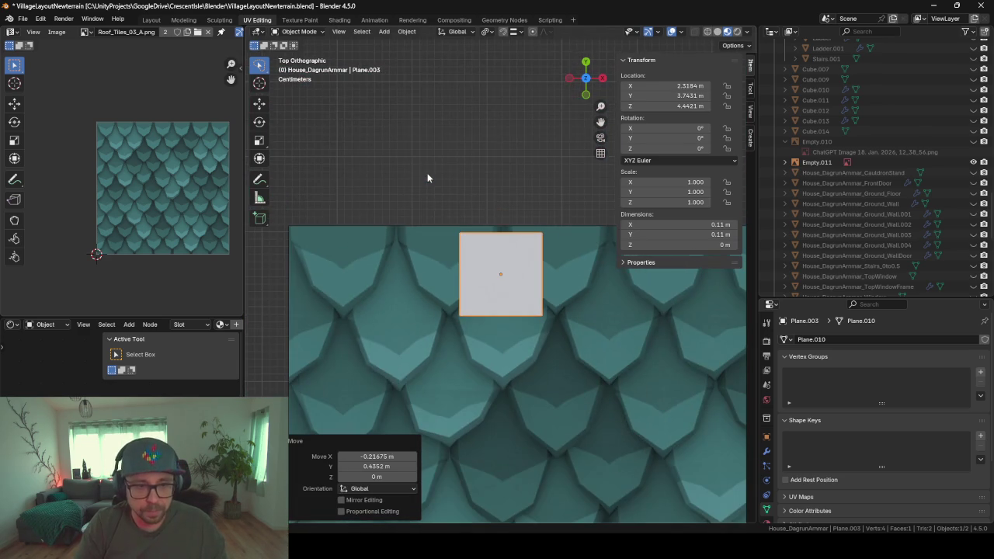
key(Tab)
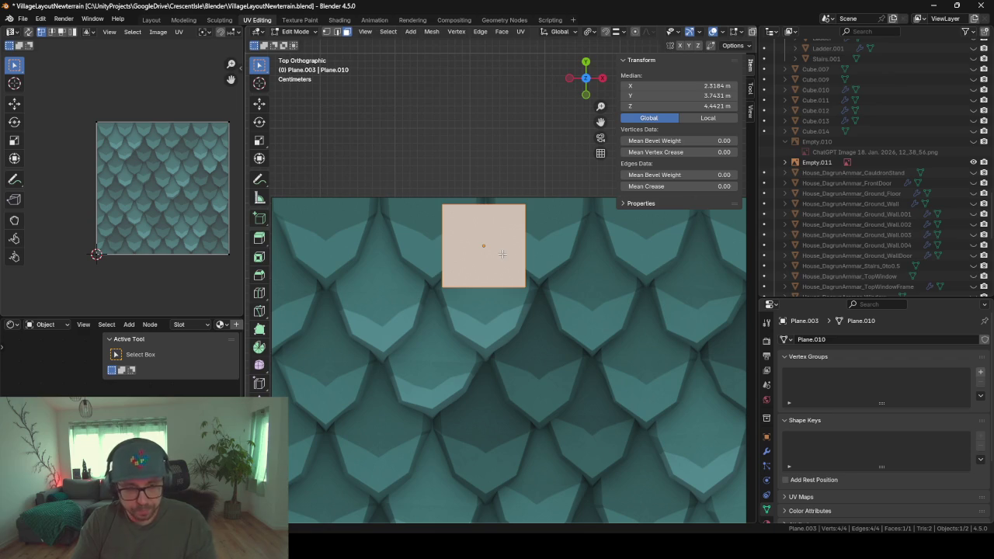
key(ctrl+r)
click(503, 246)
right_click(505, 246)
right_click(506, 244)
key(Escape)
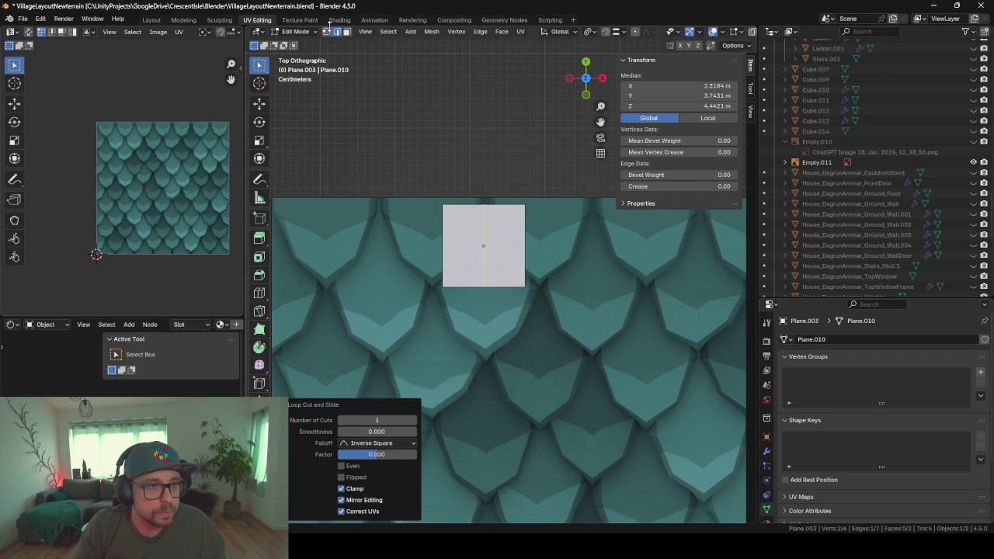
- Extrude the bottom edges straight down along Y and narrow the new edge
shift+click(546, 298)
key(e)
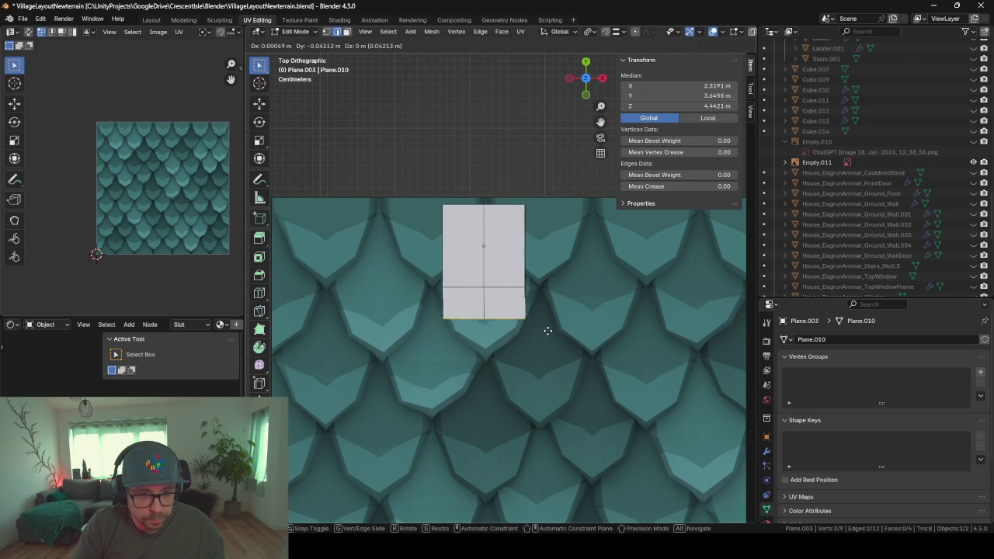
key(x)
key(y)
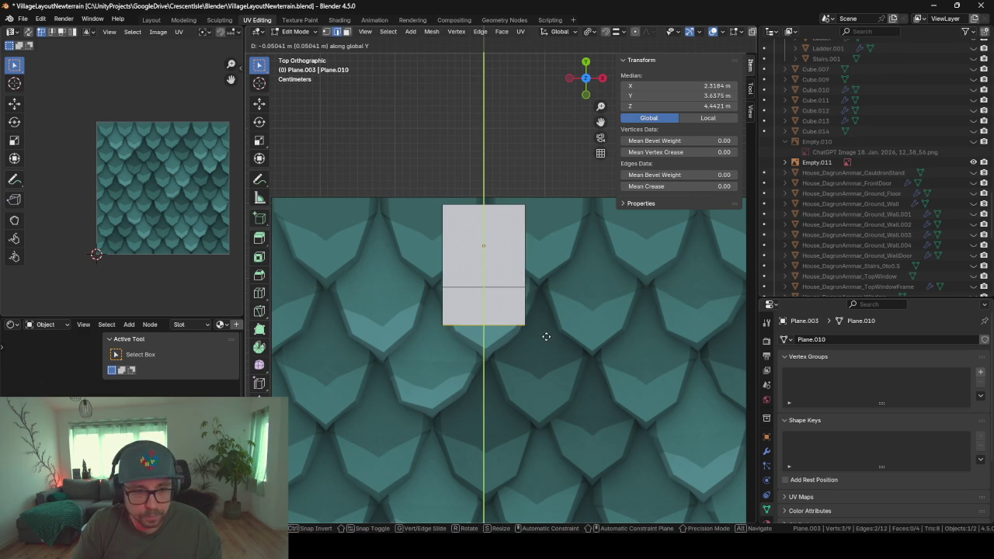
click(554, 339)
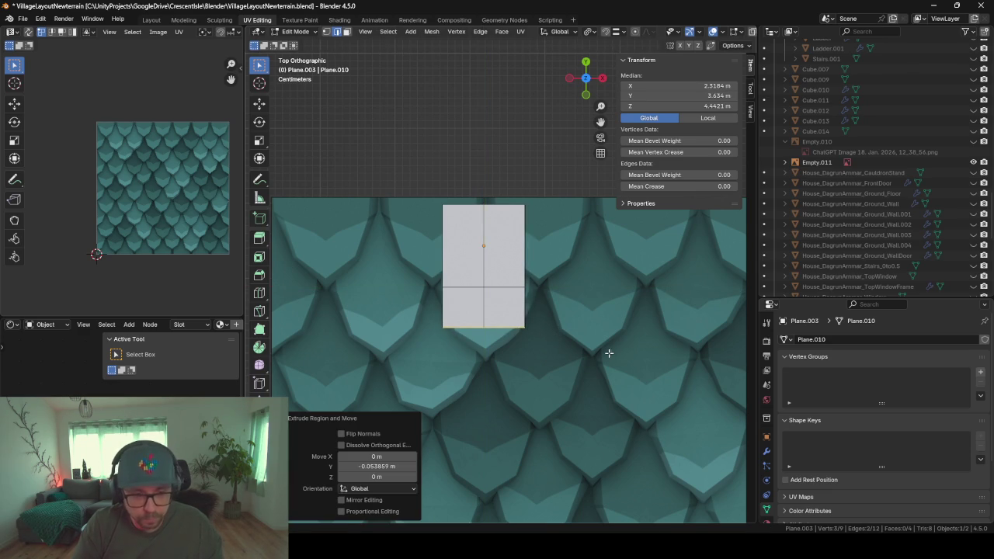
key(s)
click(576, 334)
- Extrude a second strip downward and collapse it into a pointed tip
key(e)
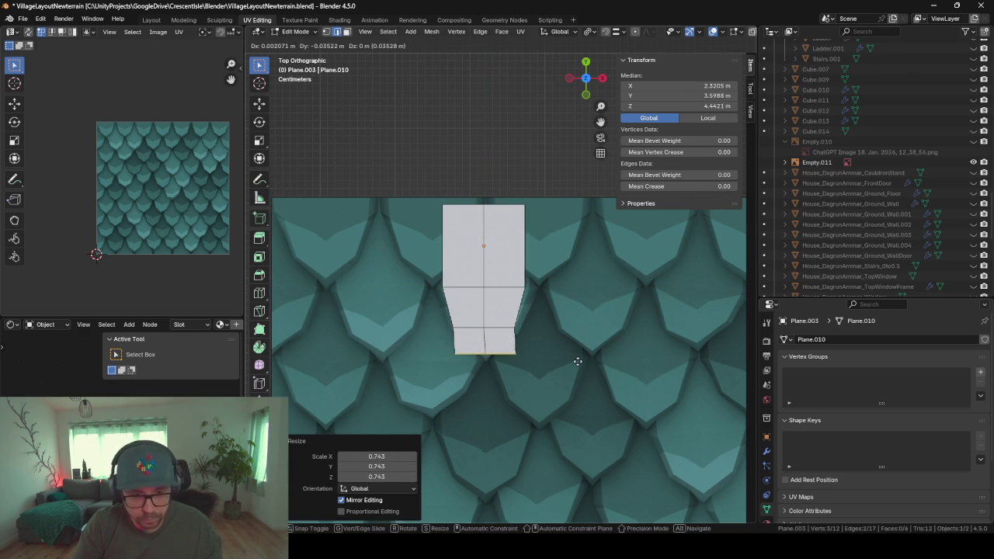
key(y)
click(581, 369)
key(s)
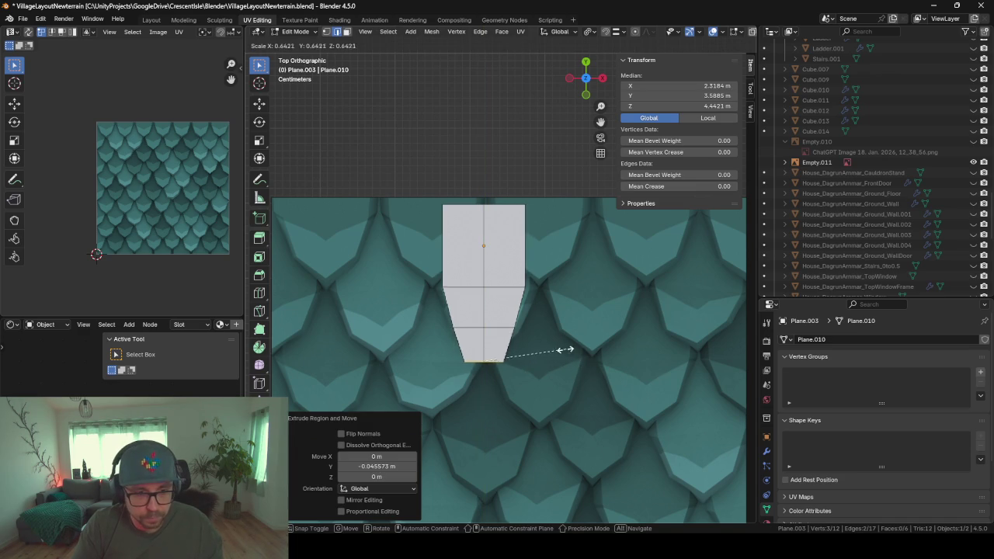
click(509, 349)
key(Tab)
- Shift the tile sideways along X and widen its middle edge
key(g)
key(y)
key(x)
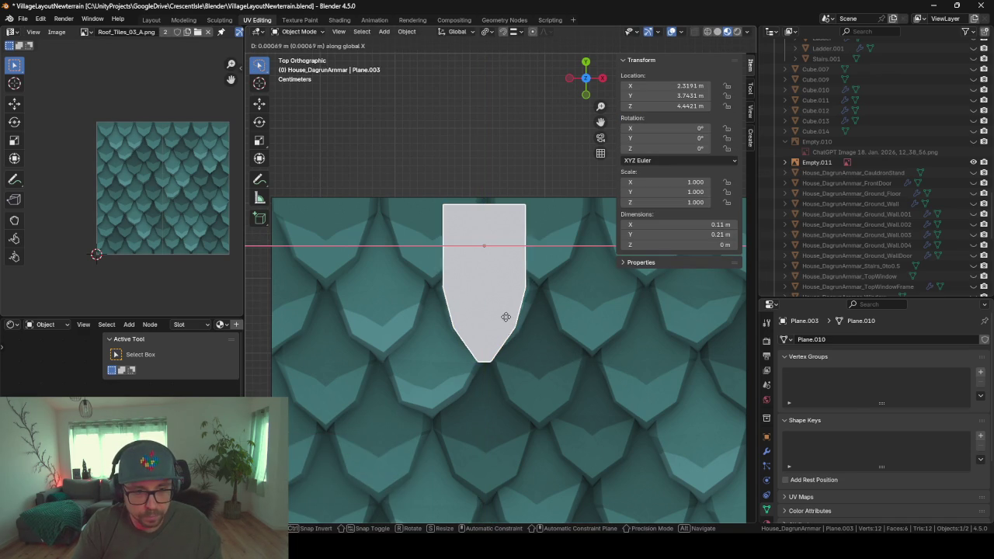
click(505, 317)
key(Tab)
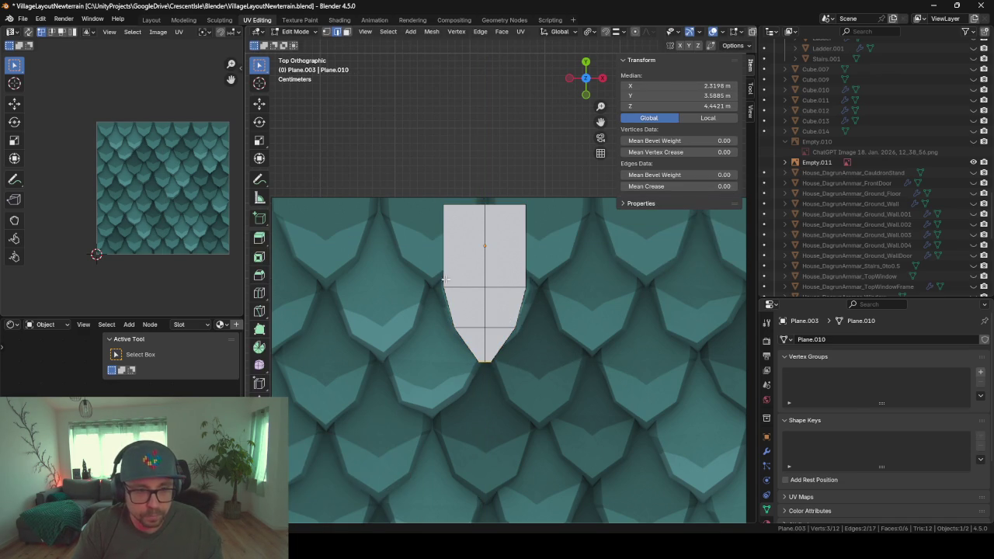
drag(476, 287, 560, 294)
key(s)
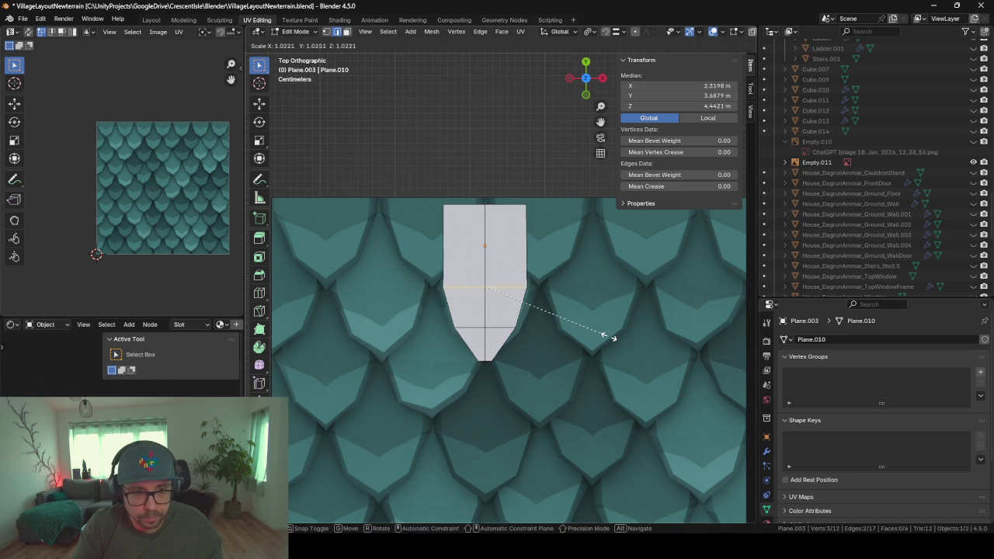
click(607, 335)
- Shrink the tile's bottom tip and raise it along Y
drag(463, 355, 516, 368)
key(s)
click(517, 369)
key(g)
key(y)
click(515, 360)
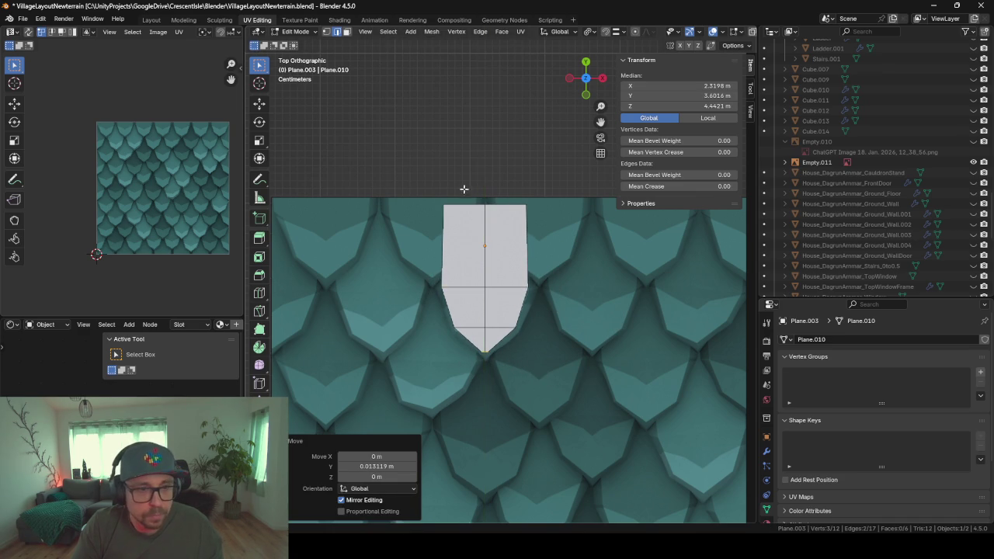
- Lower the tile's top edge along Y and widen it
drag(447, 206, 535, 225)
key(g)
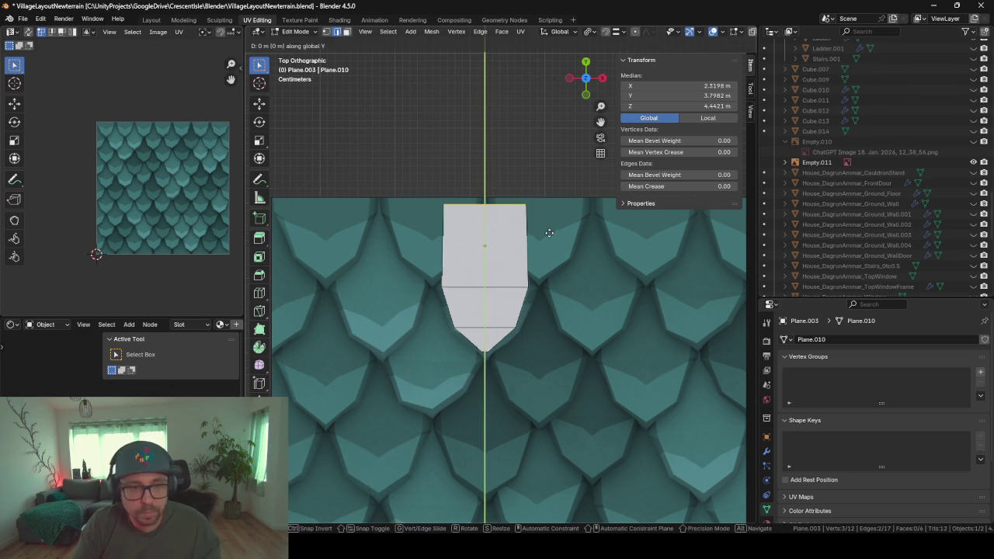
key(y)
click(576, 253)
key(s)
click(607, 242)
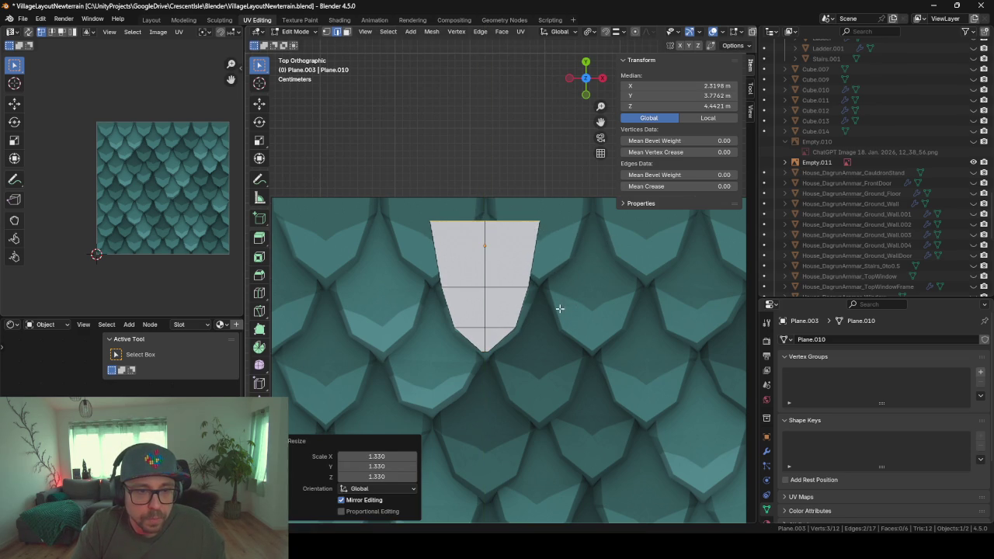
middle_drag(560, 309, 566, 223)
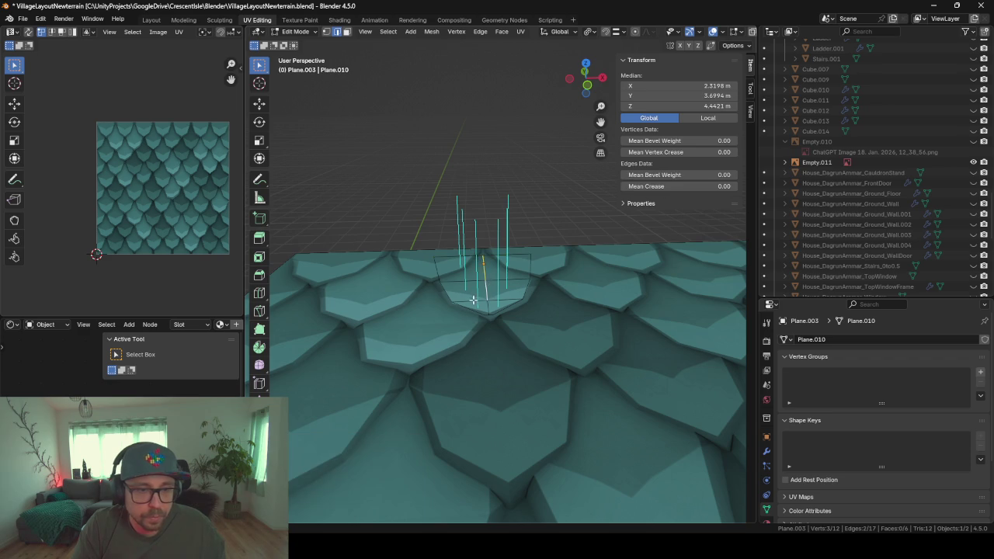
- Lift the tile and one of its edges slightly along Z
middle_drag(481, 263, 530, 320)
key(g)
key(z)
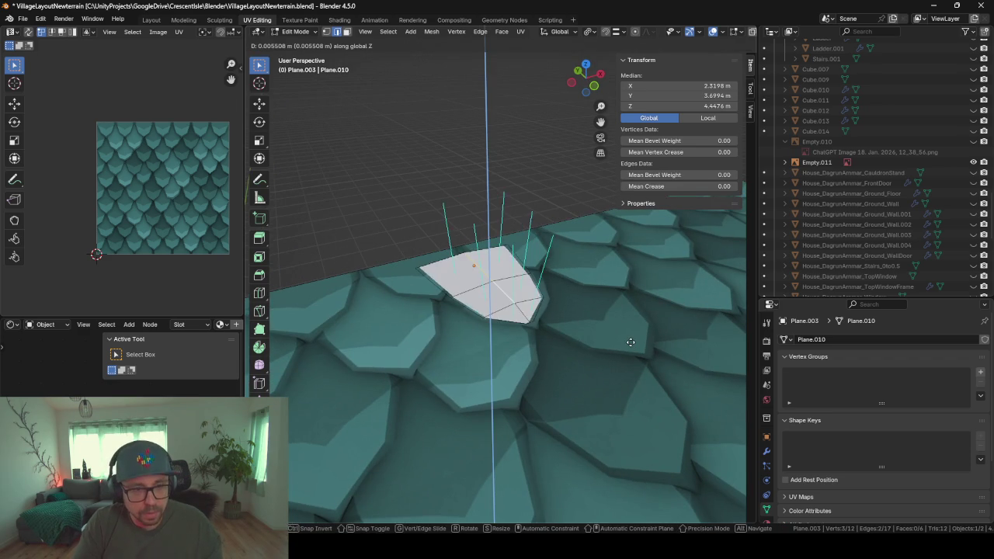
click(607, 344)
middle_drag(607, 344, 536, 280)
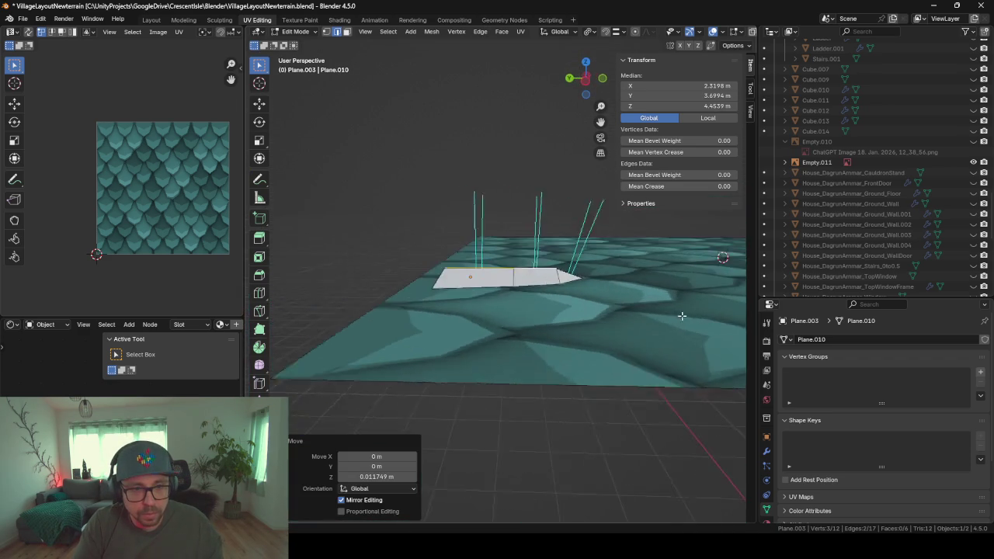
click(499, 269)
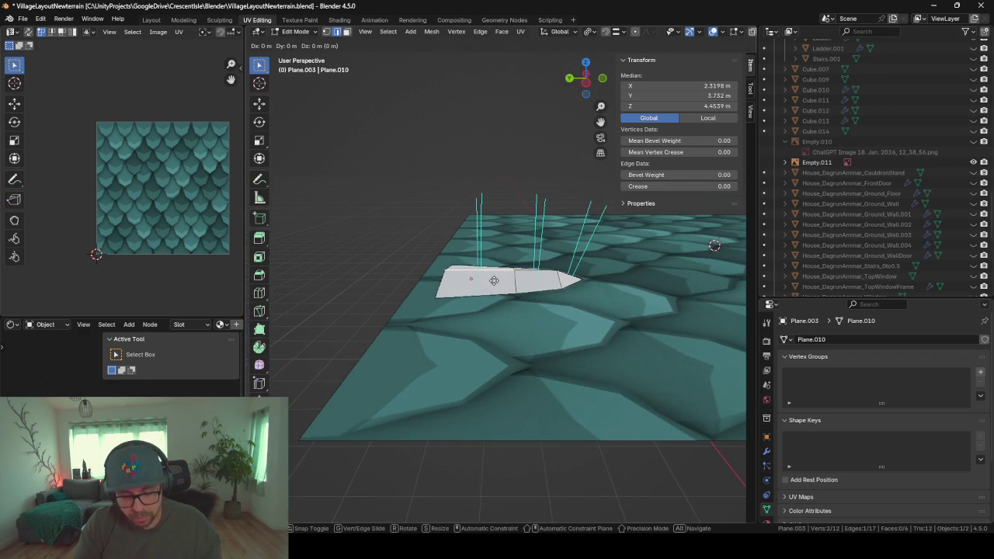
key(g)
key(z)
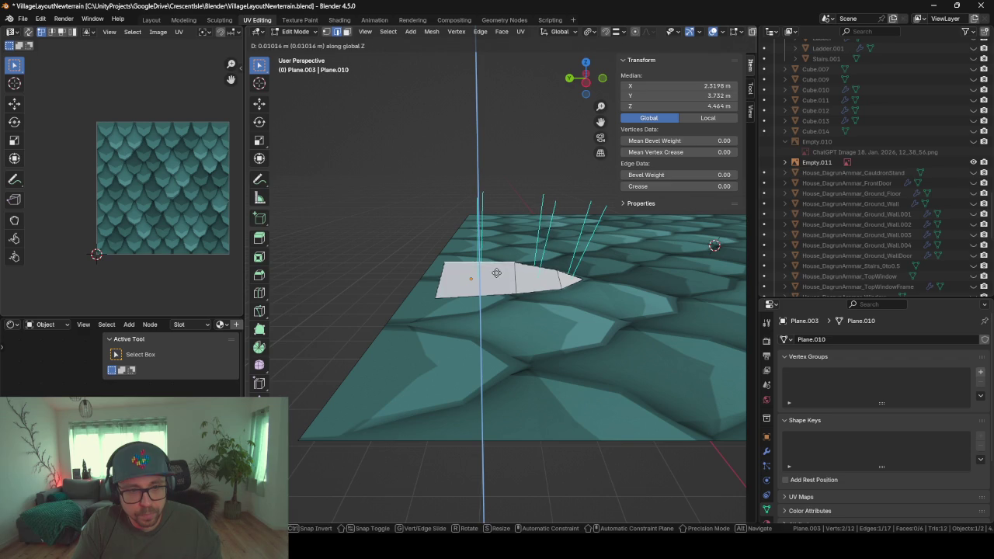
click(563, 327)
- Add a Solidify modifier to the tile and flip its thickness to -0.01 m
click(766, 452)
click(799, 345)
text(solo)
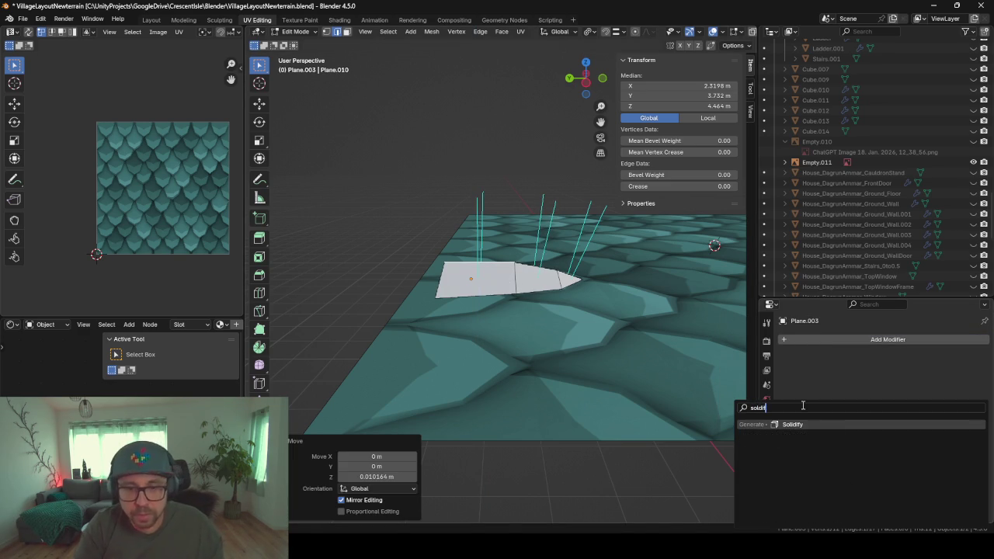
key(Return)
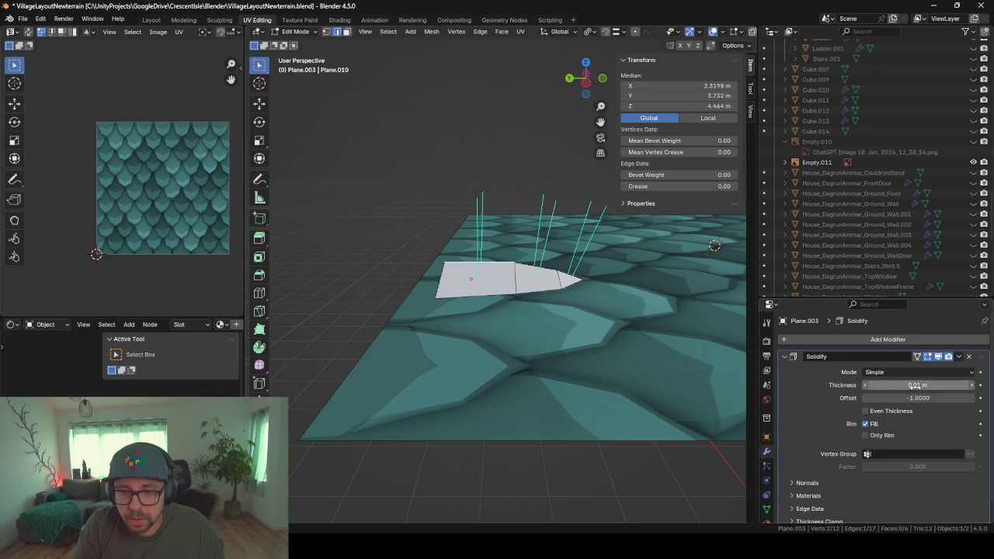
key(minus)
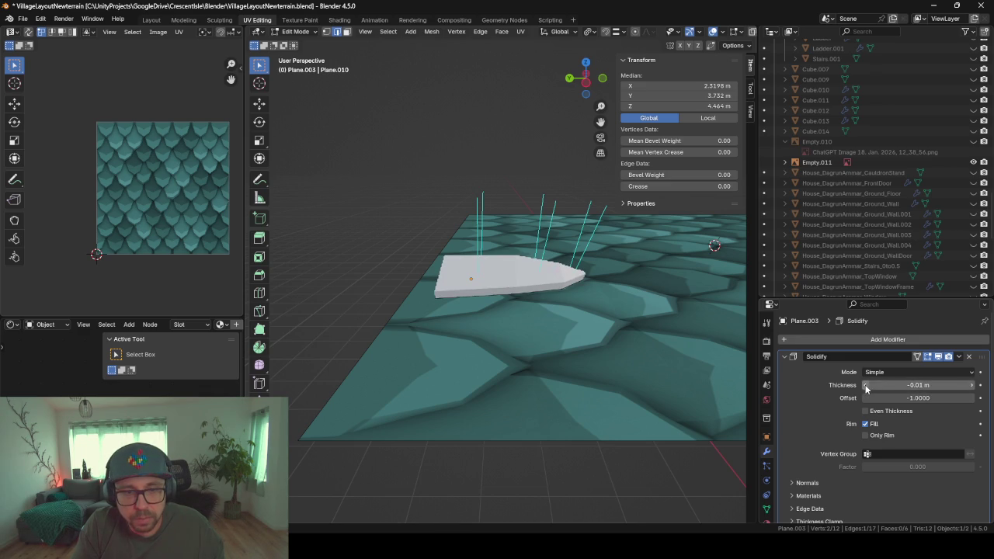
mouse_move(594, 340)
middle_down()
mouse_move(438, 319)
mouse_move(513, 368)
mouse_move(551, 328)
mouse_move(567, 289)
mouse_move(612, 335)
mouse_move(462, 355)
mouse_move(453, 362)
mouse_move(474, 419)
mouse_move(486, 412)
mouse_move(470, 415)
middle_up()
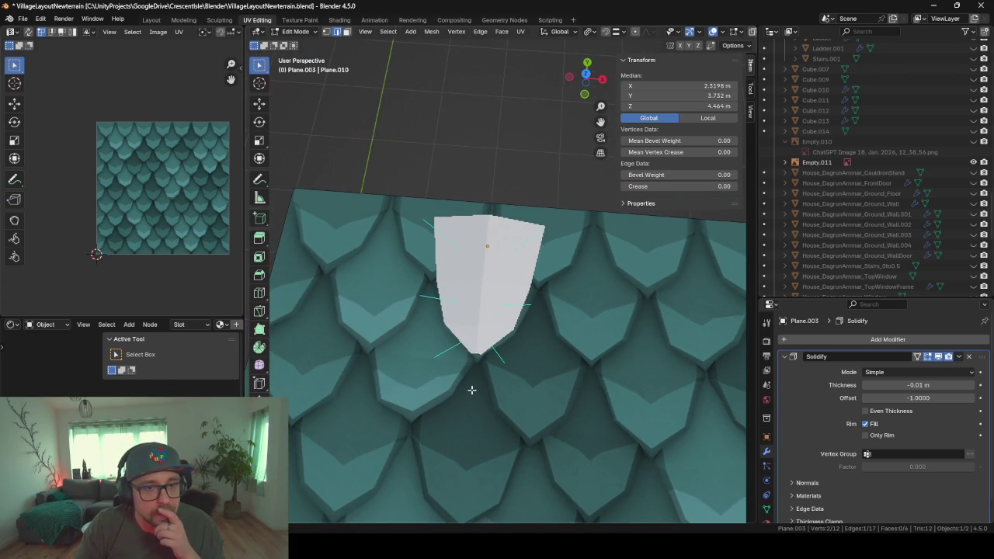
scroll(472, 389, down, 3)
scroll(472, 390, down, 2)
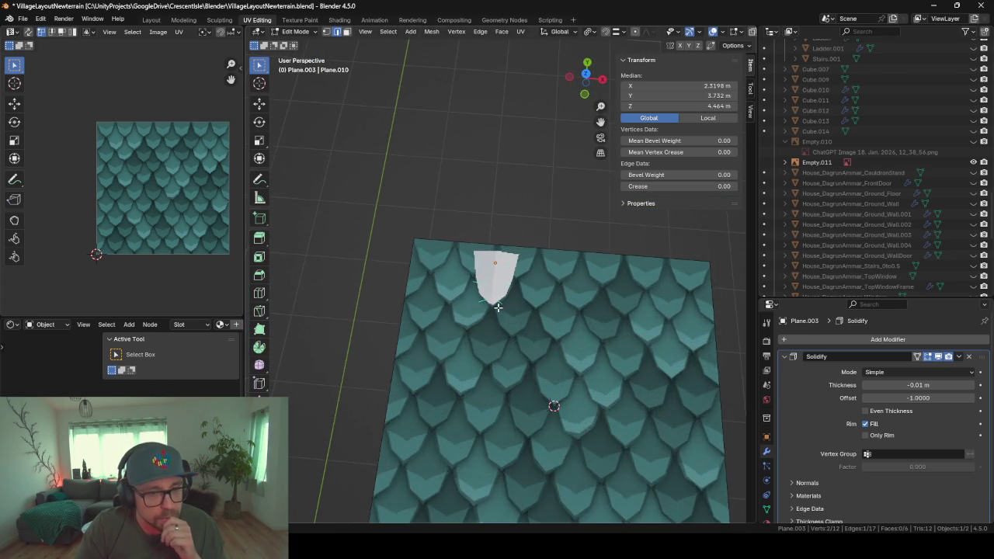
scroll(497, 306, up, 2)
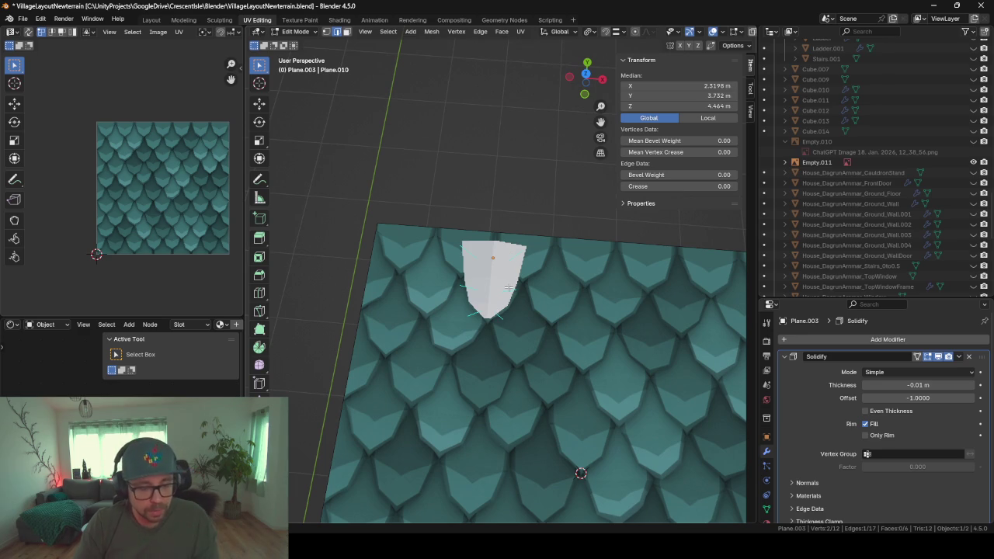
key(Tab)
key(Tab)
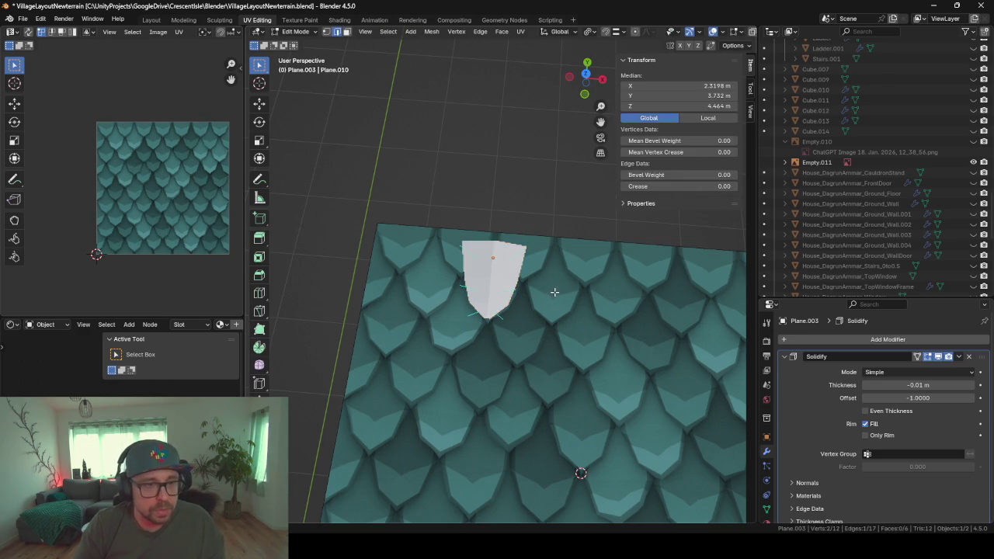
- Collapse all of the tile's UVs to a point on a teal texture spot
key(a)
key(u)
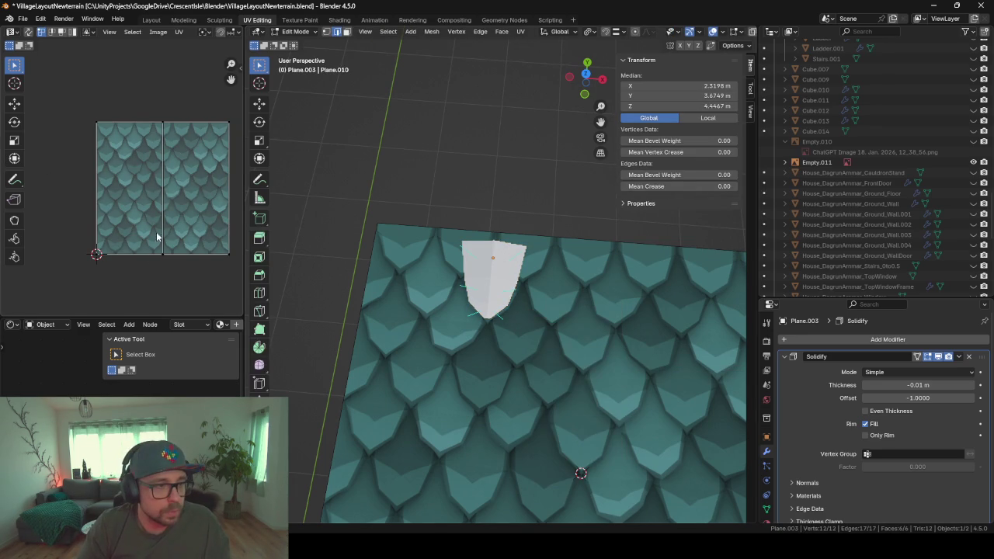
key(a)
key(s)
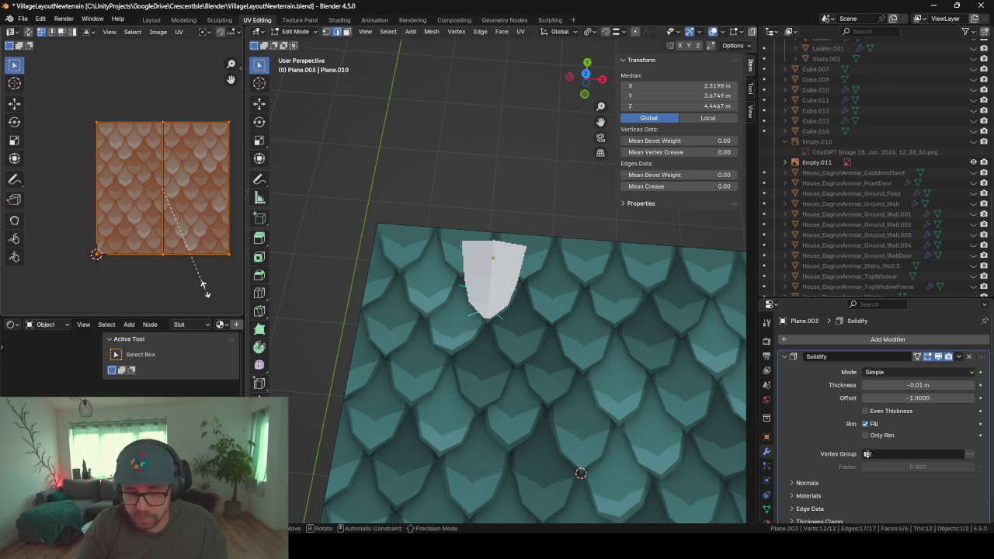
key(0)
key(Return)
key(g)
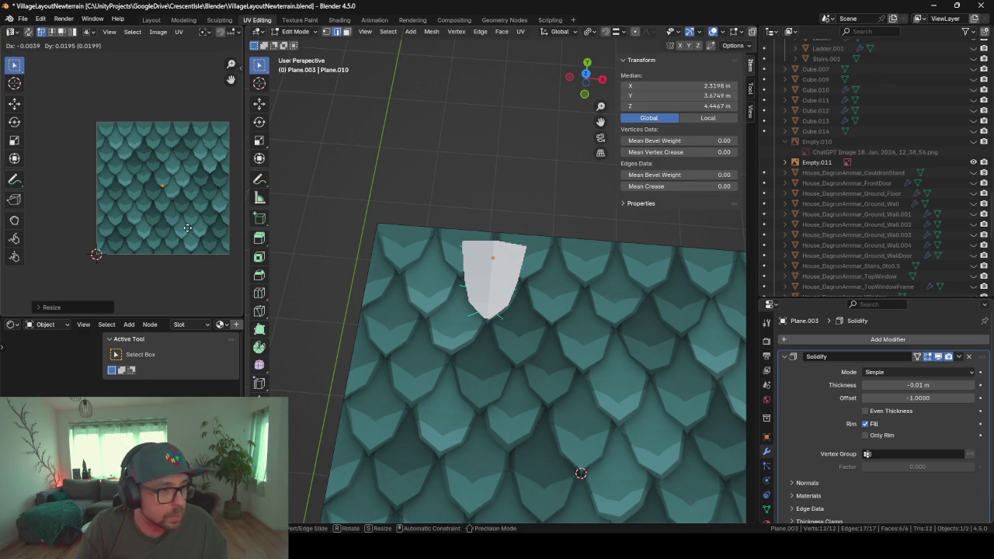
click(187, 214)
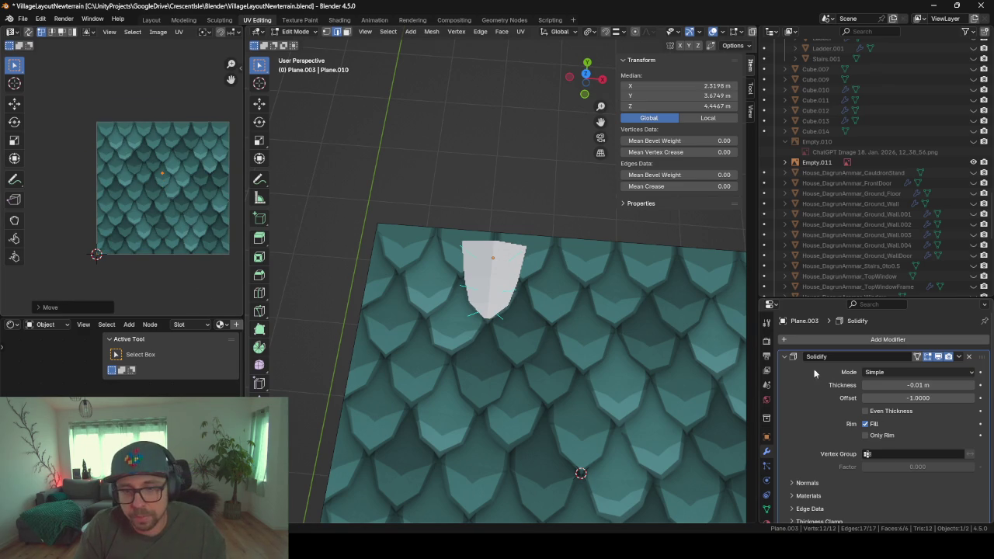
- Assign the existing Roof material to the tile piece
click(784, 357)
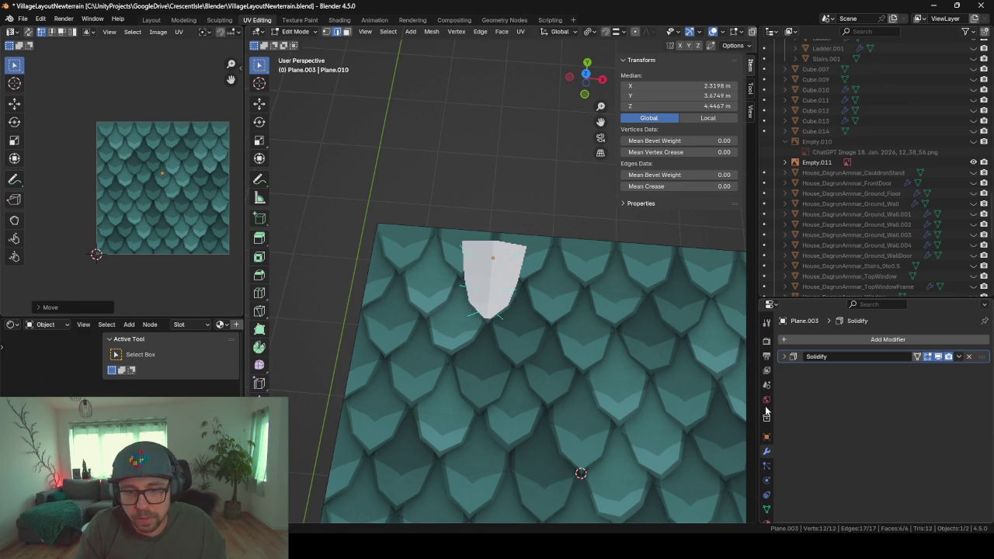
click(767, 521)
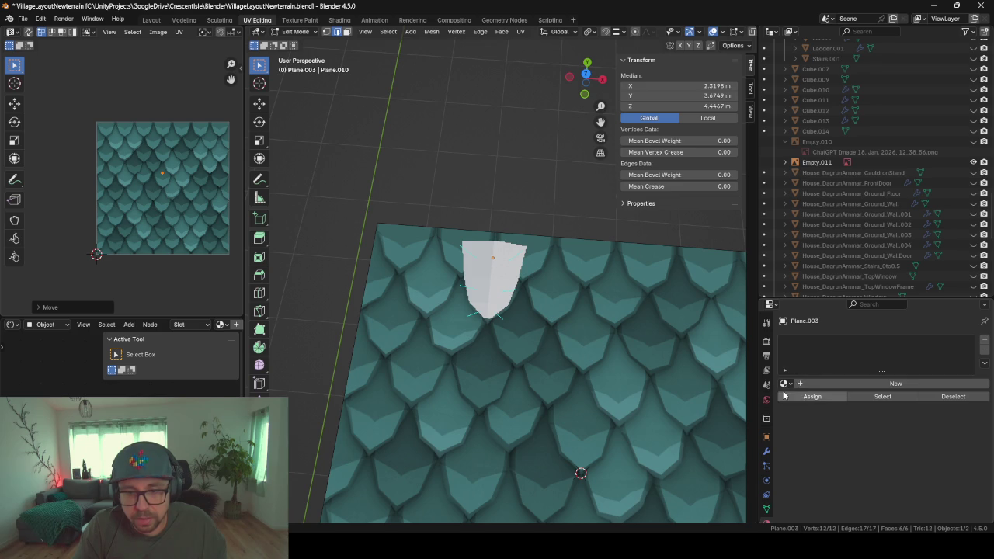
click(786, 384)
text(roof)
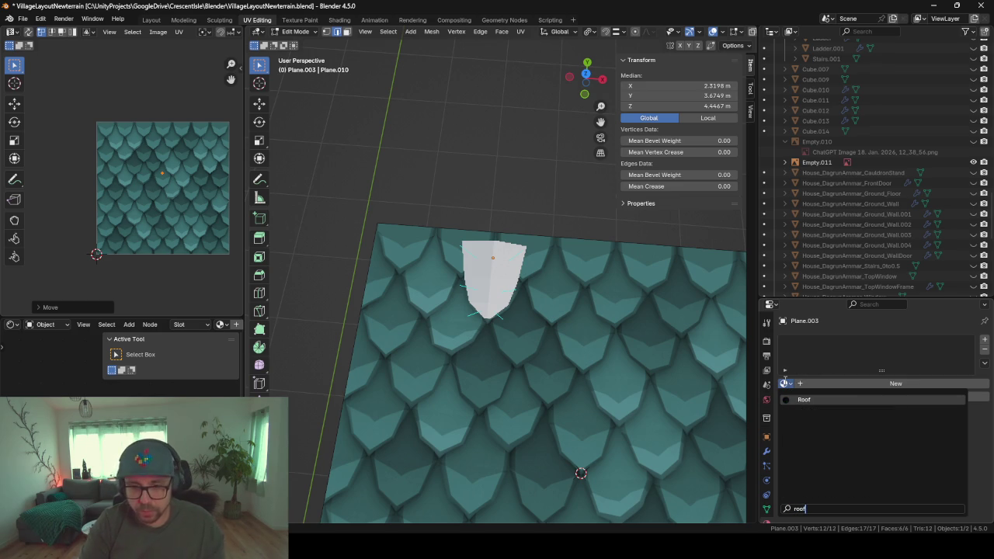
key(Return)
mouse_move(462, 308)
middle_down()
mouse_move(448, 268)
mouse_move(766, 363)
middle_up()
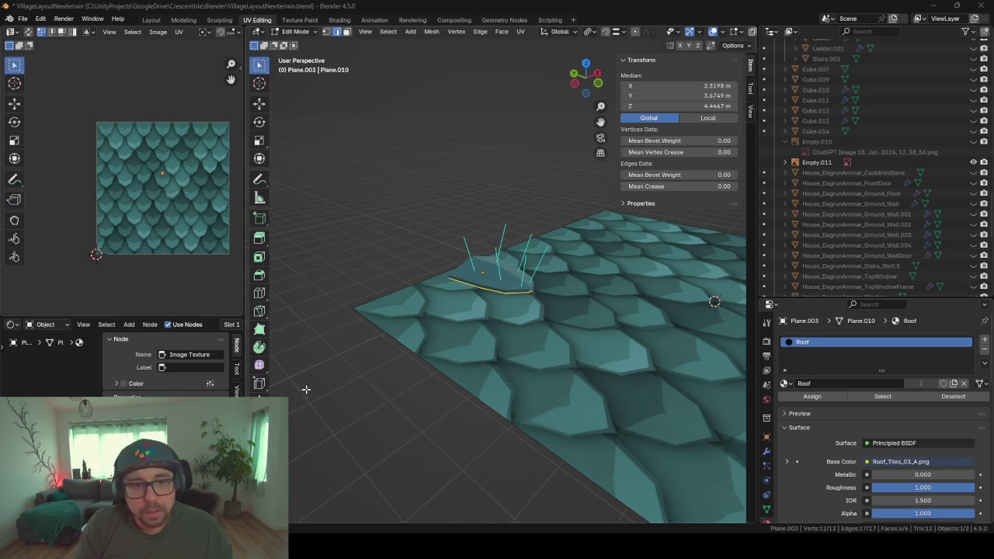
mouse_move(304, 388)
middle_down()
mouse_move(352, 372)
mouse_move(361, 393)
middle_up()
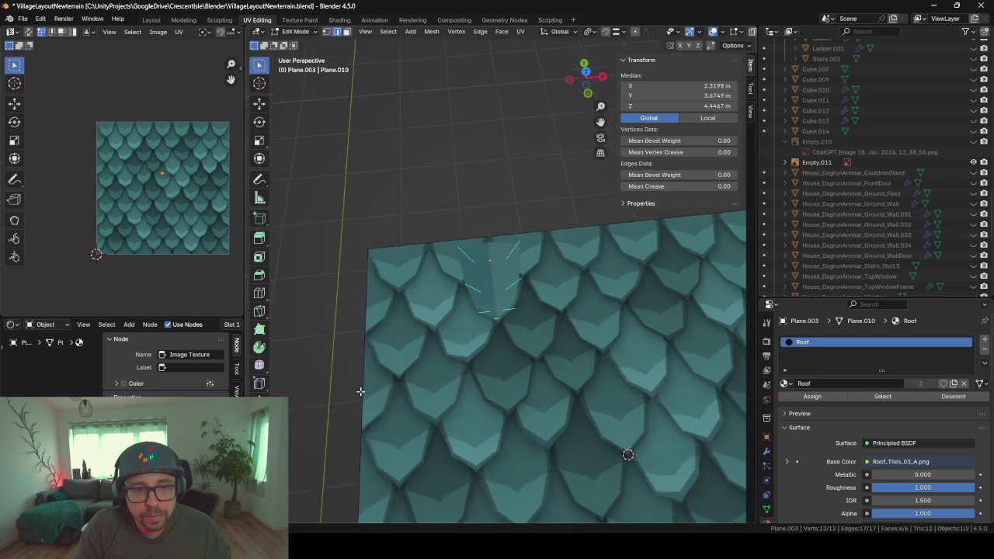
click(766, 451)
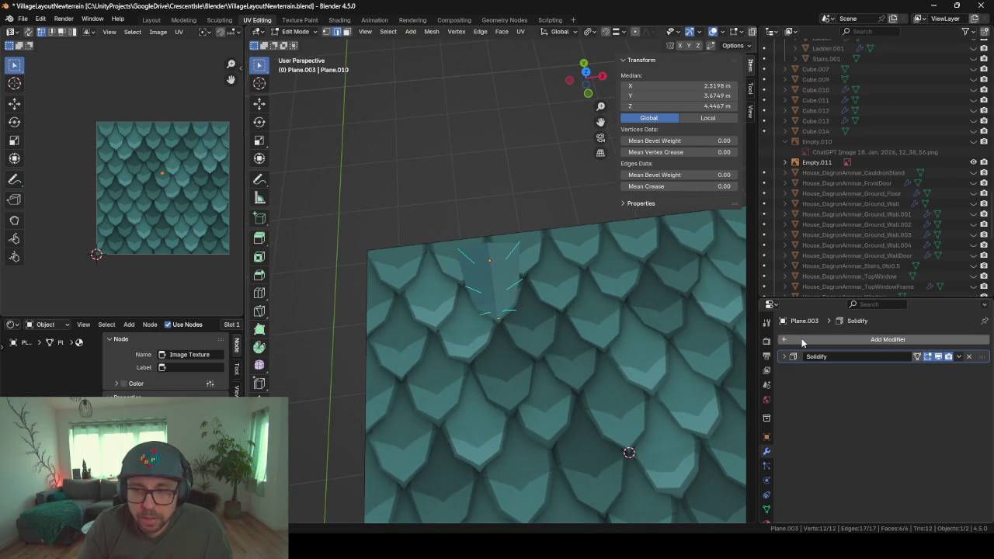
click(801, 338)
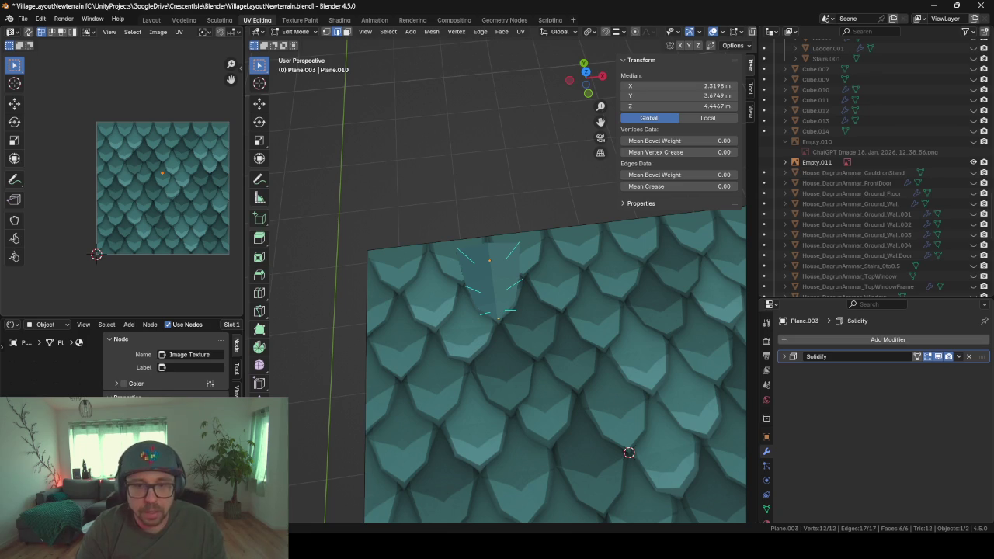
- Add an Array modifier to the tile and check it from front and top views
click(851, 343)
text(rray)
key(Return)
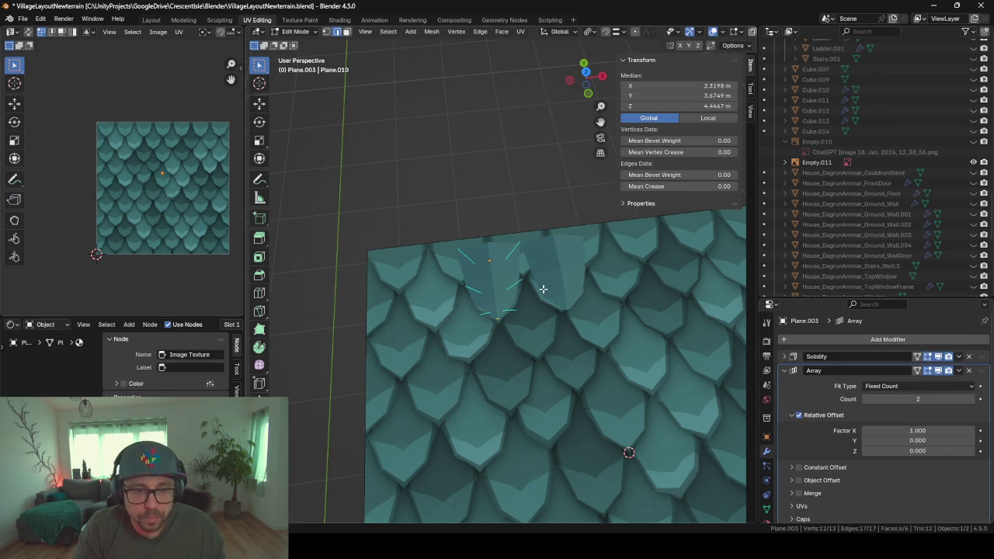
key(KP_1)
key(KP_7)
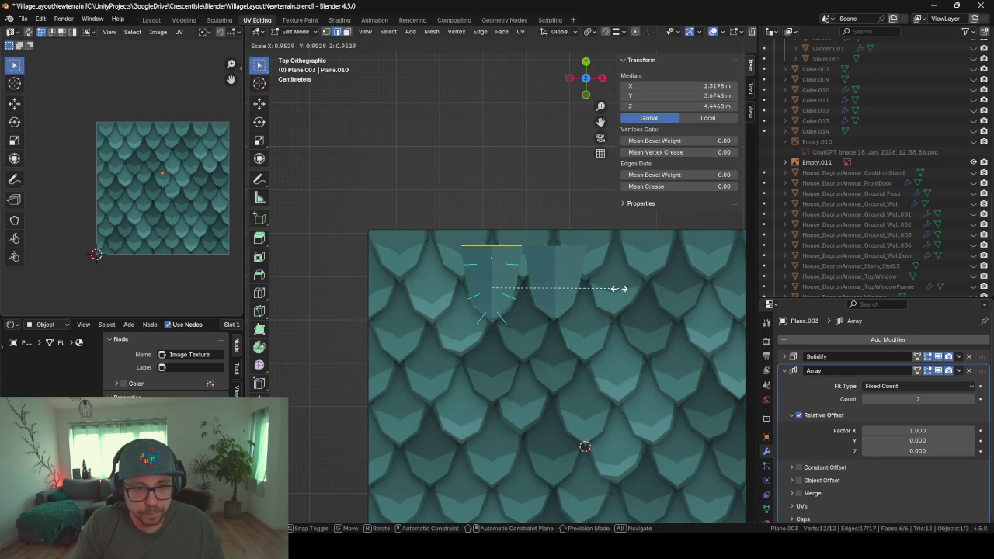
key(Tab)
key(Tab)
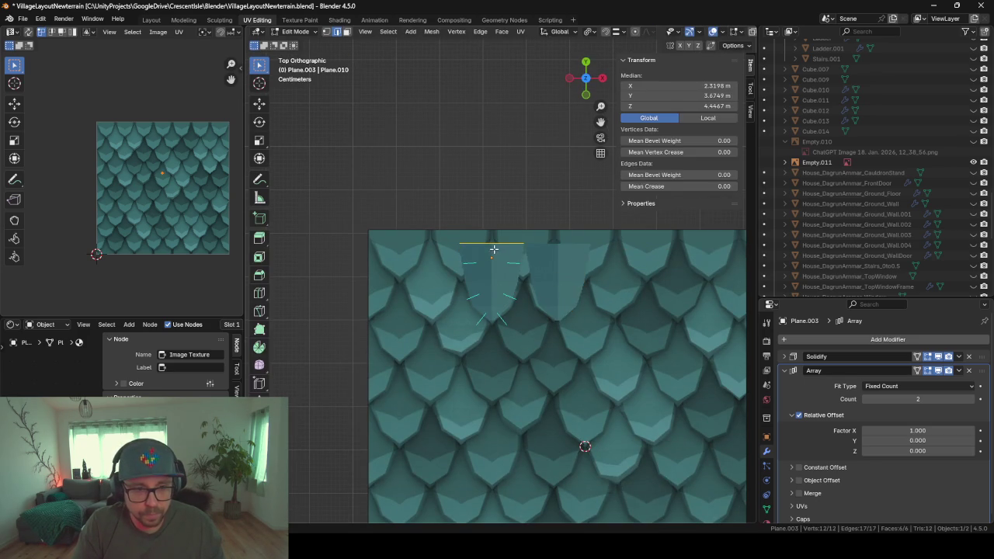
mouse_move(491, 243)
middle_down()
mouse_move(522, 268)
mouse_move(513, 282)
mouse_move(590, 261)
mouse_move(443, 243)
mouse_move(430, 278)
mouse_move(470, 245)
middle_up()
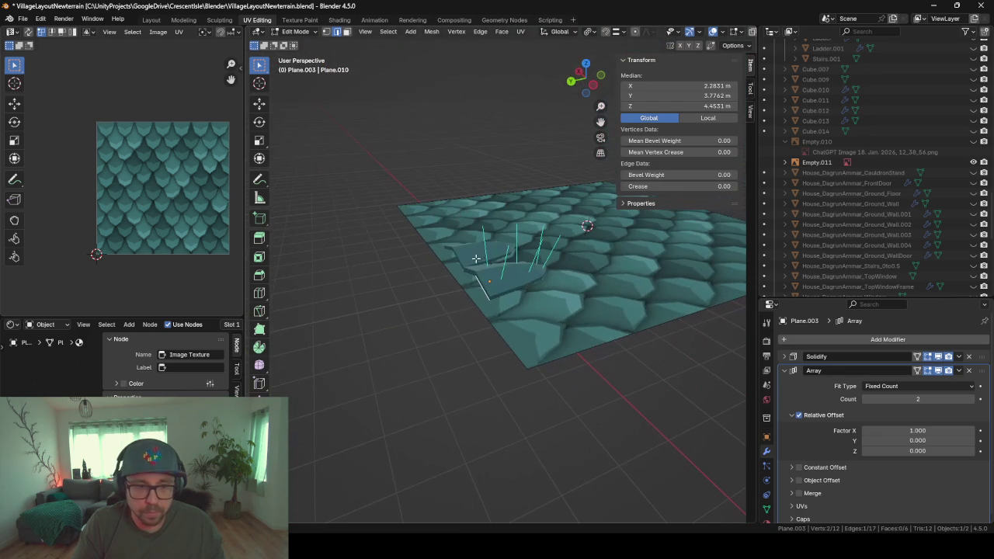
- Select the adjacent edges and narrow the tile slightly along X
shift+click(476, 274)
scroll(520, 286, up, 3)
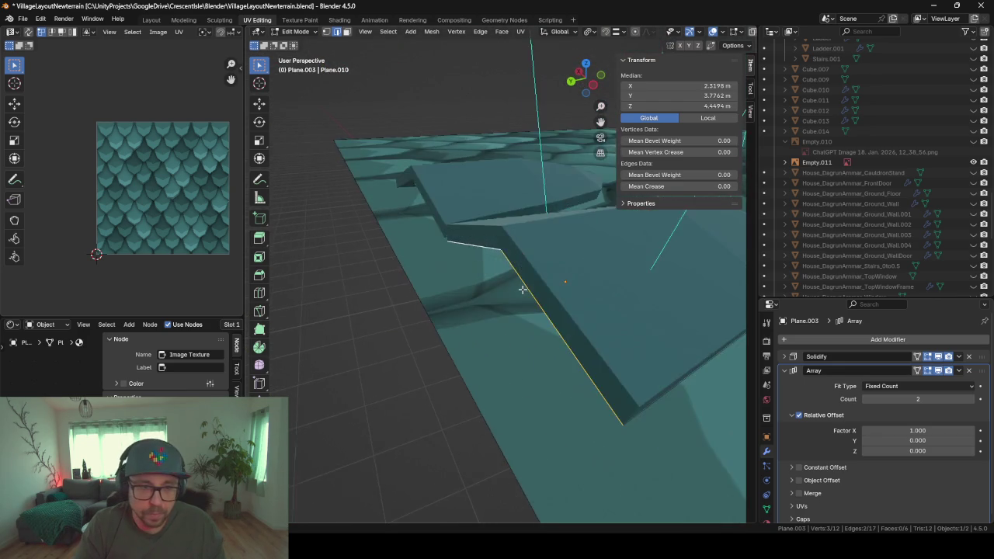
scroll(606, 282, down, 3)
middle_drag(606, 283, 453, 350)
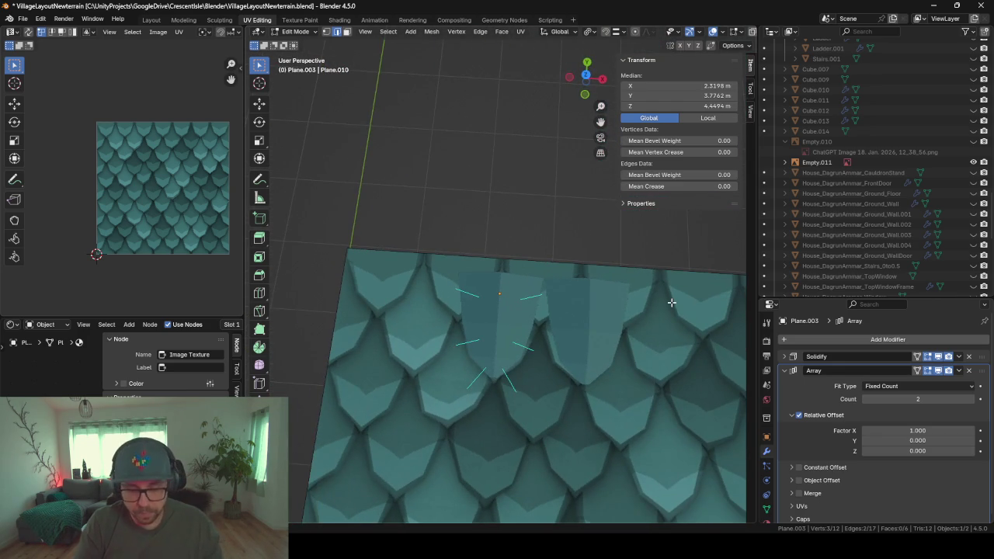
key(s)
key(y)
key(x)
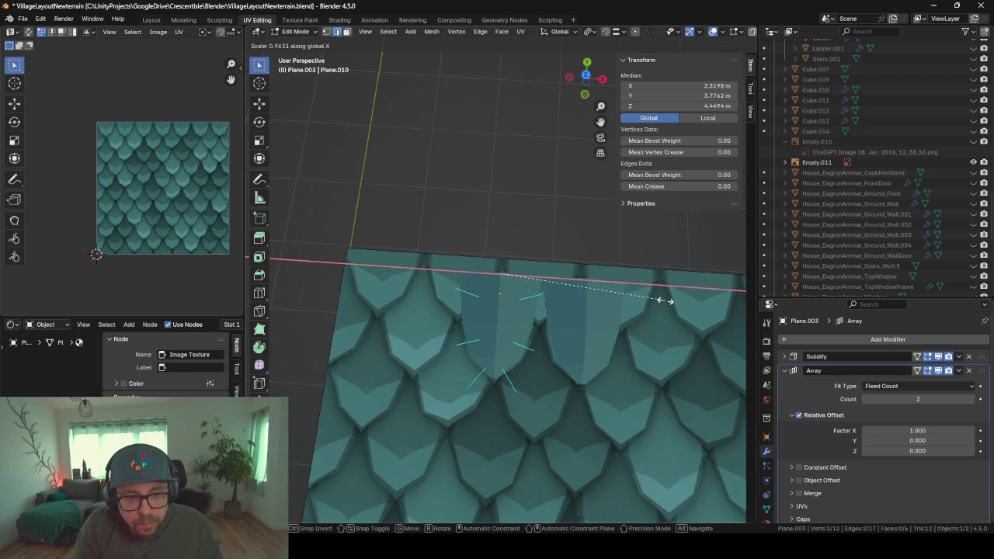
click(663, 301)
key(KP_7)
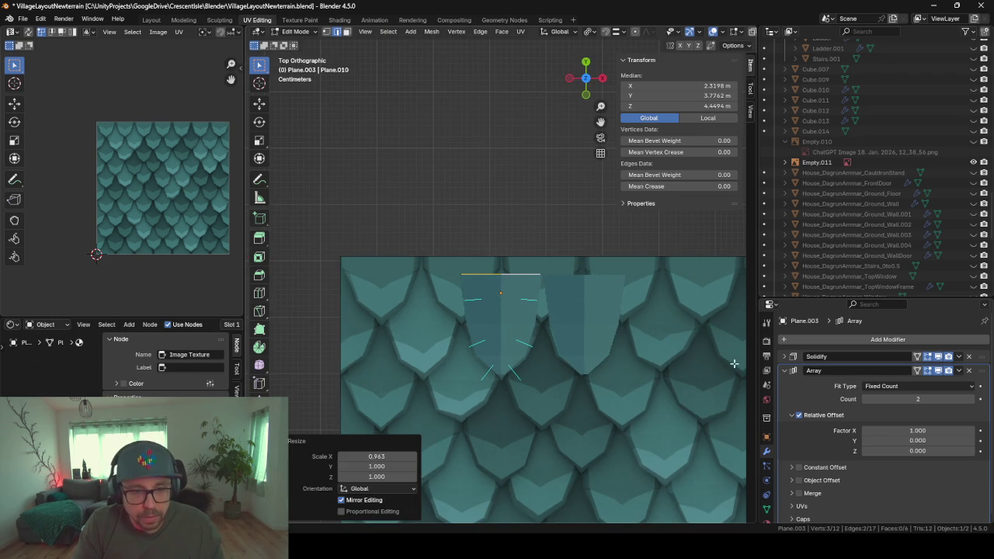
scroll(591, 343, down, 2)
- Raise the Array count to 5 and rescale the tile width to 0.964 in X
drag(918, 398, 944, 399)
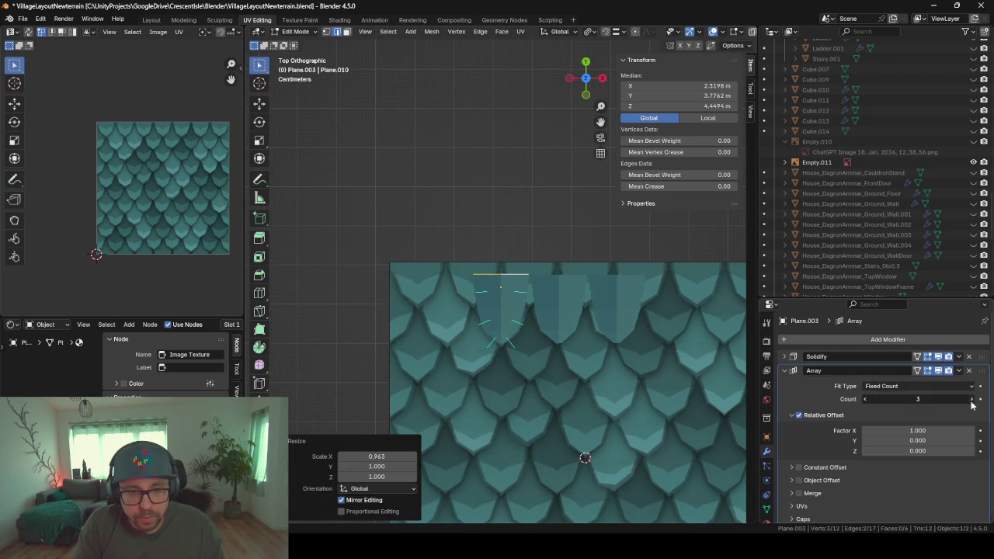
shift+middle_drag(613, 395, 551, 394)
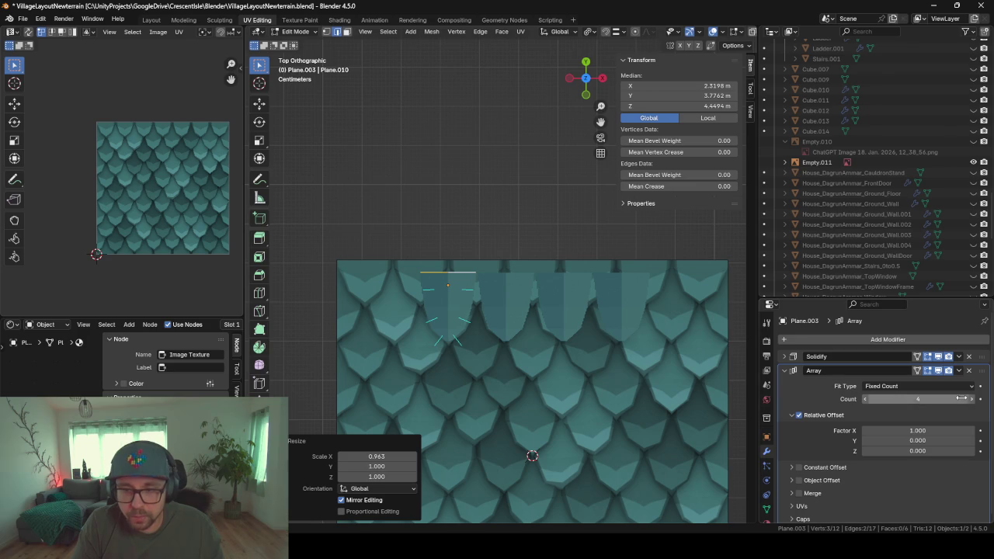
click(973, 399)
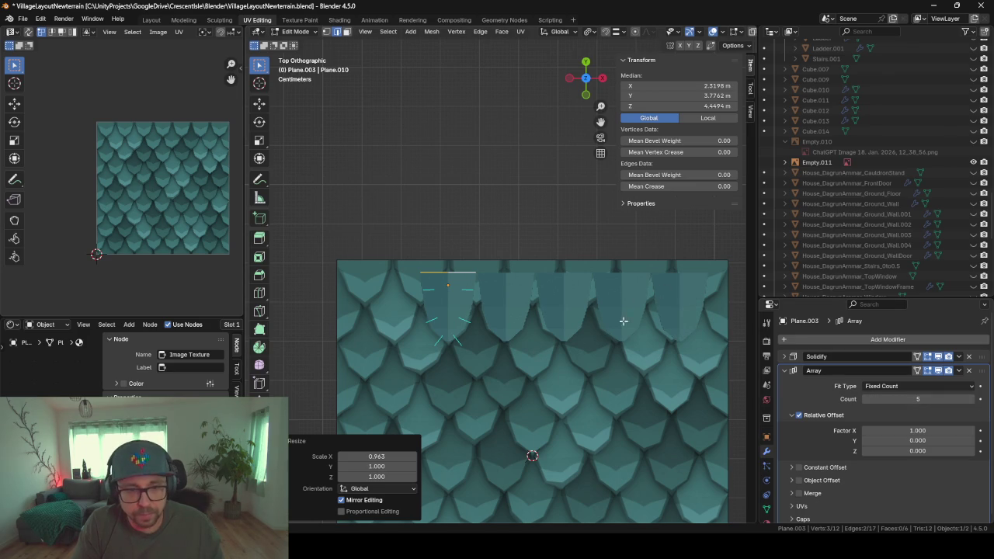
key(s)
key(x)
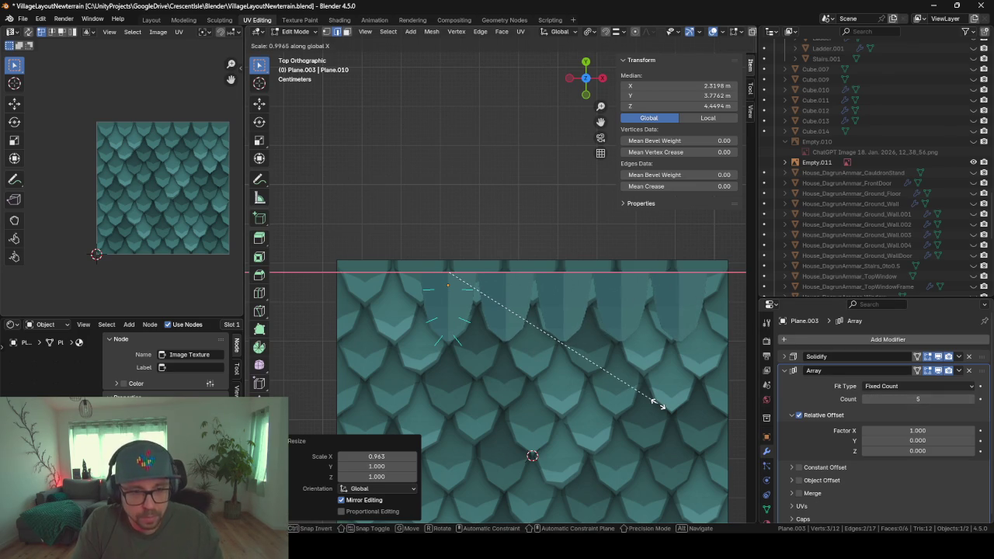
click(649, 402)
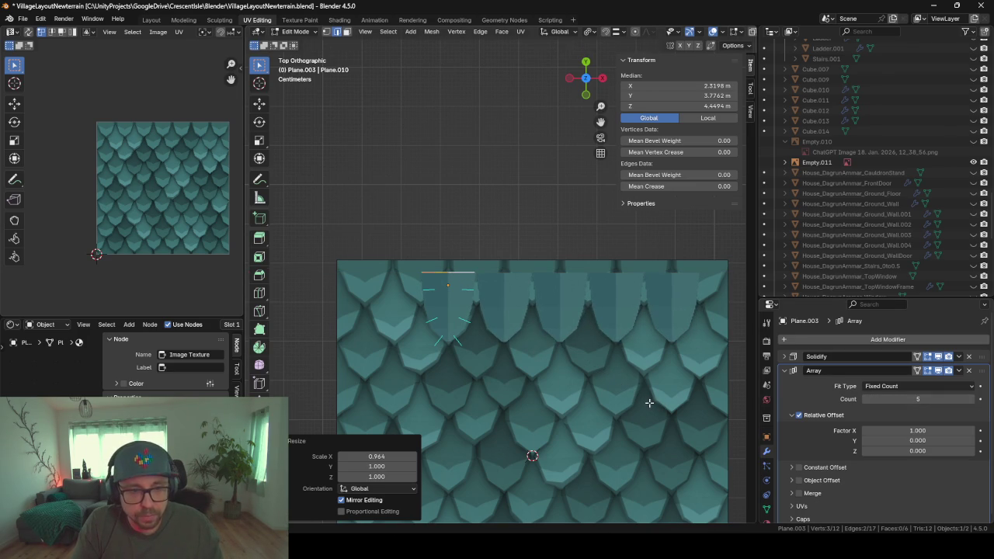
mouse_move(486, 344)
middle_down()
mouse_move(505, 261)
mouse_move(492, 275)
middle_up()
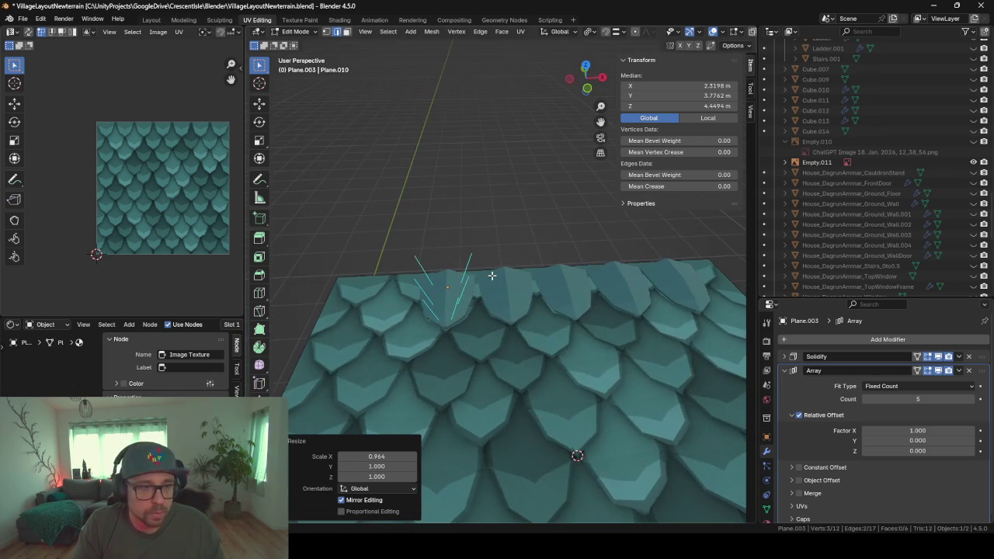
click(785, 372)
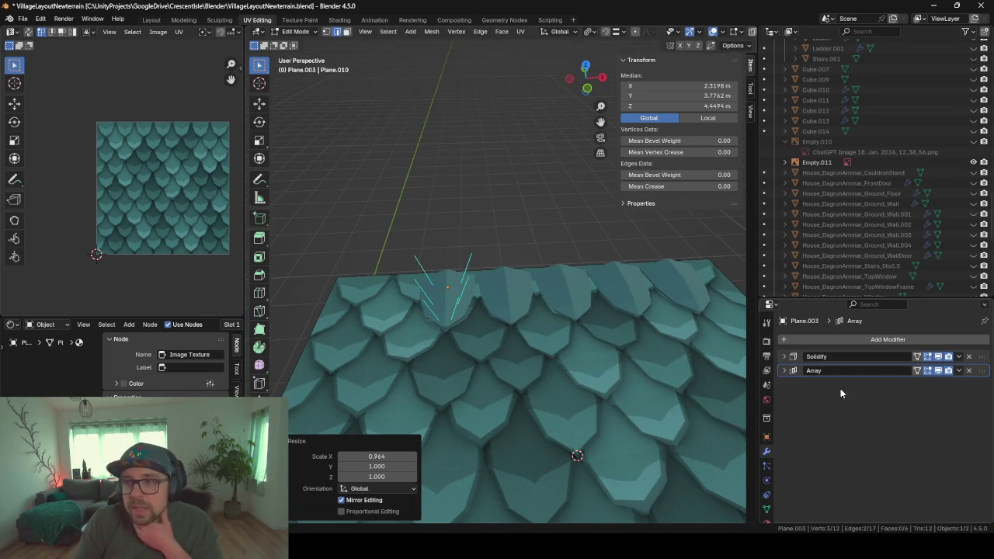
- Try a UV Warp modifier on the tile strip, then remove it
click(818, 340)
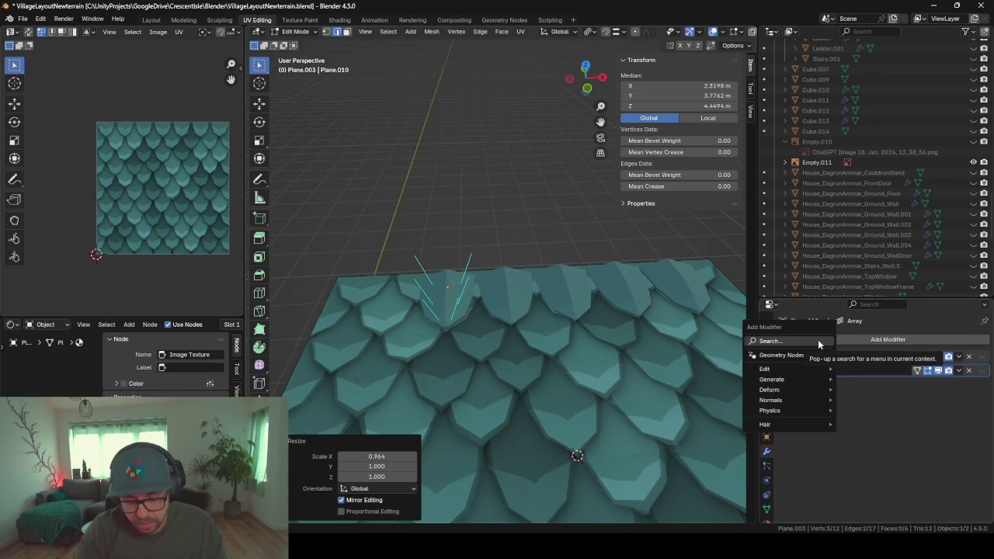
click(817, 340)
text(uv)
key(Down)
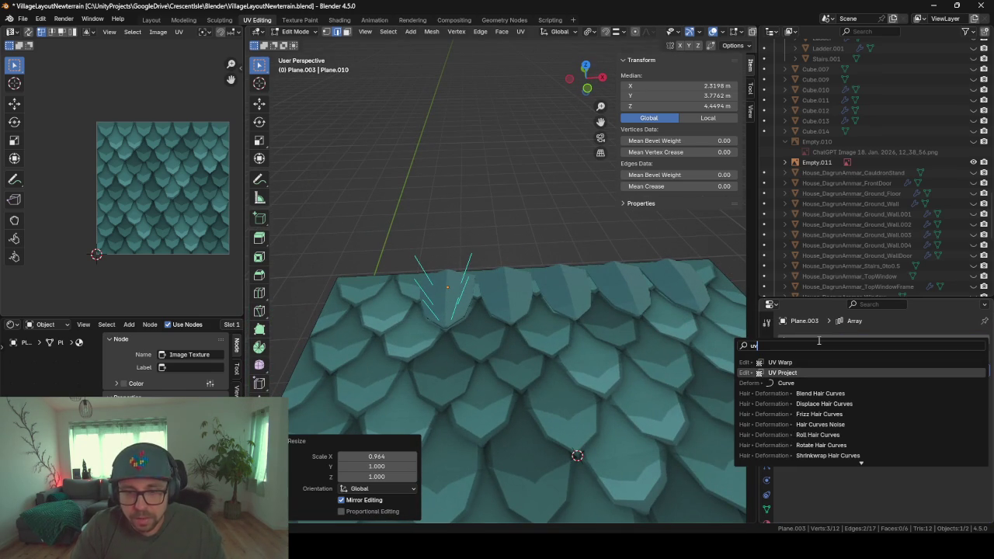
key(Up)
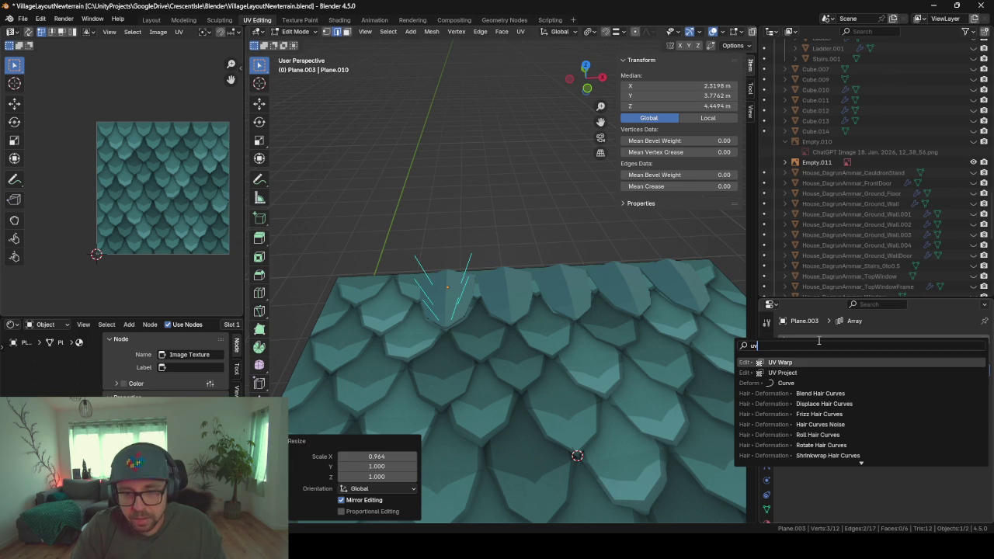
key(Return)
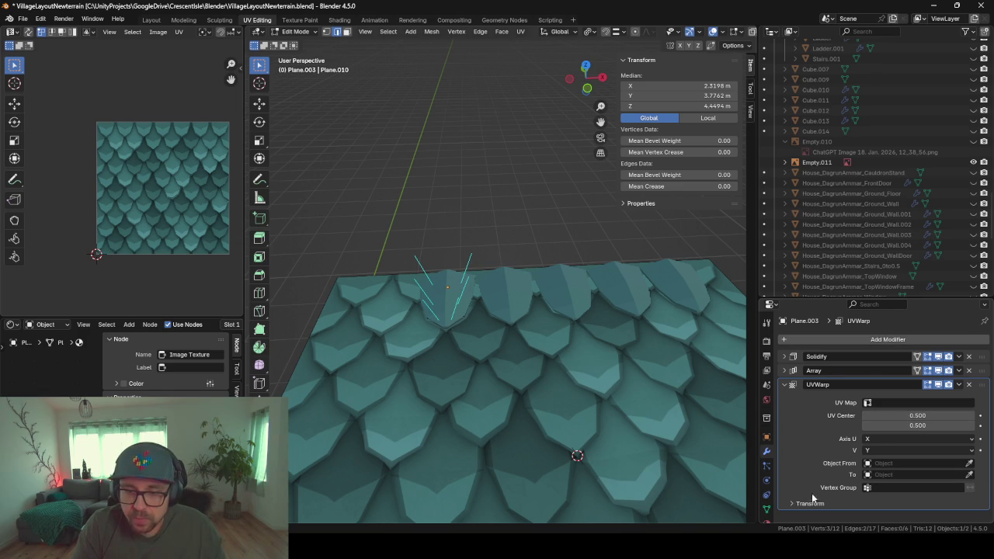
click(969, 384)
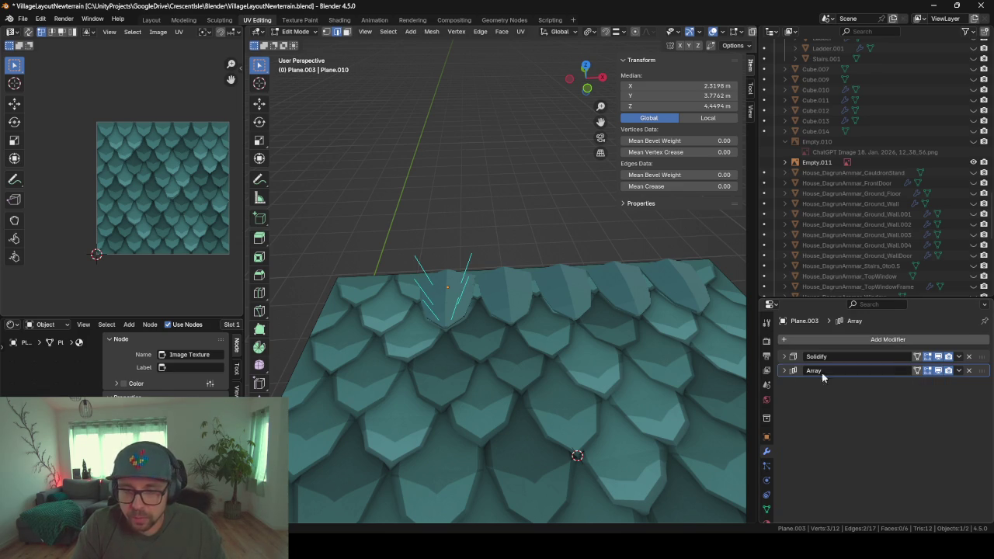
- Try a UV Project modifier, remove it, and return to Object Mode
click(816, 339)
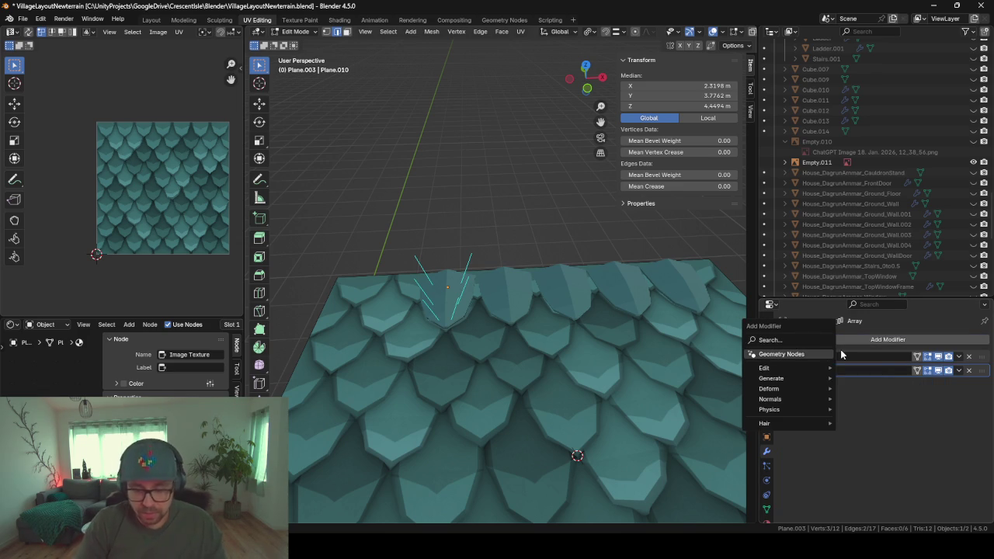
text(uv)
key(Down)
key(Return)
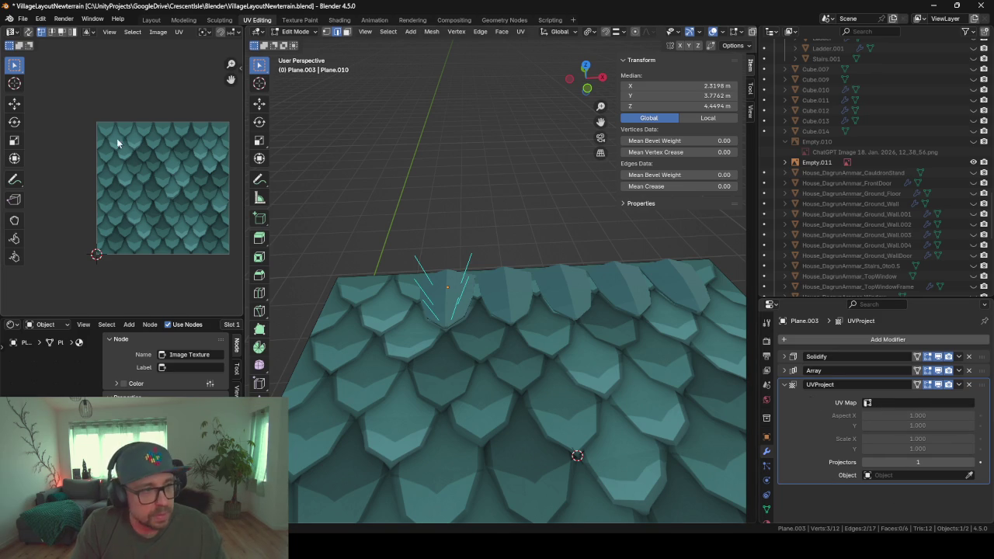
click(970, 385)
key(Tab)
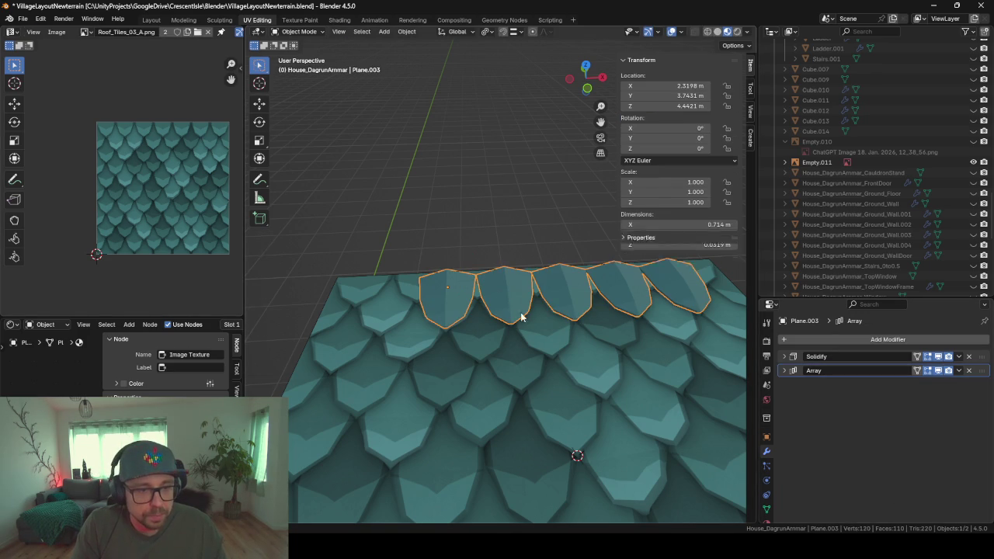
- Duplicate the top tile row and offset it half a tile along X, then along Y
mouse_move(539, 360)
shift+middle_down()
mouse_move(498, 367)
mouse_move(544, 351)
mouse_move(552, 371)
mouse_move(544, 305)
mouse_move(558, 331)
mouse_move(546, 334)
mouse_move(555, 328)
shift+middle_up()
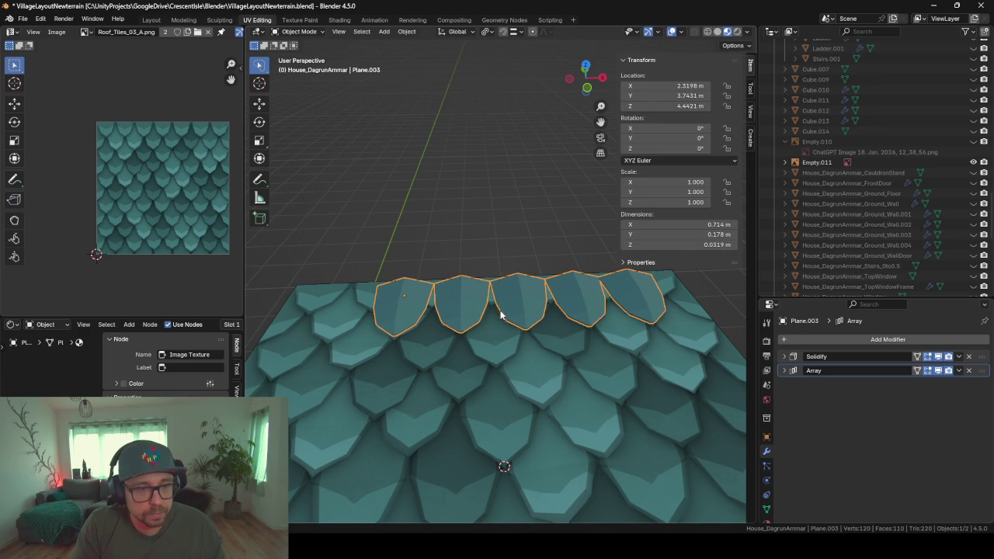
key(shift+d)
key(x)
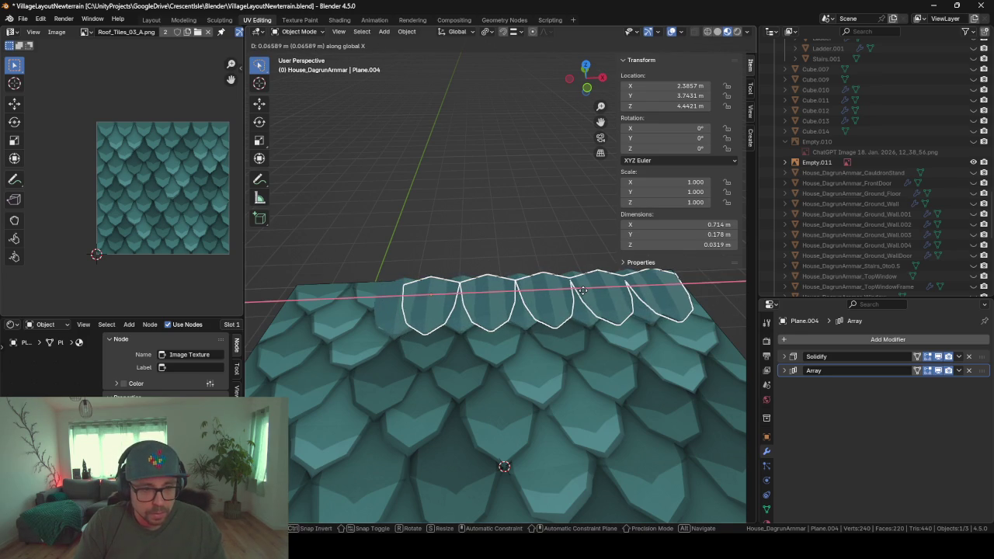
click(582, 289)
key(g)
key(y)
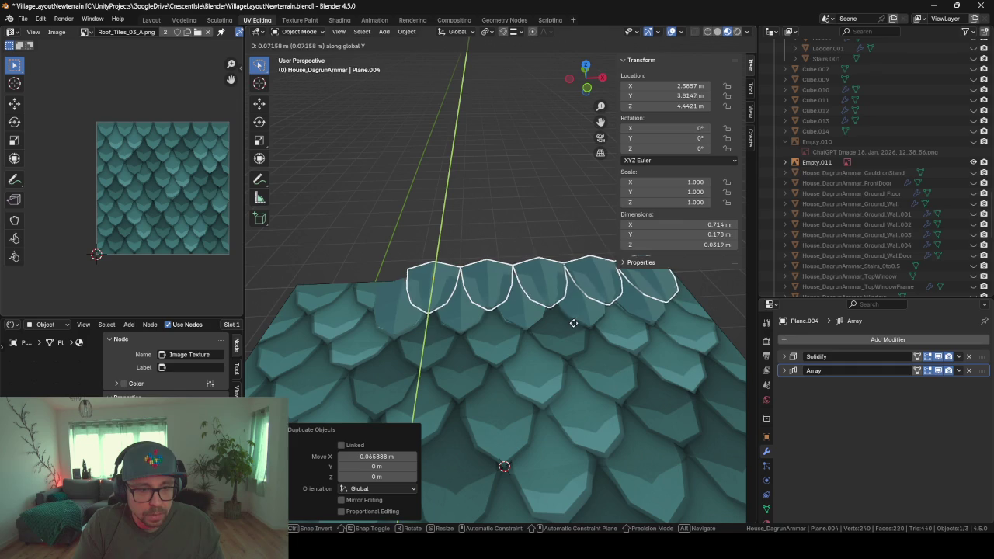
click(576, 324)
- Raise the duplicate row and settle it at Y 3.8343 m, Z 4.4584 m
mouse_move(578, 326)
middle_down()
mouse_move(546, 294)
mouse_move(632, 298)
mouse_move(518, 385)
middle_up()
key(g)
key(z)
click(634, 295)
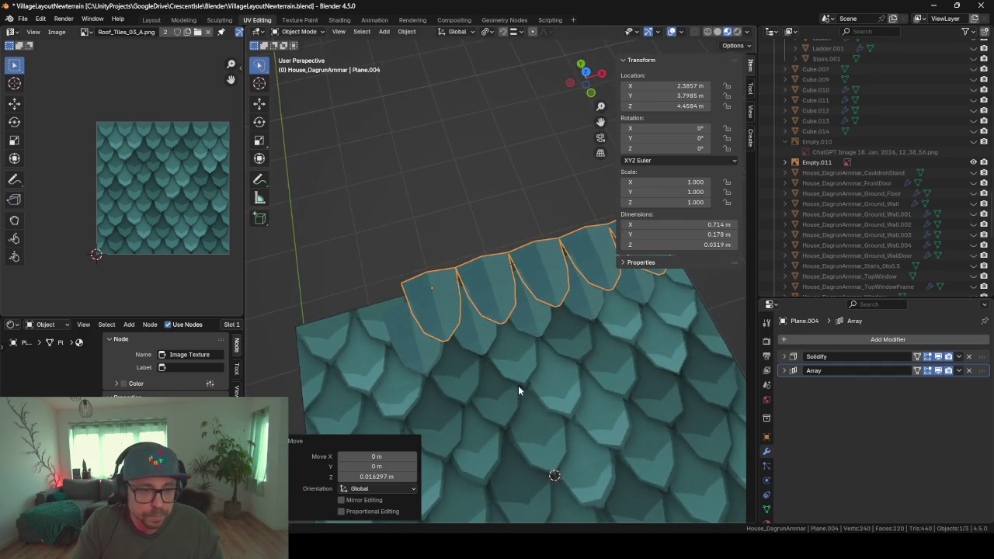
key(KP_8)
key(KP_8)
key(KP_7)
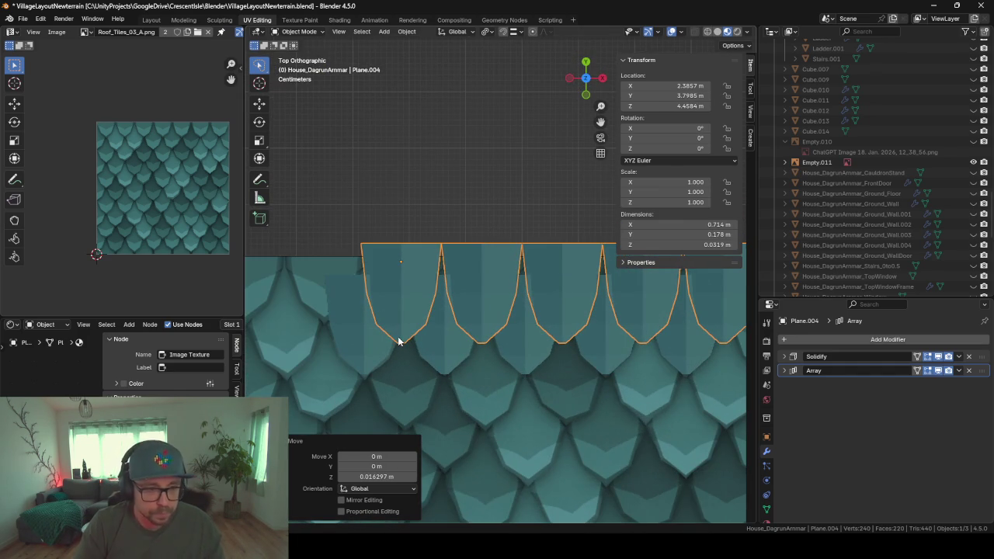
key(g)
key(z)
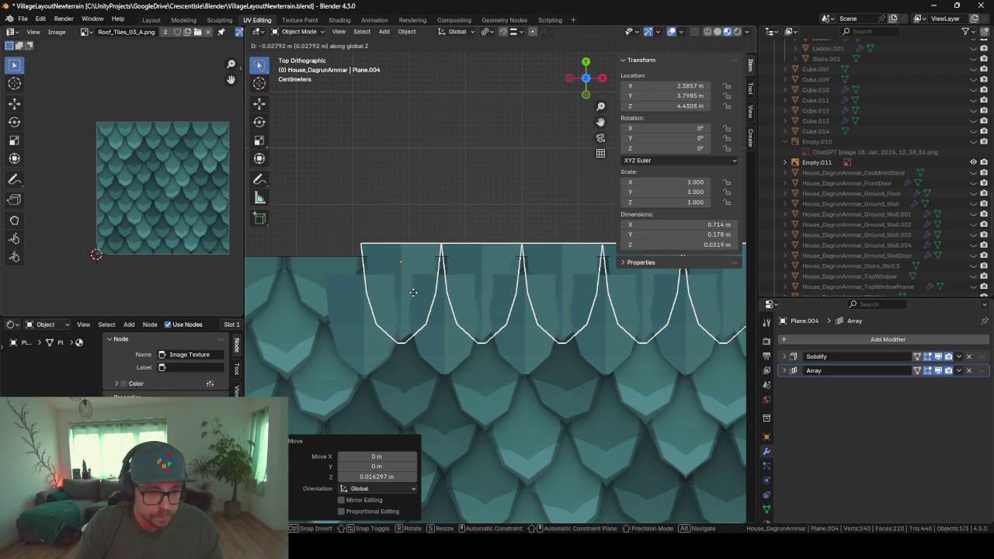
key(y)
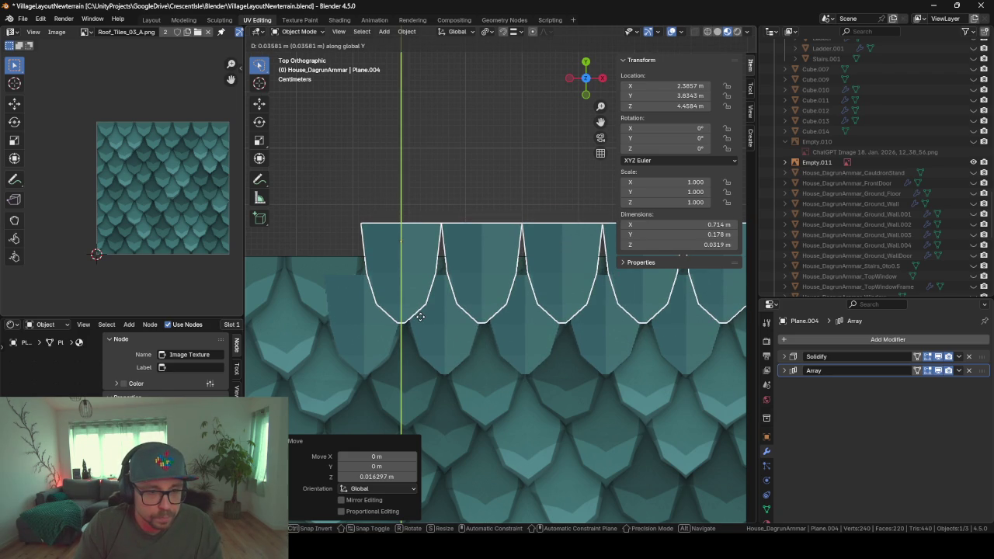
click(420, 316)
mouse_move(420, 316)
middle_down()
mouse_move(399, 248)
mouse_move(404, 219)
mouse_move(528, 207)
mouse_move(532, 215)
middle_up()
key(Tab)
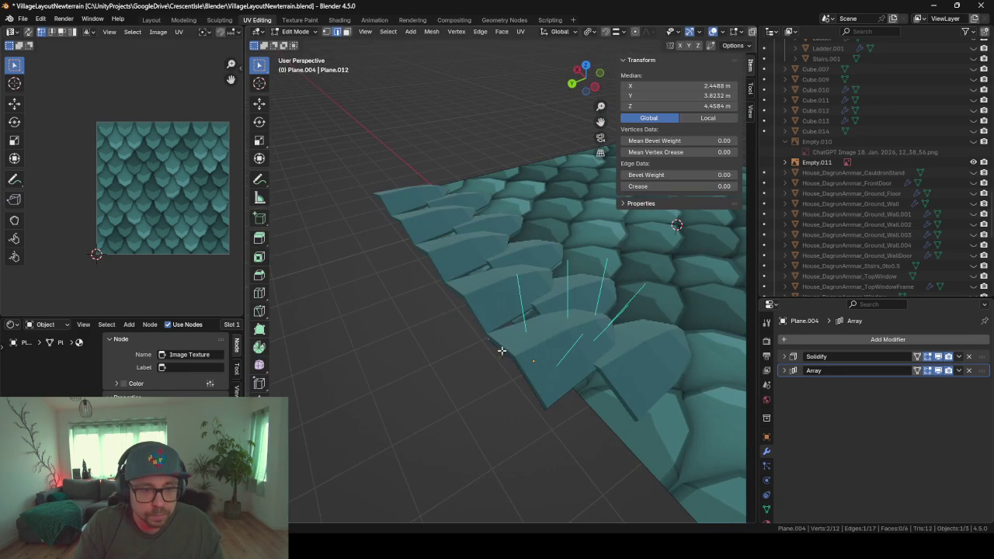
- Edge-slide the base tile's selected top edge inward along the tile
shift+click(505, 356)
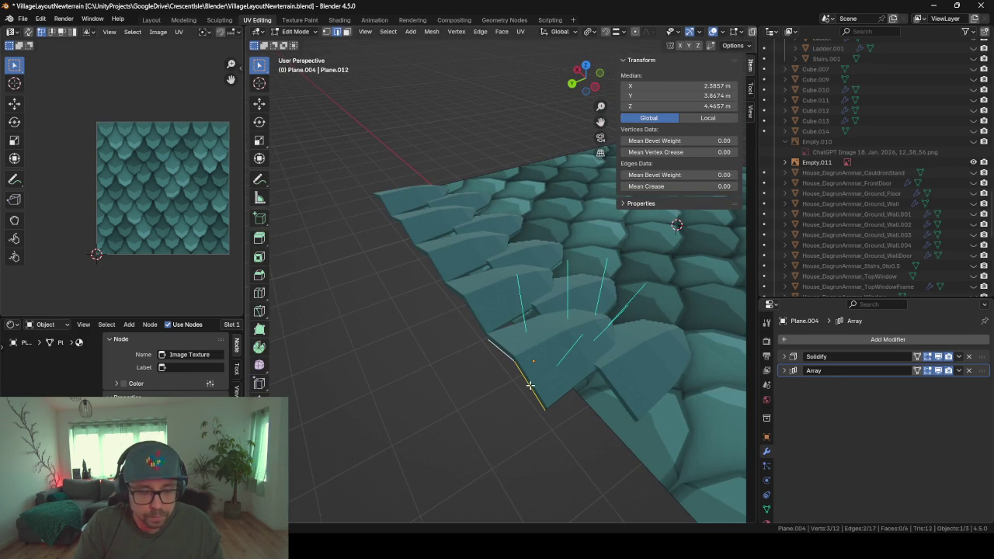
key(g)
key(g)
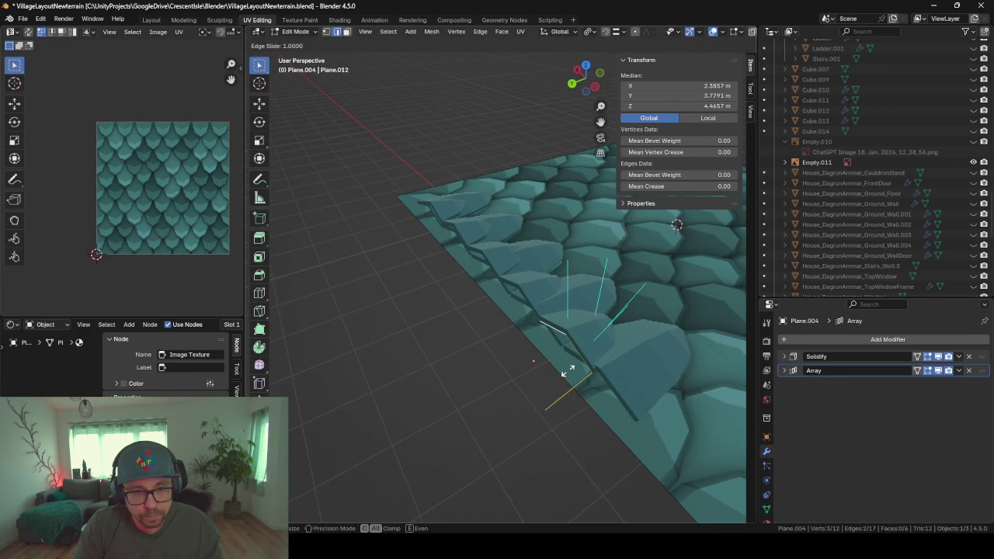
click(568, 371)
middle_drag(551, 326, 409, 353)
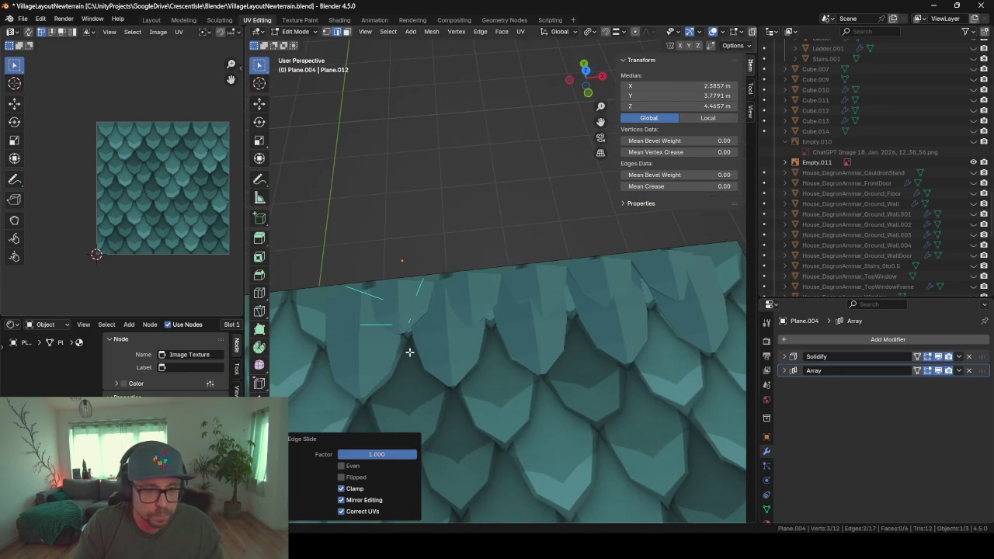
key(KP_7)
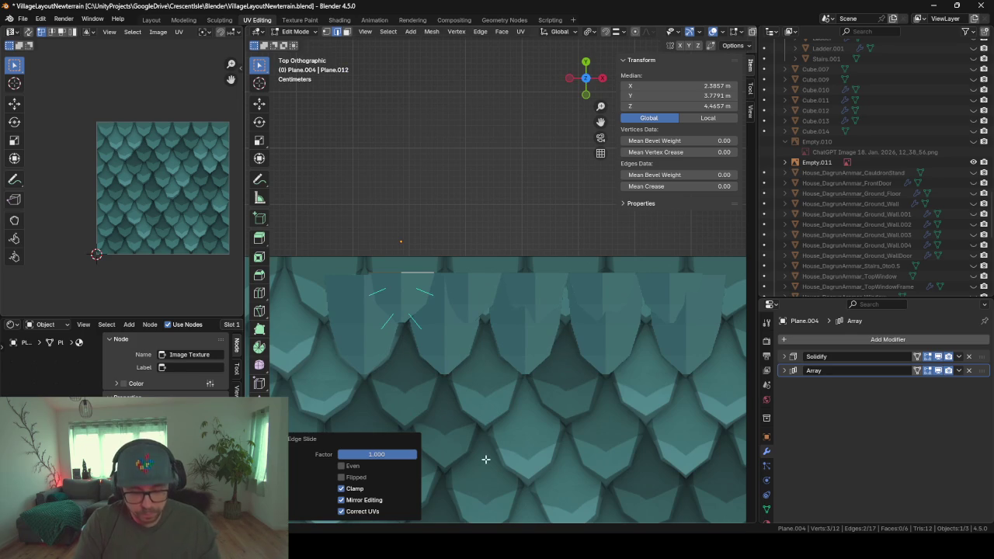
scroll(486, 458, down, 4)
key(s)
key(y)
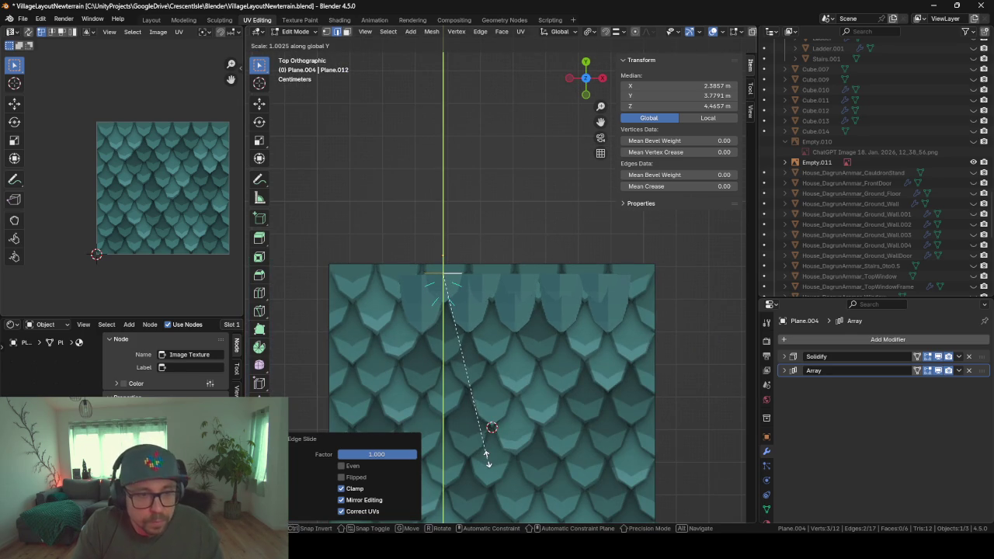
key(x)
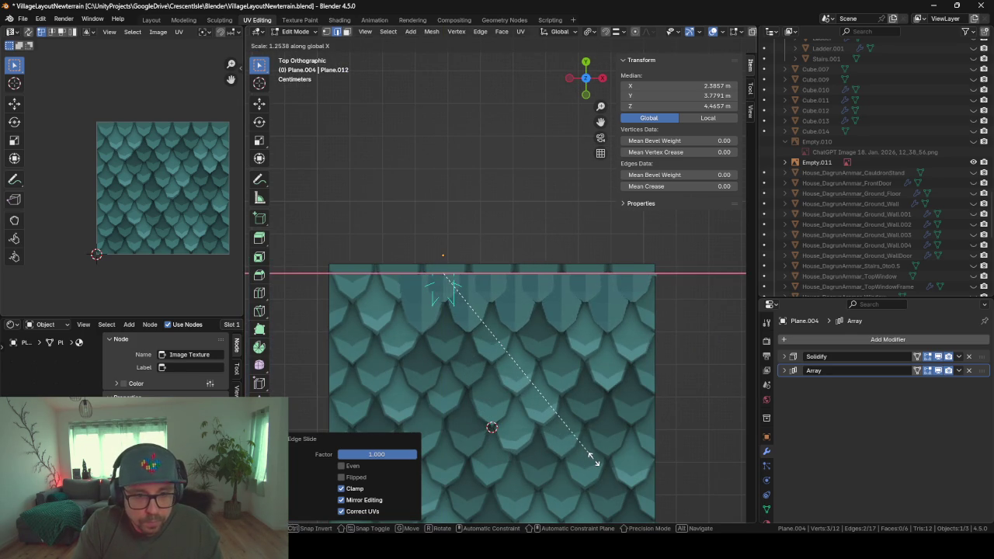
key(Escape)
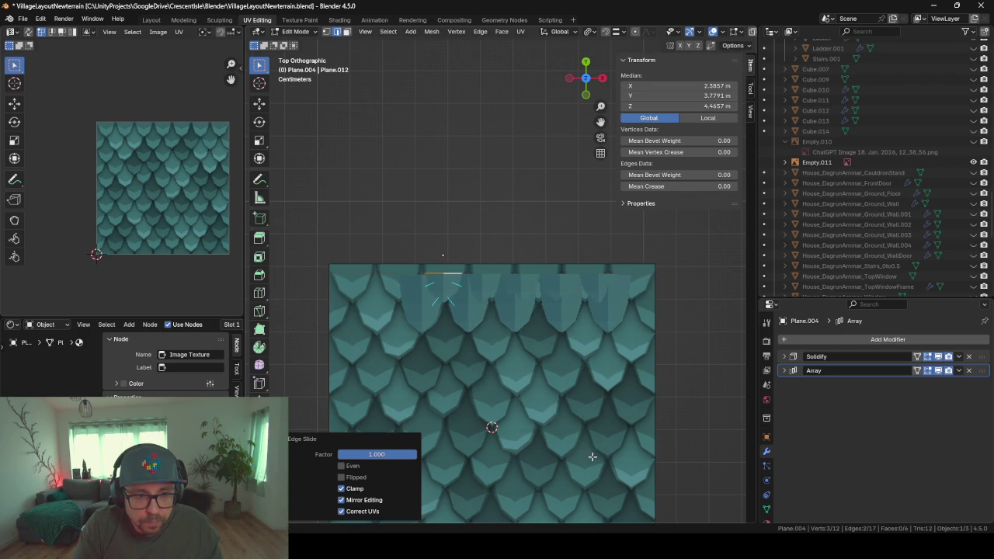
- Merge the doubled vertices by distance and widen the top edge 1.199 along X
key(m)
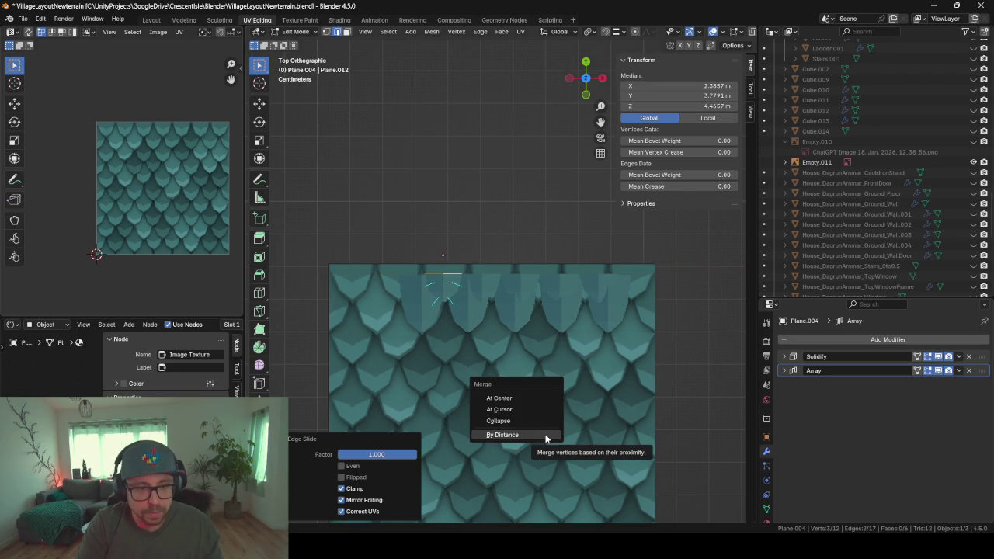
click(546, 437)
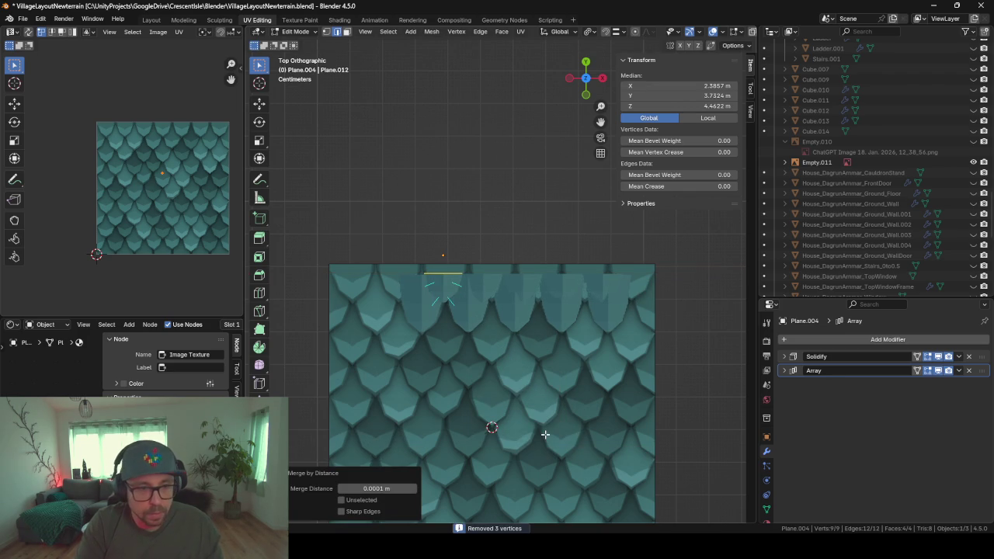
key(s)
key(x)
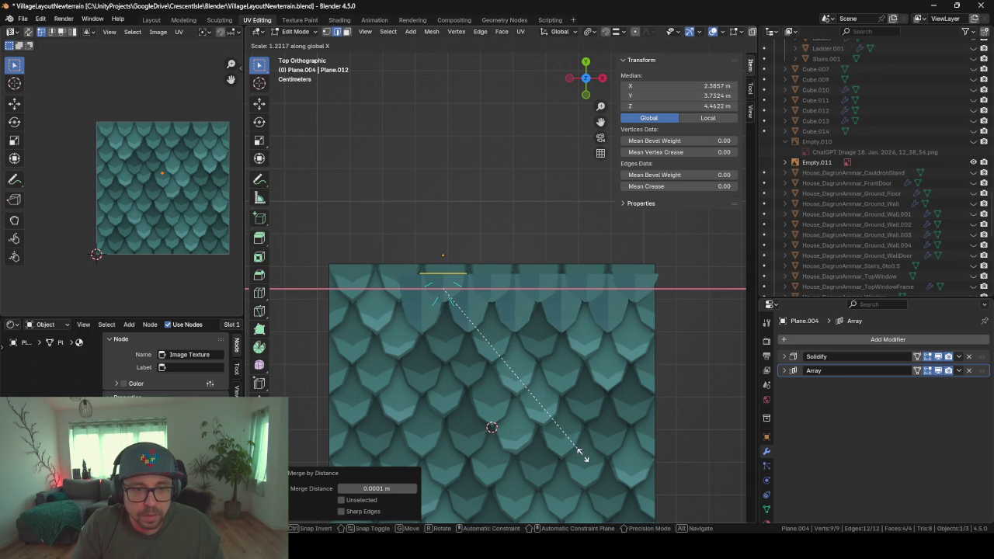
click(577, 454)
- Return to Object Mode with the duplicated tile row Plane.004 selected
mouse_move(517, 419)
middle_down()
mouse_move(558, 327)
mouse_move(444, 330)
mouse_move(422, 303)
mouse_move(406, 373)
mouse_move(512, 358)
middle_up()
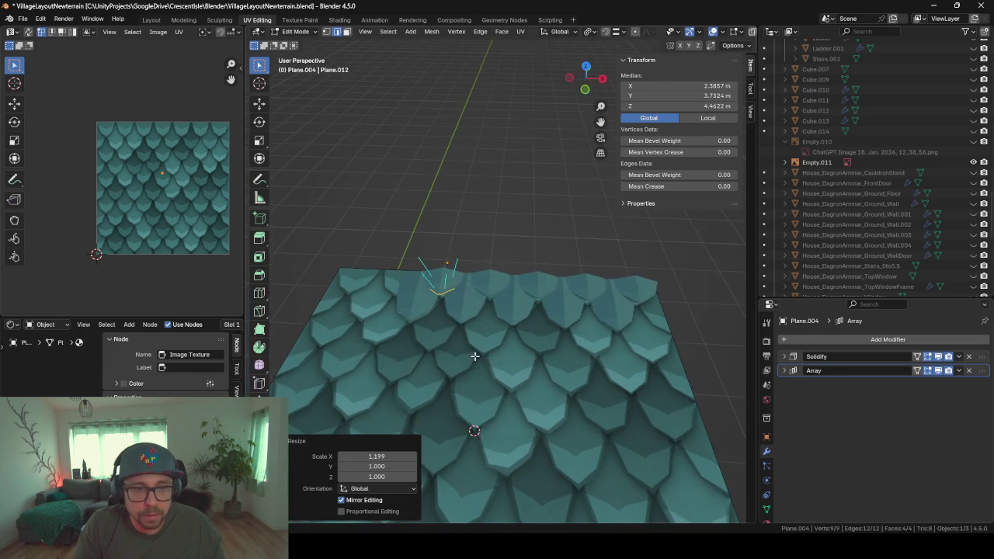
key(Tab)
click(465, 316)
mouse_move(465, 315)
middle_down()
mouse_move(535, 299)
mouse_move(479, 287)
mouse_move(479, 319)
mouse_move(438, 300)
mouse_move(455, 295)
mouse_move(475, 344)
mouse_move(586, 365)
mouse_move(660, 306)
mouse_move(689, 322)
mouse_move(460, 324)
mouse_move(446, 299)
mouse_move(448, 321)
mouse_move(556, 345)
mouse_move(559, 289)
mouse_move(536, 344)
mouse_move(597, 371)
mouse_move(577, 310)
mouse_move(556, 289)
mouse_move(502, 299)
mouse_move(576, 313)
mouse_move(586, 332)
mouse_move(569, 315)
middle_up()
click(560, 288)
- Tilt Plane.004 5.0917° around X and raise it to Z 4.4644 m
key(r)
key(x)
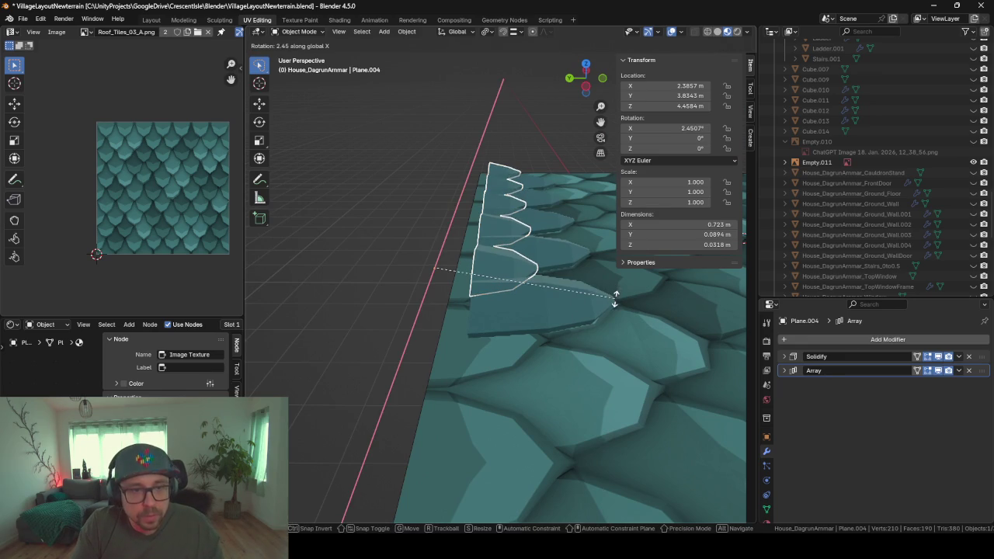
click(630, 310)
key(g)
key(z)
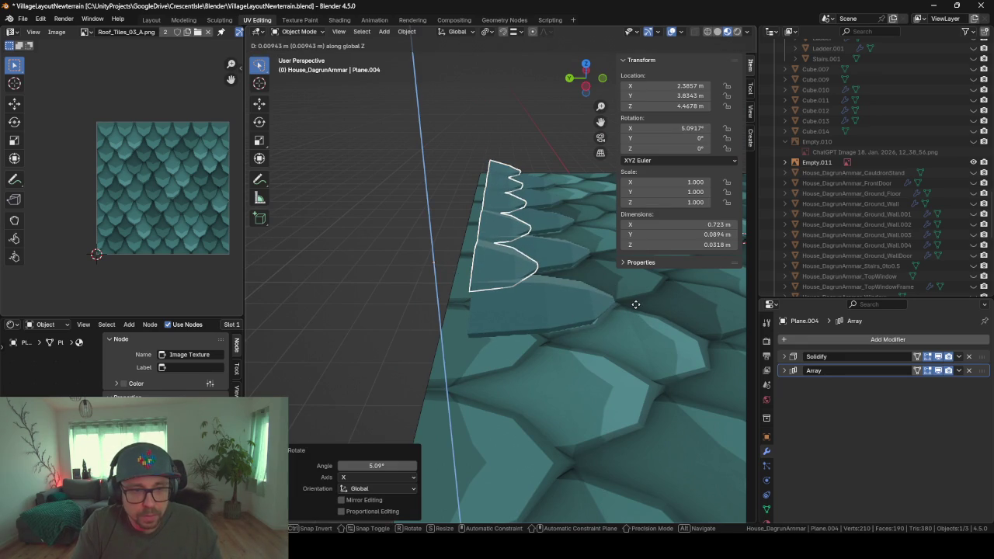
click(624, 309)
- Select both scale-tile rows together
mouse_move(623, 309)
middle_down()
mouse_move(481, 332)
mouse_move(521, 341)
mouse_move(291, 332)
middle_up()
scroll(350, 291, down, 1)
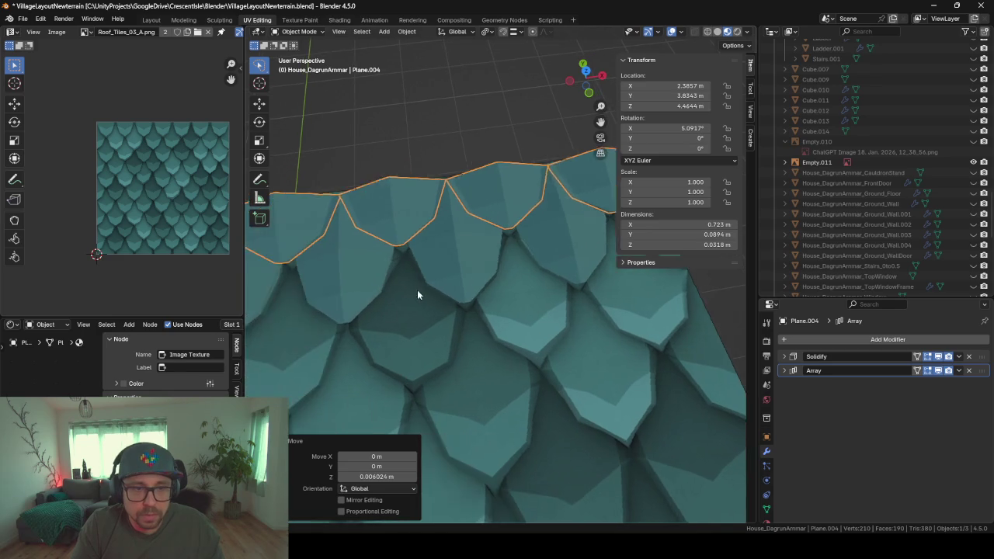
scroll(408, 289, down, 2)
scroll(480, 308, down, 1)
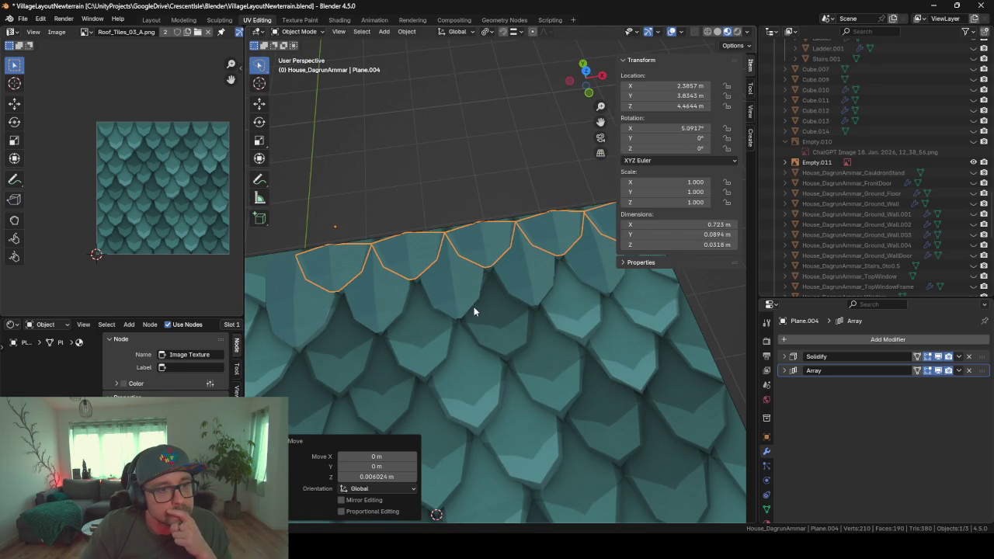
scroll(475, 310, down, 2)
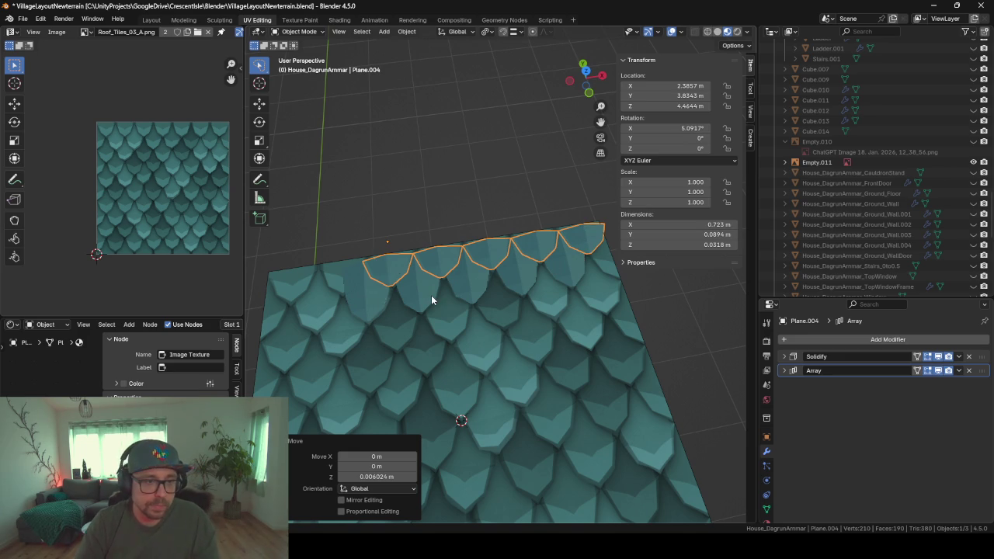
shift+click(376, 292)
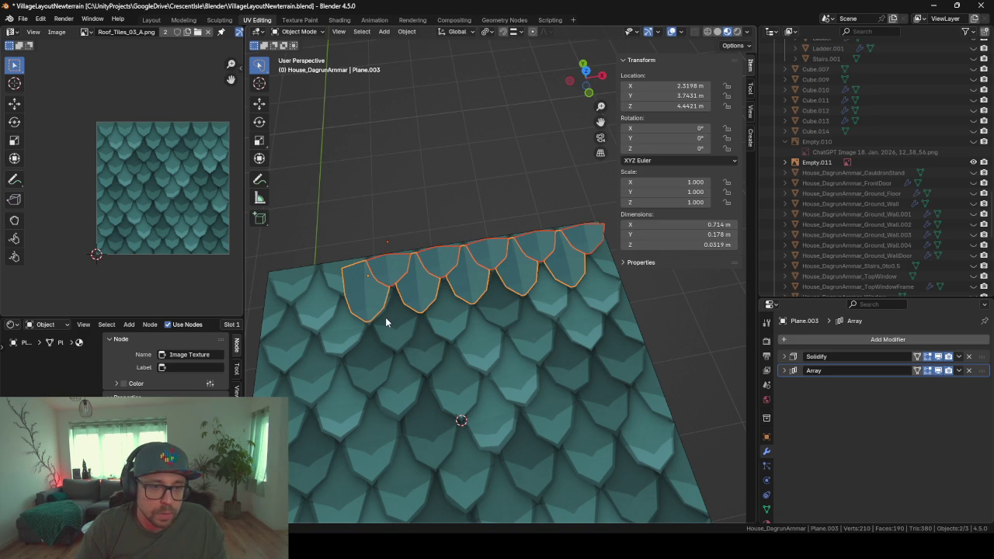
key(ctrl+a)
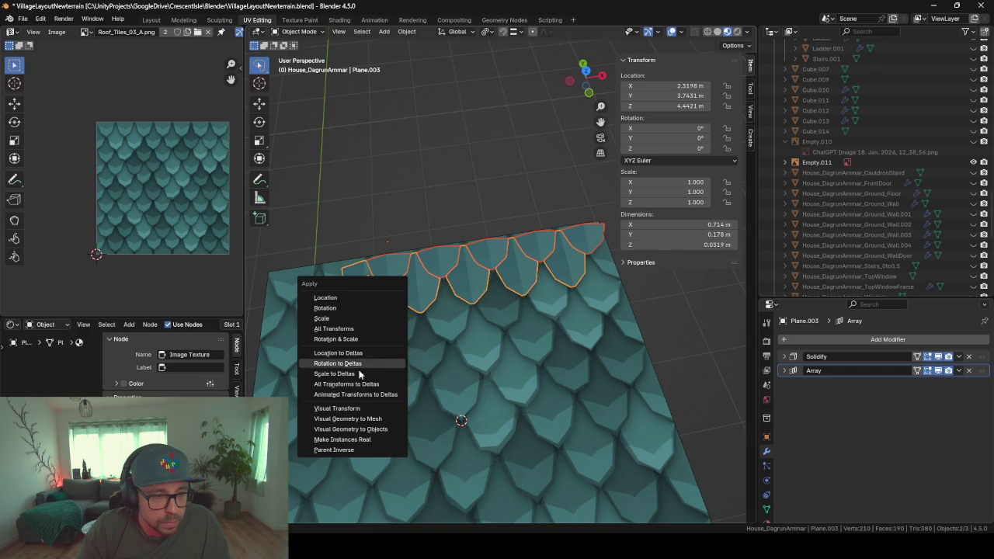
- Apply all transforms and convert both tile rows' visual geometry to mesh
click(354, 329)
key(ctrl+a)
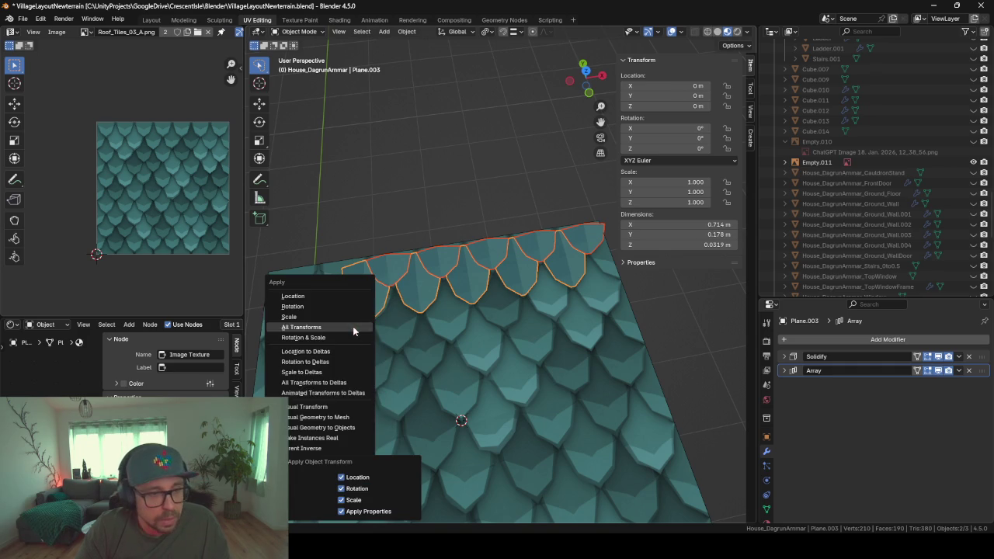
click(341, 418)
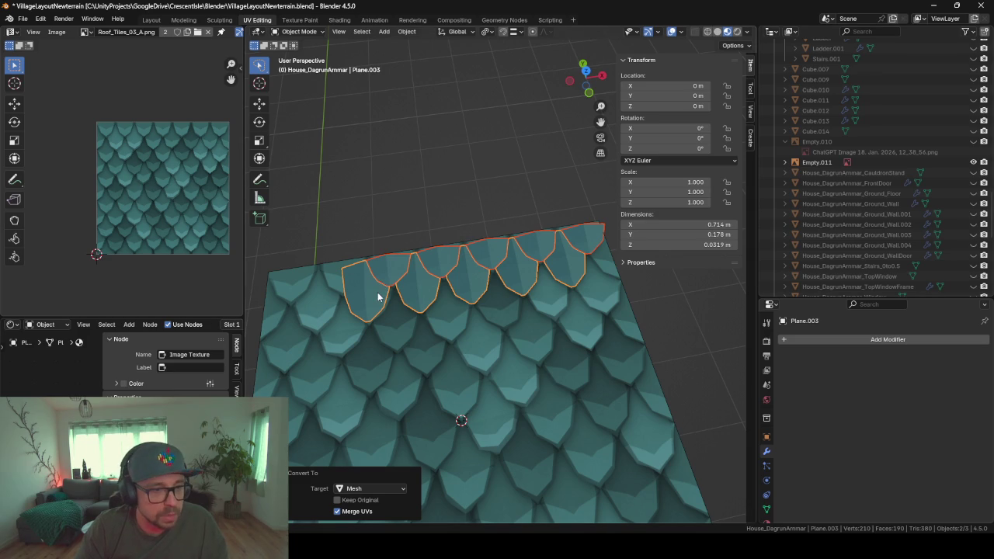
- Join the two tile rows into a single object, Plane.003
click(411, 310)
click(382, 269)
click(375, 293)
click(390, 272)
click(365, 290)
key(ctrl+j)
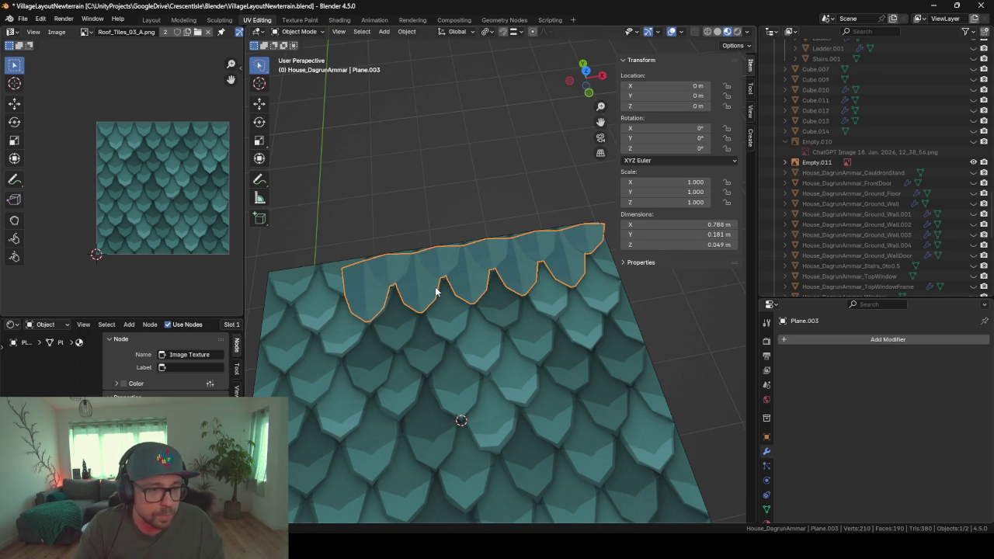
- Separate the scalloped edge strip into its own object with origin set to geometry
key(Tab)
key(Tab)
mouse_move(374, 316)
middle_down()
mouse_move(441, 188)
mouse_move(392, 253)
middle_up()
scroll(450, 295, down, 3)
scroll(515, 332, up, 3)
key(Tab)
key(p)
key(Tab)
right_click(472, 290)
mouse_move(406, 331)
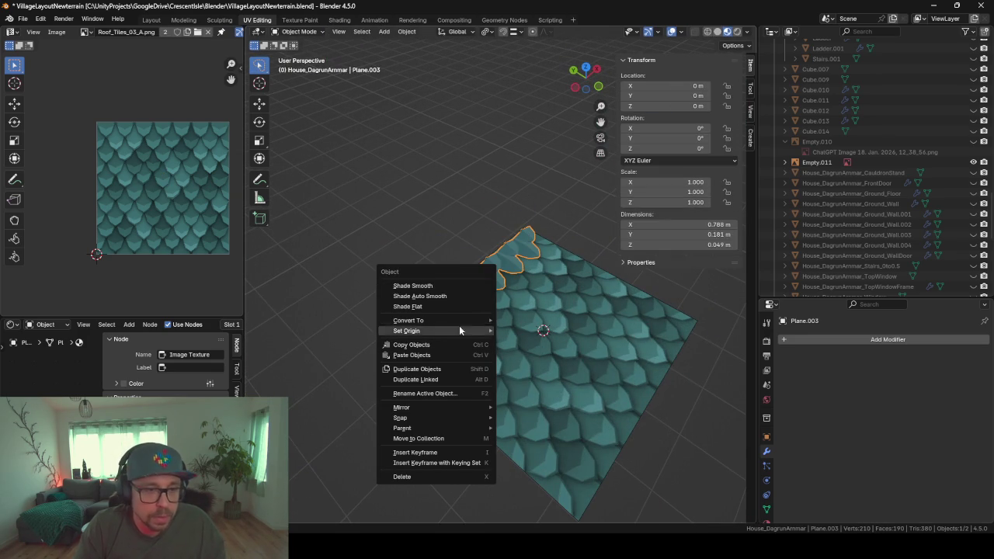
click(556, 348)
mouse_move(532, 307)
middle_down()
mouse_move(448, 316)
mouse_move(464, 283)
mouse_move(444, 282)
mouse_move(483, 233)
mouse_move(441, 271)
middle_up()
scroll(471, 267, up, 3)
- Shift the first few scale pieces' UVs onto different scales of the texture
key(Tab)
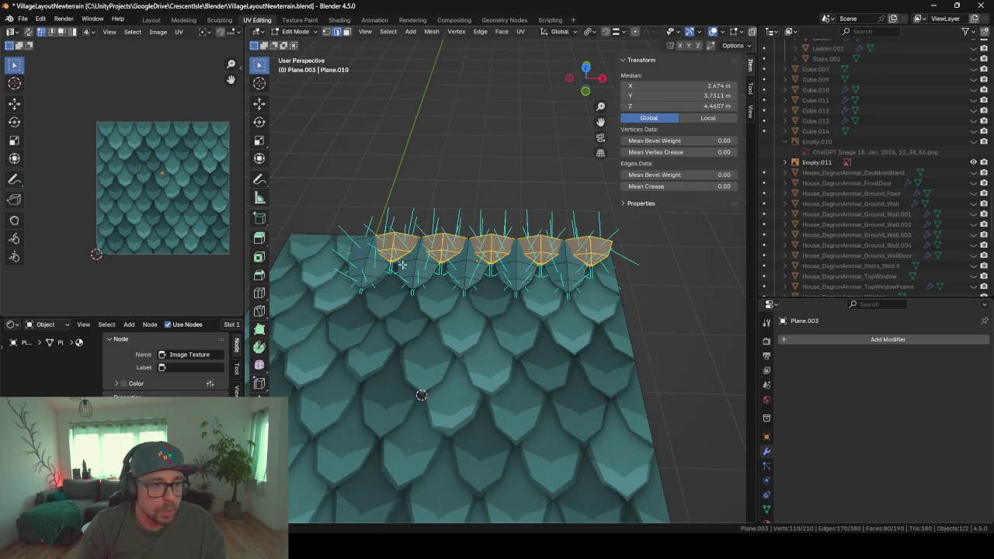
click(373, 270)
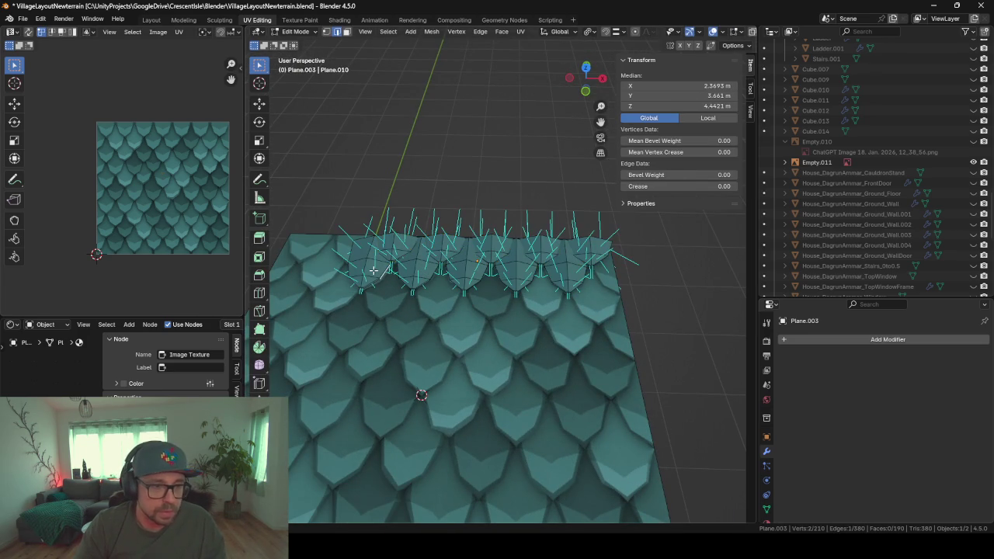
key(l)
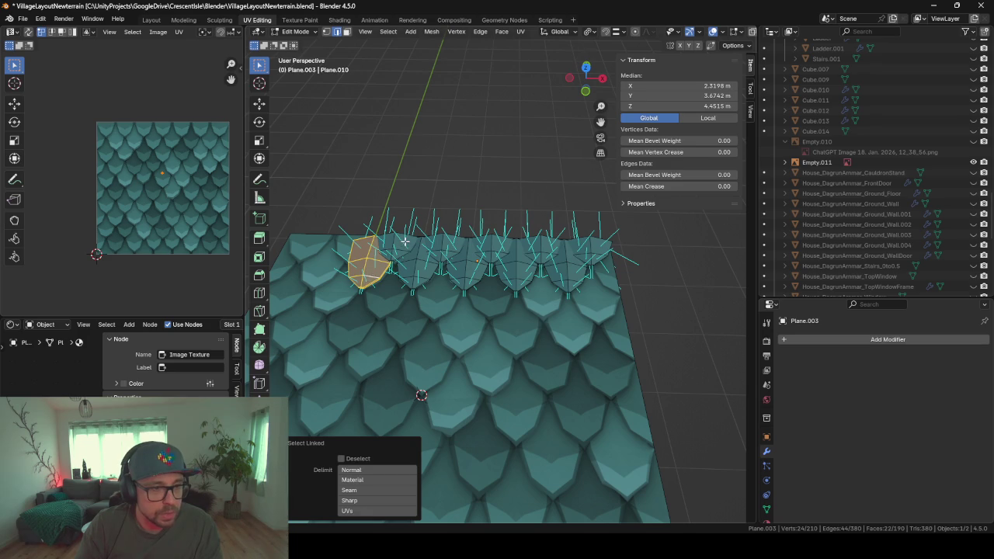
click(403, 242)
key(l)
key(l)
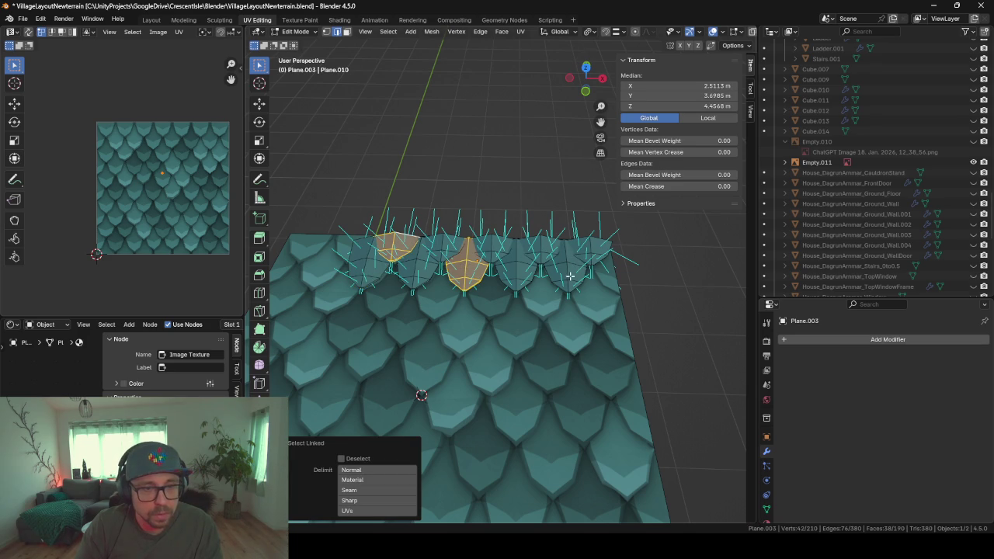
key(l)
key(g)
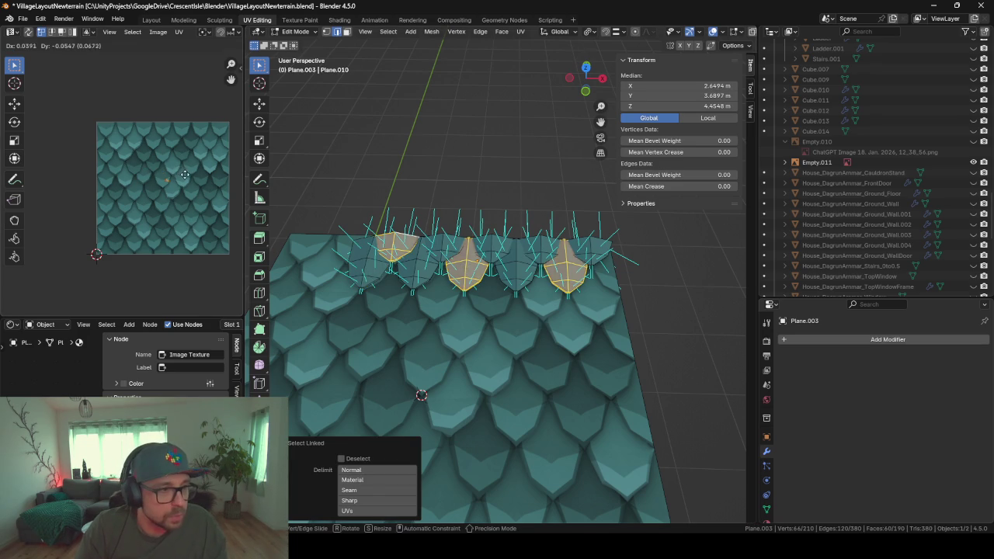
click(202, 181)
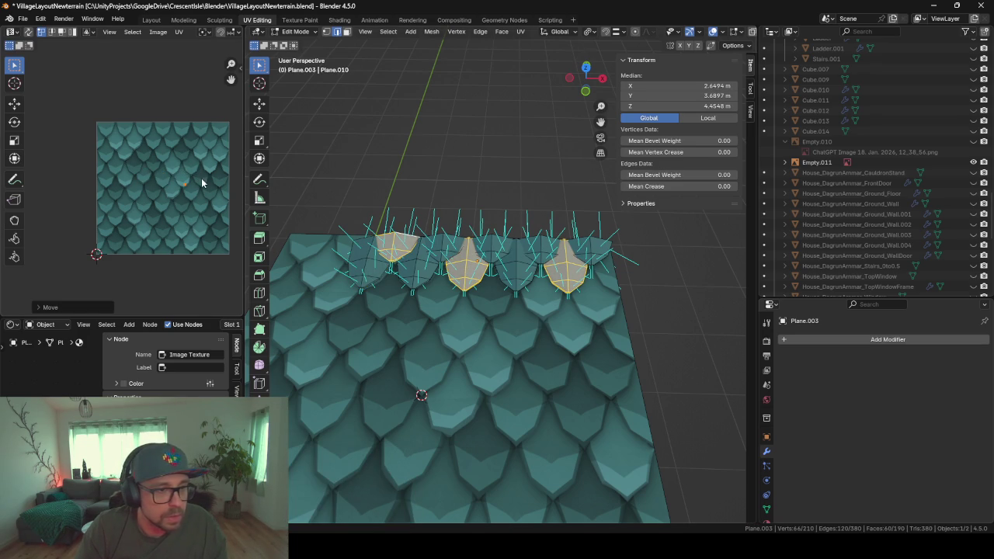
- Move two more scale pieces' UVs and separate the selected faces
click(409, 273)
key(l)
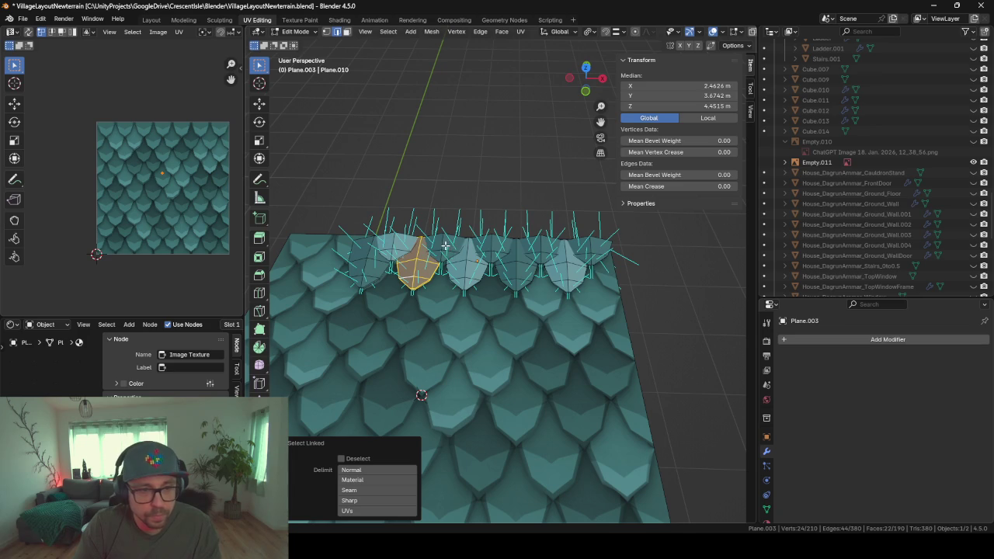
key(l)
key(l)
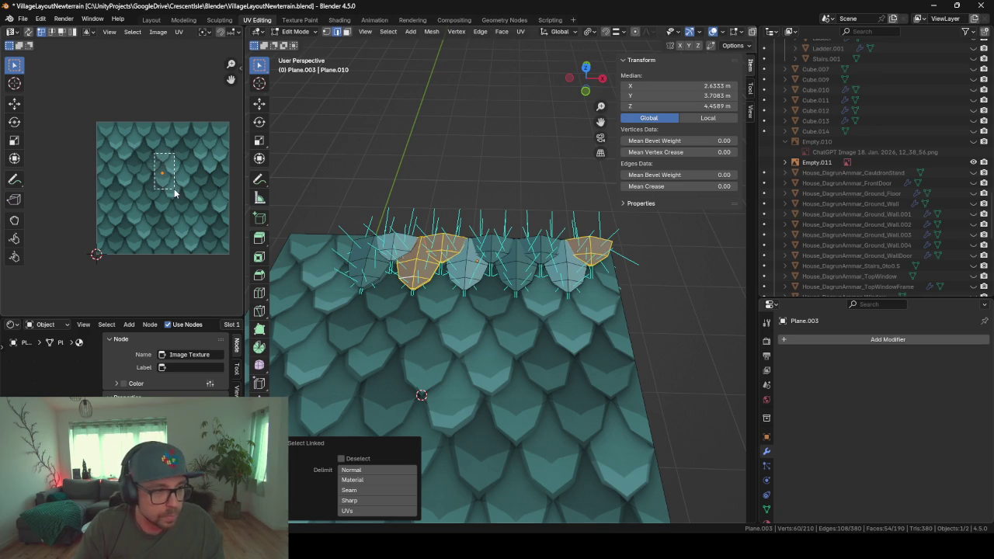
key(g)
click(148, 153)
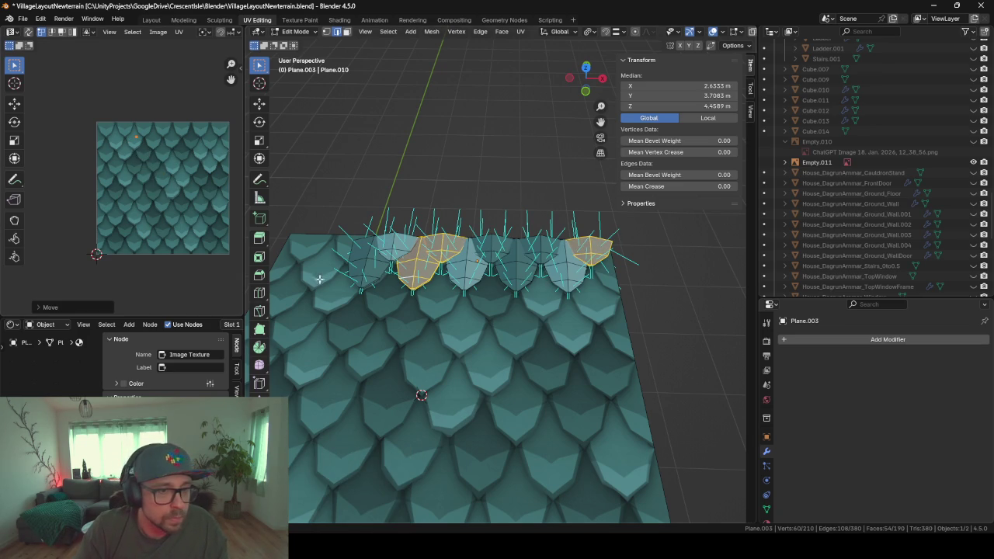
key(p)
click(295, 272)
key(Tab)
- Move one more scale piece's UVs onto another scale of the texture
mouse_move(388, 313)
middle_down()
mouse_move(427, 353)
mouse_move(419, 361)
mouse_move(483, 336)
middle_up()
key(Tab)
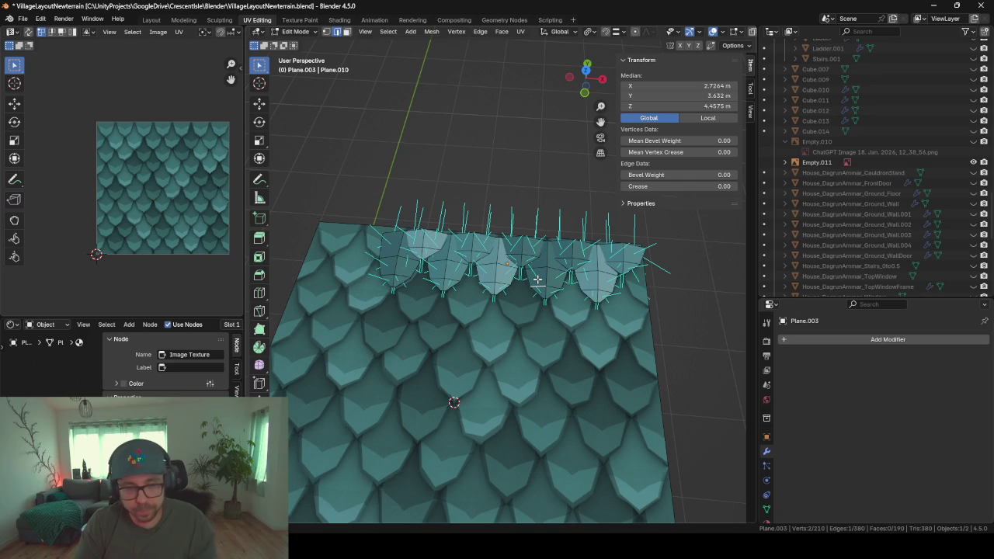
key(l)
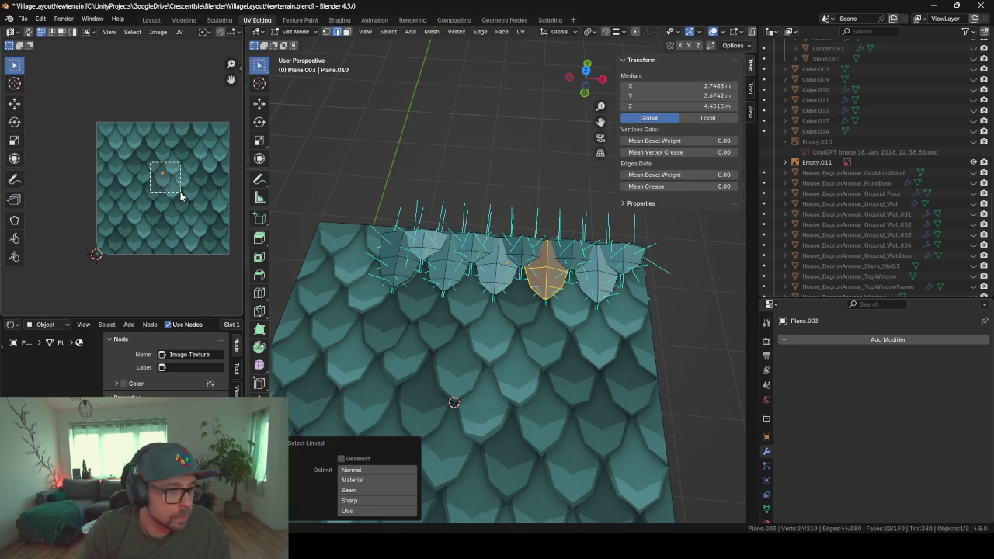
drag(150, 163, 179, 191)
key(g)
click(200, 217)
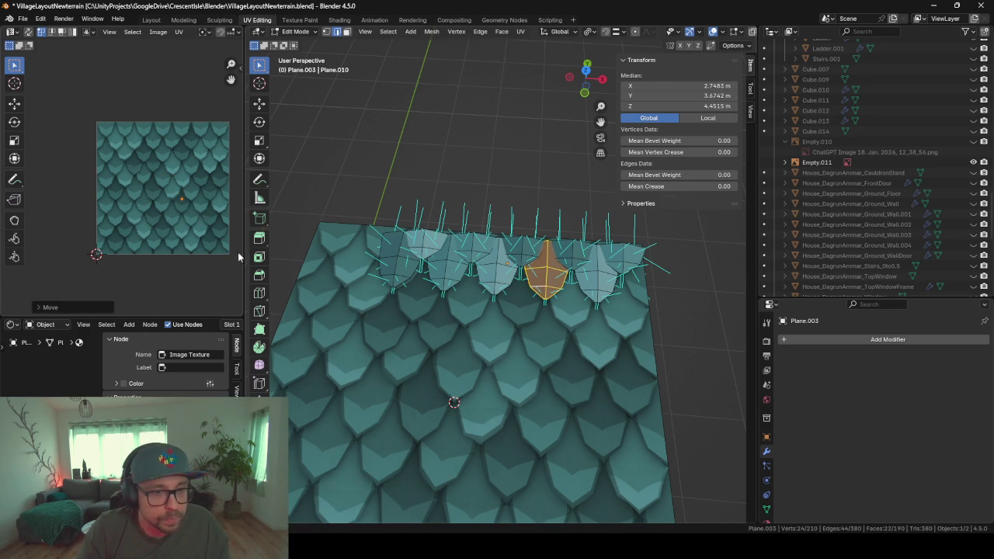
key(Tab)
mouse_move(457, 342)
middle_down()
mouse_move(442, 327)
mouse_move(402, 319)
mouse_move(451, 317)
mouse_move(474, 292)
mouse_move(549, 361)
mouse_move(466, 372)
mouse_move(461, 324)
mouse_move(469, 333)
mouse_move(420, 303)
mouse_move(472, 278)
mouse_move(561, 271)
mouse_move(584, 208)
mouse_move(576, 268)
mouse_move(479, 377)
mouse_move(521, 301)
mouse_move(465, 264)
mouse_move(412, 200)
mouse_move(382, 217)
mouse_move(499, 273)
middle_up()
- Hide the reference image Empty, check the teal strip, and switch to Unity
click(575, 273)
key(h)
mouse_move(366, 269)
middle_down()
mouse_move(486, 226)
mouse_move(602, 218)
mouse_move(445, 221)
mouse_move(391, 232)
mouse_move(387, 249)
mouse_move(442, 290)
mouse_move(559, 244)
mouse_move(545, 241)
middle_up()
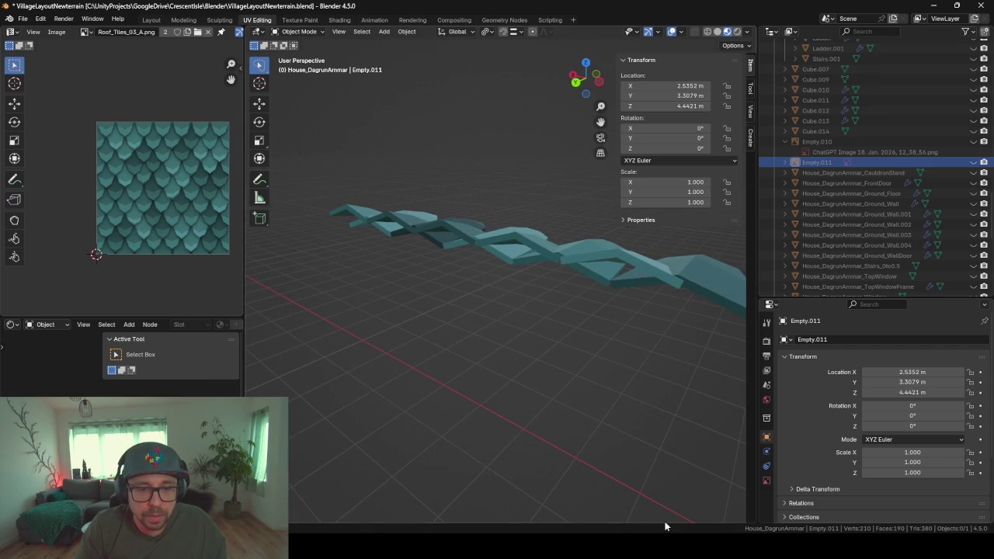
key(alt+Tab)
- Orbit and zoom Unity's Scene view around the roof tiles, then minimize Unity
mouse_move(483, 165)
right_down()
mouse_move(494, 222)
mouse_move(459, 291)
mouse_move(430, 277)
mouse_move(417, 284)
mouse_move(431, 270)
right_up()
middle_drag(430, 263, 421, 205)
mouse_move(363, 297)
right_down()
mouse_move(428, 255)
mouse_move(530, 271)
mouse_move(459, 275)
right_up()
middle_drag(459, 275, 475, 273)
scroll(479, 264, down, 5)
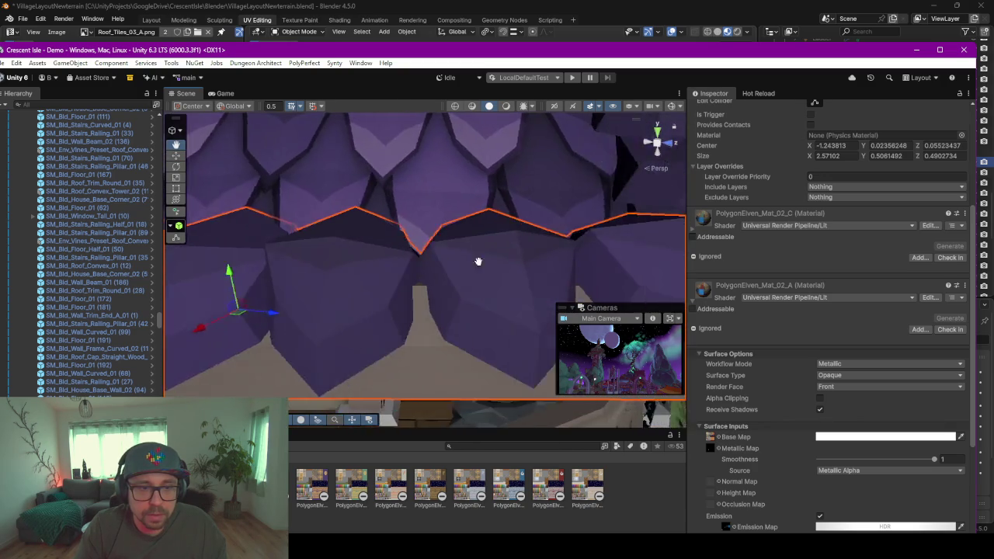
scroll(448, 218, down, 3)
mouse_move(453, 217)
right_down()
mouse_move(469, 265)
mouse_move(510, 223)
mouse_move(586, 252)
mouse_move(486, 220)
mouse_move(464, 195)
mouse_move(460, 155)
right_up()
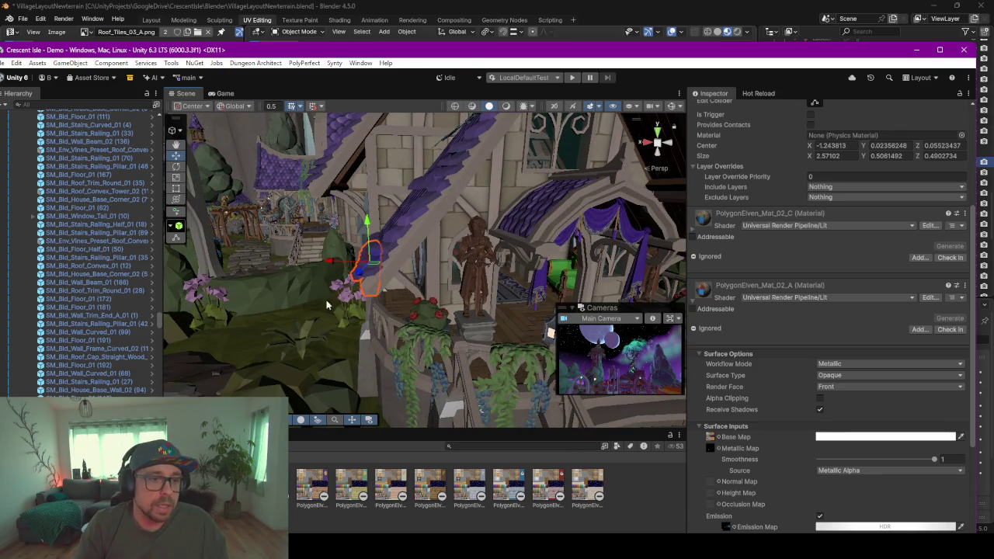
click(918, 50)
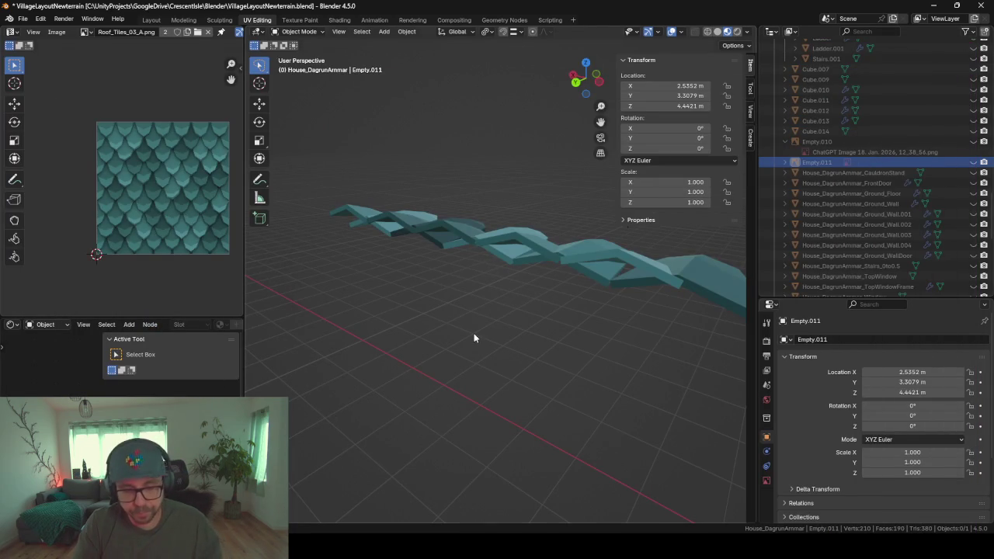
- Rename Plane.003 to RoofEnd in the Outliner and unhide all hidden objects
click(545, 258)
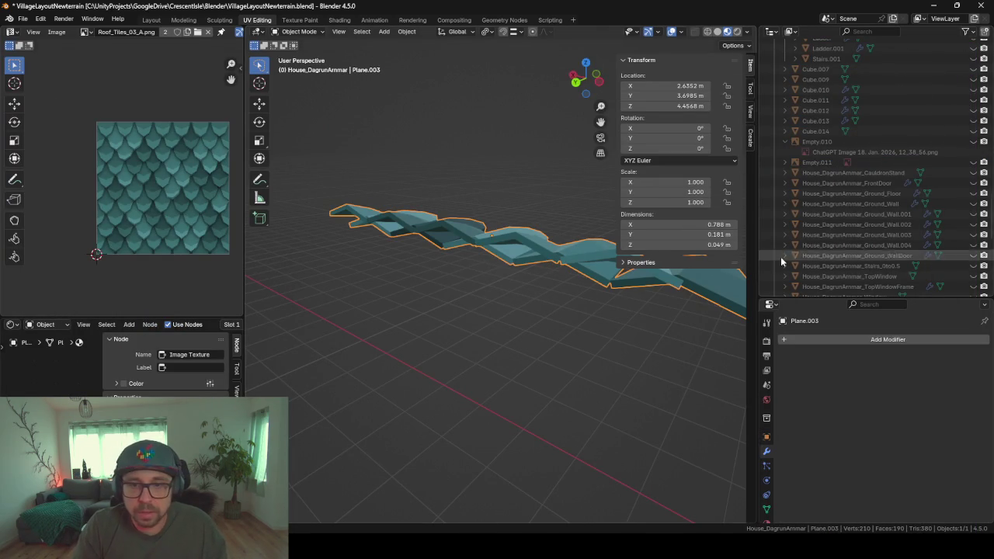
scroll(780, 256, down, 10)
double_click(823, 196)
text(RoofEnd)
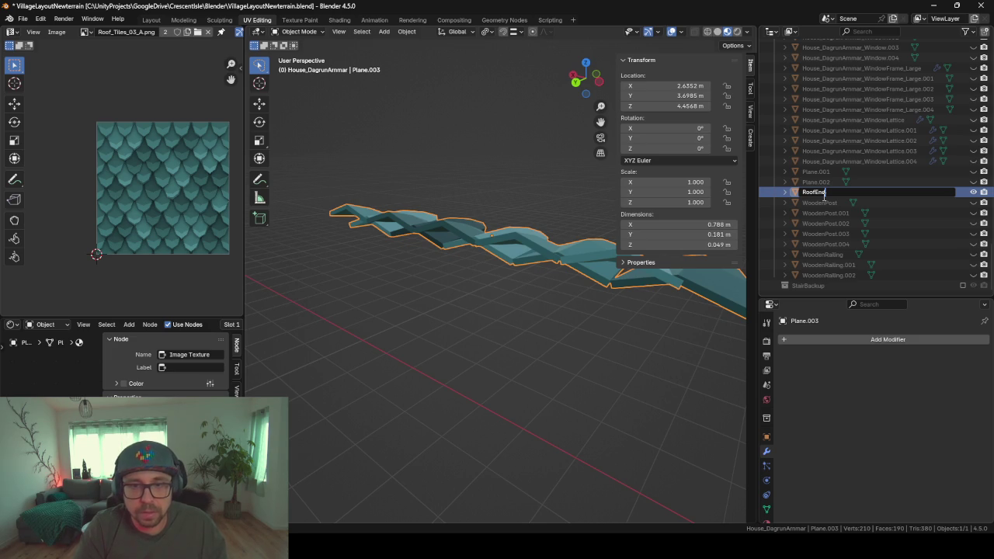
key(Return)
mouse_move(560, 343)
middle_down()
mouse_move(501, 347)
mouse_move(523, 360)
middle_up()
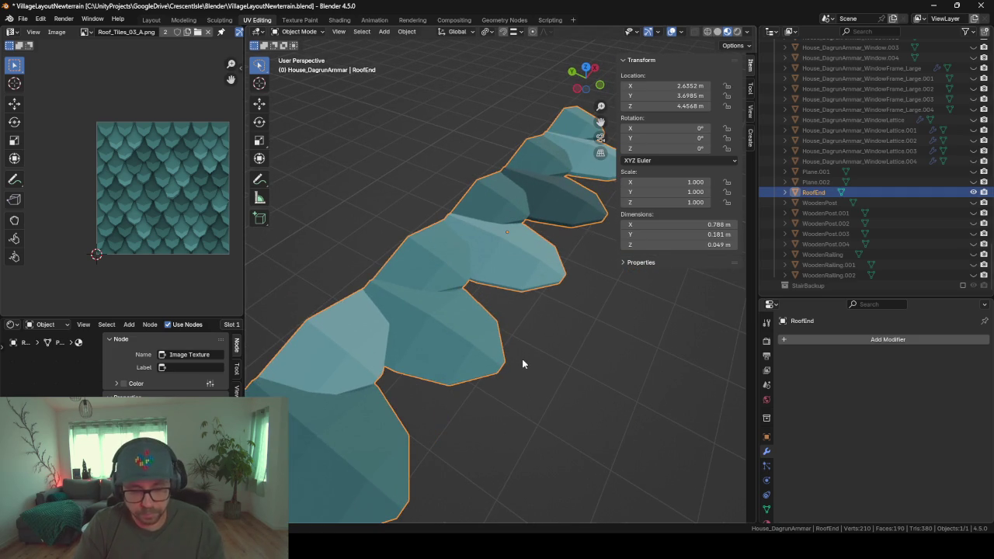
key(alt+h)
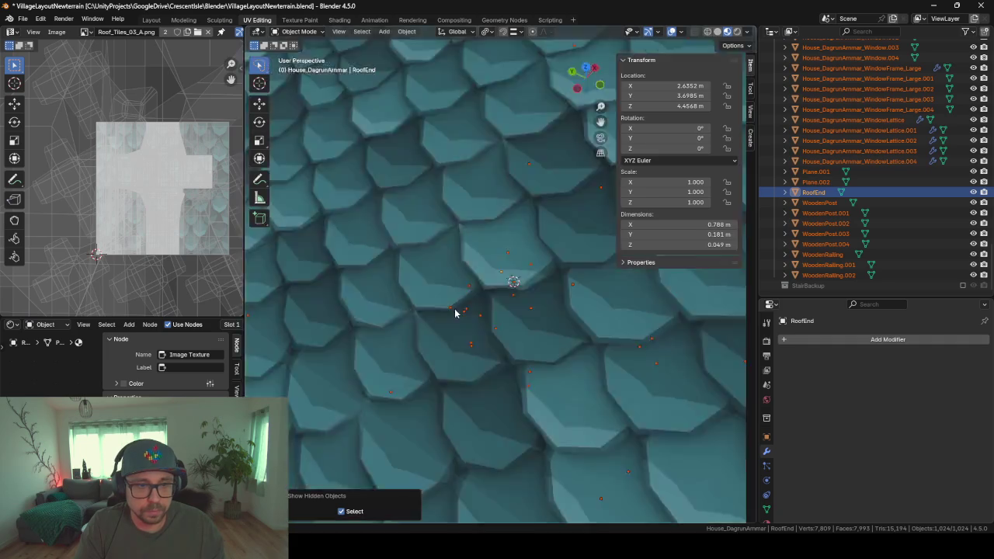
- Delete the stray empty near the house roof
scroll(456, 310, down, 5)
mouse_move(462, 308)
middle_down()
mouse_move(551, 288)
mouse_move(510, 288)
middle_up()
scroll(510, 288, up, 5)
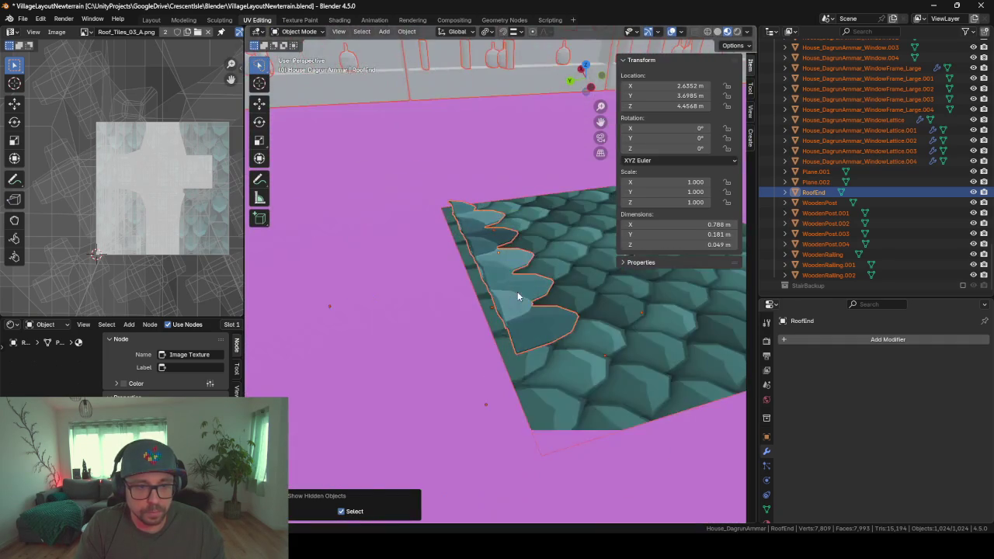
scroll(512, 281, up, 2)
click(476, 262)
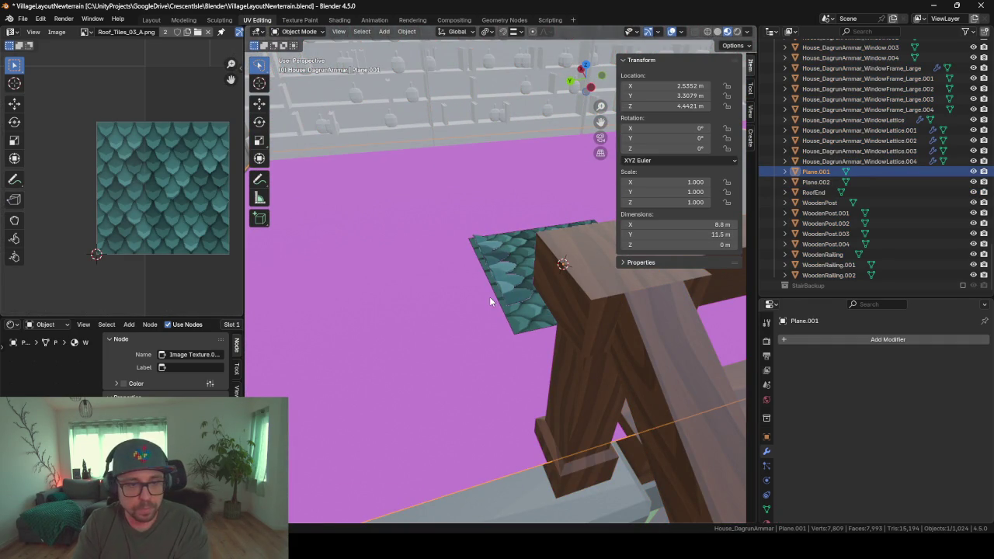
click(516, 265)
click(520, 250)
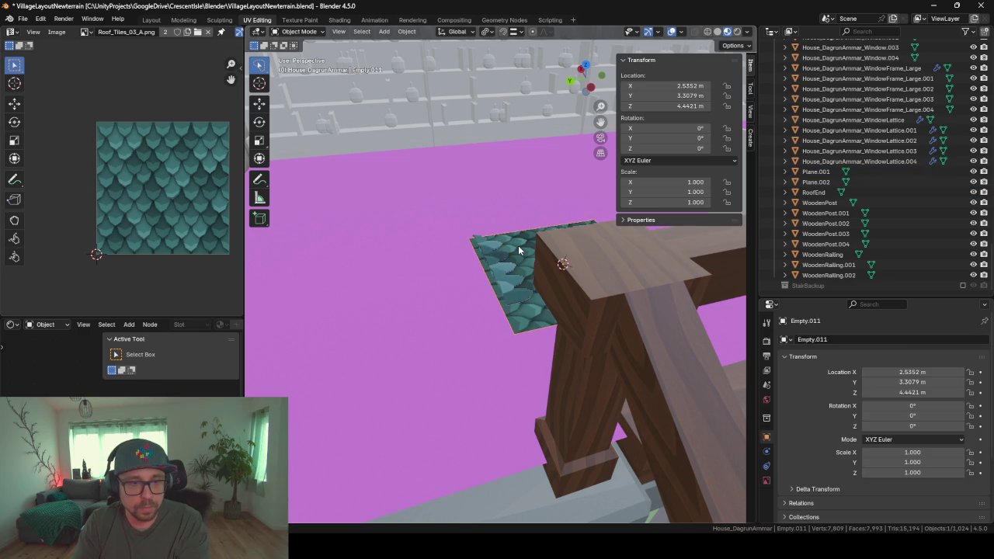
key(Delete)
- Move RoofEnd horizontally beside the house to X -0.71588 m, Y -8.6494 m
click(520, 250)
key(KP_Decimal)
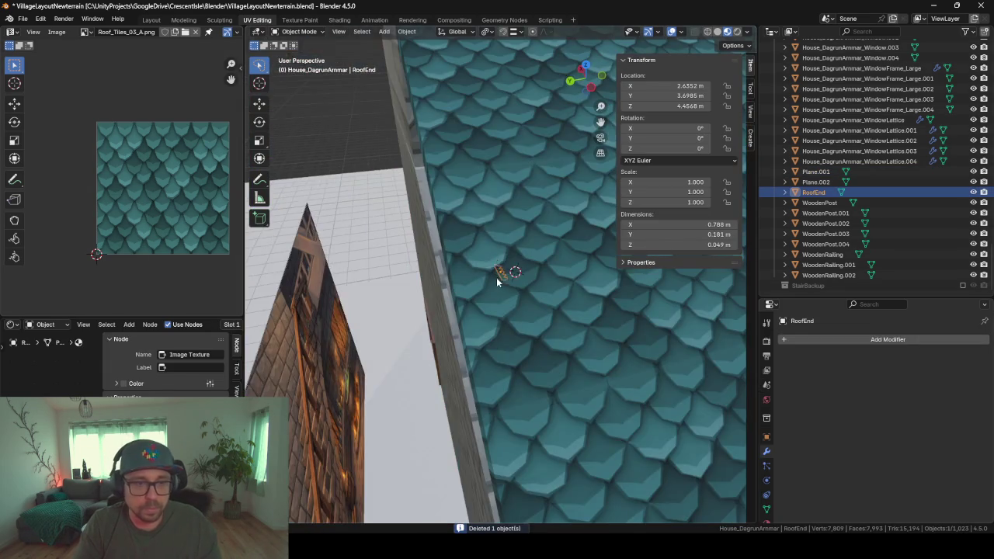
scroll(500, 279, down, 5)
scroll(455, 250, down, 4)
scroll(455, 250, down, 2)
key(g)
key(shift+z)
click(551, 342)
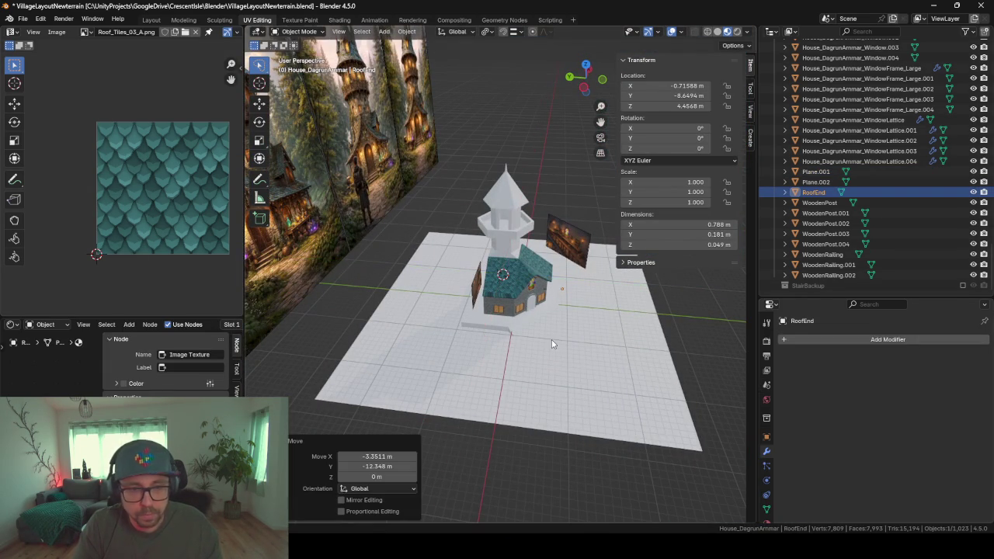
- Frame RoofEnd and move it roughly to the roof's eave edge
key(KP_Decimal)
middle_drag(551, 344, 542, 299)
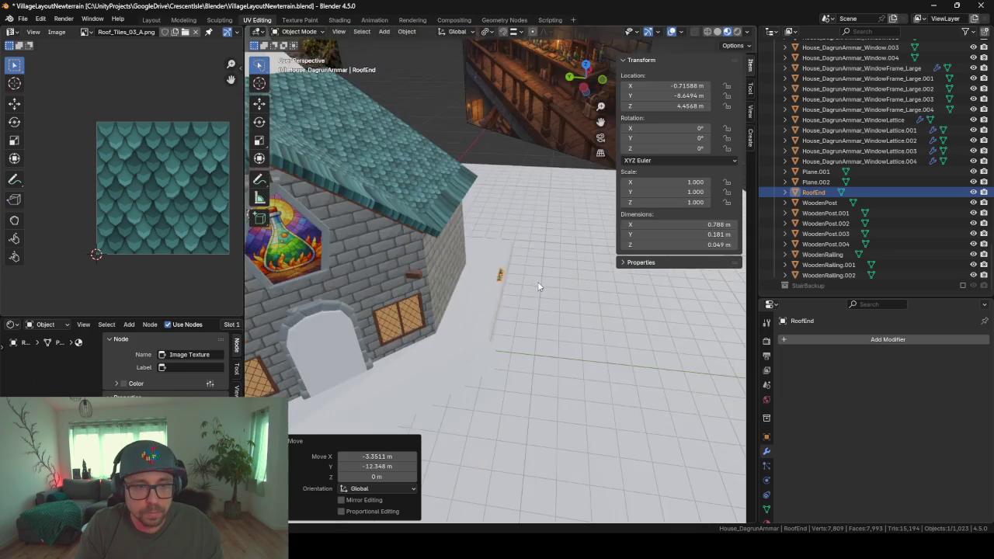
scroll(537, 345, up, 2)
middle_drag(537, 340, 423, 354)
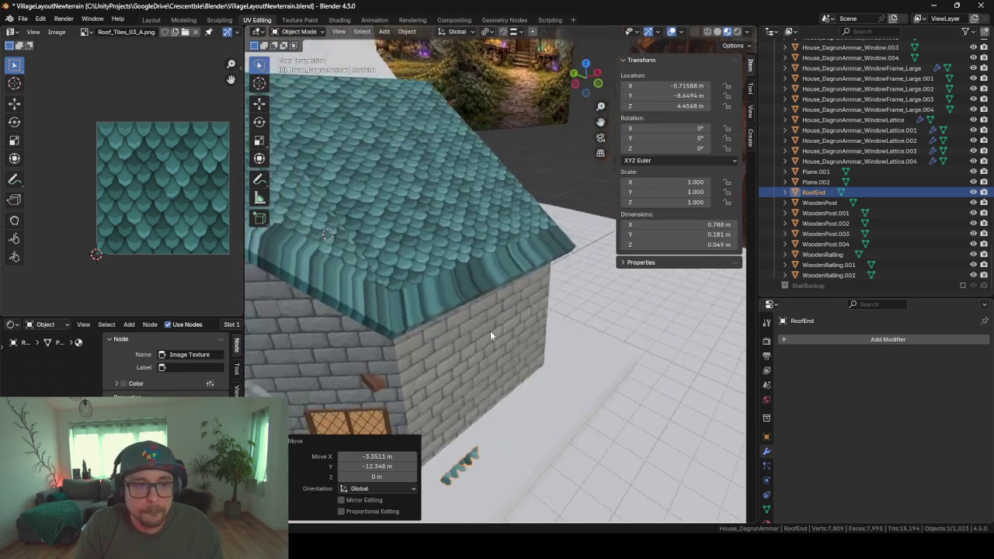
key(g)
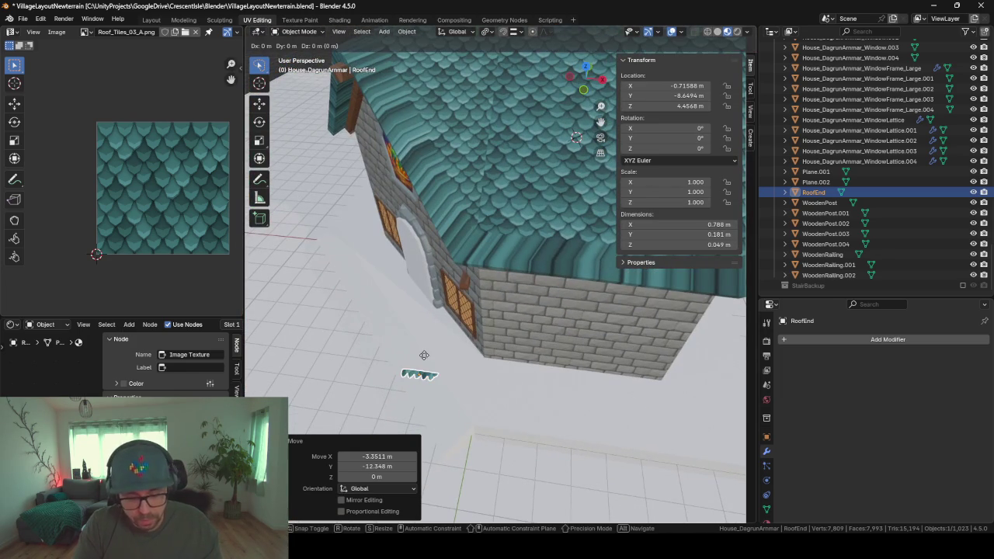
click(512, 271)
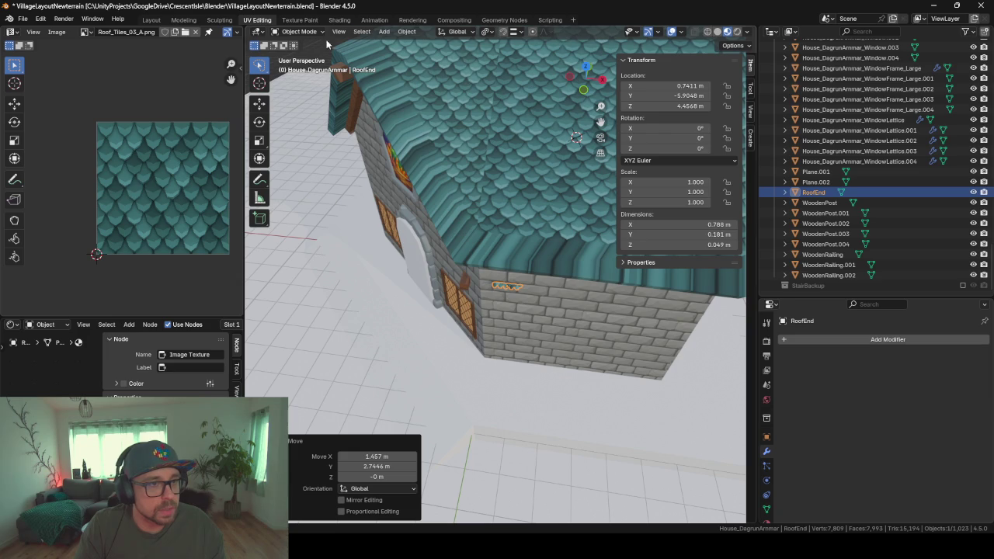
- Turn on snapping and snap RoofEnd onto the lower eave edge of the roof
click(503, 32)
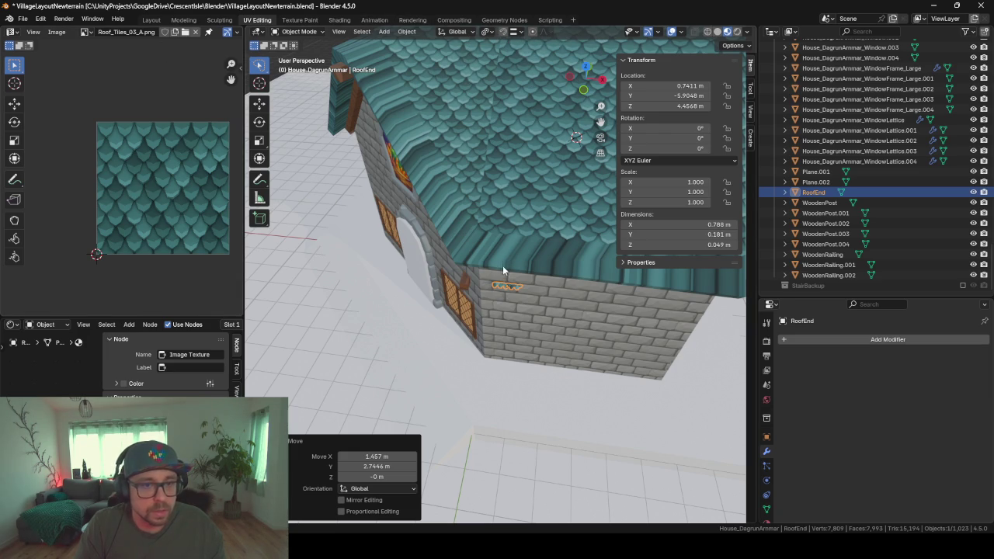
key(g)
click(507, 266)
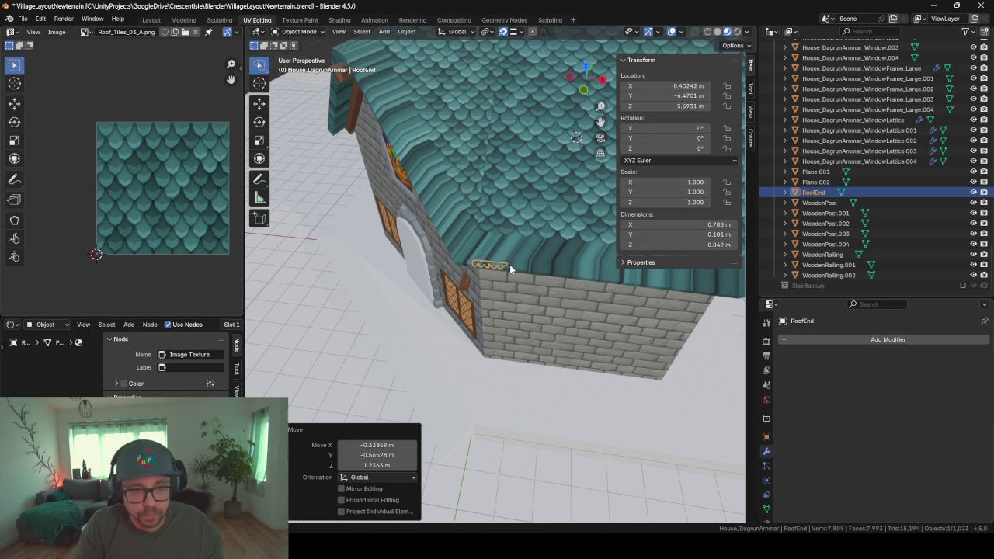
scroll(510, 269, up, 5)
mouse_move(510, 269)
middle_down()
mouse_move(524, 189)
mouse_move(585, 231)
middle_up()
middle_drag(493, 269, 497, 316)
key(g)
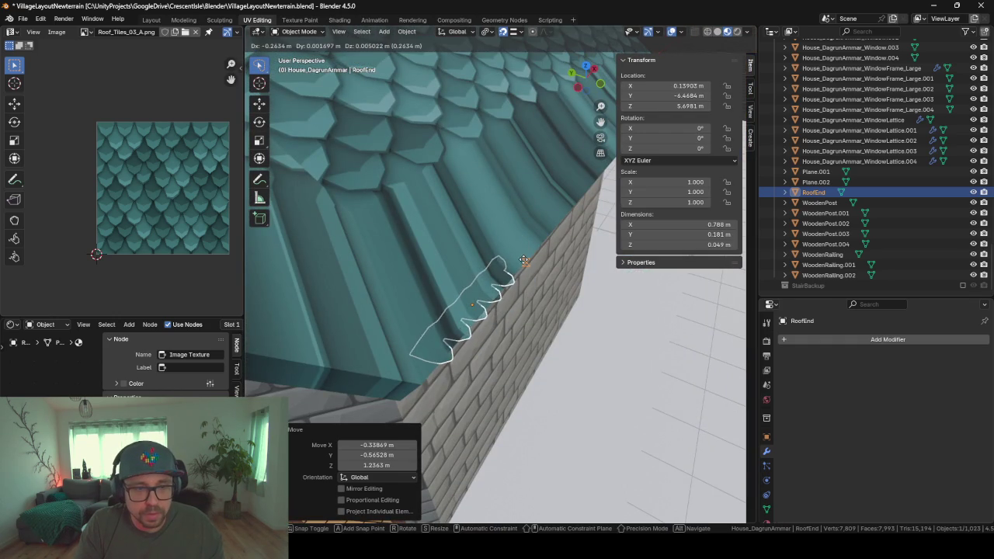
click(523, 260)
- Slide RoofEnd along Y so it sits under the eave at Z 5.6981 m
mouse_move(523, 259)
middle_down()
mouse_move(518, 271)
mouse_move(481, 245)
mouse_move(514, 264)
middle_up()
key(g)
key(x)
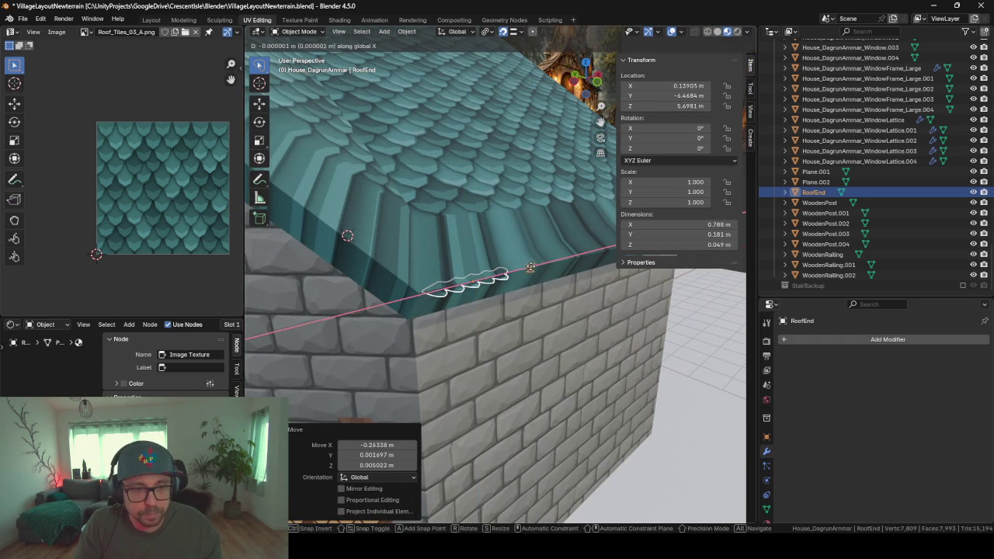
key(y)
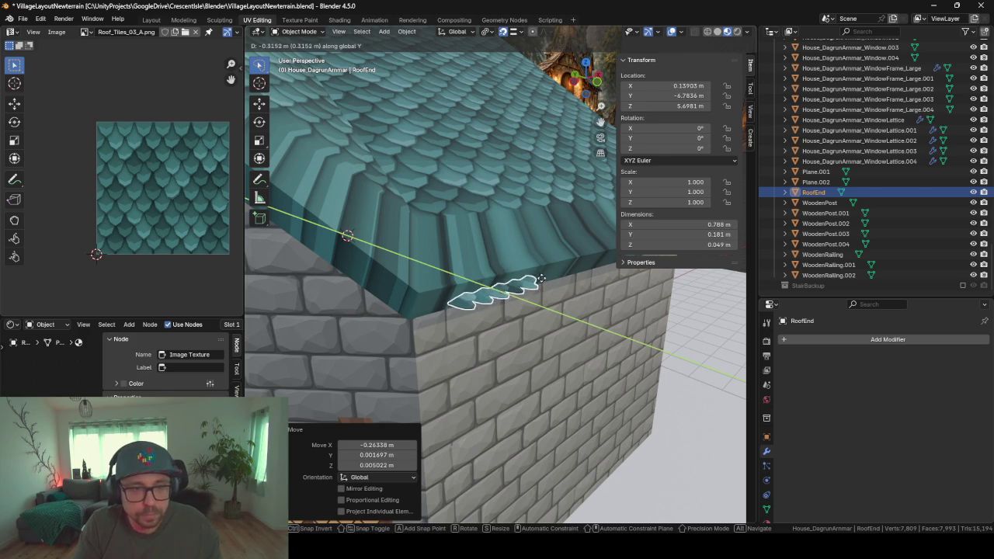
drag(529, 272, 522, 274)
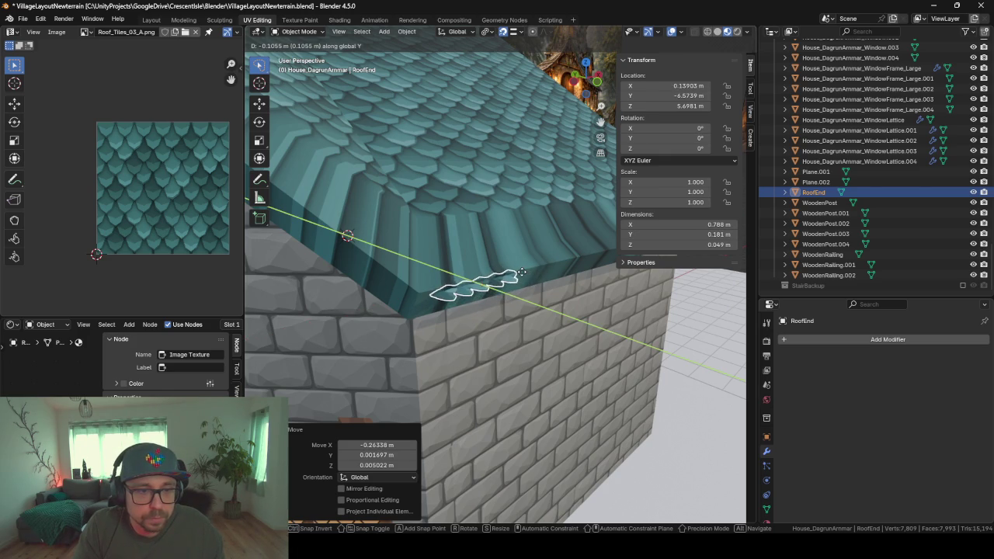
click(521, 273)
mouse_move(542, 291)
middle_down()
mouse_move(532, 334)
mouse_move(530, 301)
middle_up()
- Scale RoofEnd uniformly to 1.607 and shift it horizontally with height locked
key(s)
click(502, 329)
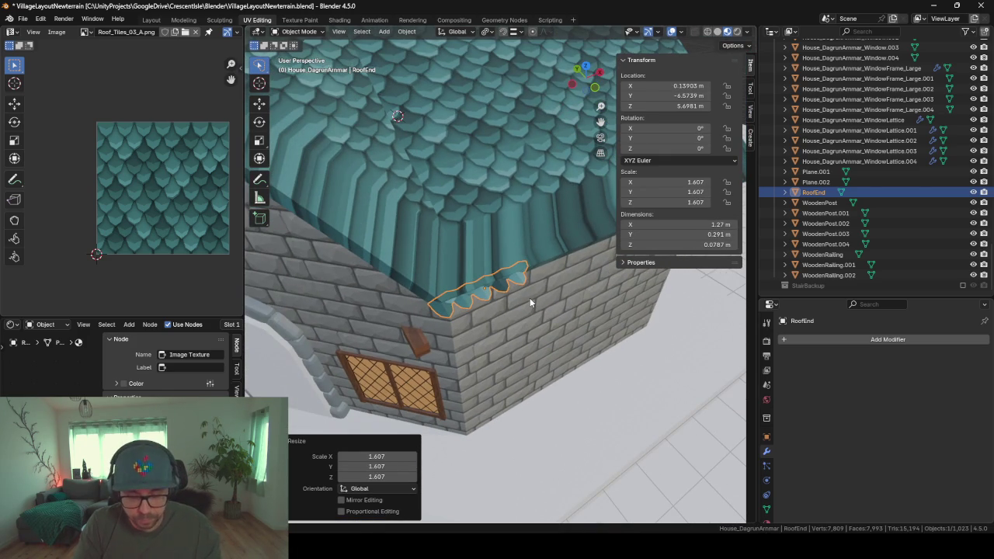
key(g)
key(shift+z)
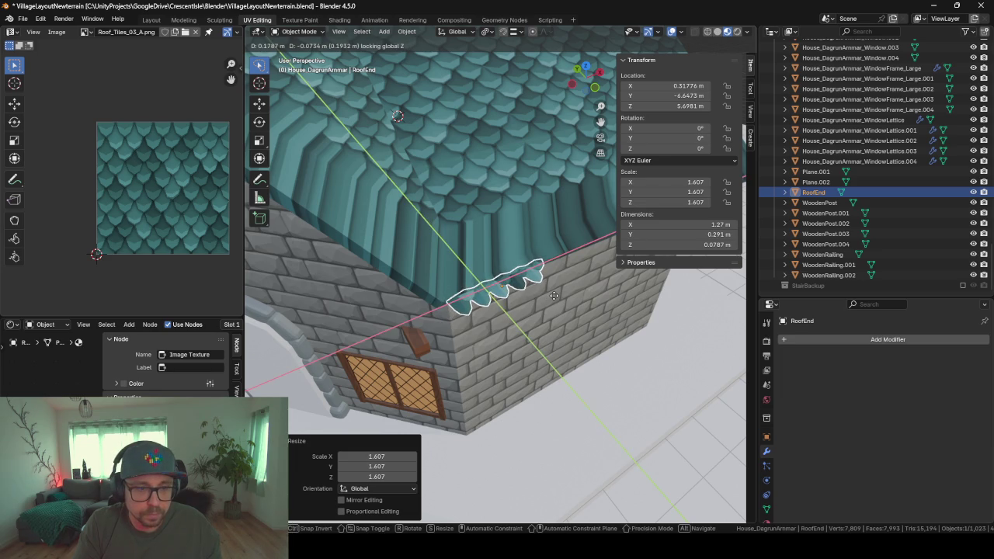
click(554, 296)
mouse_move(554, 296)
middle_down()
mouse_move(551, 239)
mouse_move(602, 221)
mouse_move(549, 295)
middle_up()
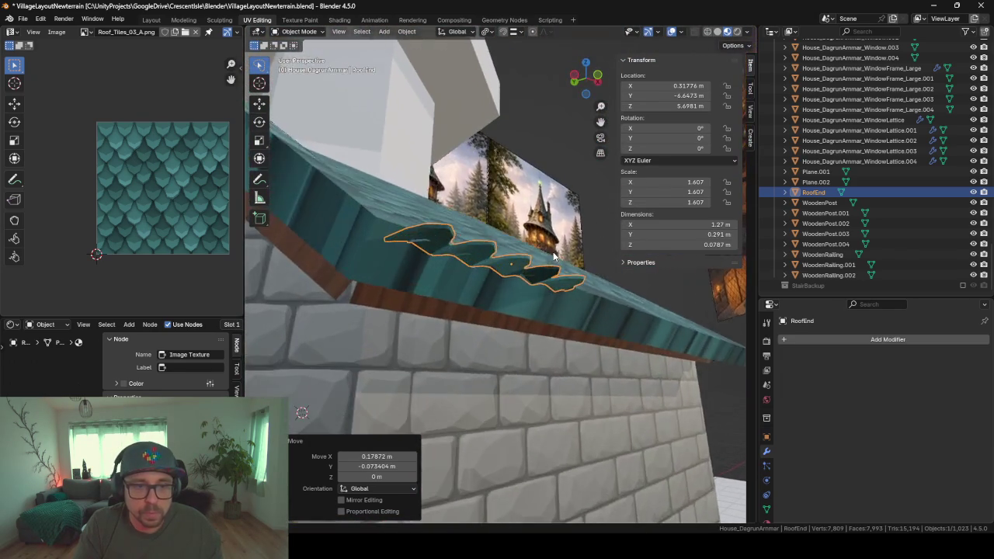
- Make RoofEnd taller, enlarge it by 1.356, and slide it under the eave to X 0.50112 m
key(s)
key(z)
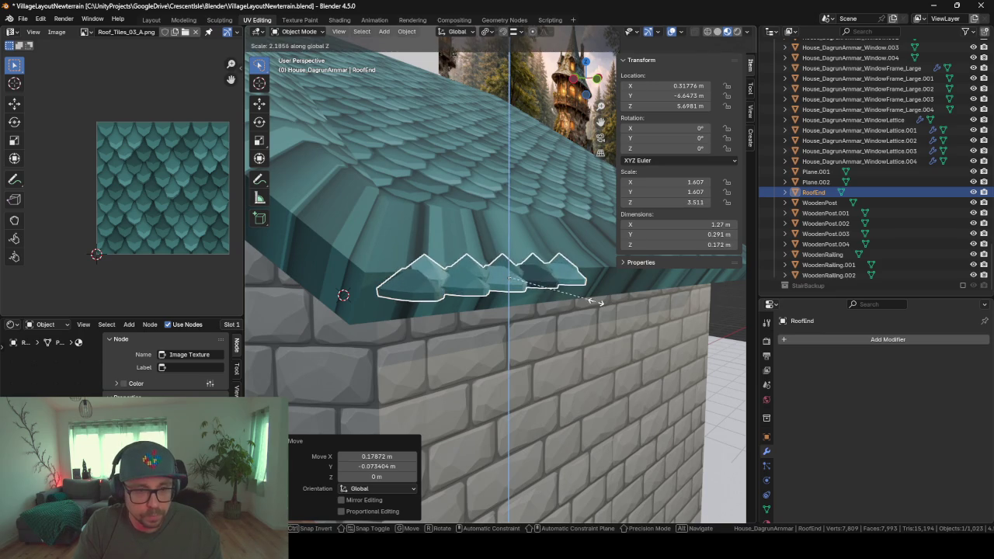
click(578, 278)
mouse_move(583, 317)
middle_down()
mouse_move(536, 330)
mouse_move(609, 342)
mouse_move(582, 335)
mouse_move(542, 365)
middle_up()
key(s)
click(649, 342)
key(g)
key(shift+z)
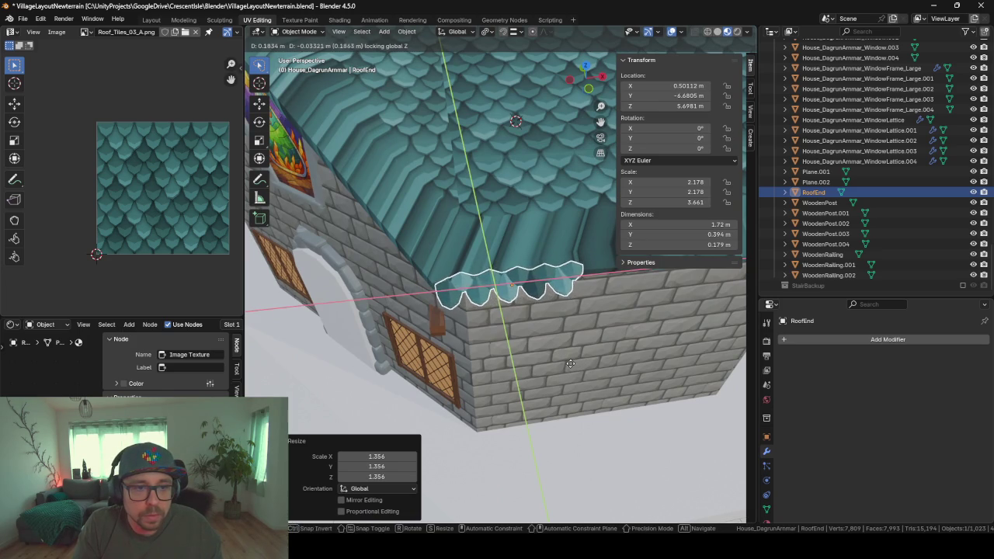
click(572, 363)
middle_drag(542, 371, 620, 288)
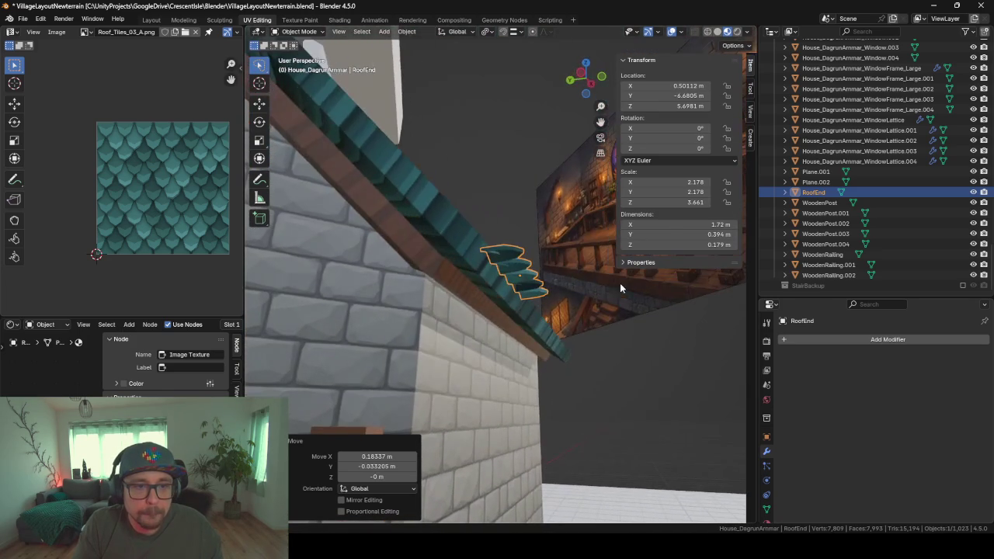
- Edge-slide the teal roof's bottom edge loop in Edit Mode, then return to Object Mode
middle_drag(464, 243, 470, 294)
click(474, 234)
key(Tab)
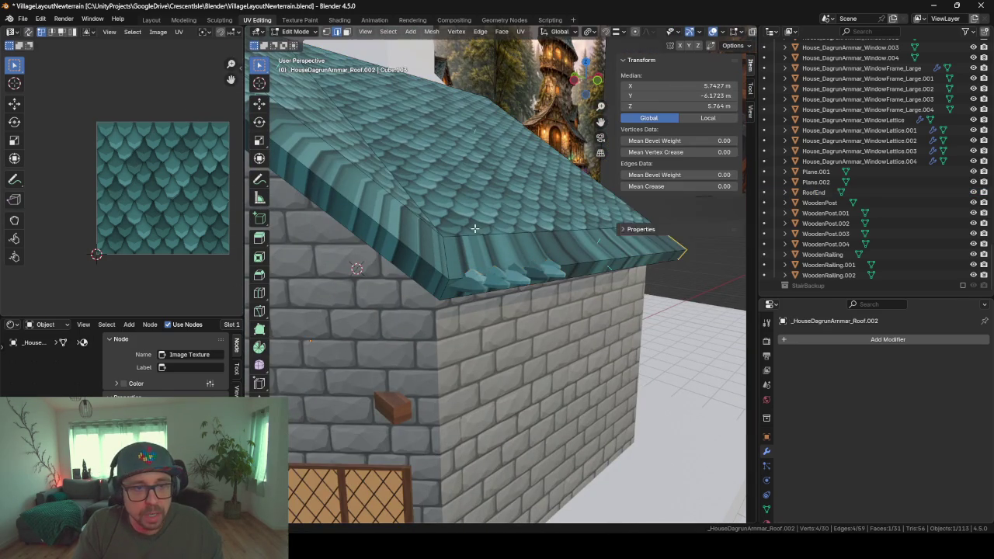
alt+click(594, 260)
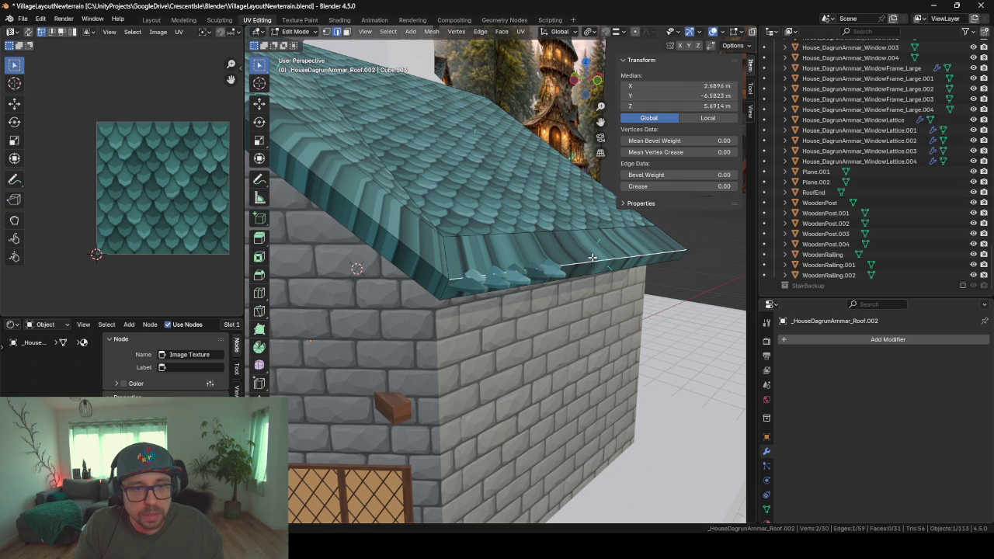
scroll(440, 250, down, 5)
mouse_move(439, 250)
middle_down()
mouse_move(608, 208)
mouse_move(512, 272)
middle_up()
scroll(512, 272, up, 4)
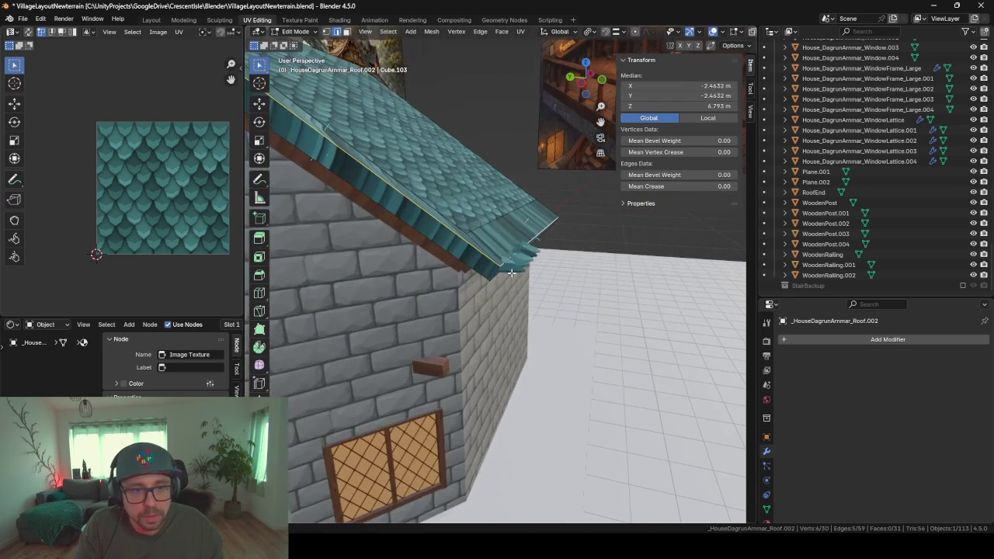
key(g)
key(g)
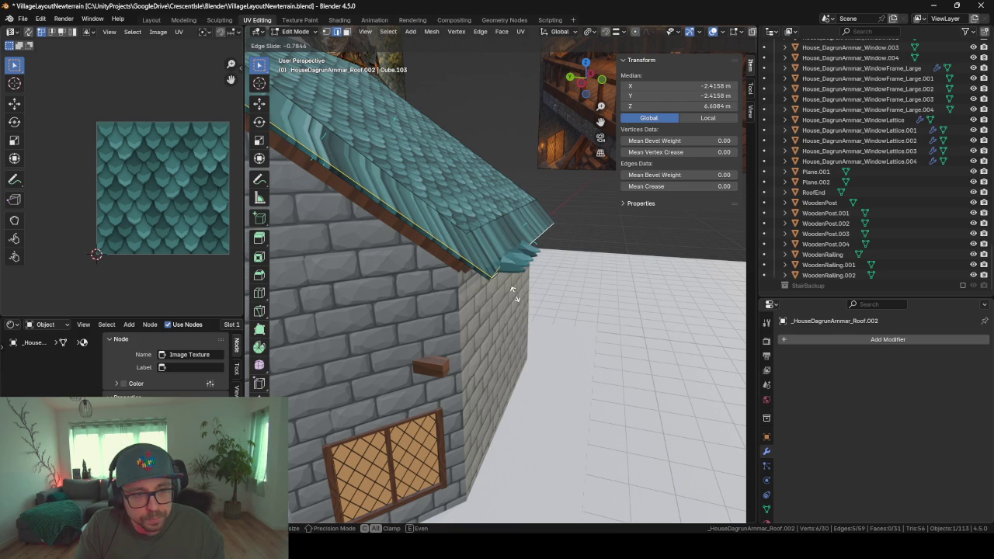
click(512, 291)
key(Tab)
mouse_move(555, 257)
middle_down()
mouse_move(524, 263)
mouse_move(398, 217)
mouse_move(514, 253)
mouse_move(584, 248)
mouse_move(573, 244)
middle_up()
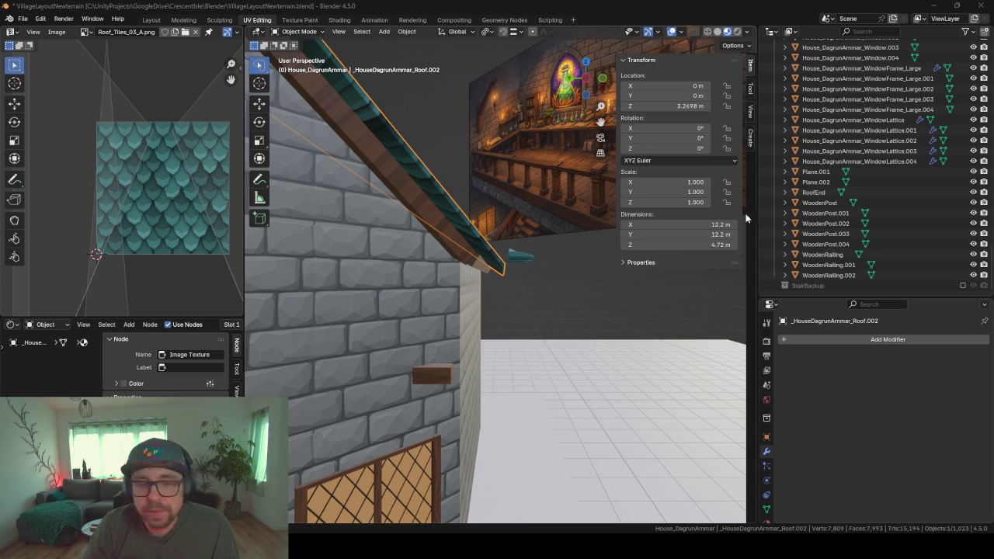
- Select RoofEnd, nudge it along Y, then lower it along Z
mouse_move(555, 253)
middle_down()
mouse_move(494, 270)
mouse_move(497, 304)
mouse_move(465, 260)
mouse_move(544, 257)
mouse_move(526, 282)
mouse_move(535, 334)
mouse_move(562, 315)
middle_up()
scroll(489, 256, up, 2)
click(526, 283)
key(g)
key(y)
click(532, 310)
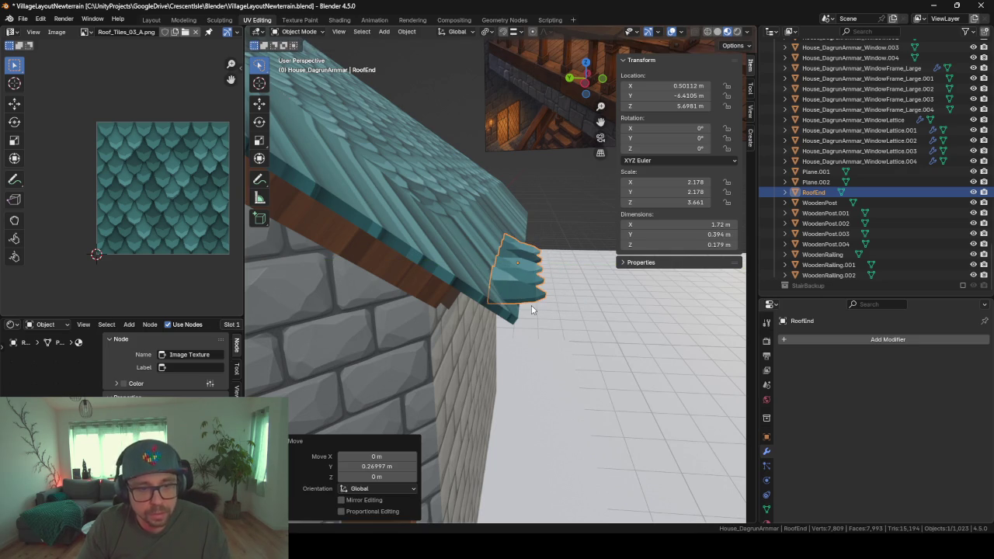
key(g)
key(z)
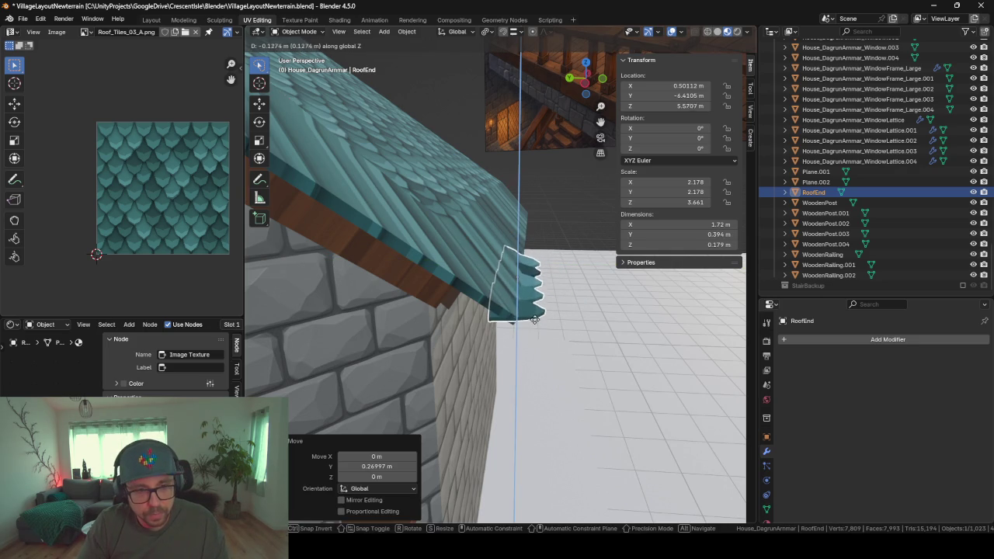
click(535, 322)
middle_drag(535, 321, 478, 302)
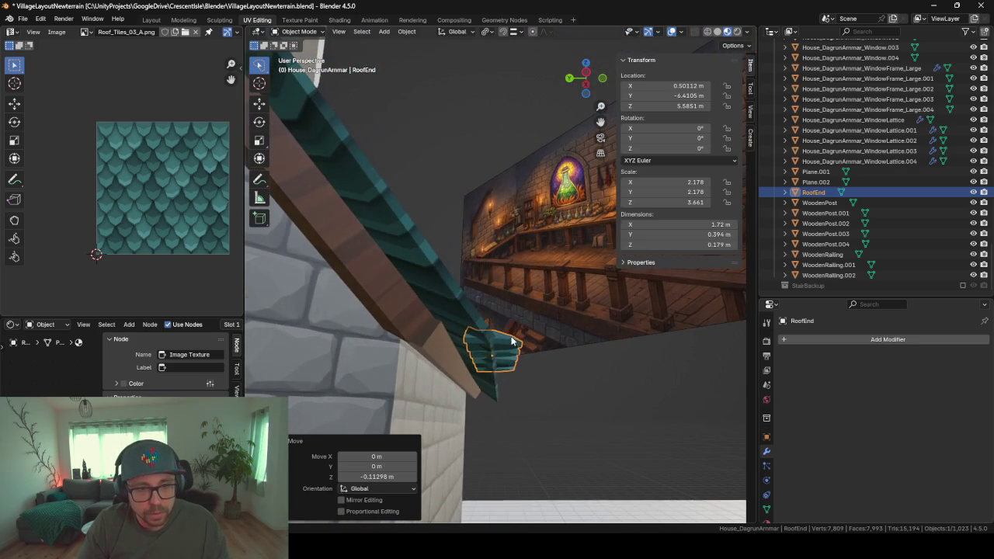
- Fine-tune RoofEnd with another Y shift and slight drop to Y -6.5177 m, Z 5.5557 m
key(g)
key(y)
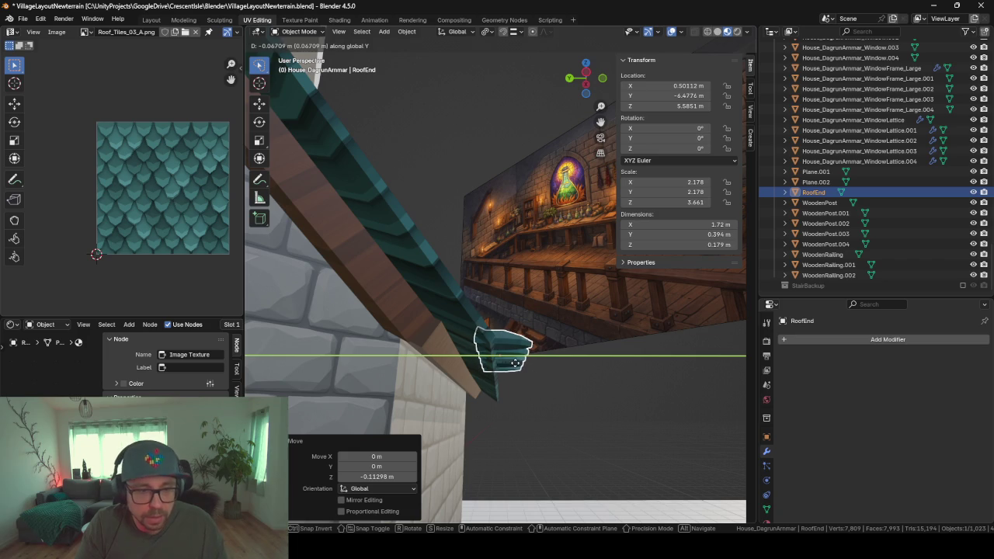
click(520, 367)
middle_drag(520, 367, 525, 381)
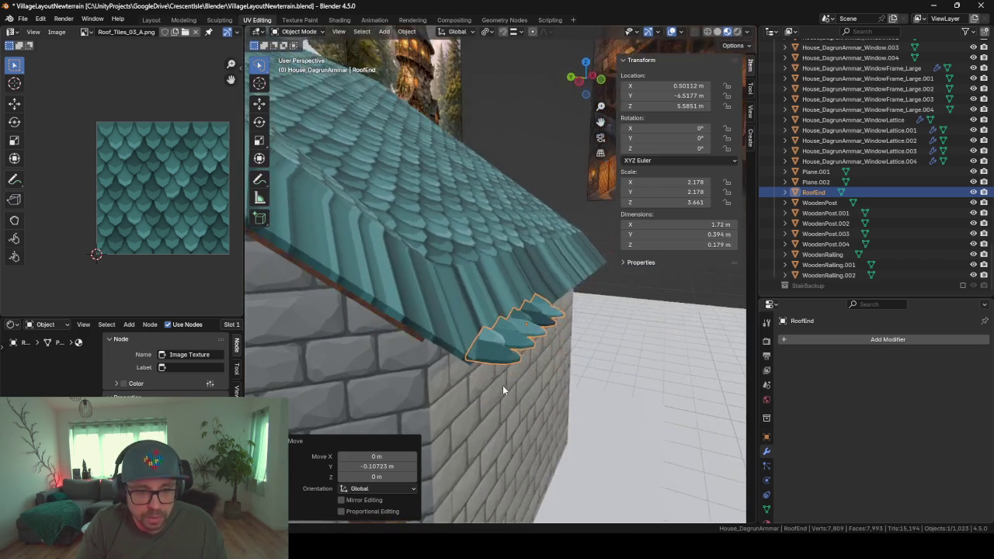
key(g)
key(z)
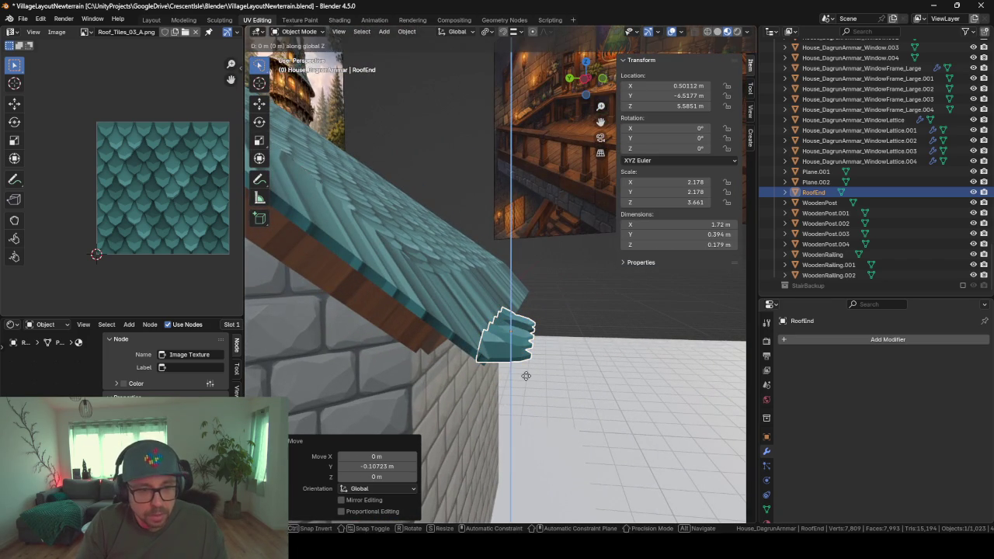
click(511, 378)
middle_drag(511, 377, 462, 407)
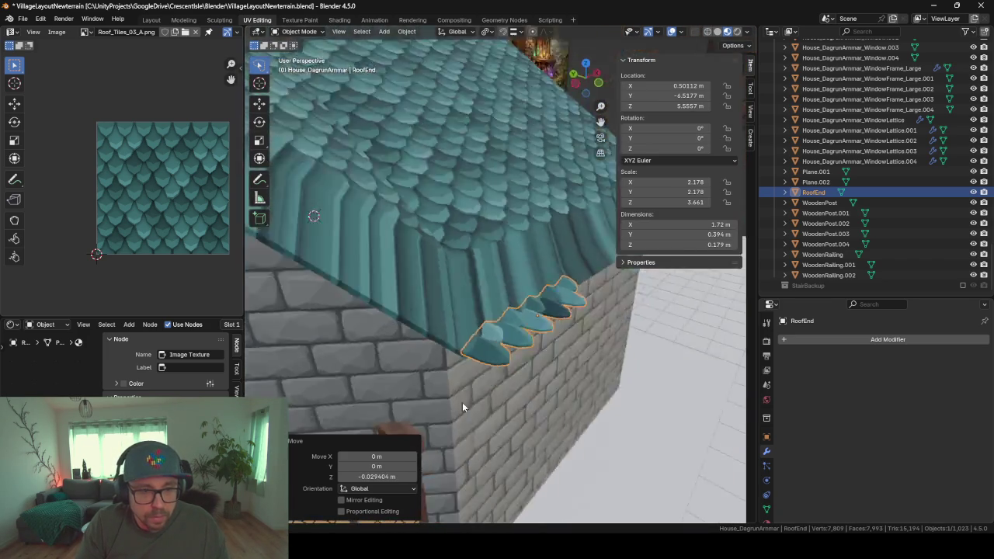
- Select the roof, enter Edit Mode, and bring up the UV Mapping menu
scroll(462, 402, down, 5)
mouse_move(452, 309)
middle_down()
mouse_move(472, 267)
mouse_move(438, 305)
mouse_move(454, 274)
middle_up()
click(472, 265)
scroll(438, 309, down, 3)
key(Tab)
key(u)
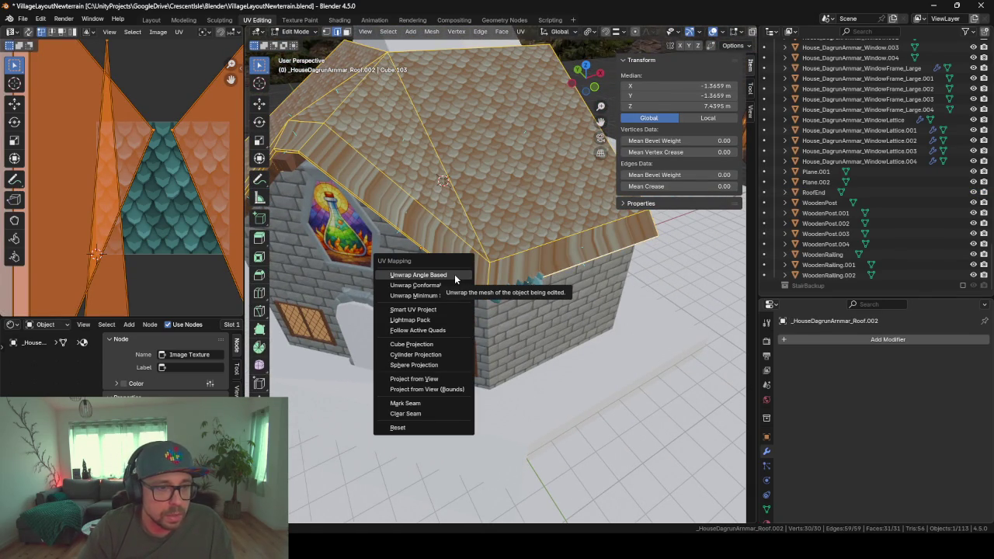
- Select the whole roof mesh and unwrap it with Smart UV Project
click(613, 238)
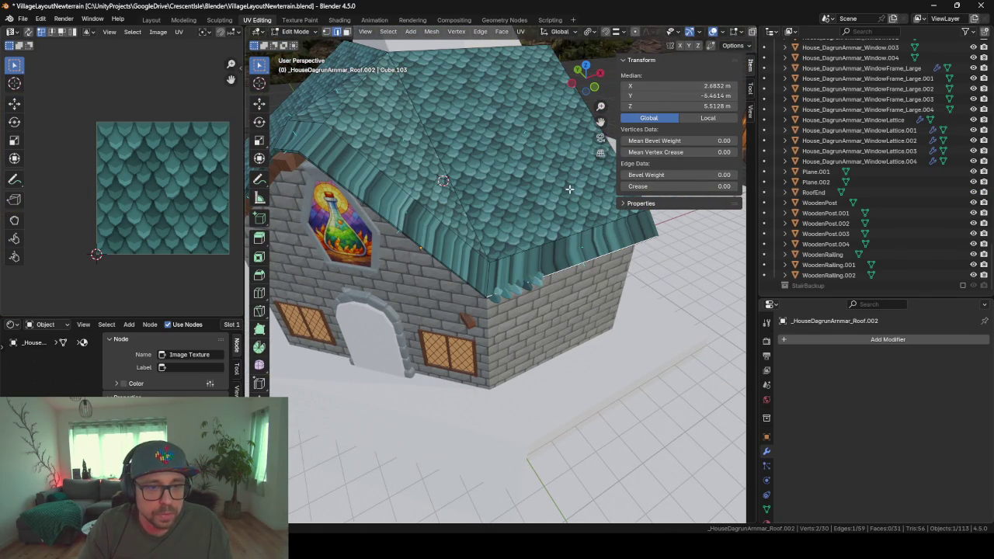
key(a)
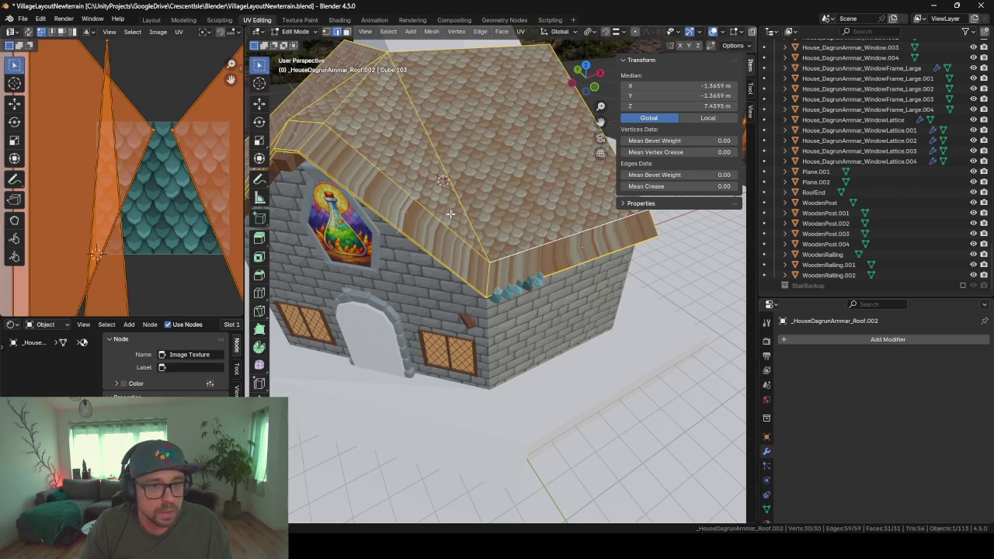
key(u)
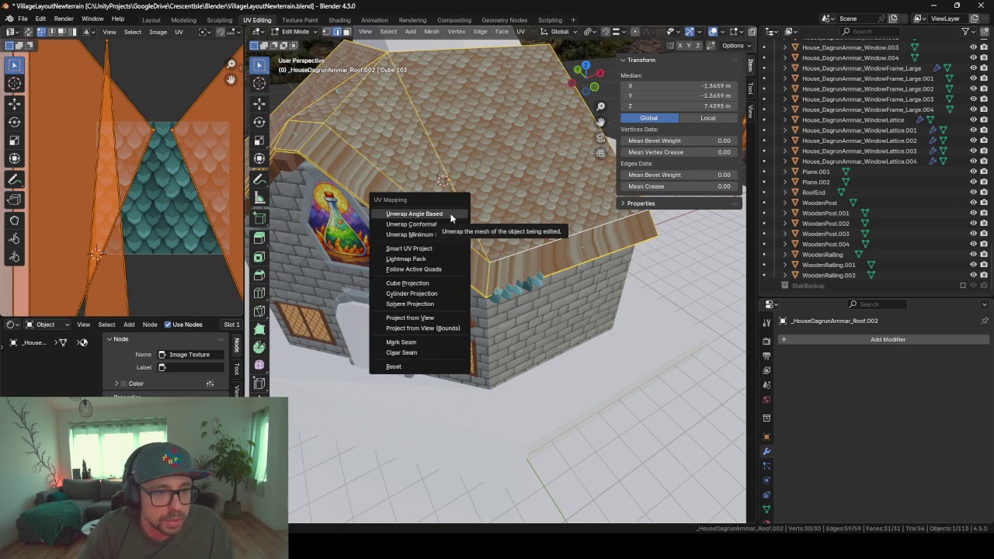
key(Down)
key(Down)
key(Down)
key(Return)
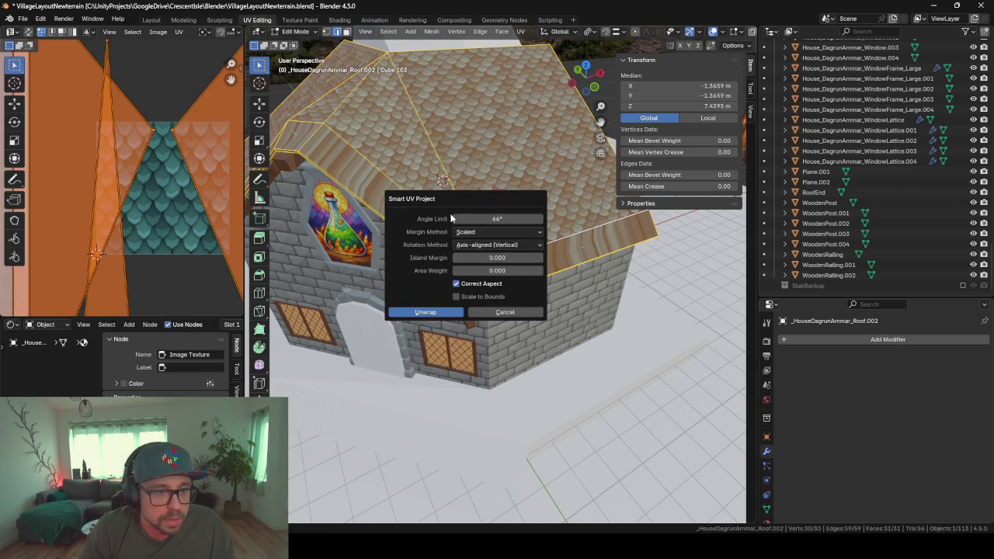
key(Return)
scroll(437, 227, down, 3)
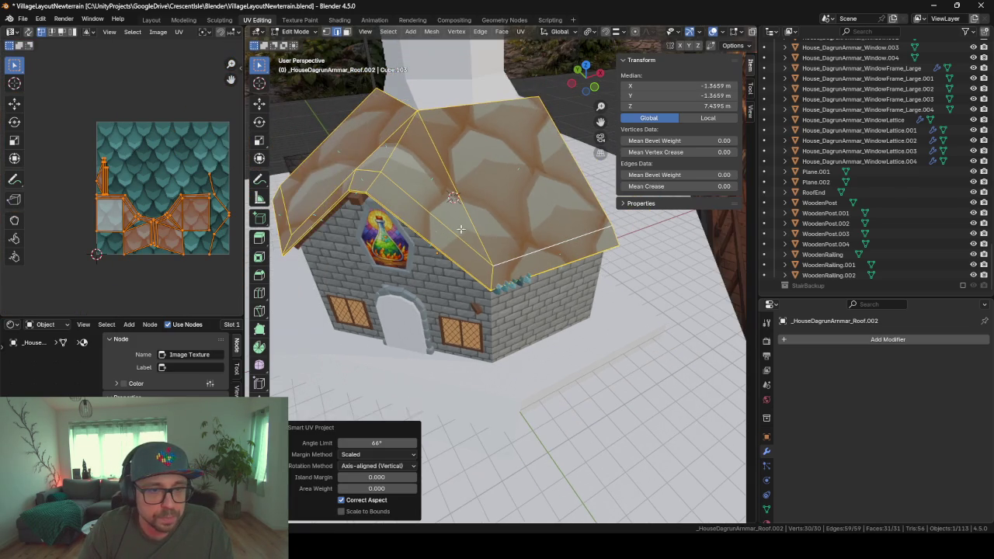
- In face select mode, rotate the right roof face's UV island by 90°
click(553, 238)
click(346, 31)
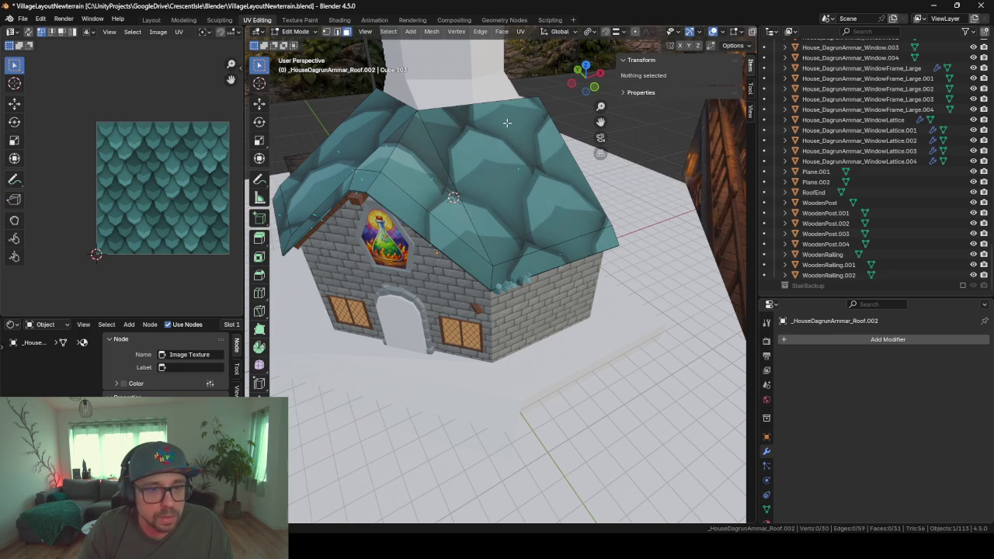
click(550, 247)
shift+click(559, 258)
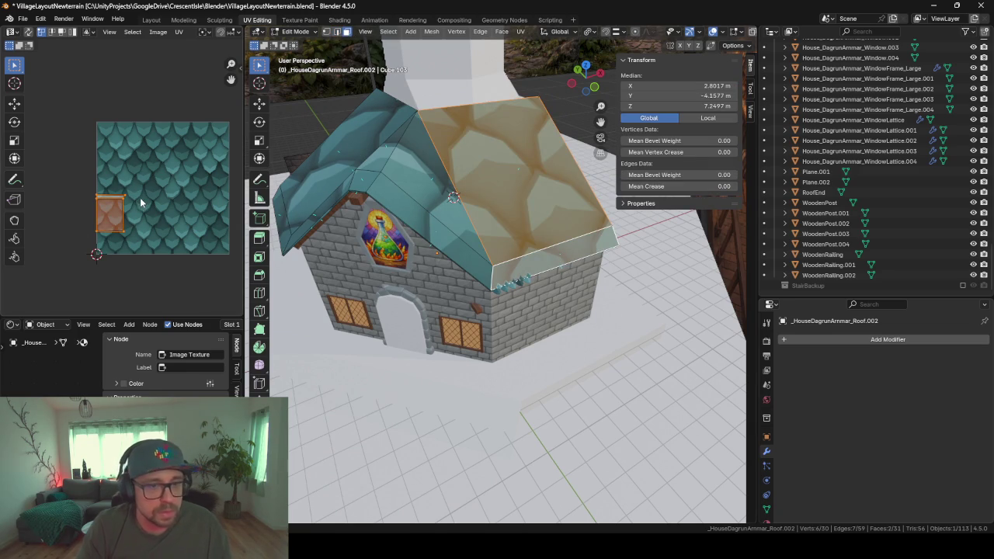
key(r)
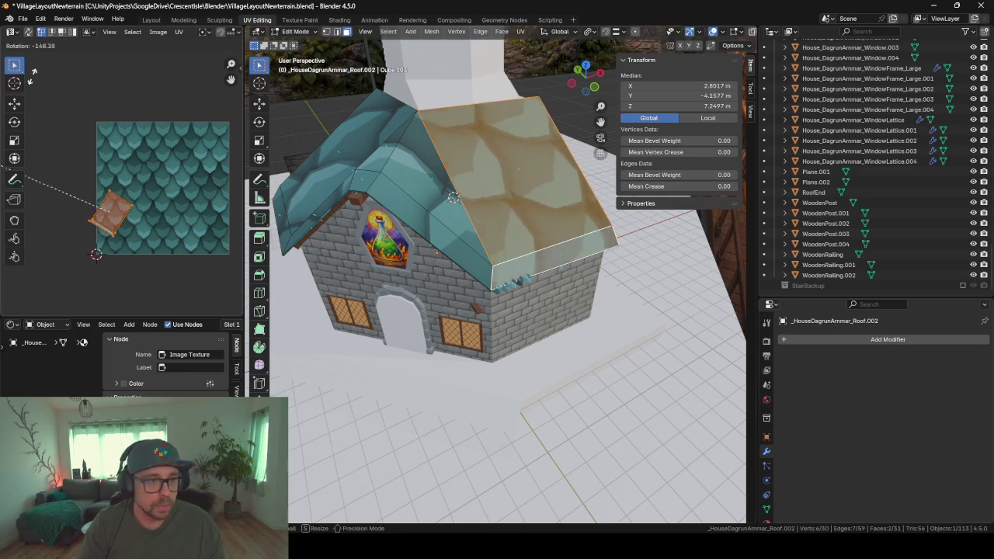
key(Escape)
click(315, 183)
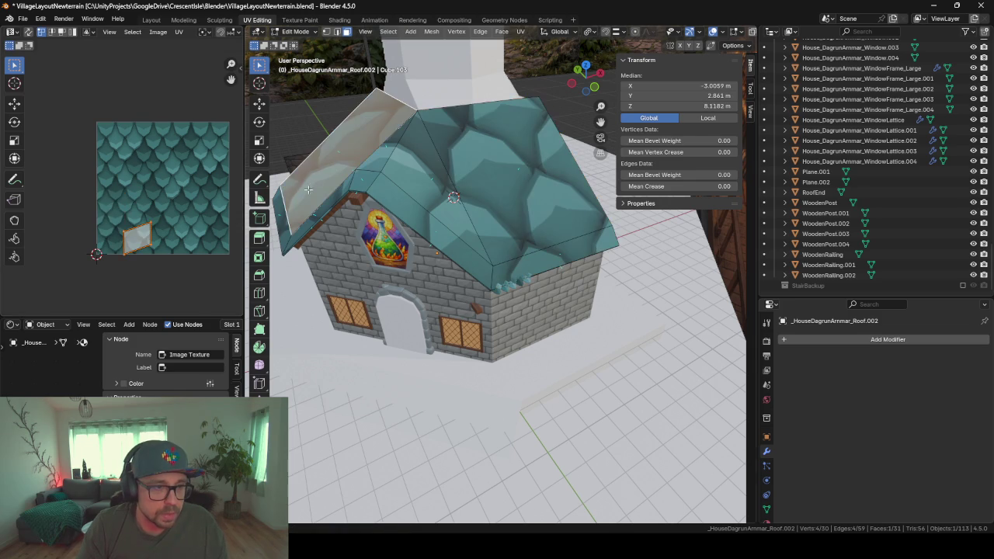
shift+click(290, 226)
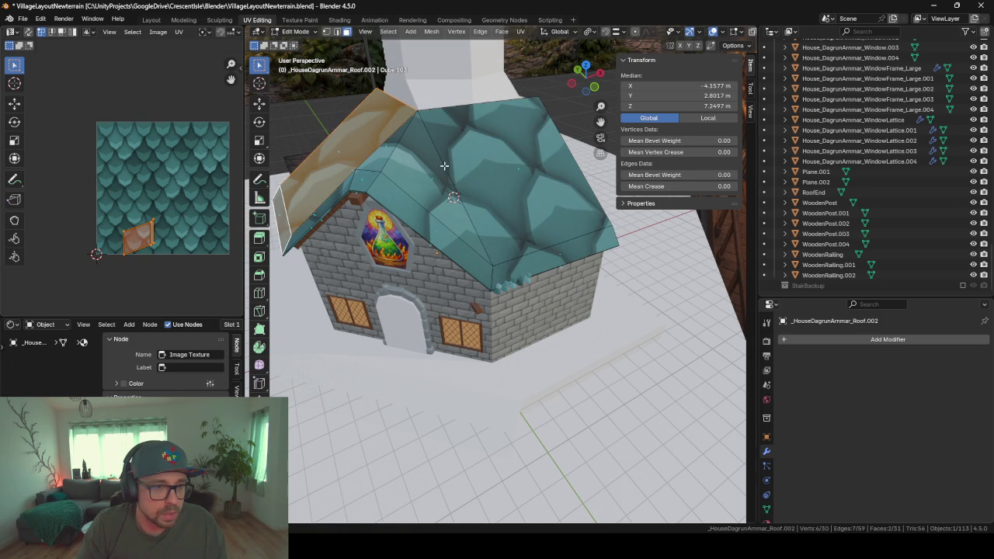
click(564, 183)
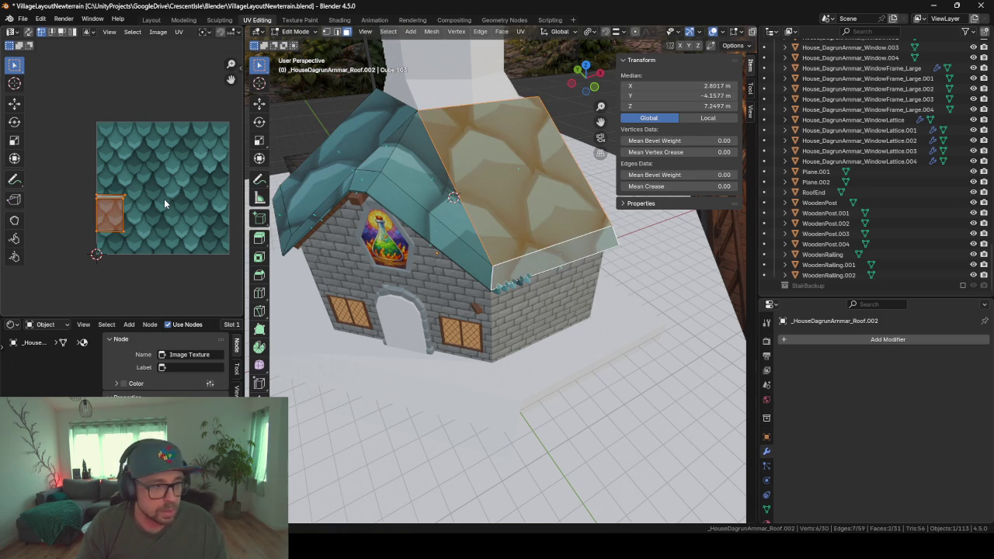
text(r901)
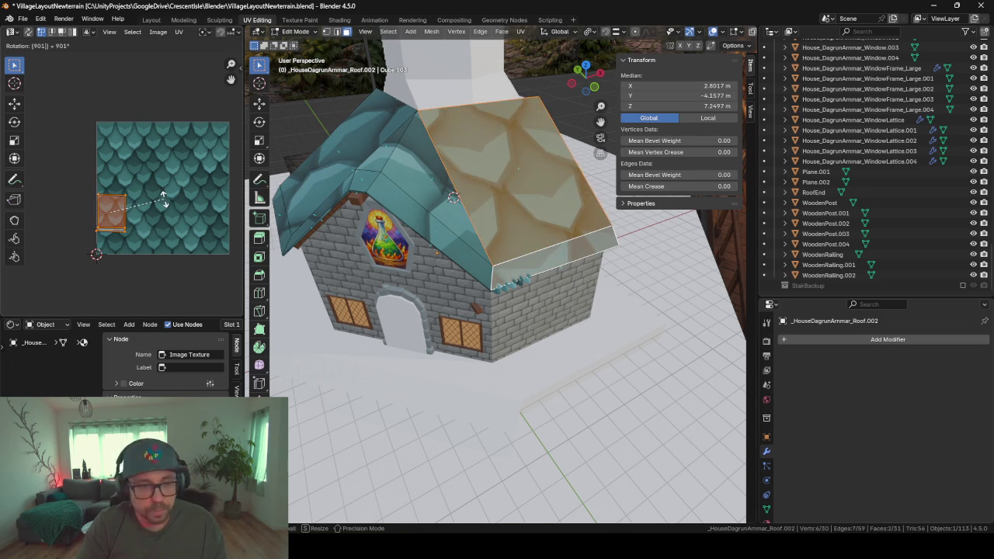
key(BackSpace)
key(Return)
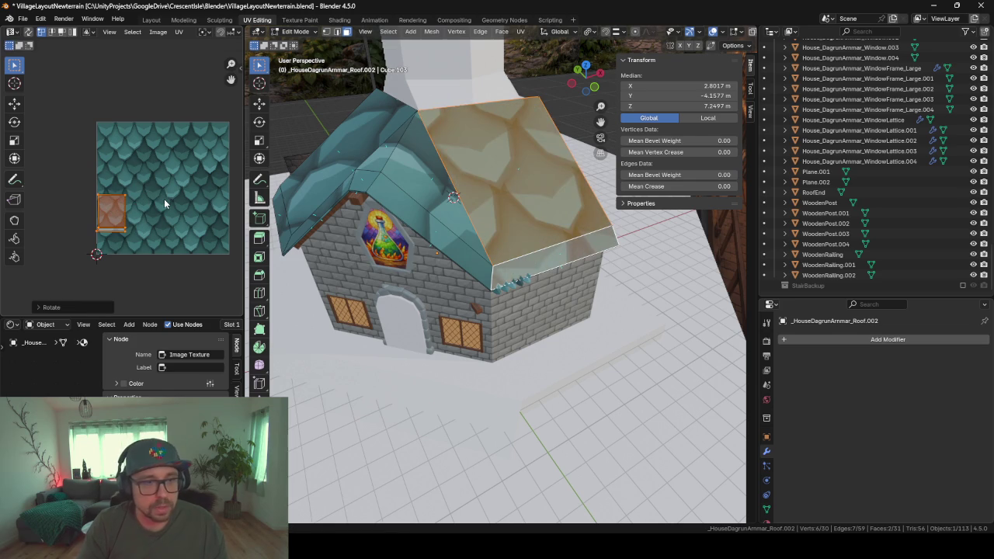
- Rotate the left gable roof face's UV island by 90° as well
key(alt+a)
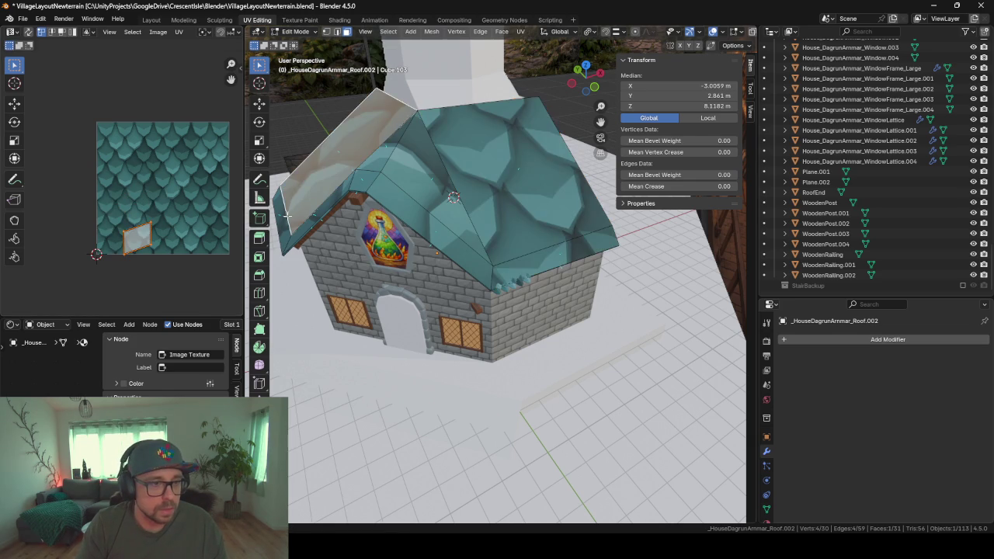
click(282, 219)
text(r90)
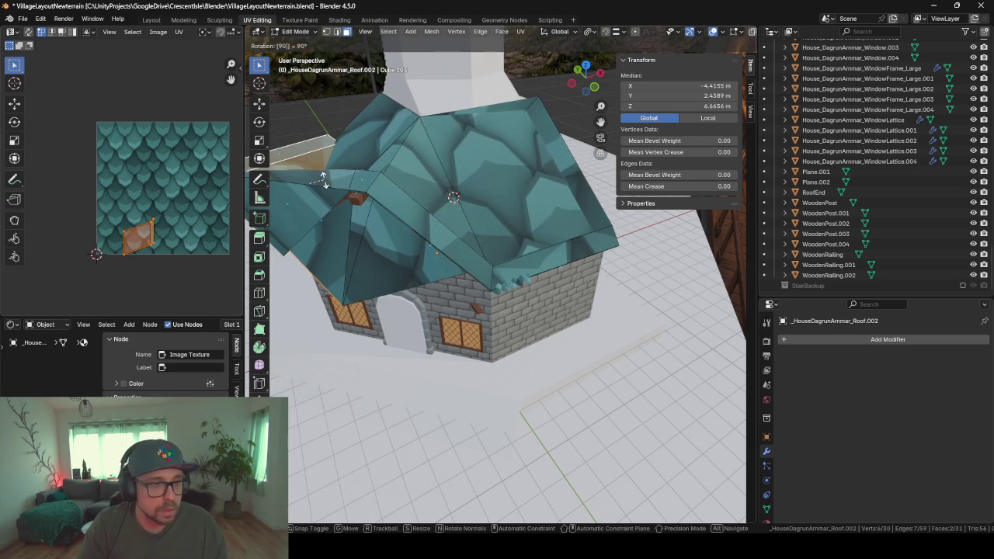
key(Escape)
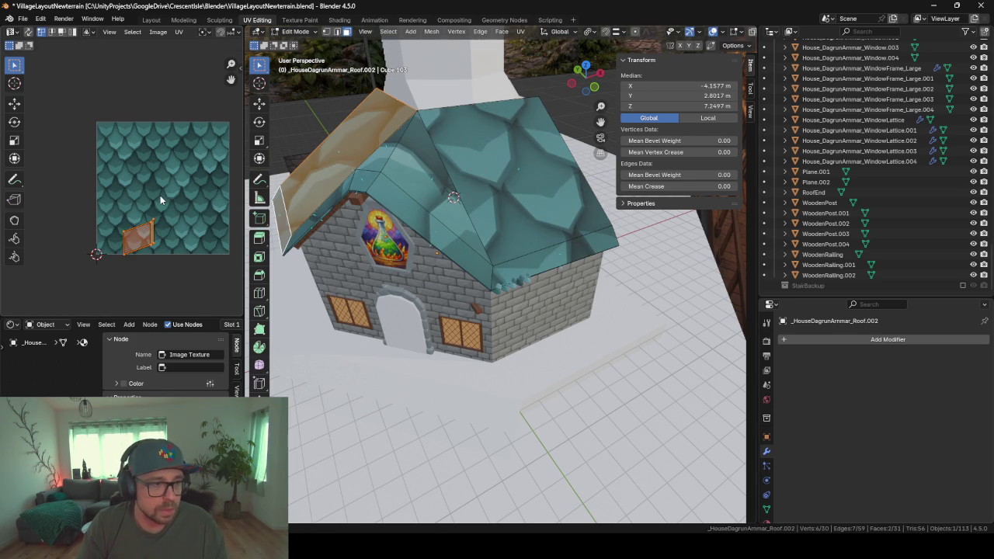
text(r90)
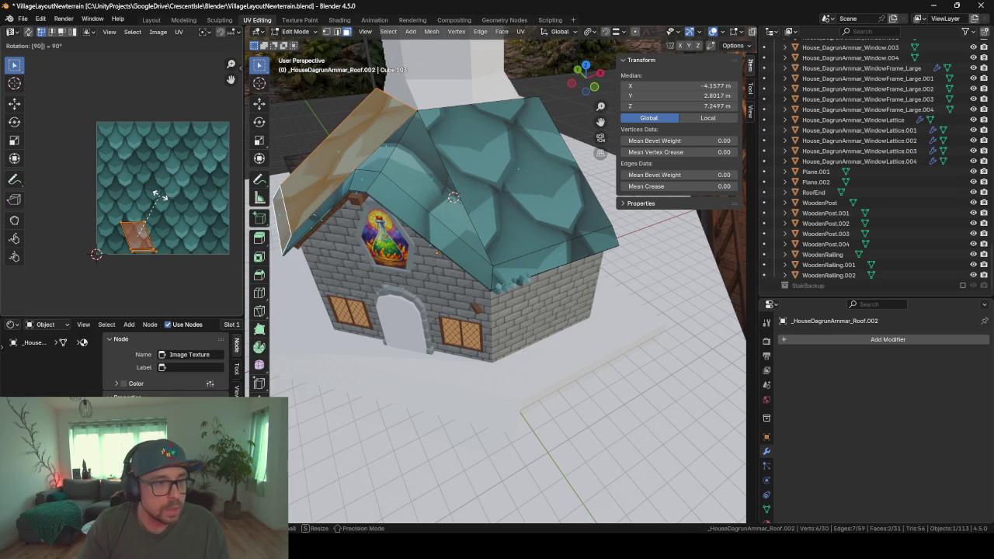
key(Return)
mouse_move(462, 281)
middle_down()
mouse_move(332, 305)
mouse_move(487, 272)
middle_up()
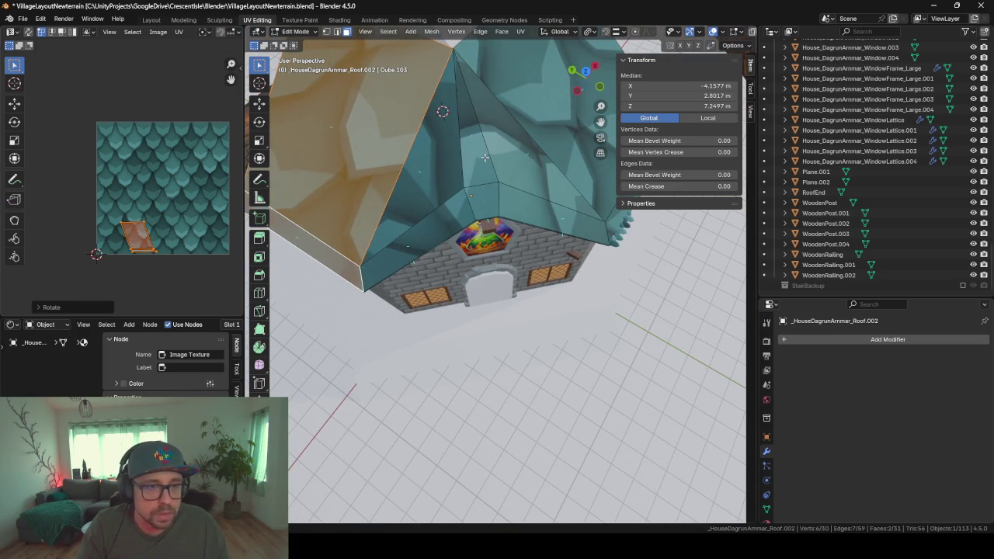
- Select all roof UVs and scale them up about 4.496 times for denser tiles
click(456, 164)
shift+click(423, 231)
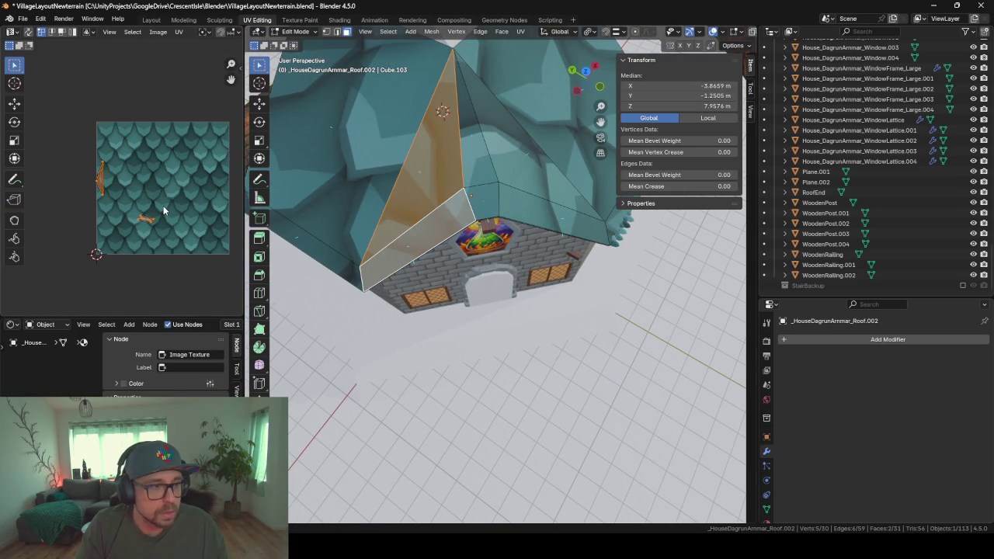
click(441, 171)
key(a)
key(s)
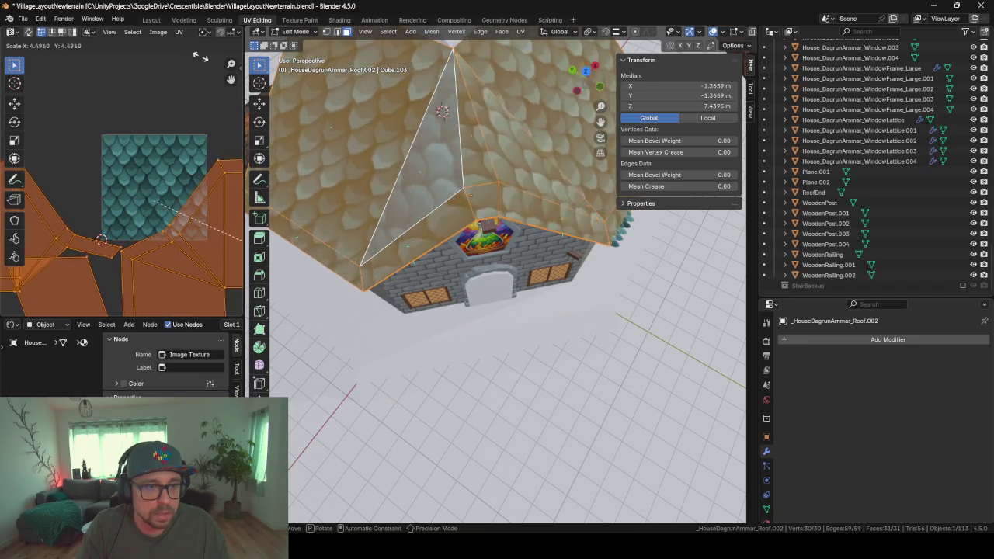
click(516, 160)
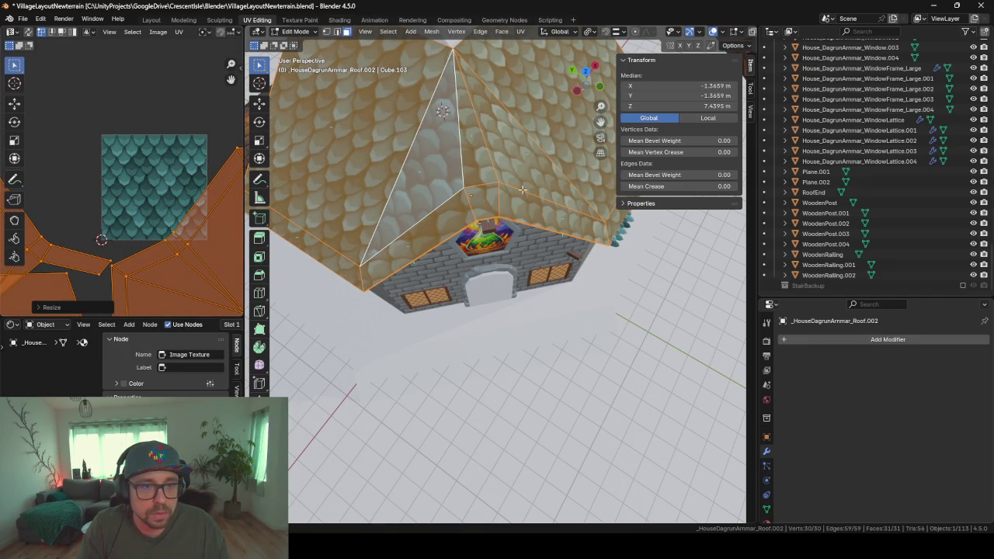
- Orbit in and select the triangular roof faces to inspect the new tiling
middle_drag(544, 217, 513, 194)
click(450, 140)
mouse_move(450, 140)
middle_down()
mouse_move(565, 176)
mouse_move(552, 187)
middle_up()
scroll(564, 176, up, 3)
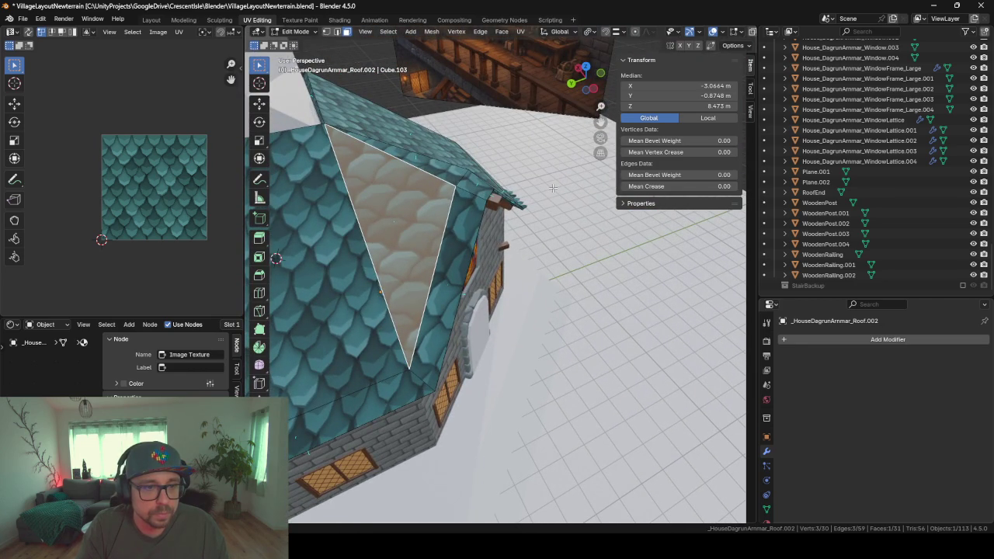
mouse_move(435, 265)
middle_down()
mouse_move(388, 249)
mouse_move(266, 295)
mouse_move(375, 222)
mouse_move(435, 229)
mouse_move(462, 208)
middle_up()
click(462, 208)
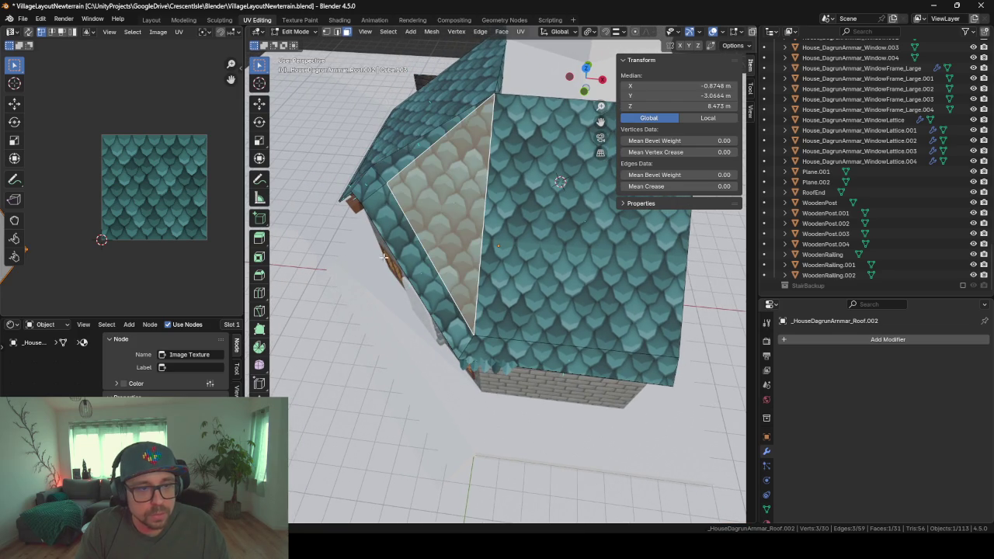
- Add the adjacent roof face, Smart UV Project both, and rotate the island 180°
shift+click(411, 242)
key(u)
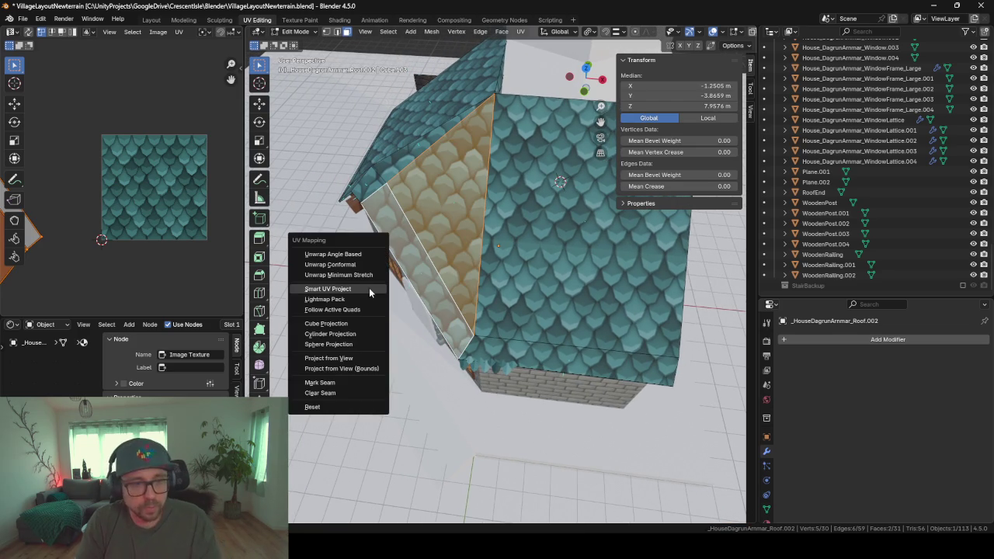
click(369, 288)
key(Return)
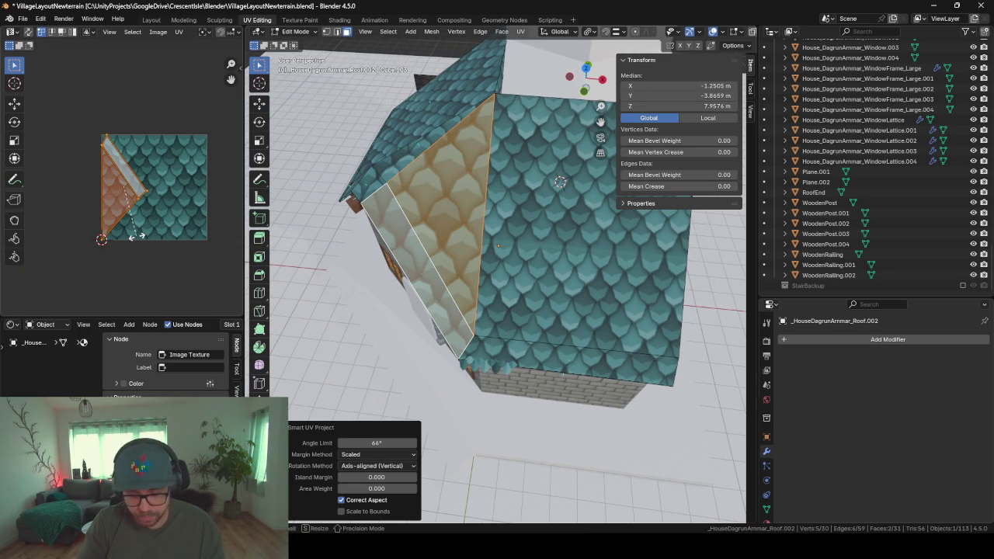
text(180)
key(Return)
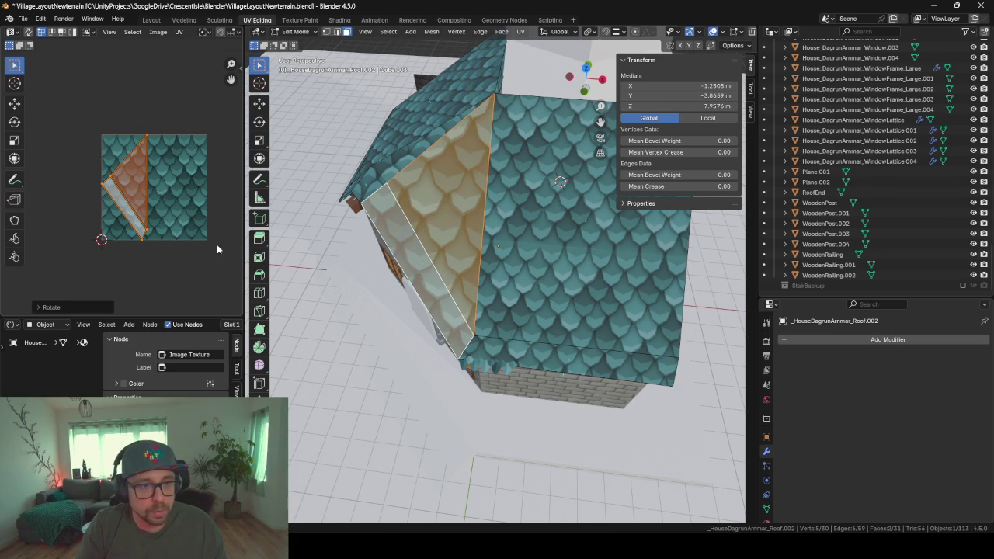
- Enlarge and rotate that UV island until its scale tiles line up
key(s)
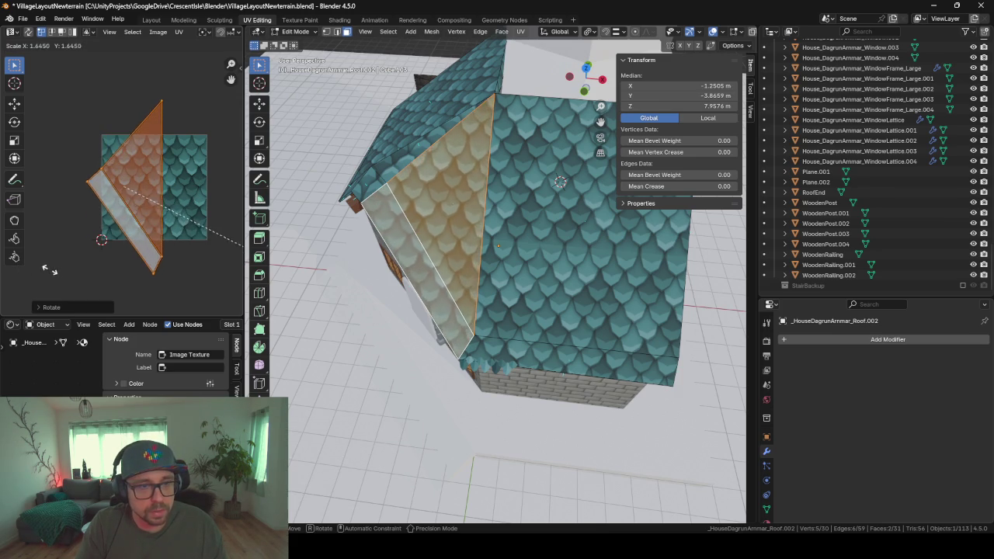
click(106, 294)
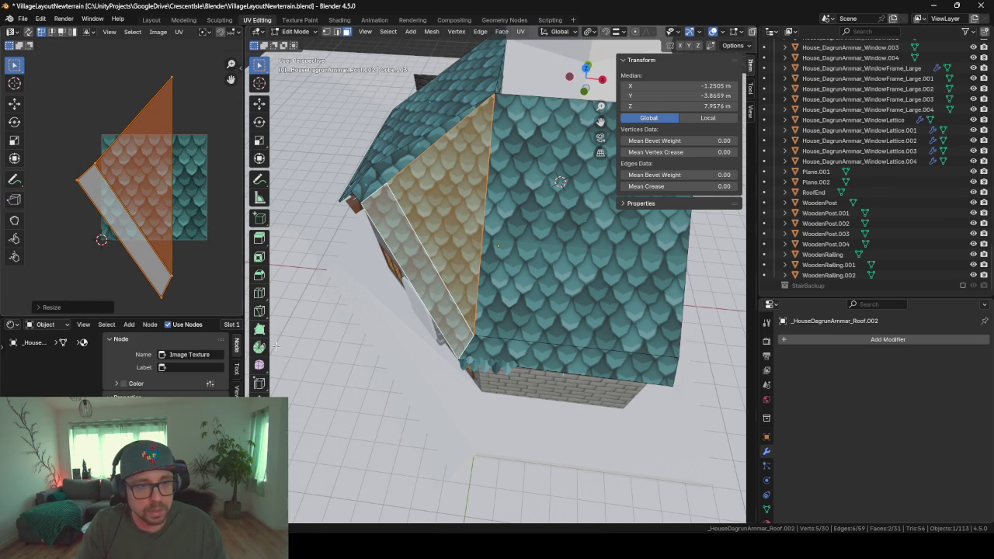
middle_drag(427, 235, 325, 137)
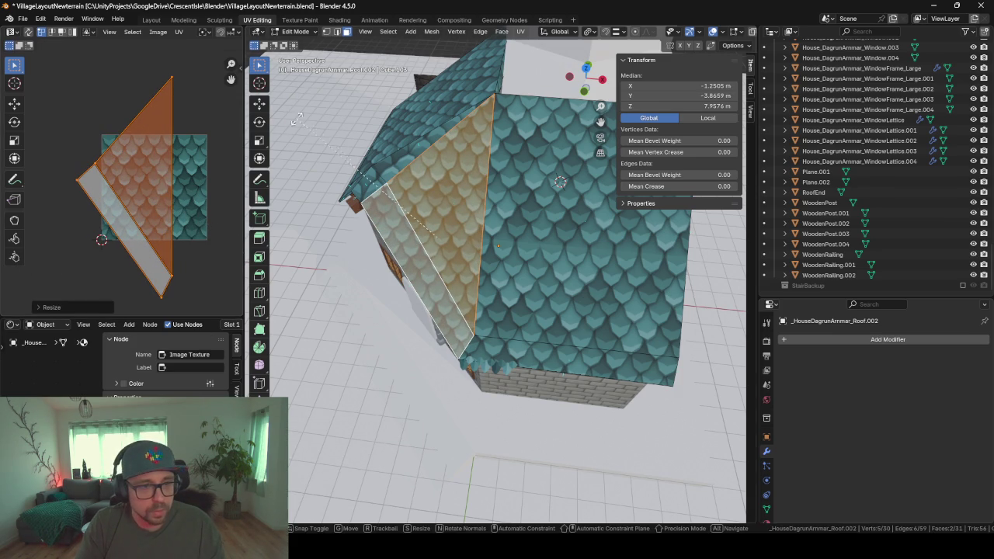
key(r)
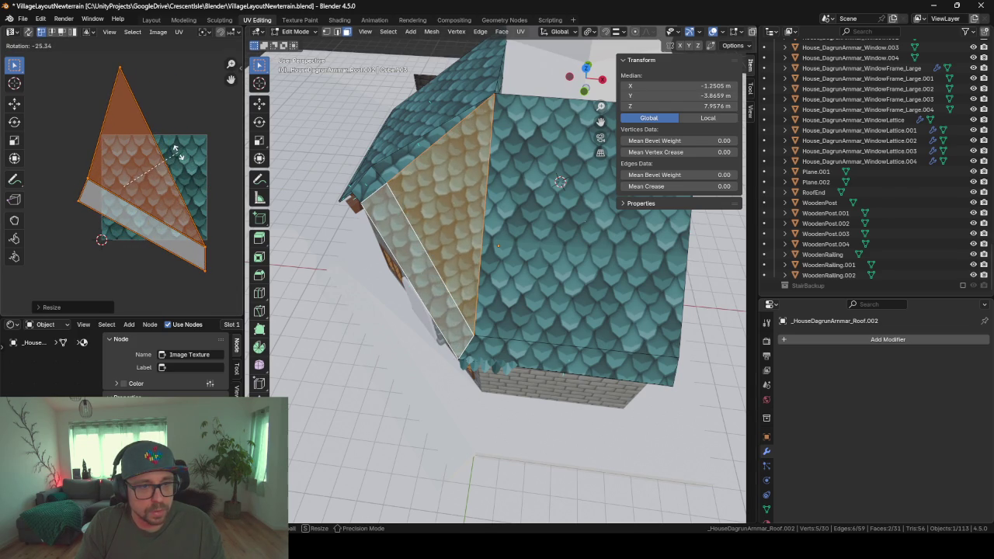
middle_drag(373, 344, 434, 315)
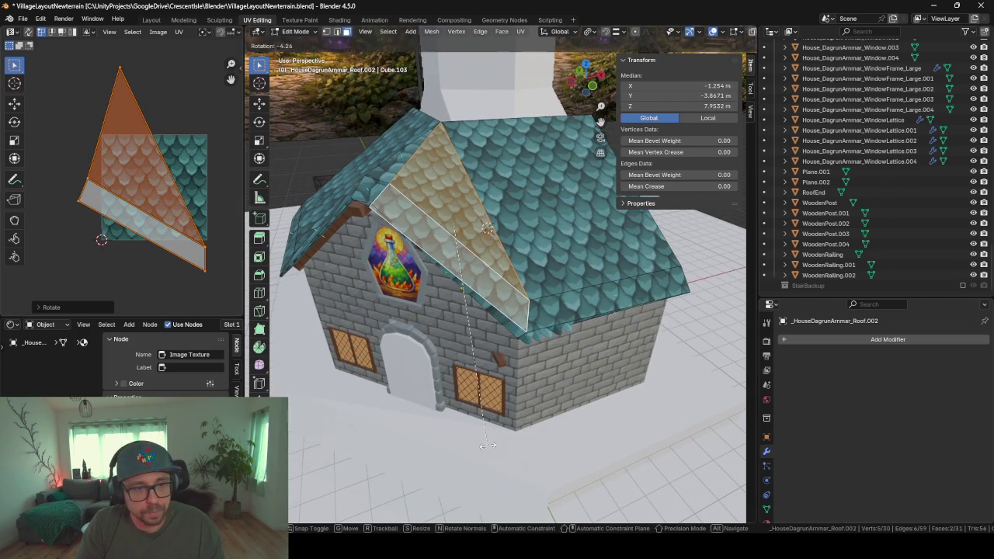
key(r)
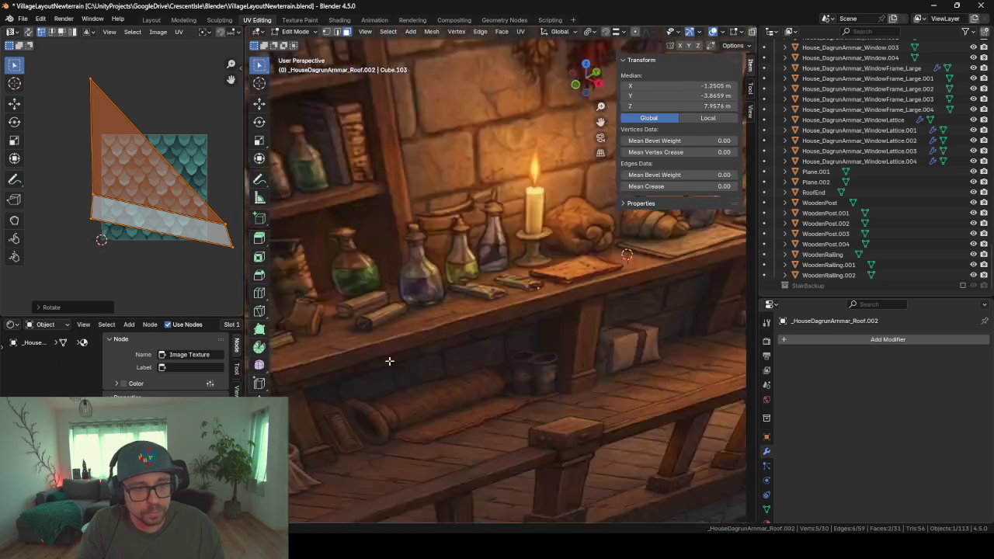
mouse_move(464, 358)
middle_down()
mouse_move(455, 380)
mouse_move(545, 351)
middle_up()
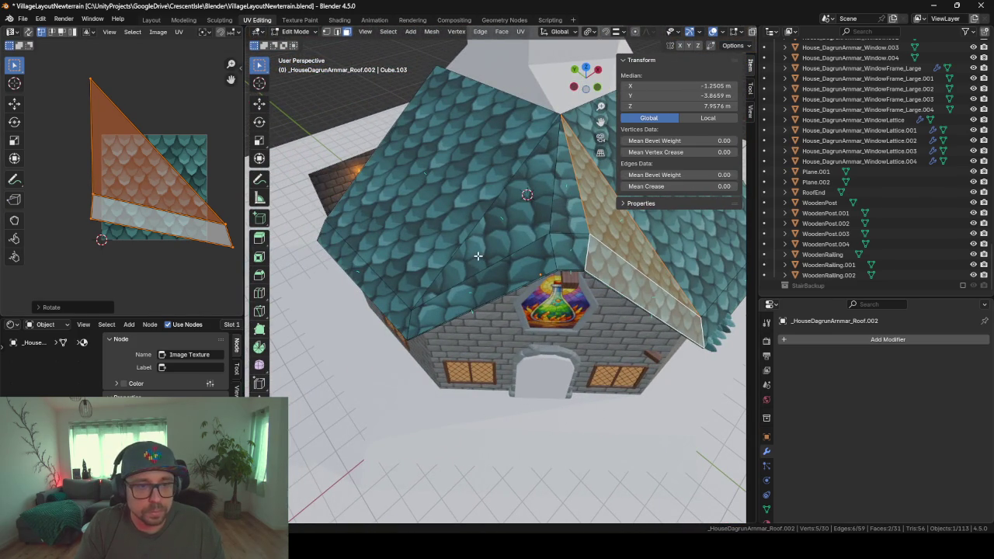
- Smart-unwrap the triangular face and the face above the potion window, then rotate and enlarge the island
click(498, 284)
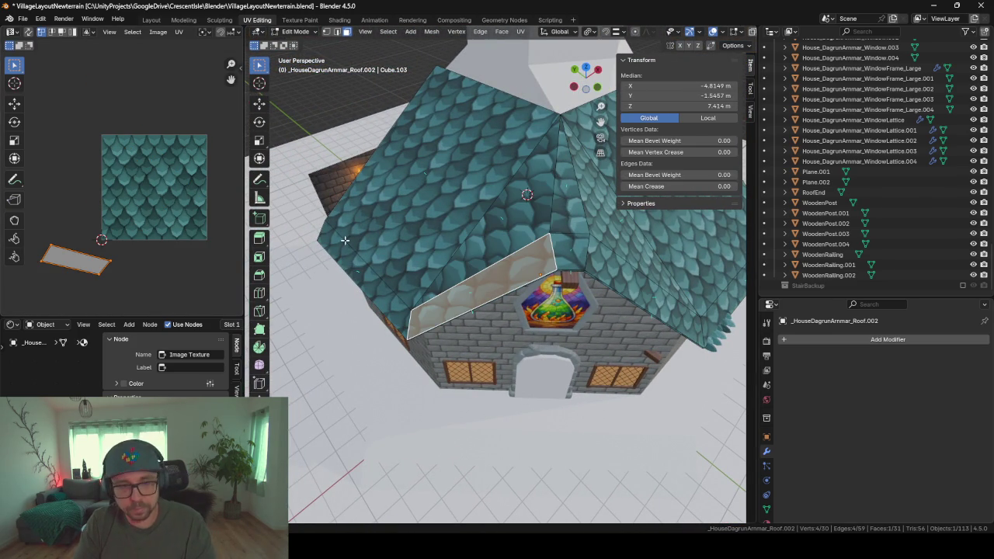
key(u)
shift+click(516, 240)
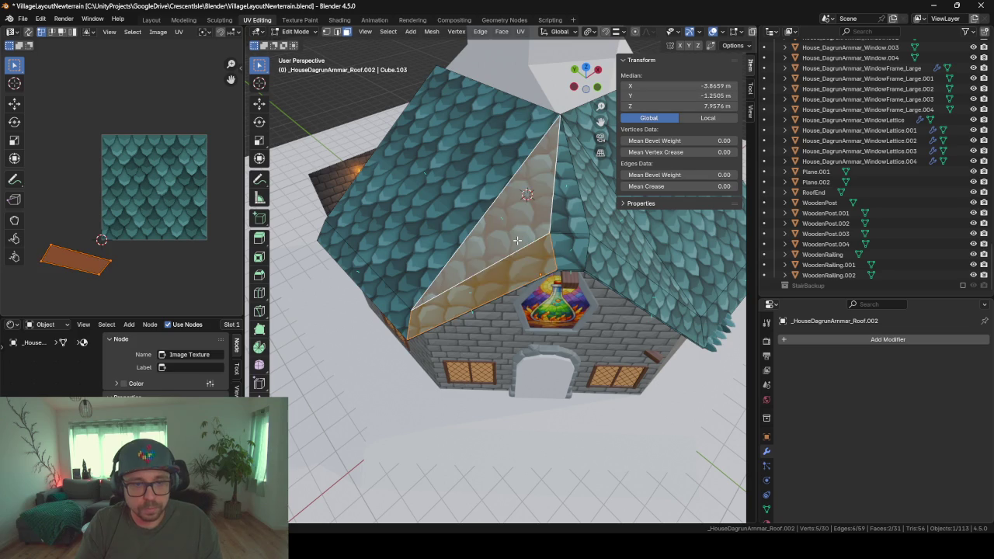
key(u)
click(516, 238)
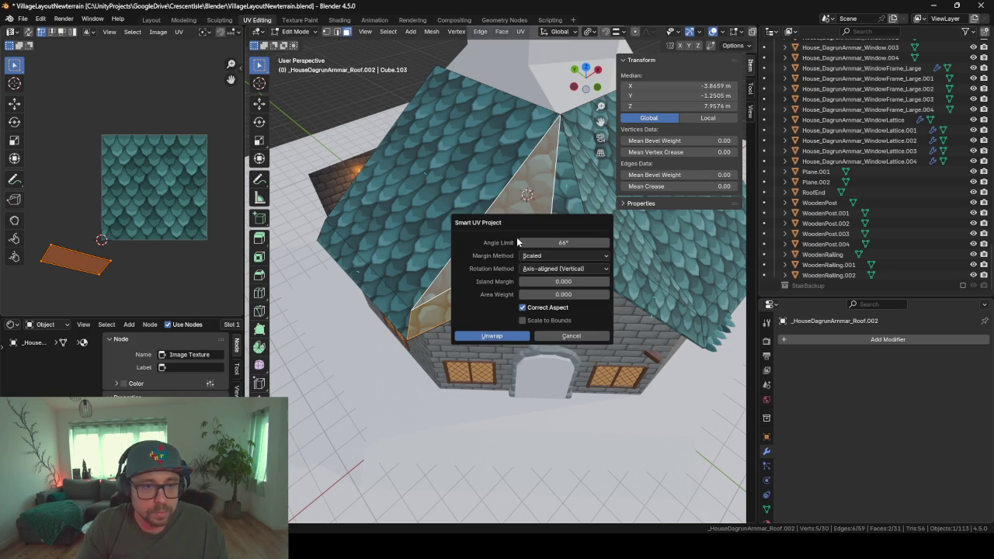
key(Return)
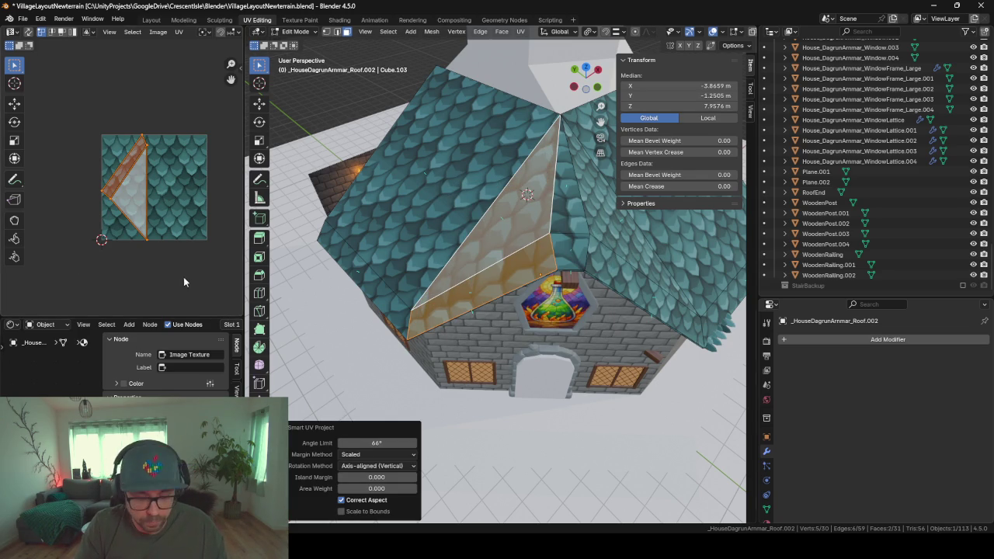
key(r)
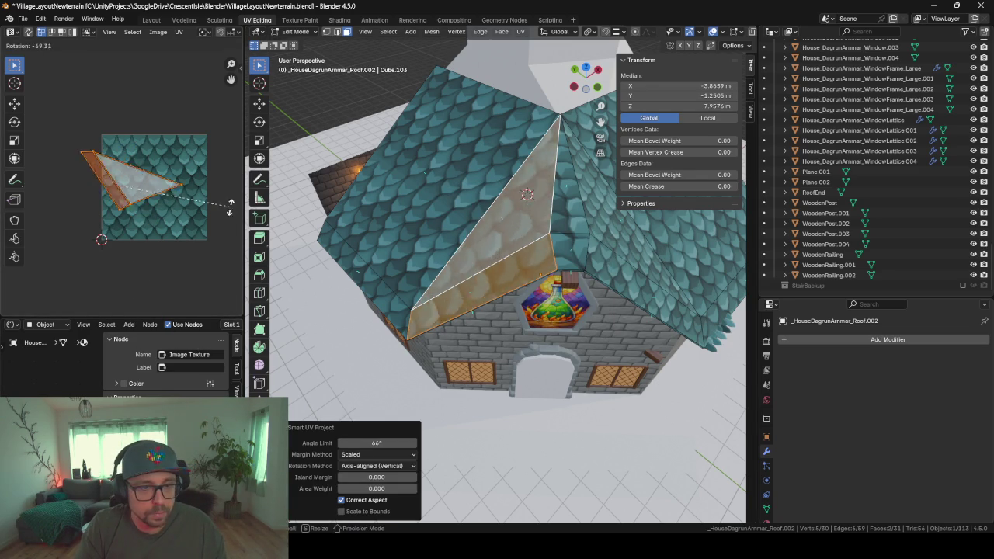
click(203, 83)
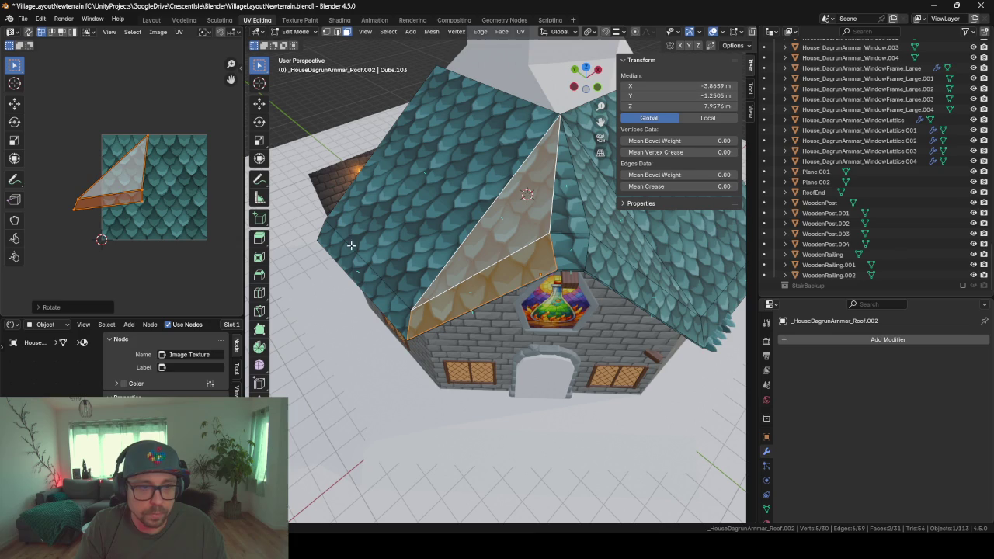
key(s)
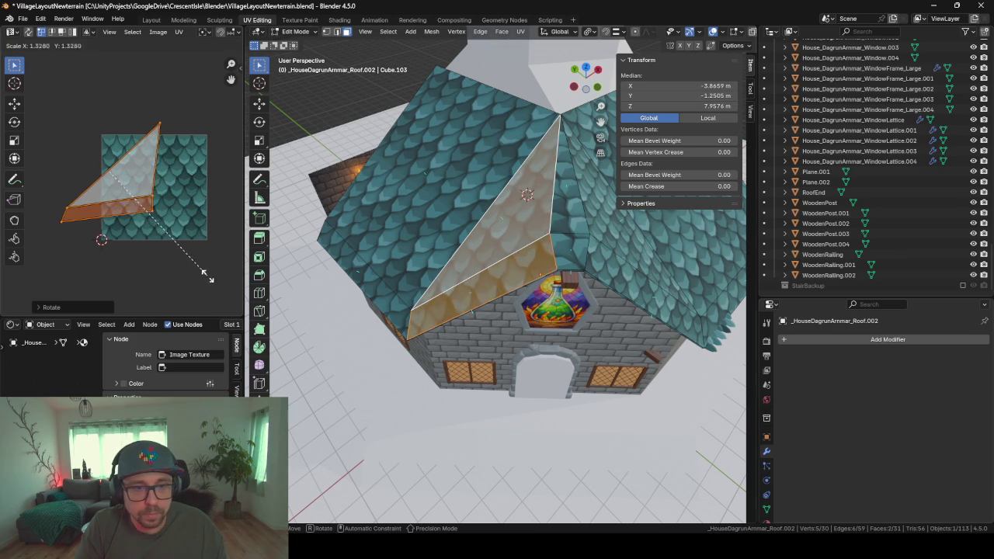
click(30, 294)
- Smart-unwrap the narrow ridge face above the window, rotate it 180°, tilt and enlarge it
mouse_move(331, 328)
middle_down()
mouse_move(319, 355)
mouse_move(448, 325)
middle_up()
click(506, 289)
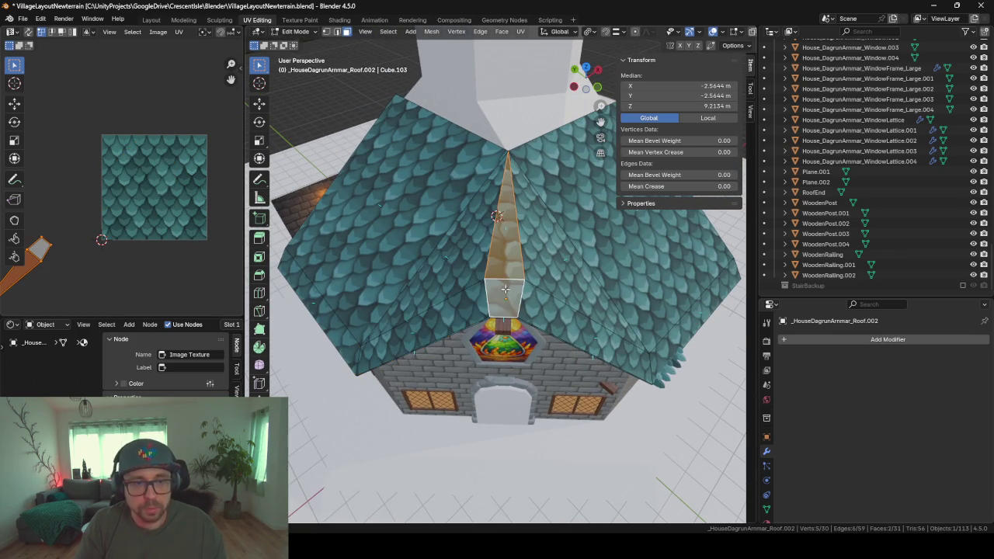
key(u)
click(523, 307)
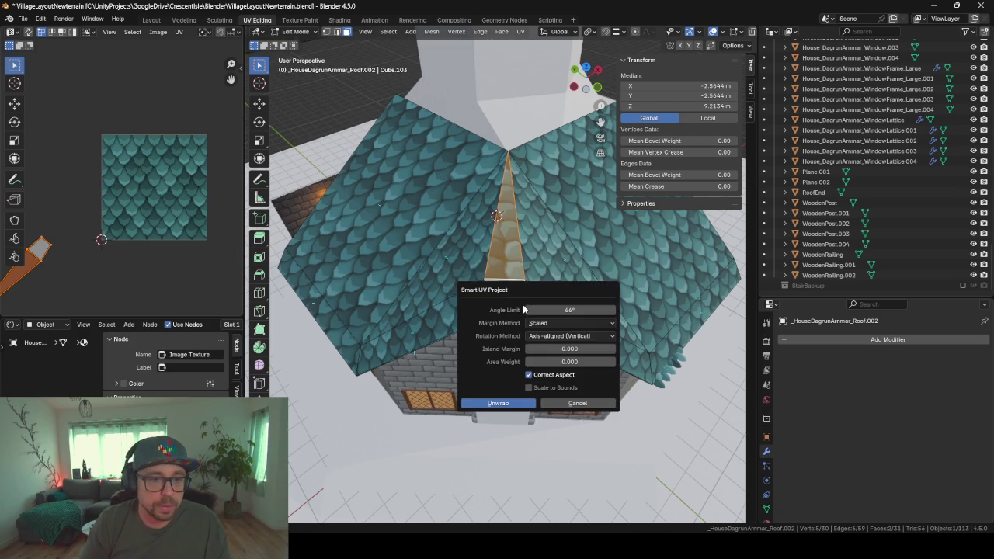
key(Return)
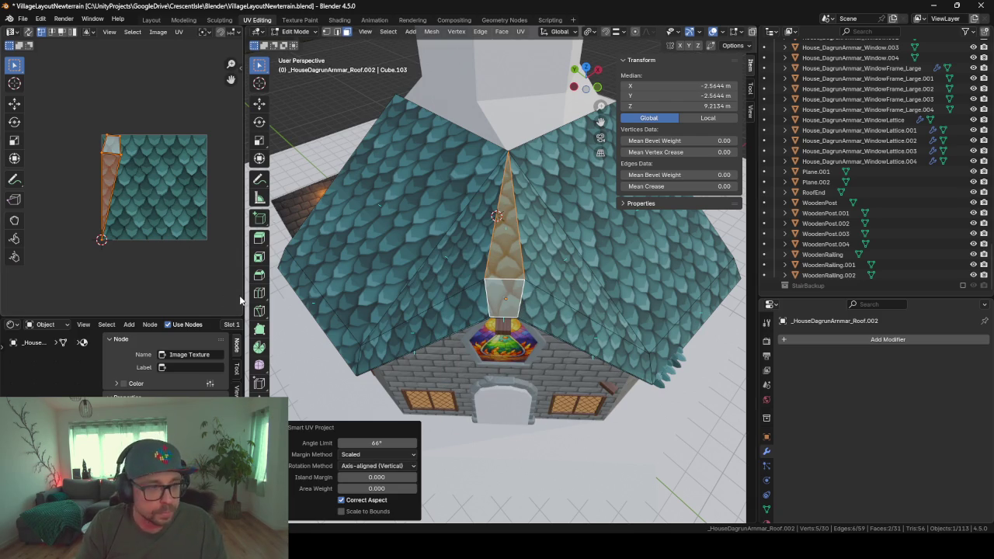
text(r180)
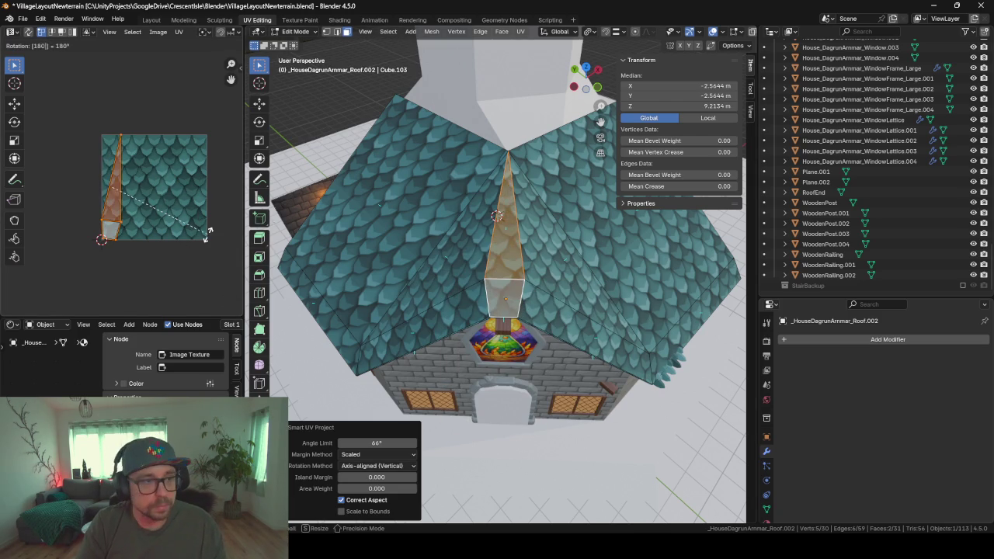
key(Return)
key(r)
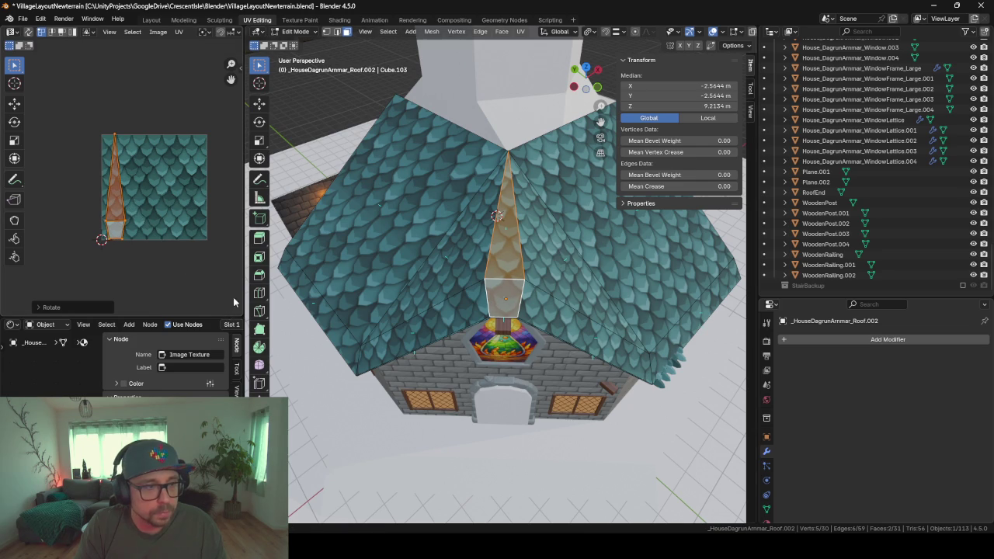
key(s)
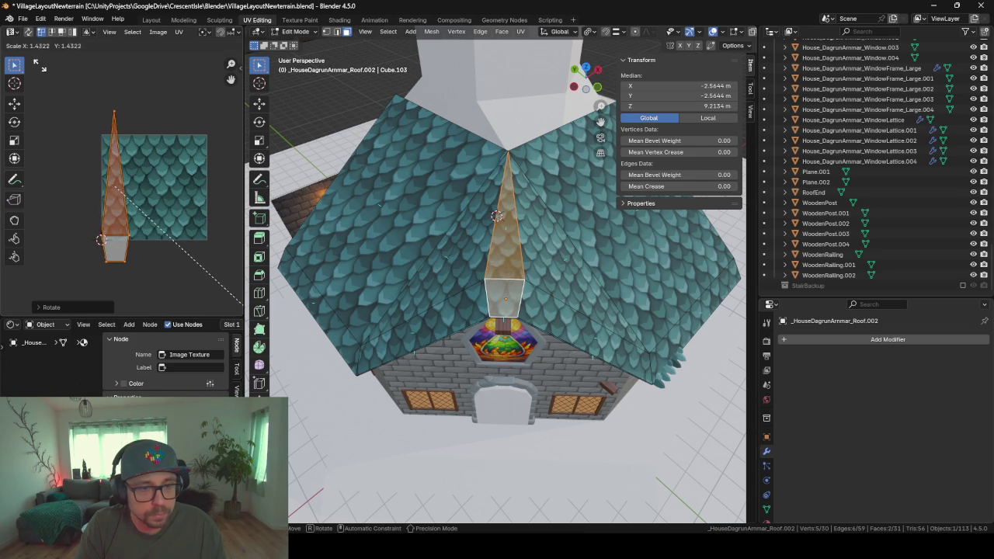
- Confirm the ridge island, then adjust the left roof face and side strip's UV island
click(77, 75)
click(392, 235)
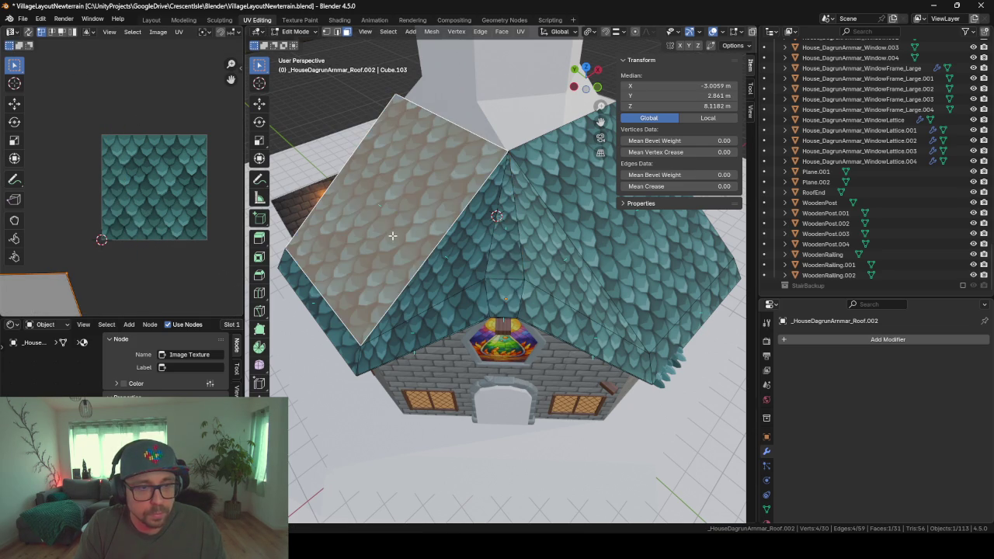
shift+click(335, 327)
scroll(82, 275, down, 2)
scroll(82, 275, down, 1)
key(g)
click(191, 280)
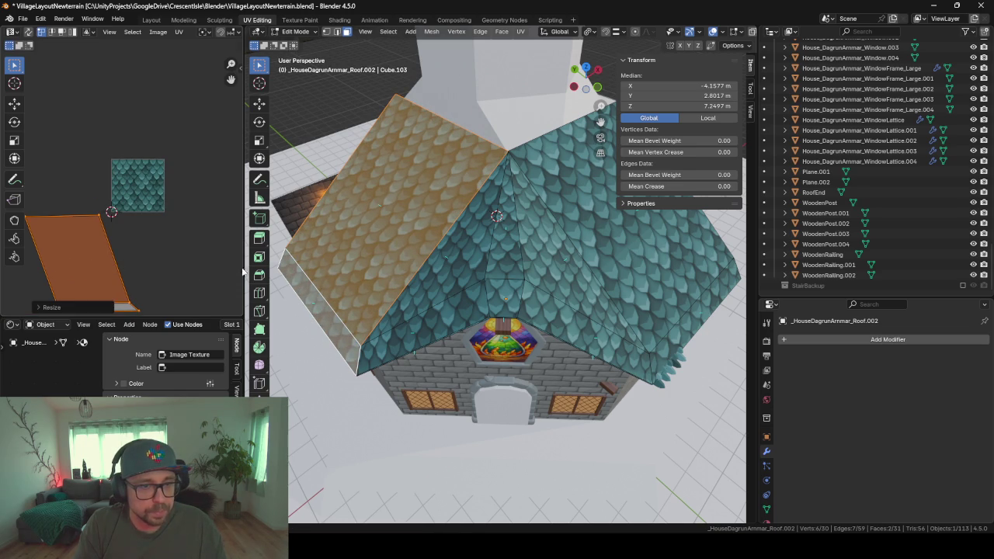
- Enlarge the UV island of the right roof face and its side strip
click(668, 272)
shift+click(688, 313)
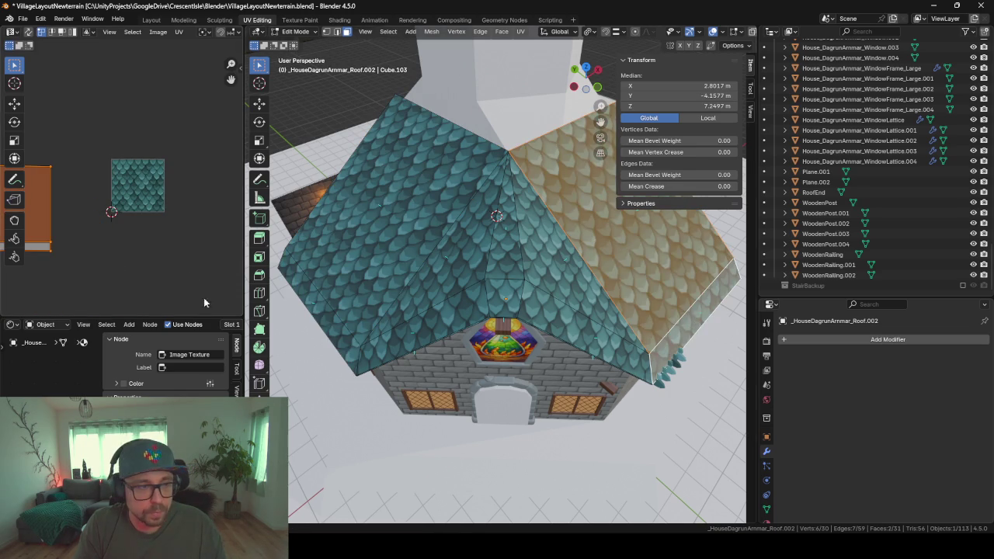
key(s)
click(152, 249)
scroll(447, 281, down, 2)
mouse_move(471, 260)
middle_down()
mouse_move(575, 264)
mouse_move(639, 231)
middle_up()
scroll(601, 259, up, 3)
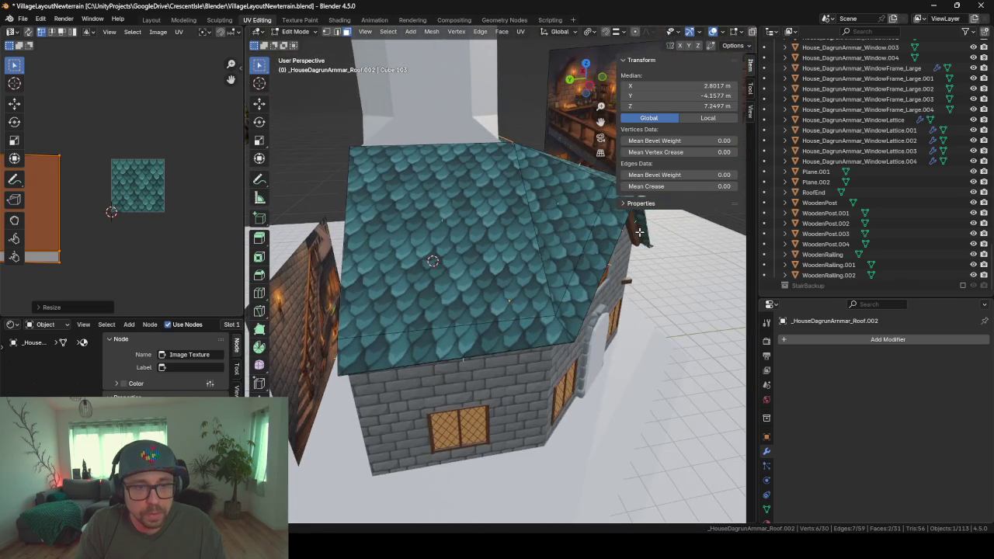
- Rotate the back roof face's island and slightly rotate the lower roof strip's island
click(427, 269)
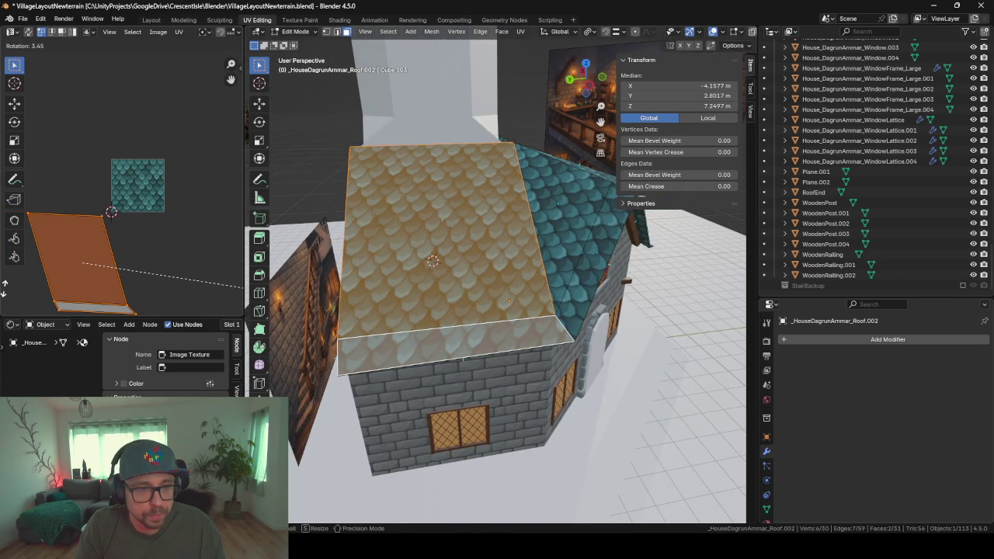
click(5, 298)
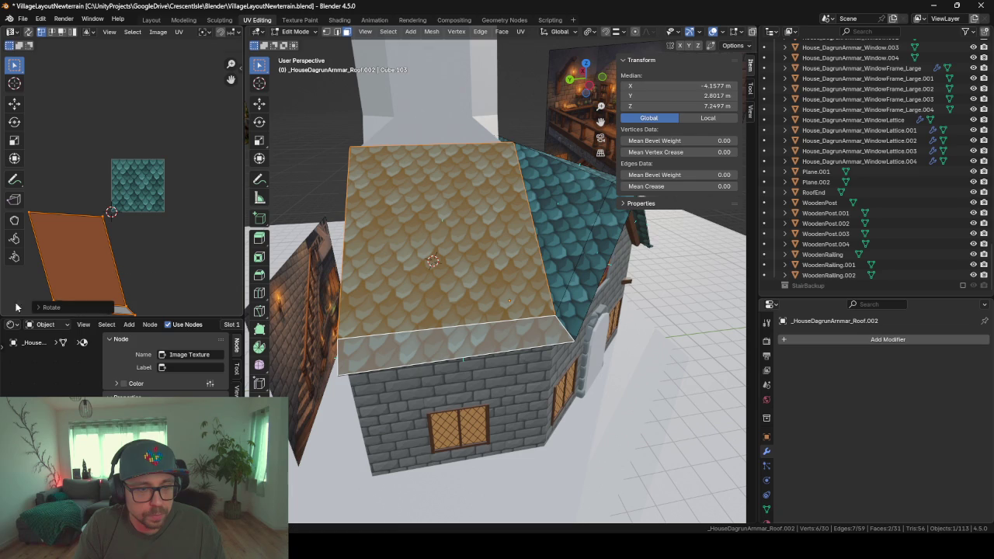
key(r)
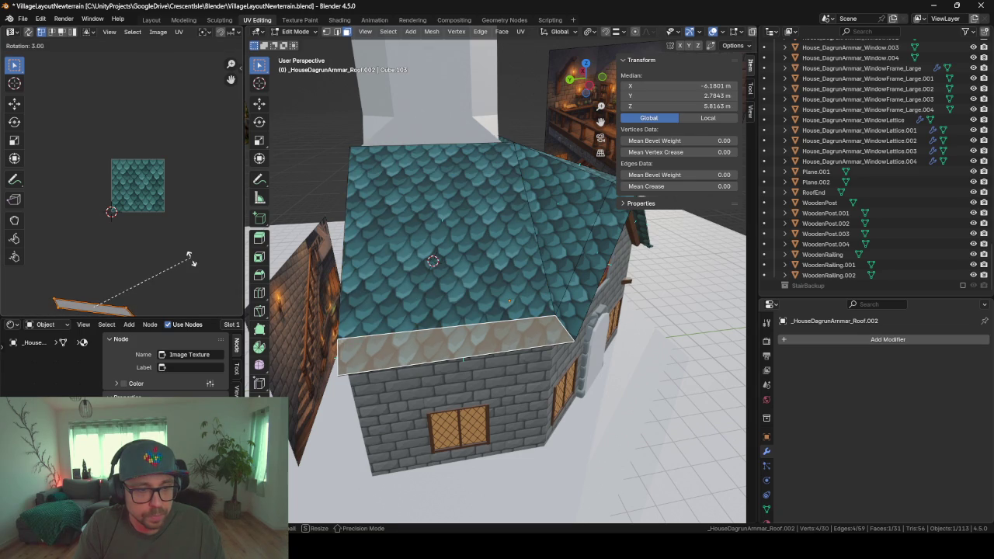
click(199, 267)
scroll(416, 252, down, 4)
middle_drag(415, 252, 451, 294)
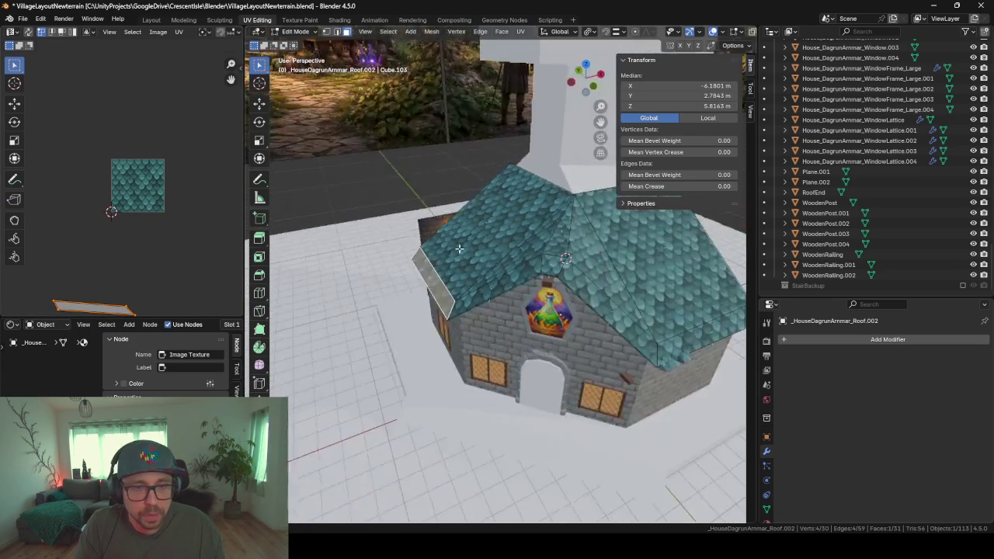
scroll(451, 295, up, 3)
- Return to Object Mode and inspect the whole house in a wider 3D view
key(Tab)
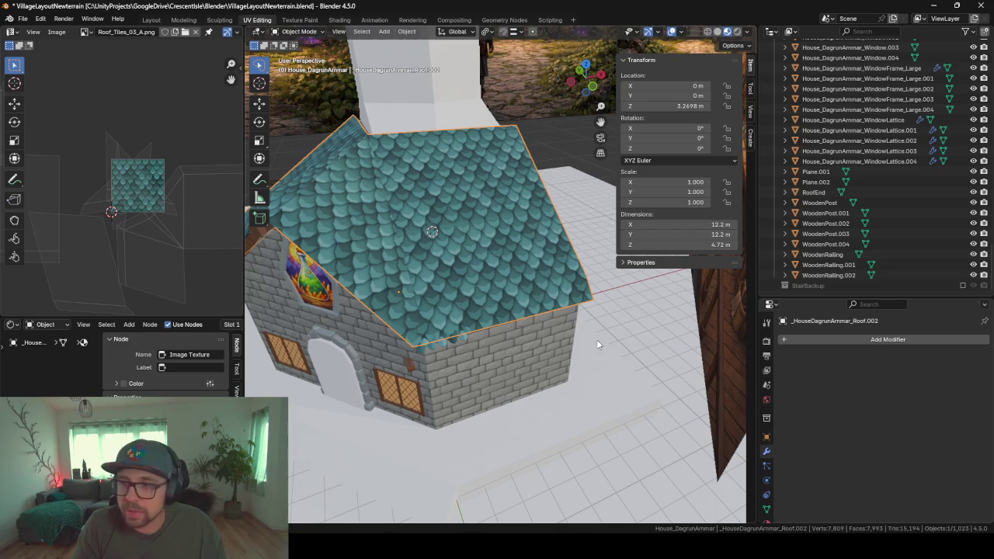
drag(243, 263, 87, 263)
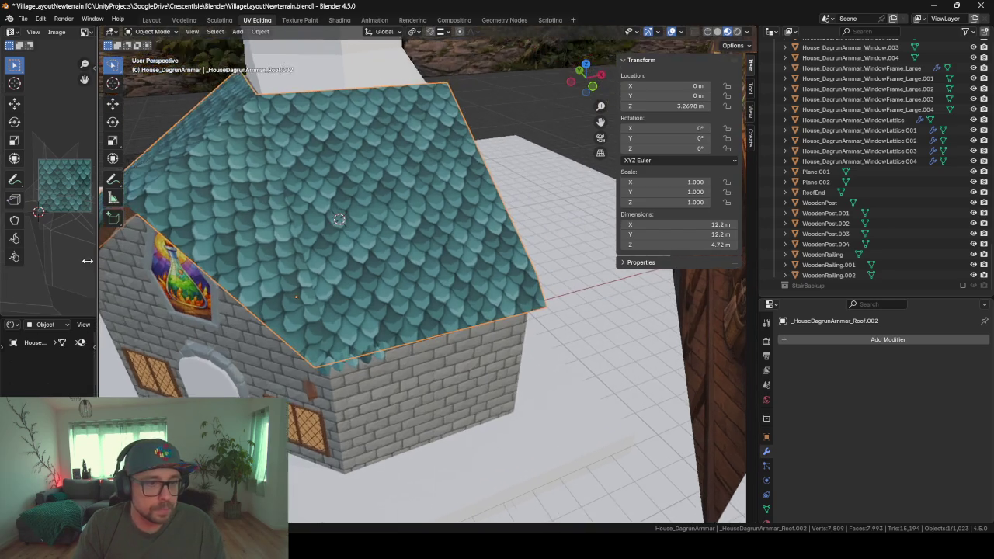
scroll(365, 350, down, 3)
mouse_move(393, 369)
middle_down()
mouse_move(361, 337)
mouse_move(377, 337)
mouse_move(431, 243)
middle_up()
scroll(347, 337, up, 2)
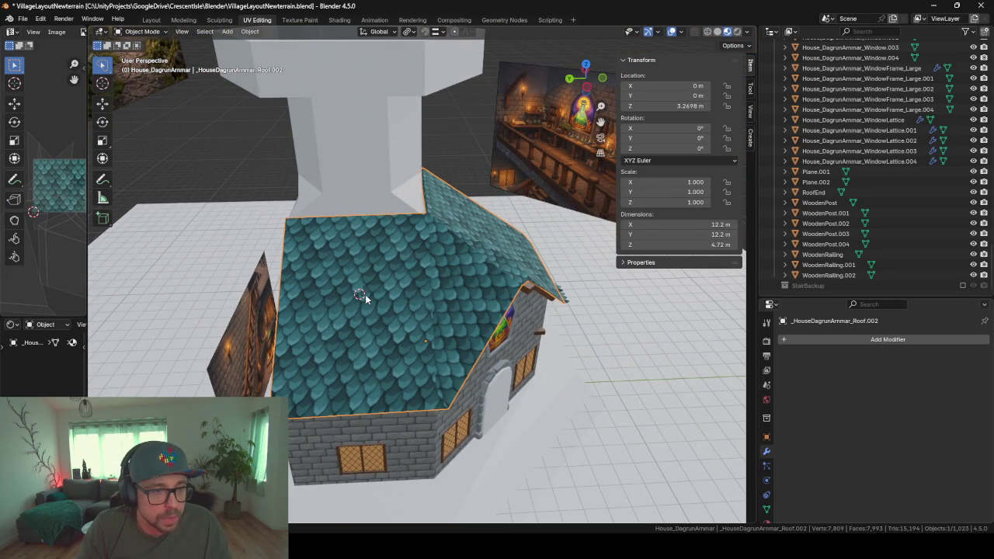
- Rotate the chimney-side flat roof face's island, add the edge face, move the island, and exit Edit Mode
key(Tab)
click(363, 314)
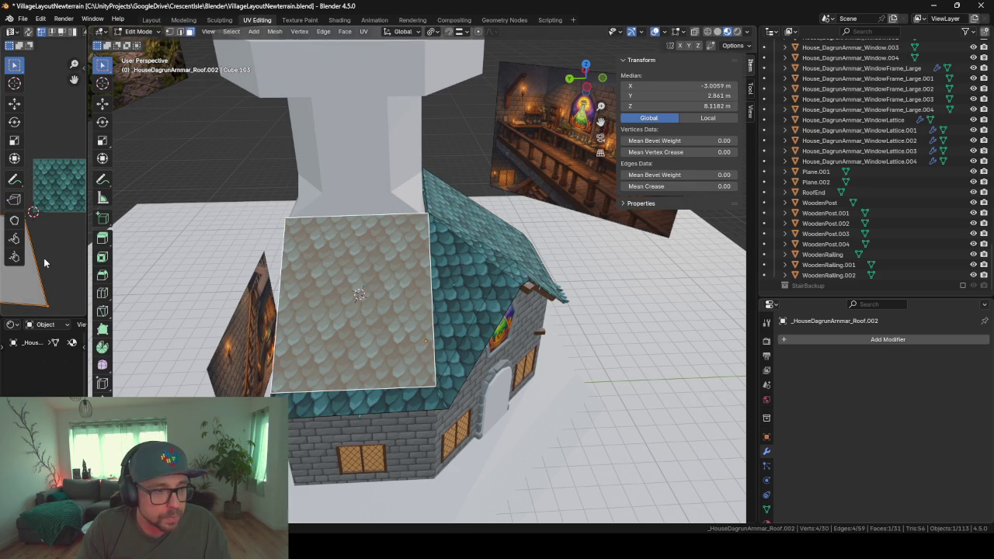
scroll(361, 289, up, 4)
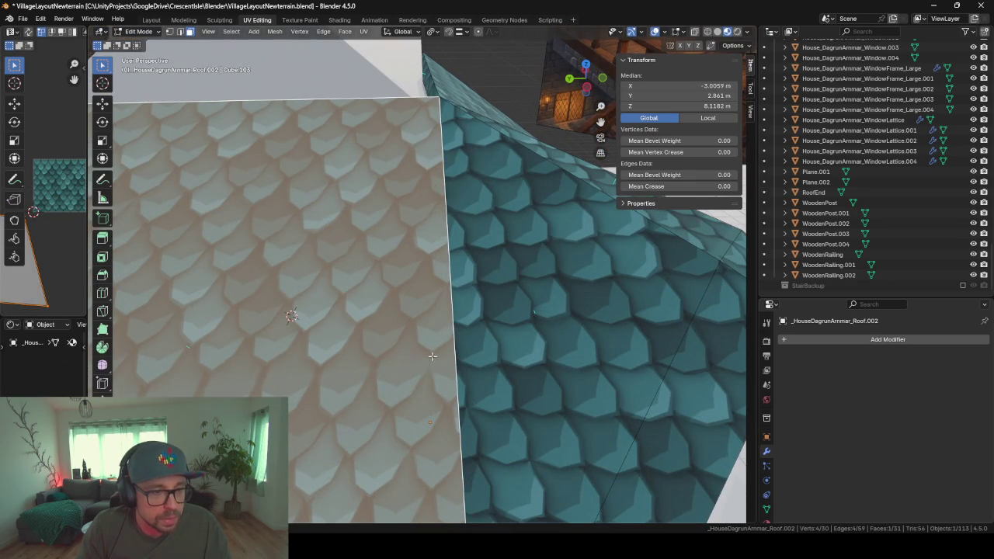
scroll(389, 358, down, 4)
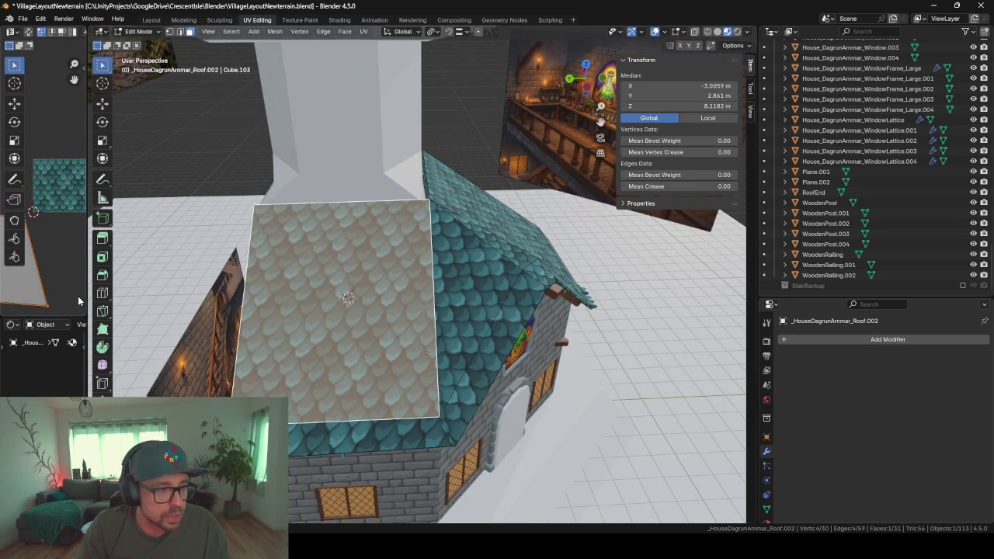
drag(86, 293, 278, 291)
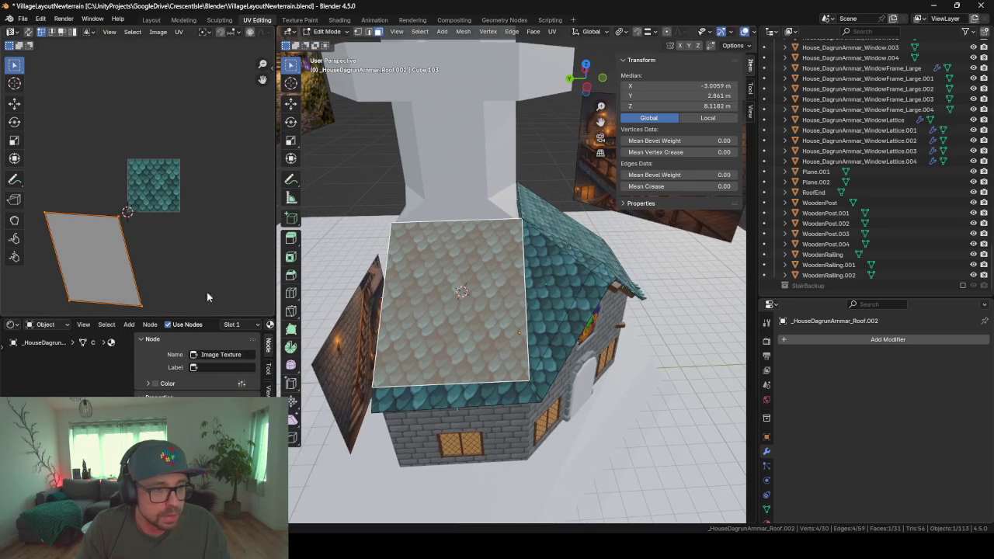
key(r)
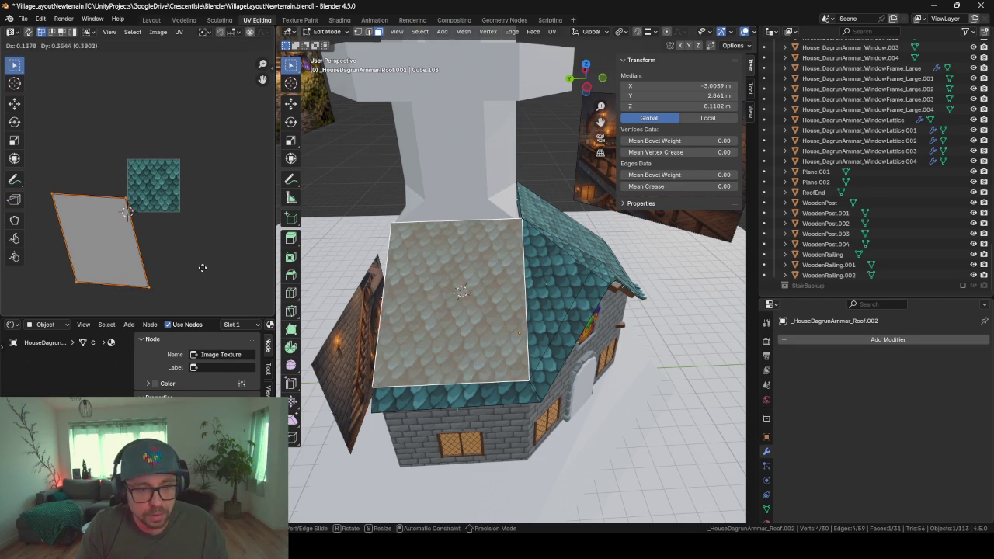
shift+click(446, 397)
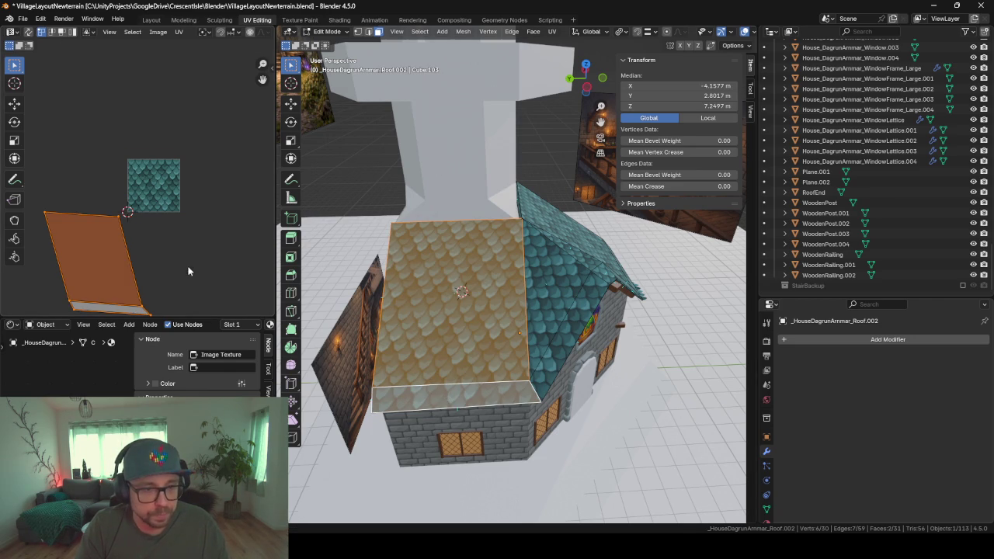
key(g)
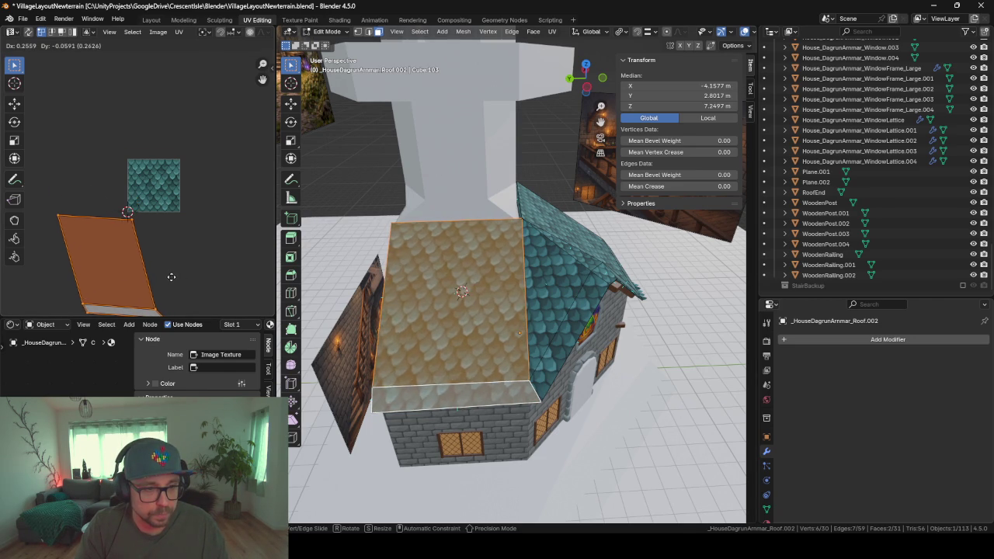
click(211, 211)
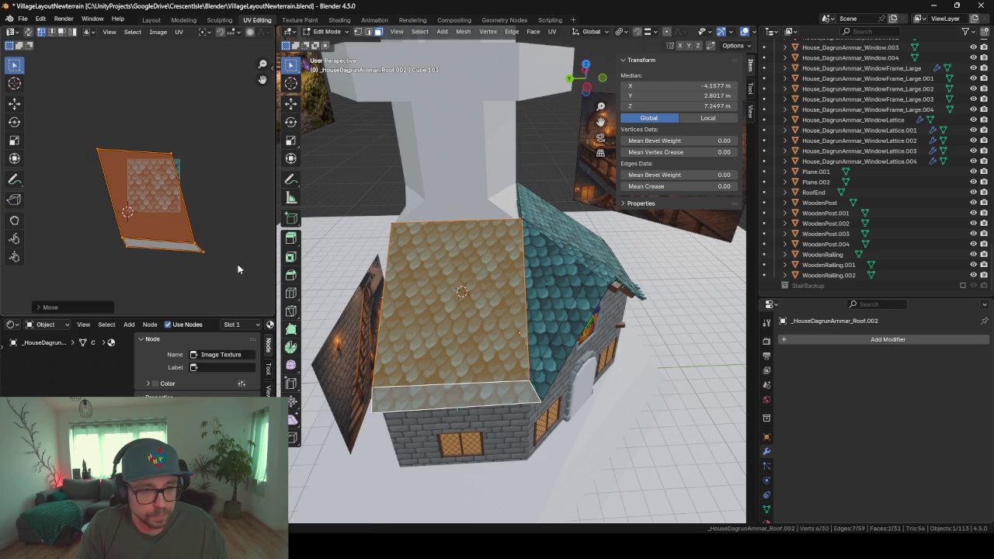
key(Tab)
mouse_move(512, 279)
middle_down()
mouse_move(472, 301)
mouse_move(631, 368)
middle_up()
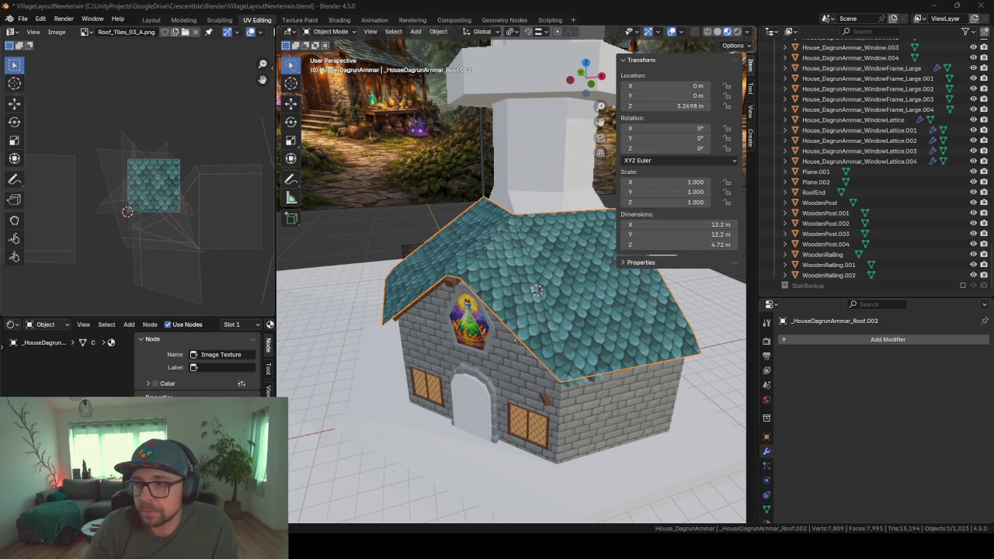
- Select the RoofEnd trim, frame it, and scale it up about 2.19 times
mouse_move(523, 421)
middle_down()
mouse_move(509, 299)
mouse_move(473, 306)
mouse_move(457, 342)
middle_up()
scroll(509, 299, up, 2)
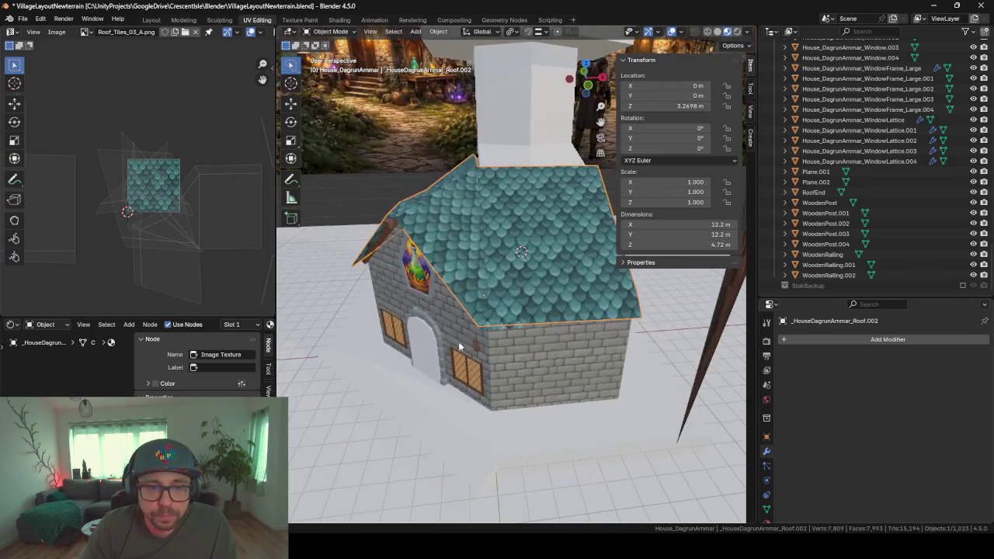
scroll(509, 316, up, 3)
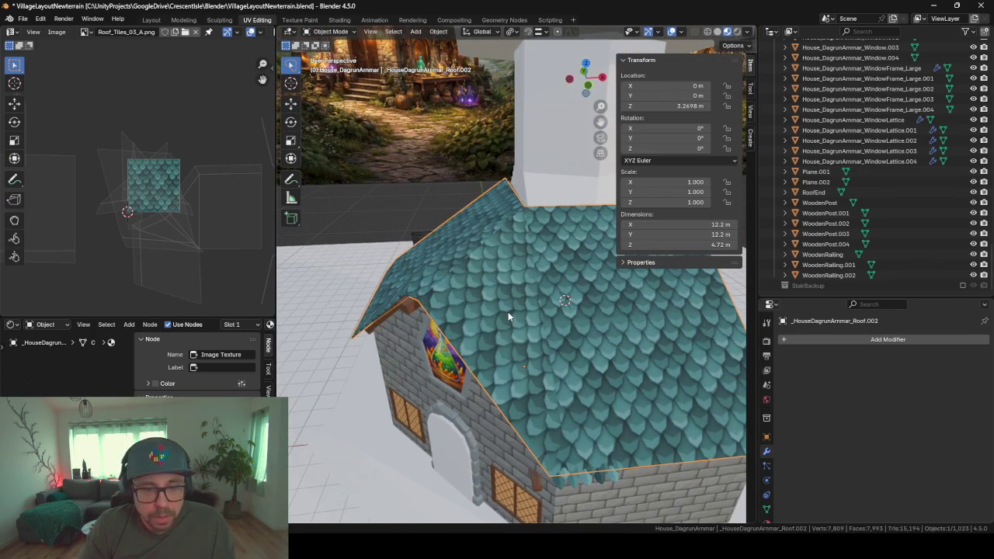
click(591, 483)
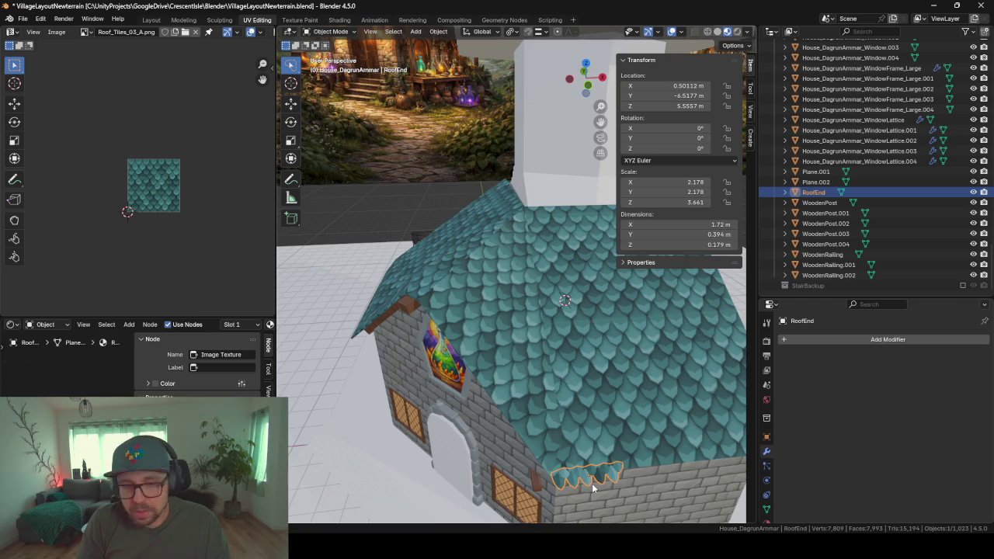
key(KP_Decimal)
scroll(466, 293, down, 3)
mouse_move(466, 293)
middle_down()
mouse_move(486, 197)
mouse_move(497, 241)
middle_up()
scroll(497, 241, up, 2)
scroll(528, 279, up, 2)
key(s)
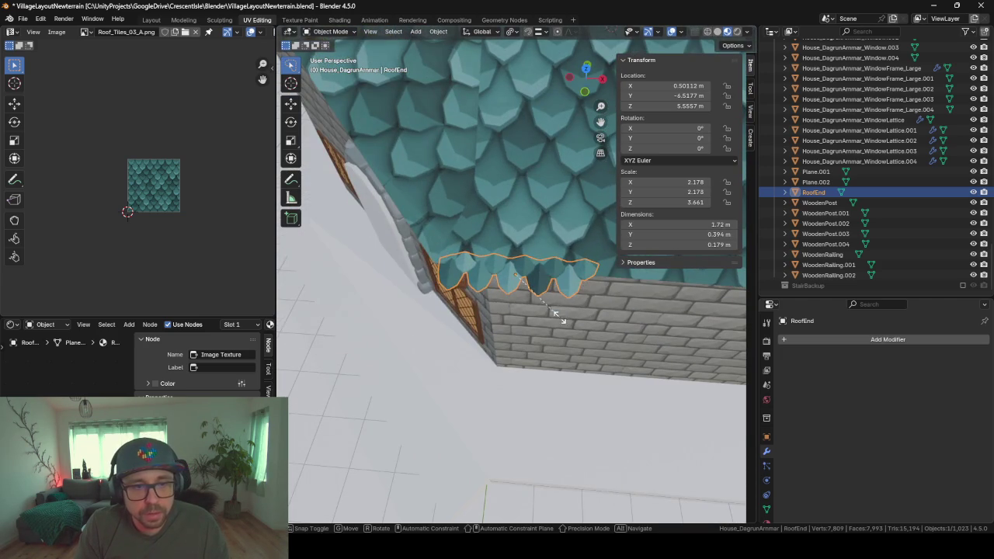
click(643, 324)
- Slide RoofEnd 1.1348 m along the X axis
scroll(536, 305, down, 3)
key(g)
key(y)
key(x)
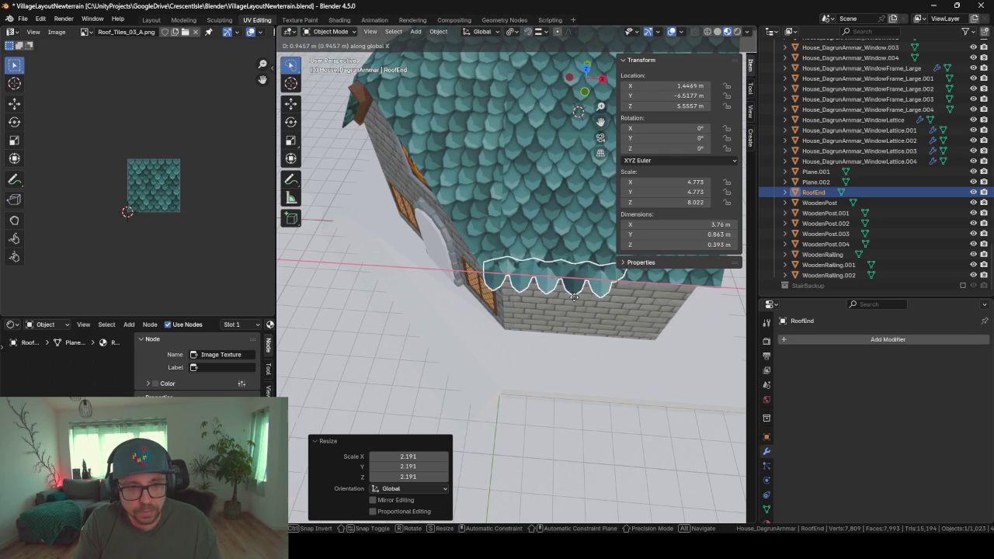
click(582, 295)
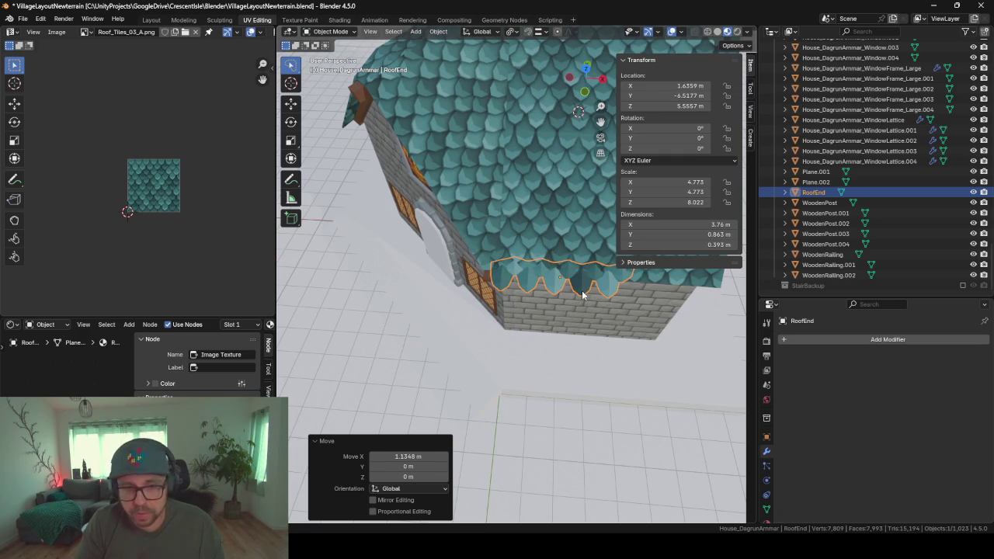
scroll(582, 295, up, 5)
mouse_move(512, 339)
middle_down()
mouse_move(611, 267)
mouse_move(610, 296)
middle_up()
- Tilt RoofEnd 14.2° around the X axis
key(r)
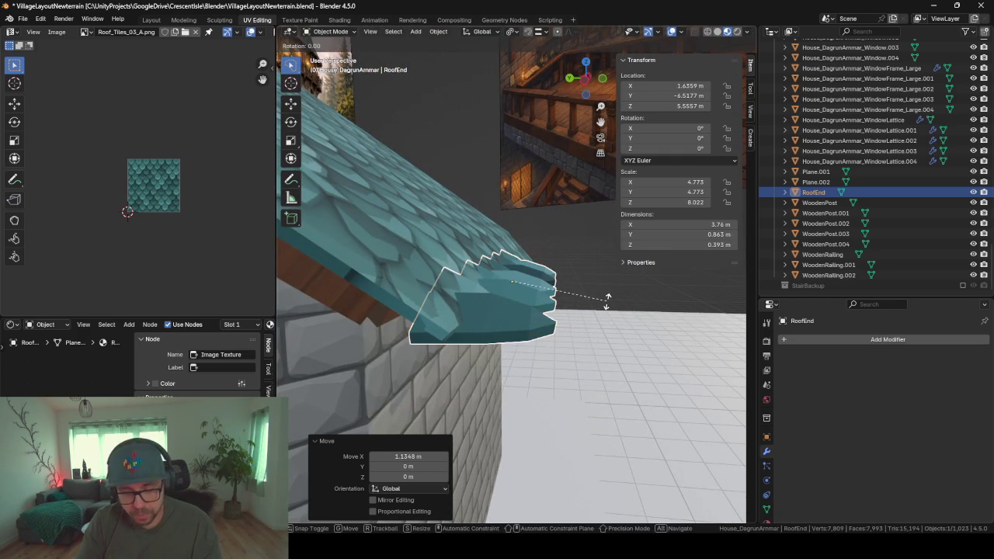
key(x)
click(599, 291)
mouse_move(599, 291)
middle_down()
mouse_move(515, 305)
mouse_move(501, 319)
mouse_move(599, 317)
mouse_move(596, 290)
mouse_move(587, 298)
middle_up()
scroll(600, 317, up, 3)
scroll(597, 284, up, 2)
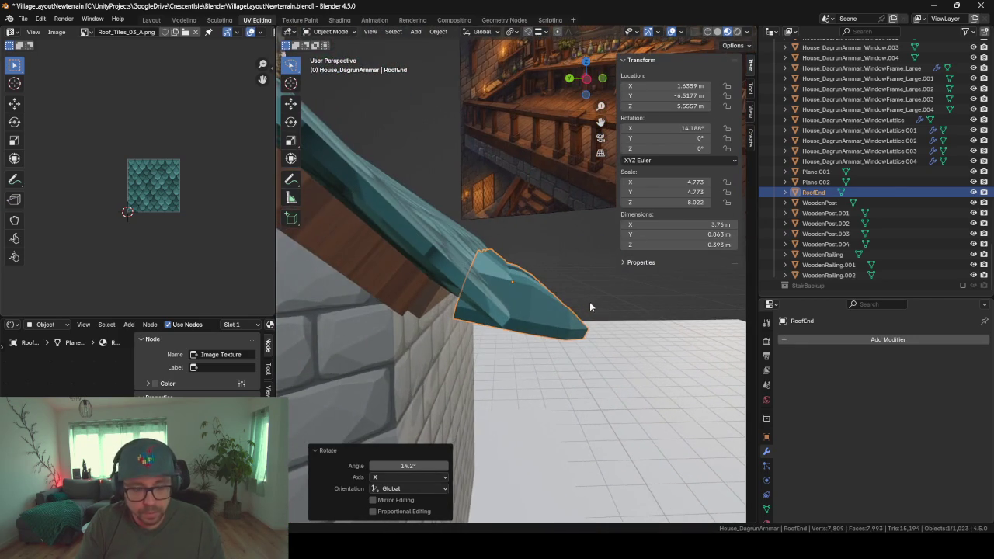
- Move RoofEnd 0.184 m along local Y and 0.12148 m along X to sit on the eave
key(g)
key(y)
key(y)
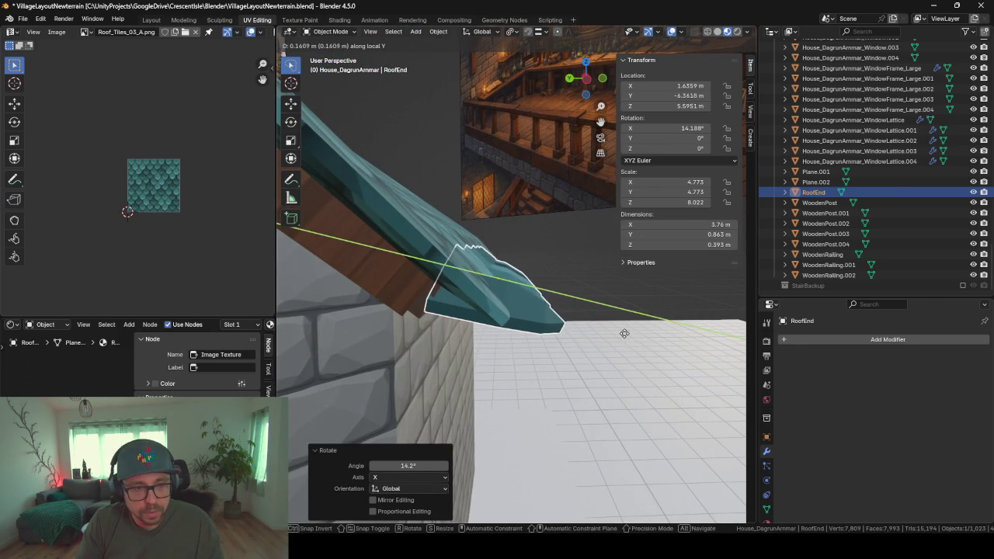
click(623, 336)
mouse_move(623, 336)
middle_down()
mouse_move(606, 288)
mouse_move(623, 324)
mouse_move(596, 346)
mouse_move(614, 335)
mouse_move(603, 308)
mouse_move(610, 314)
mouse_move(583, 326)
mouse_move(532, 322)
mouse_move(514, 348)
middle_up()
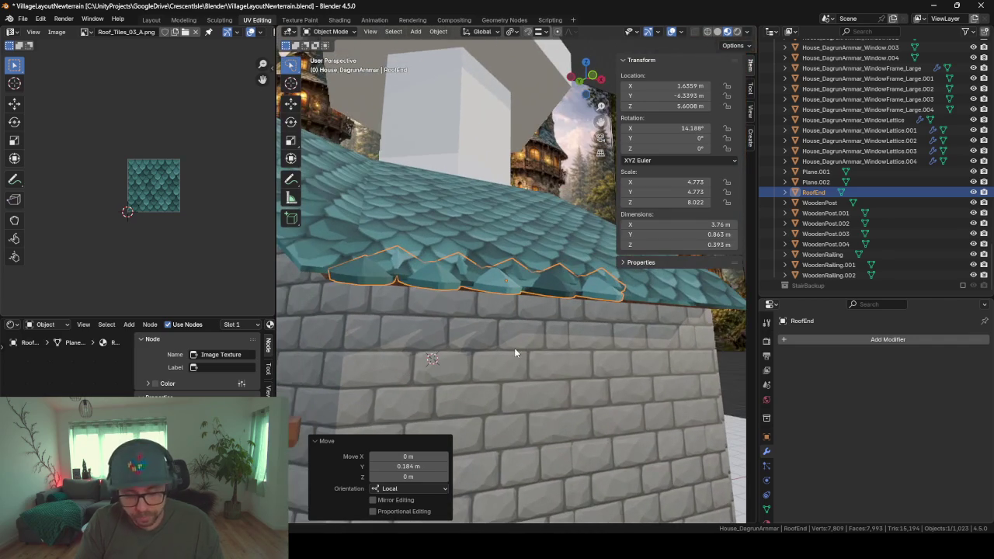
key(g)
key(y)
key(y)
key(x)
click(524, 352)
mouse_move(475, 337)
middle_down()
mouse_move(554, 332)
mouse_move(552, 285)
mouse_move(472, 240)
middle_up()
mouse_move(504, 354)
middle_down()
mouse_move(413, 270)
mouse_move(401, 240)
middle_up()
mouse_move(447, 266)
middle_down()
mouse_move(414, 307)
mouse_move(424, 355)
middle_up()
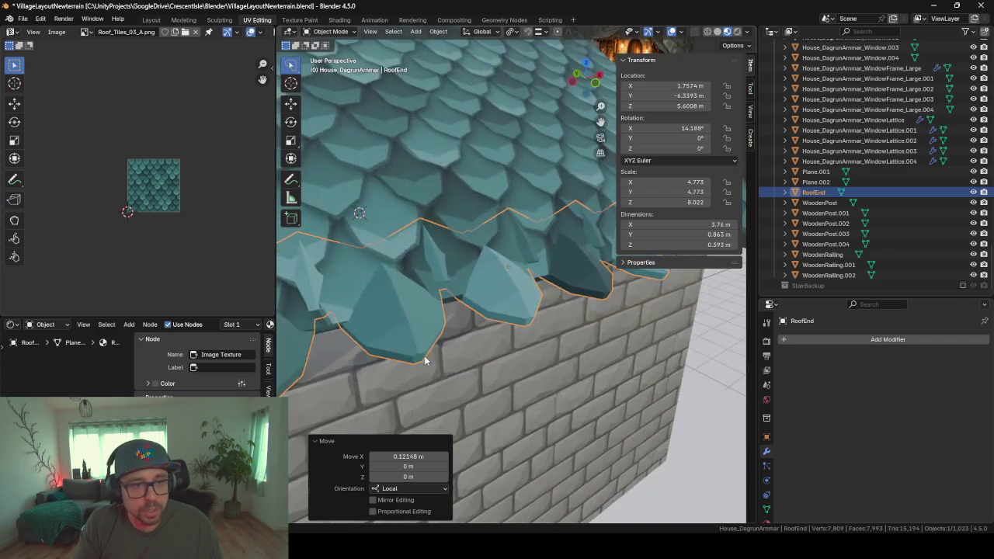
- In the roof's Edit Mode, select the eave edge and slide it toward RoofEnd
click(447, 289)
key(Tab)
key(alt+a)
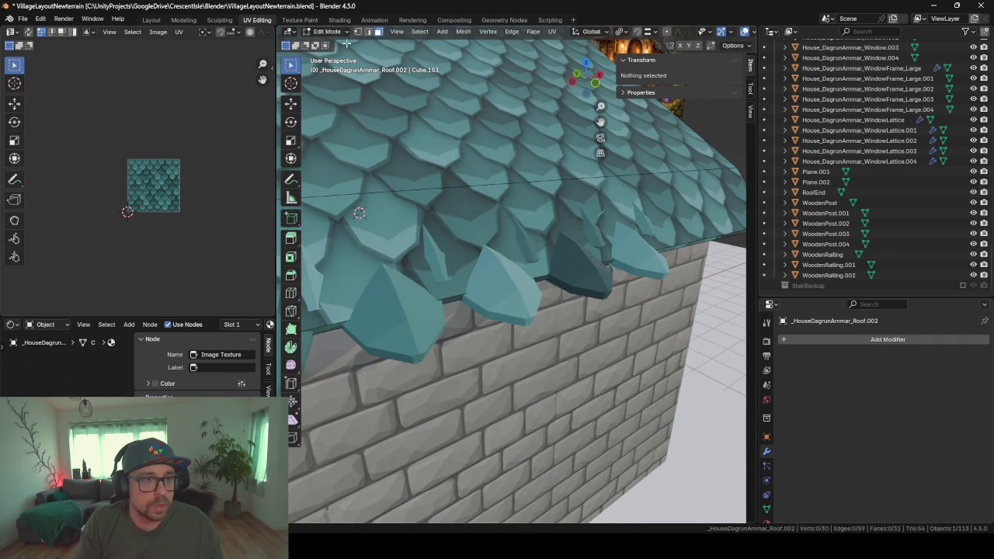
click(454, 298)
middle_drag(475, 328, 505, 333)
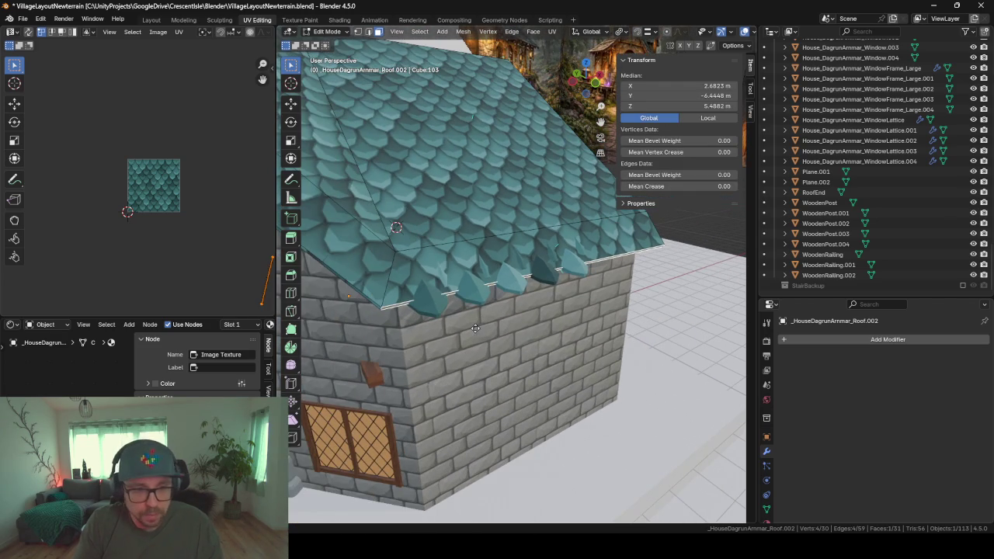
key(g)
key(g)
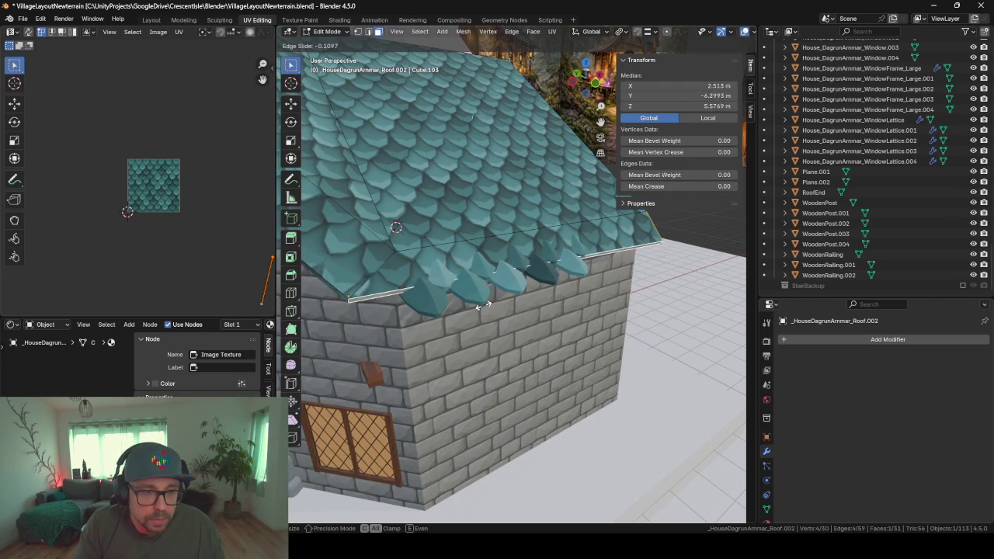
click(490, 291)
middle_drag(533, 308, 603, 278)
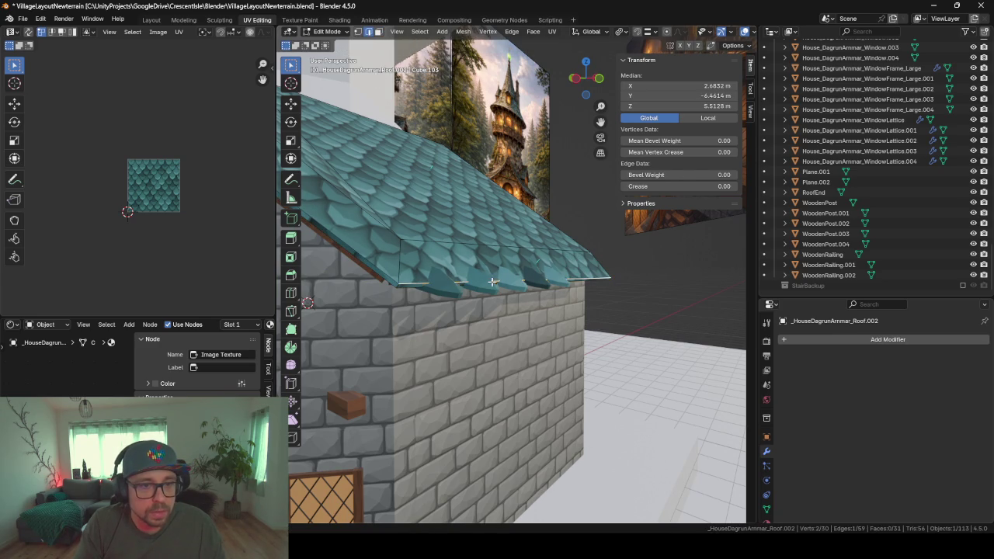
- Edge-slide the eave edge to factor 0.542, slide it again, and frame it
key(g)
key(g)
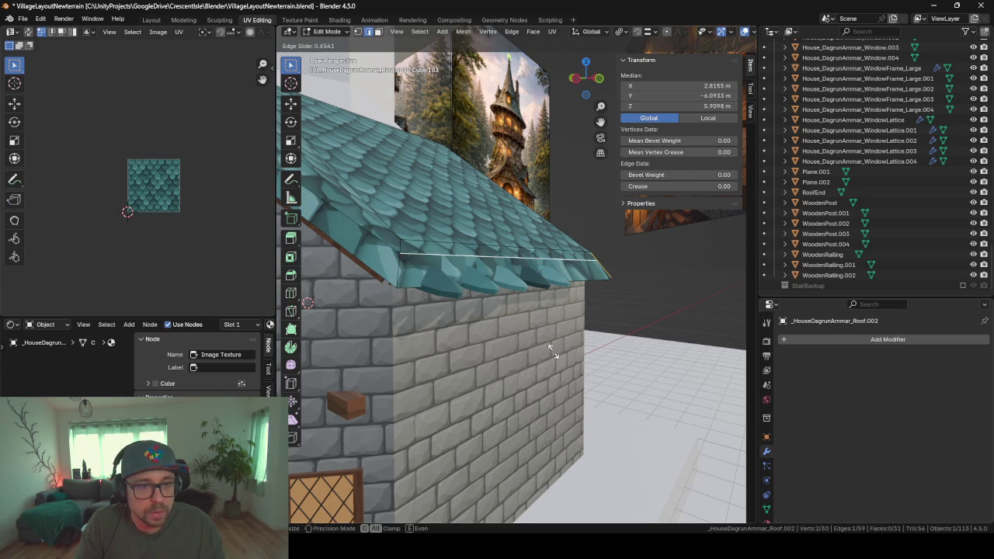
click(551, 353)
middle_drag(429, 290, 535, 320)
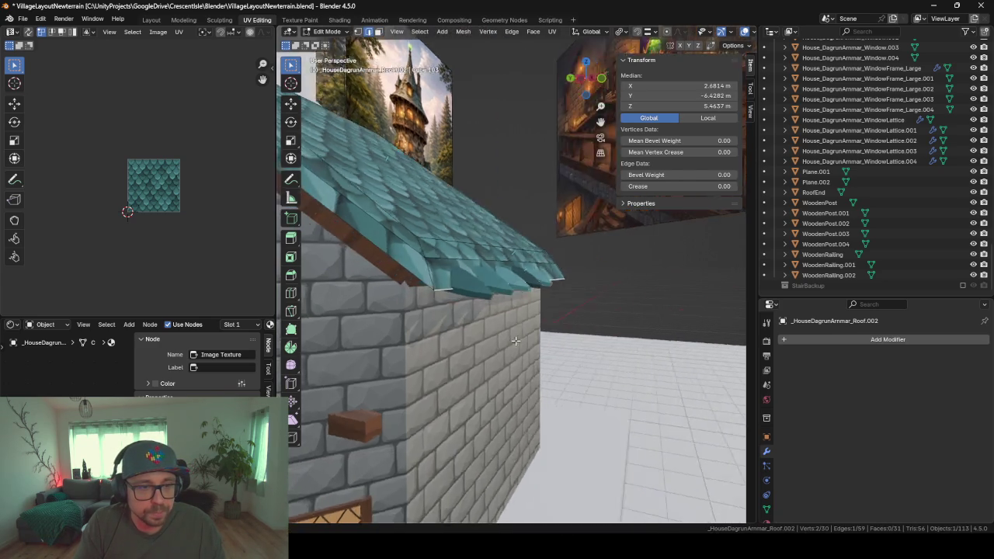
key(g)
key(g)
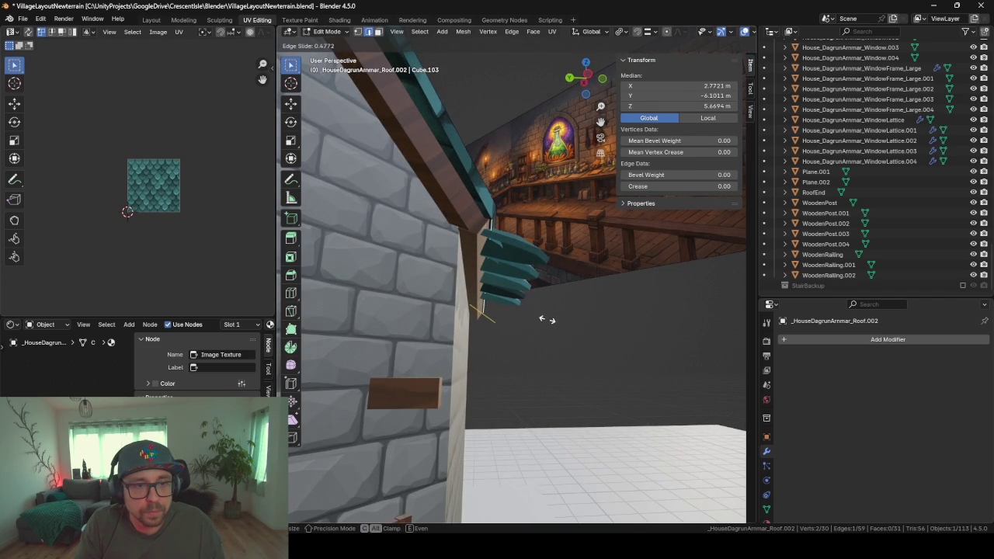
click(547, 318)
key(KP_Decimal)
mouse_move(500, 291)
middle_down()
mouse_move(562, 313)
mouse_move(477, 318)
mouse_move(555, 321)
mouse_move(501, 215)
middle_up()
- Check the roof, then slide the eave edge twice more to factor -0.514 and exit Edit Mode
key(Tab)
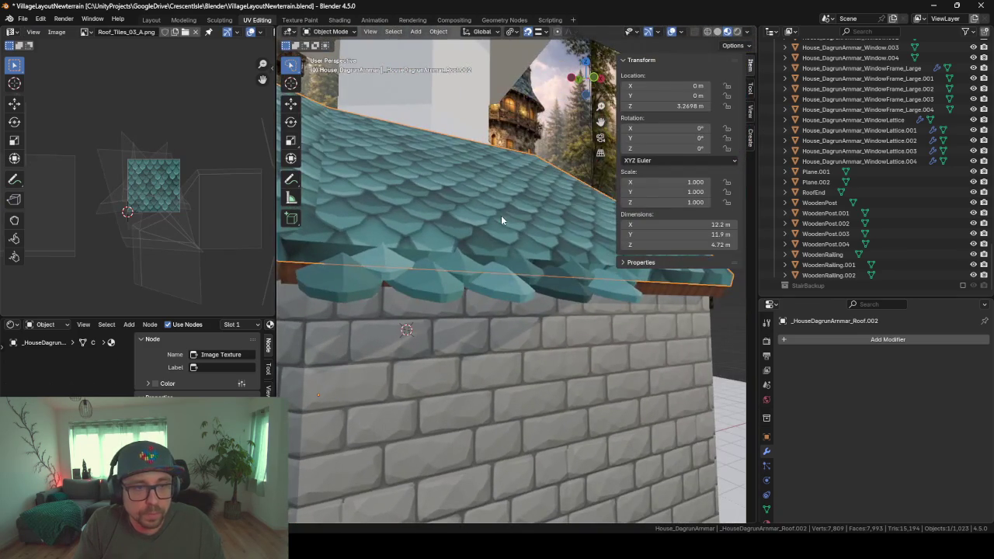
key(Tab)
key(g)
key(g)
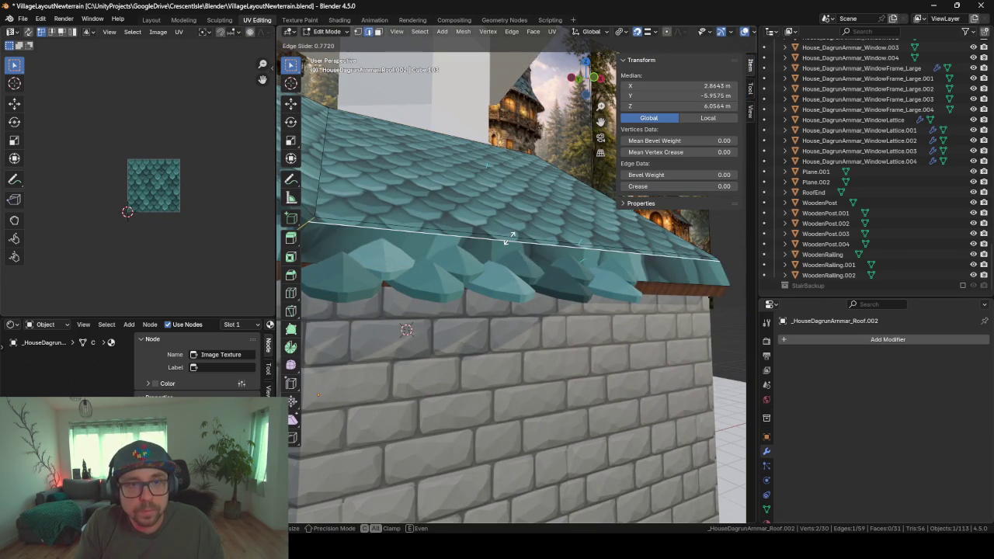
click(538, 257)
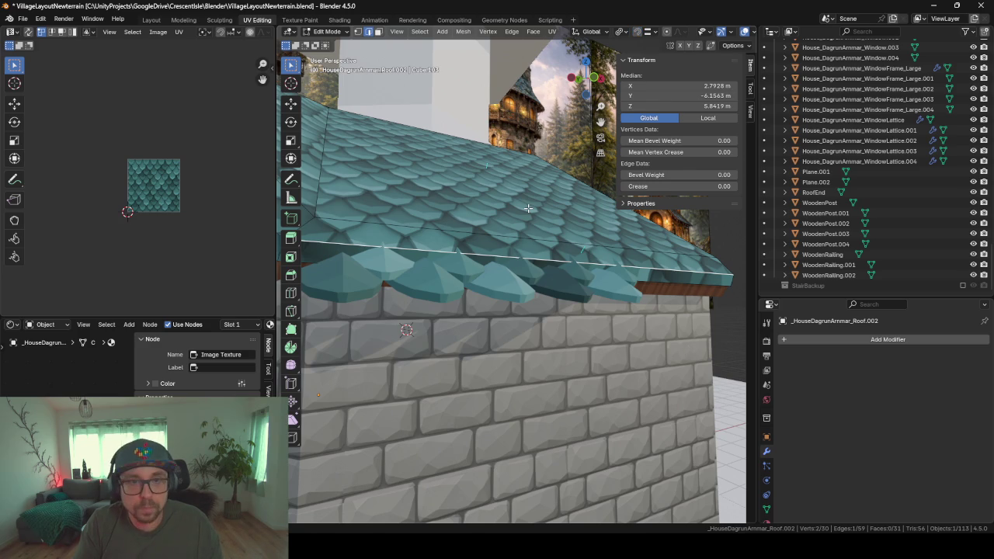
key(g)
key(g)
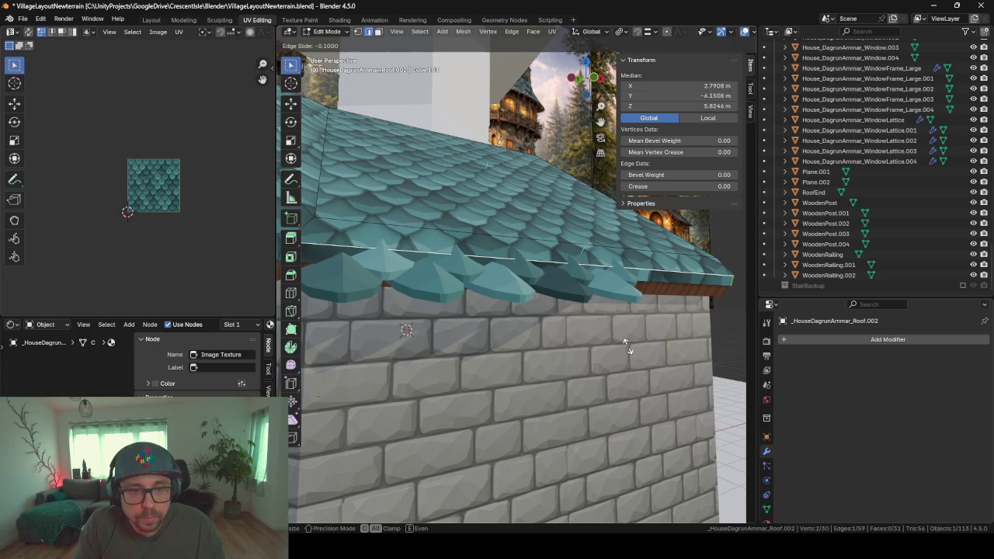
click(627, 351)
mouse_move(628, 351)
middle_down()
mouse_move(611, 329)
mouse_move(549, 440)
mouse_move(513, 400)
mouse_move(575, 400)
mouse_move(587, 369)
mouse_move(490, 396)
mouse_move(544, 389)
mouse_move(519, 389)
mouse_move(550, 399)
mouse_move(399, 378)
mouse_move(544, 393)
mouse_move(613, 355)
mouse_move(435, 342)
middle_up()
key(Tab)
- Duplicate the RoofEnd trim as RoofEnd.001, placed 2.0487 m along X
scroll(603, 337, down, 3)
click(410, 339)
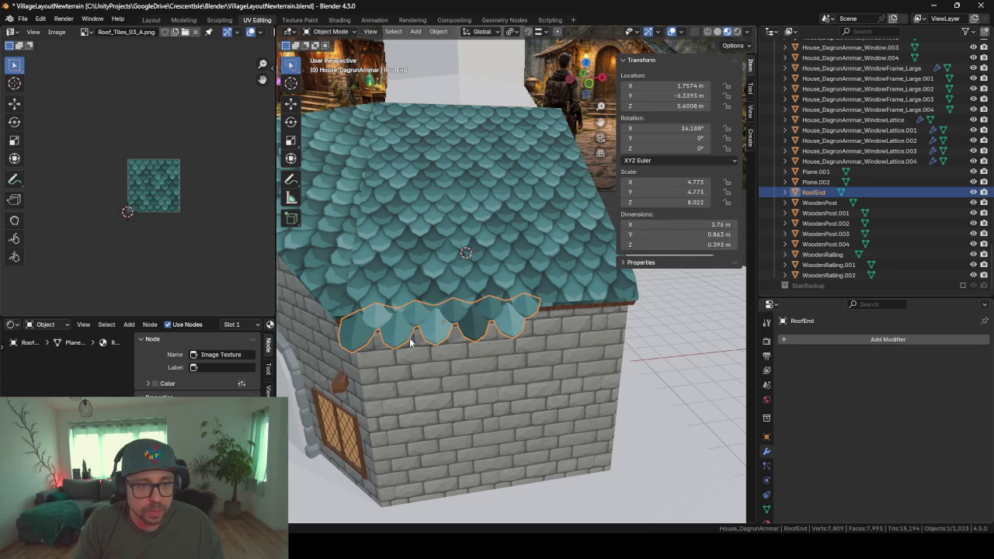
key(shift+d)
key(x)
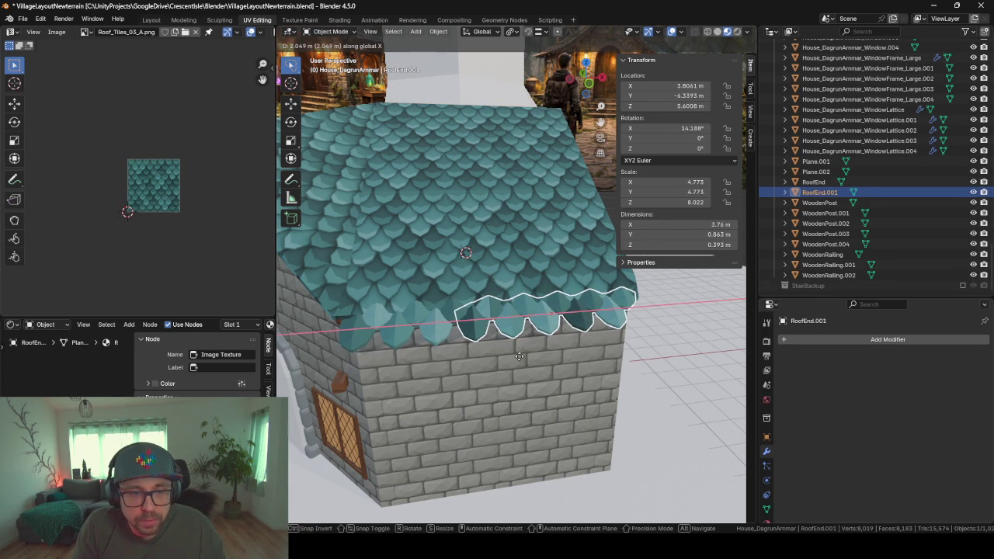
click(519, 355)
- Orbit around the house and select the roof mesh
scroll(516, 359, up, 1)
scroll(528, 359, up, 2)
scroll(559, 357, up, 1)
mouse_move(588, 356)
middle_down()
mouse_move(514, 299)
mouse_move(598, 339)
middle_up()
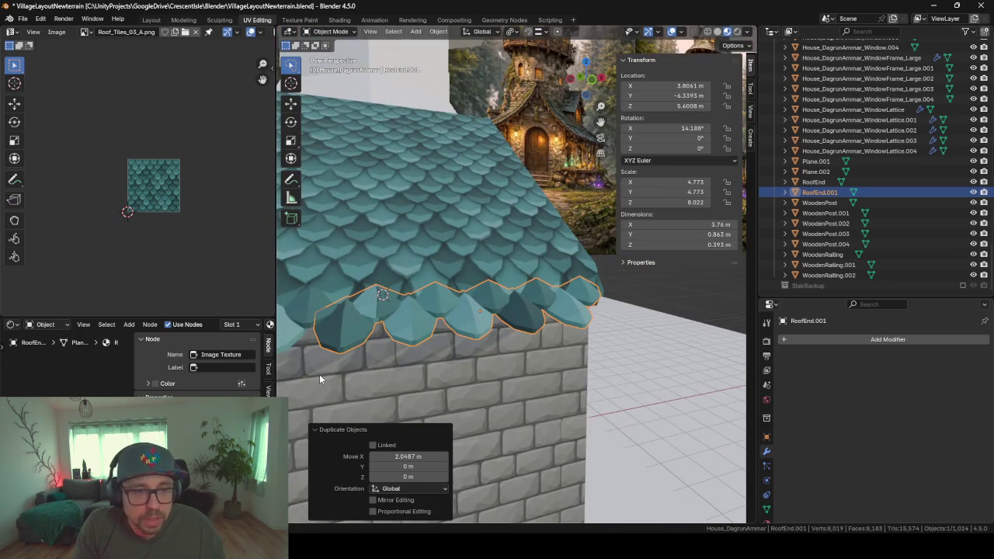
mouse_move(392, 318)
middle_down()
mouse_move(417, 338)
mouse_move(375, 352)
mouse_move(502, 334)
mouse_move(540, 344)
mouse_move(350, 315)
middle_up()
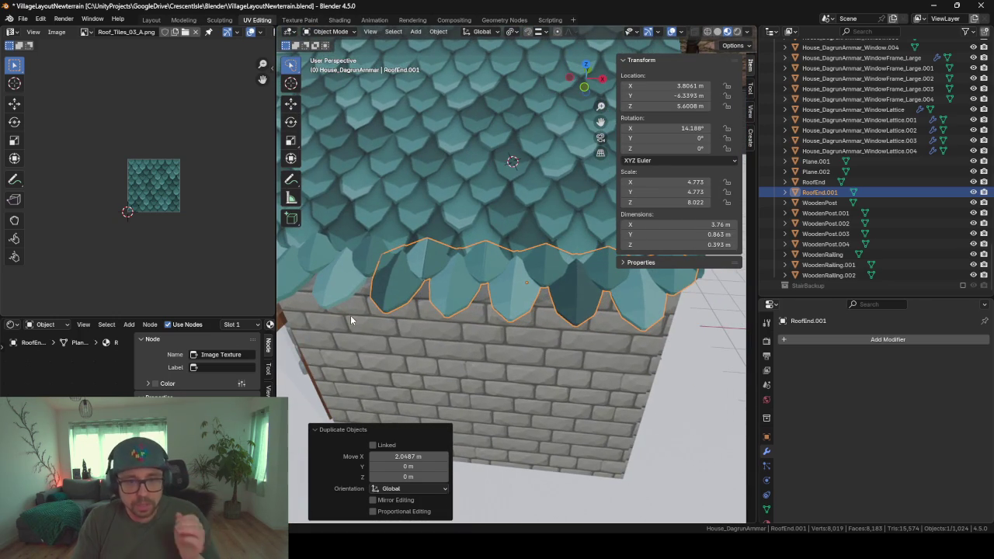
scroll(410, 342, down, 4)
middle_drag(439, 279, 433, 372)
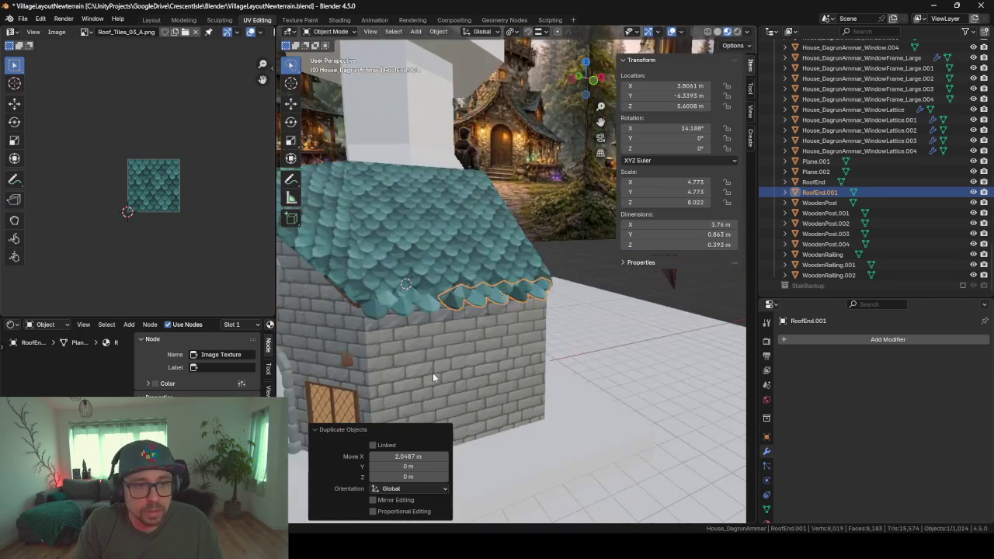
click(440, 252)
mouse_move(440, 253)
middle_down()
mouse_move(345, 353)
mouse_move(553, 344)
mouse_move(509, 295)
middle_up()
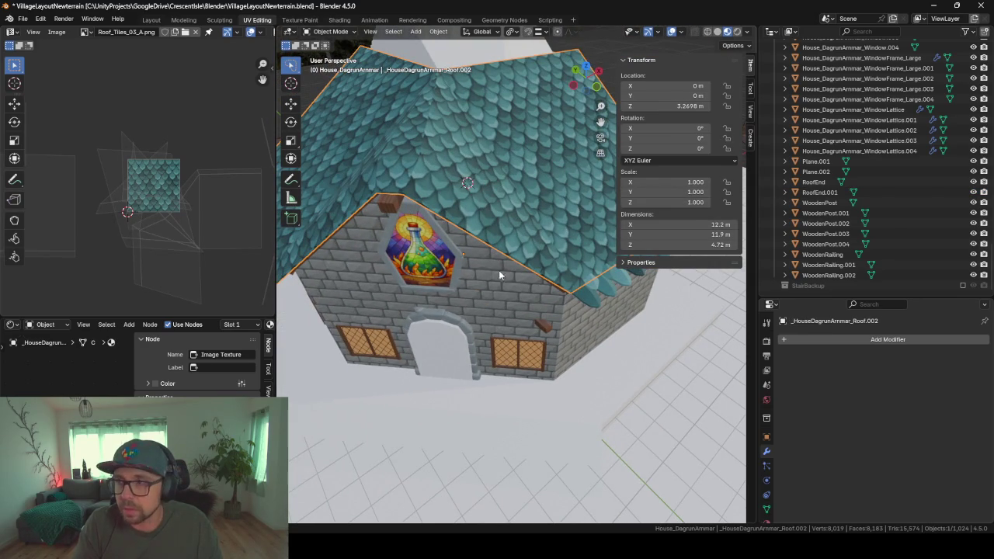
- Select RoofEnd and RoofEnd.001 and duplicate them in place
scroll(466, 288, down, 3)
middle_drag(414, 274, 546, 308)
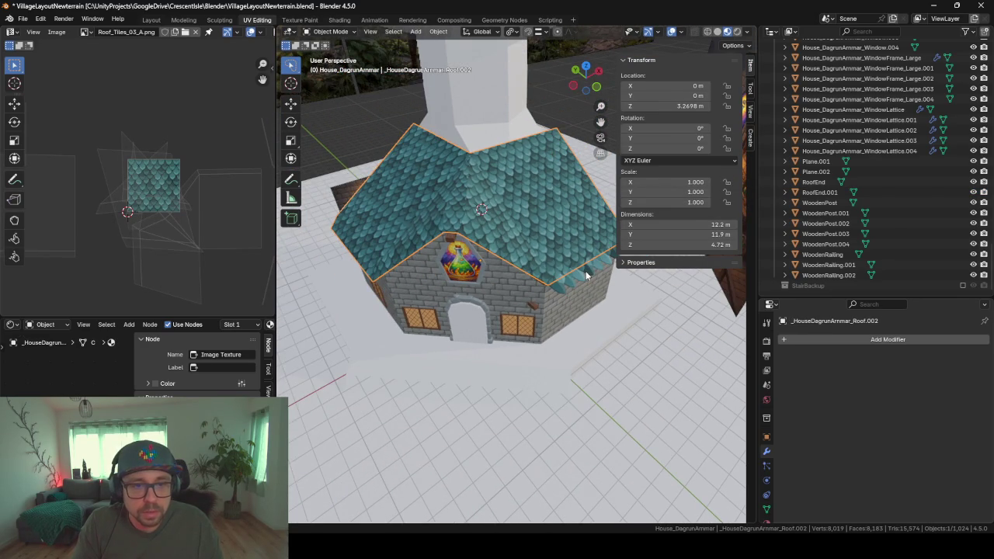
click(587, 276)
middle_drag(595, 288, 528, 293)
shift+click(520, 291)
middle_drag(382, 361, 444, 363)
key(shift+d)
key(r)
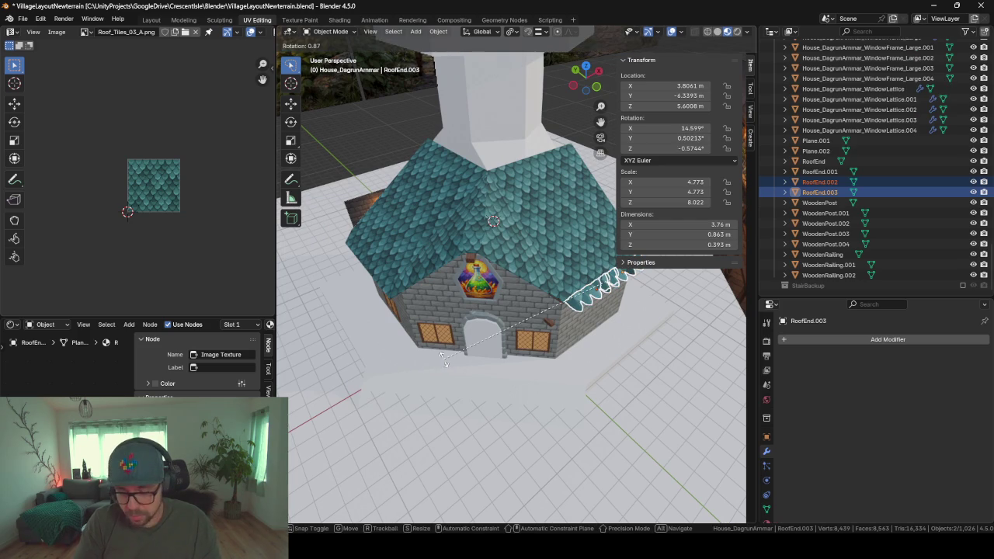
key(z)
key(0)
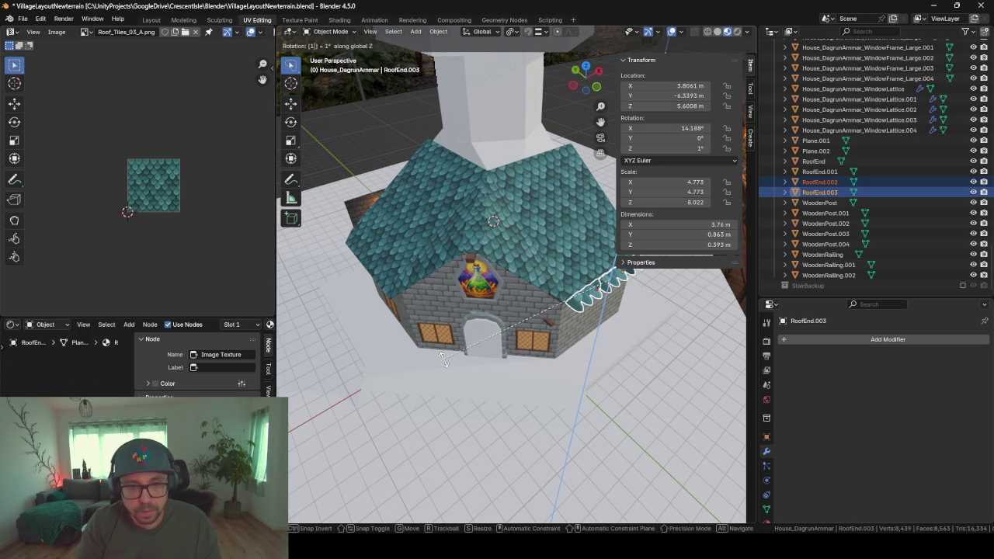
key(Return)
- Set the pivot point and rotate the copied caps -90° around Z
click(481, 31)
click(511, 31)
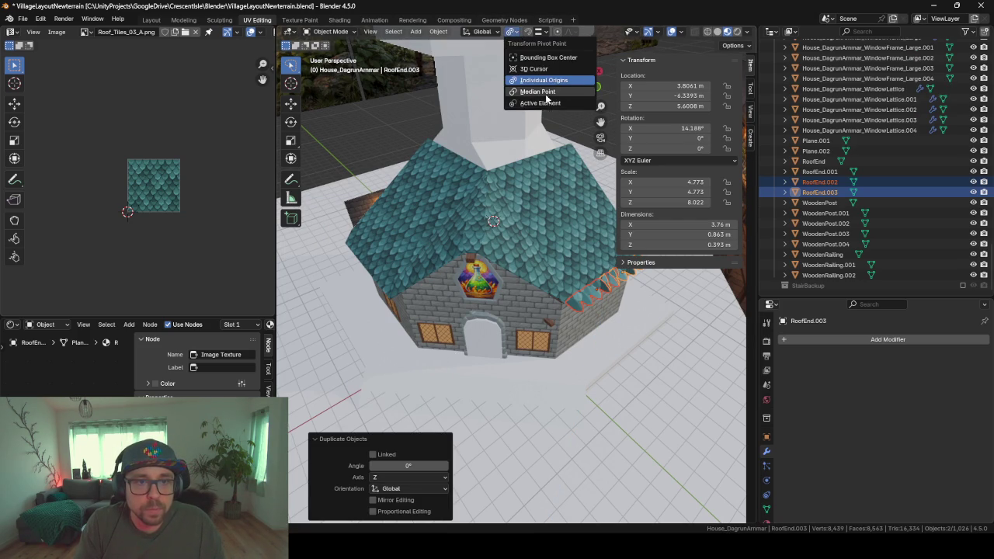
click(545, 92)
key(r)
key(z)
key(9)
key(0)
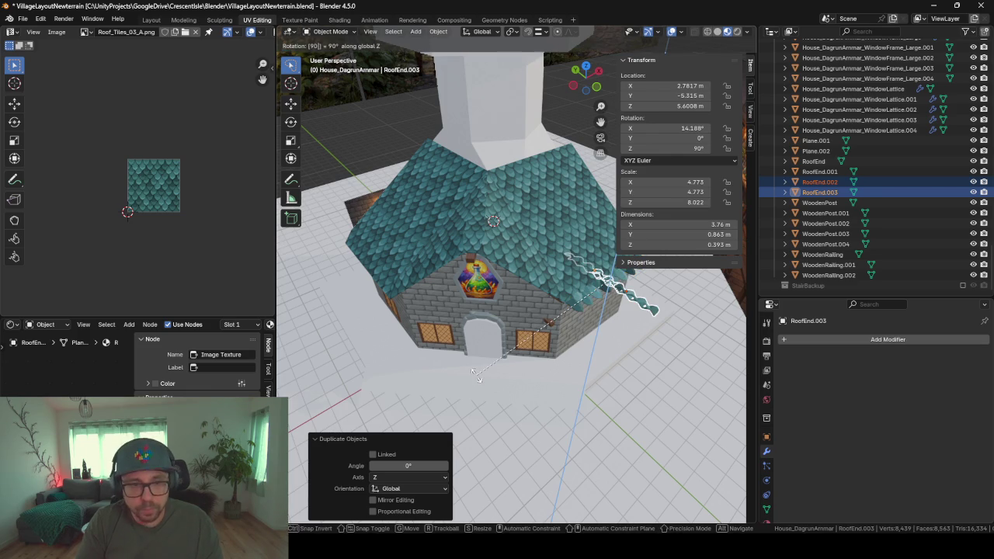
key(minus)
key(Return)
- Move the copies level onto the side eave, nudging RoofEnd.003 along X to -6.4636 m
key(g)
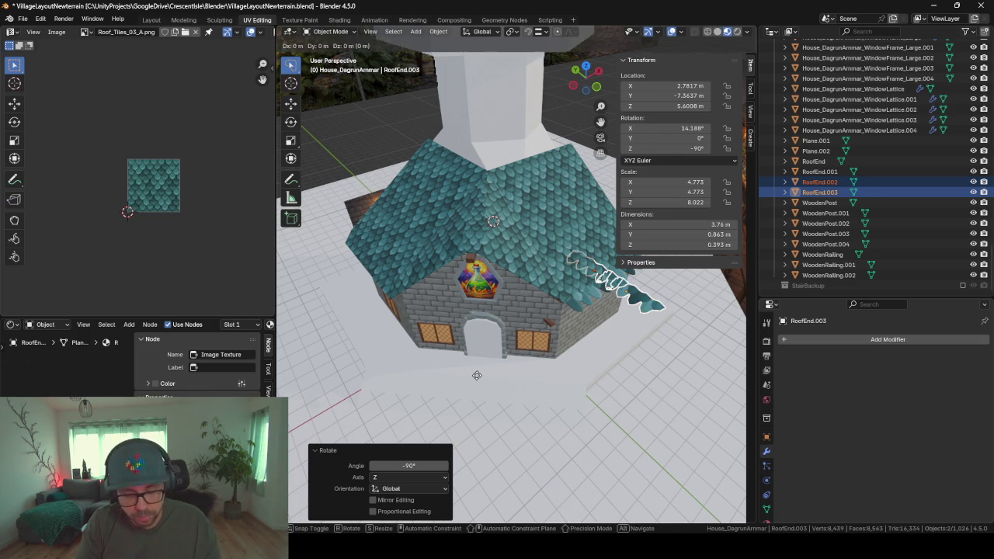
key(shift+z)
click(709, 361)
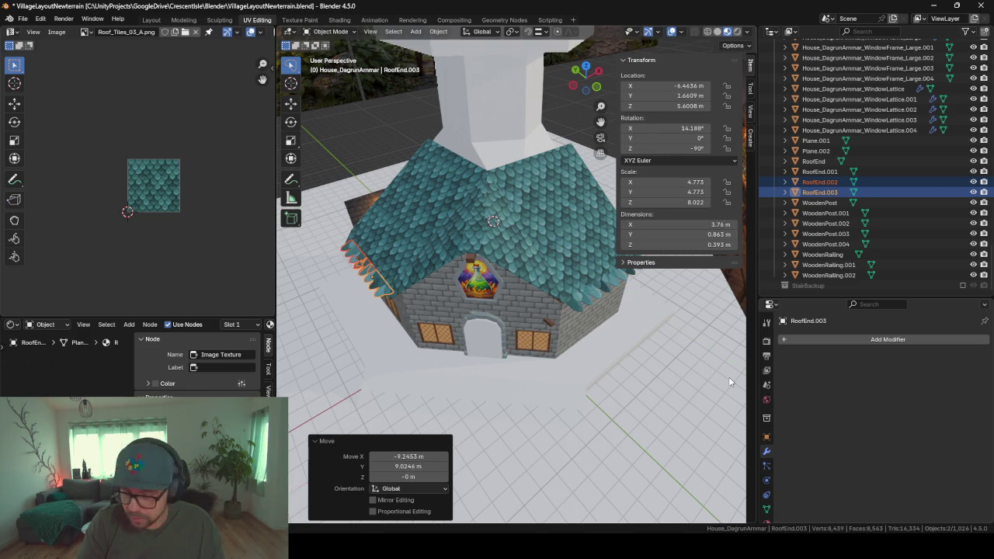
key(KP_Decimal)
middle_drag(587, 301, 715, 297)
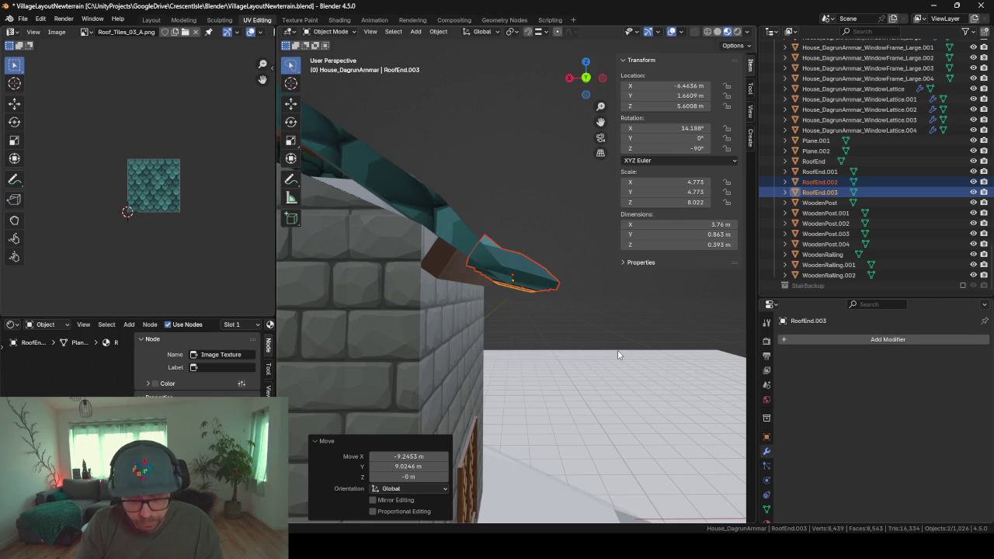
key(g)
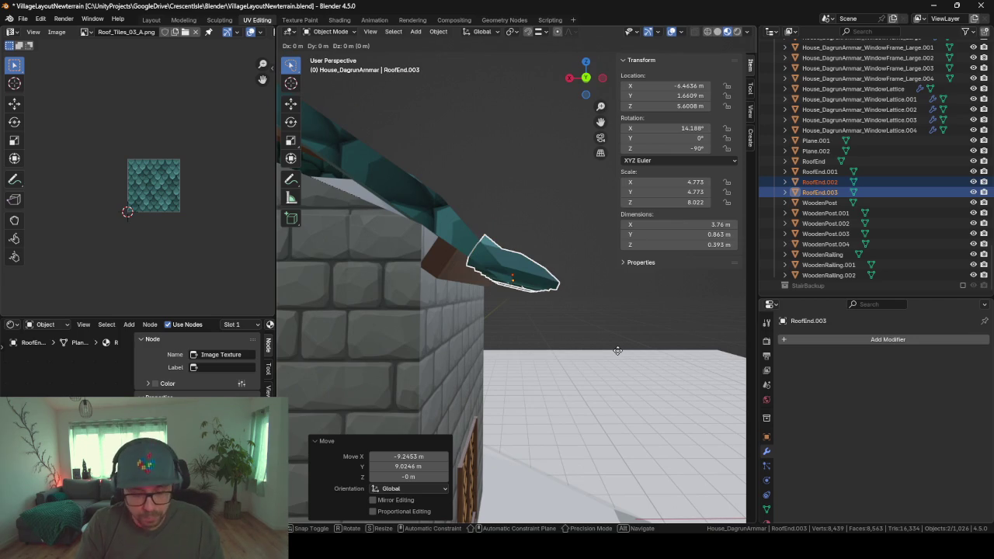
key(x)
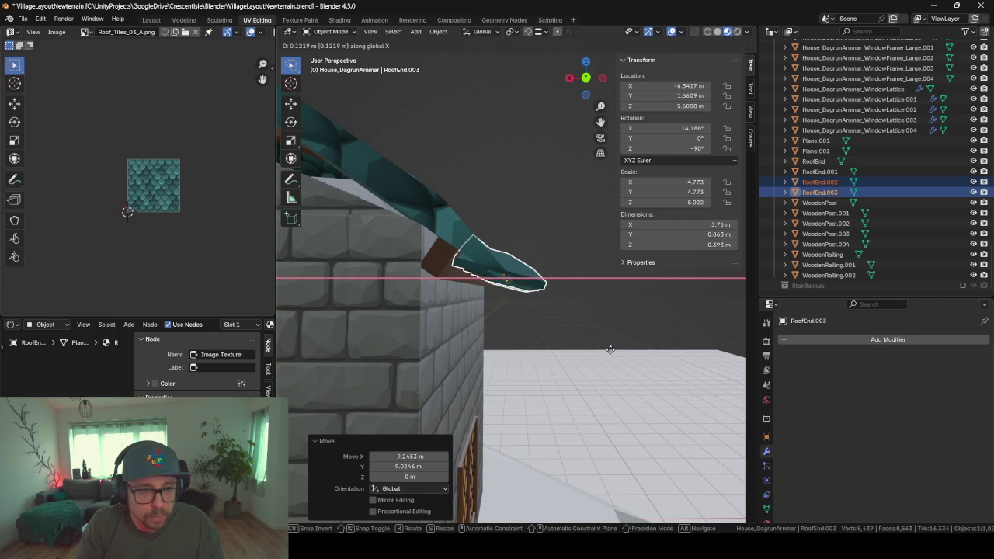
click(613, 335)
middle_drag(612, 340, 568, 374)
- Edge-slide three roof eave edges inward, leaving the roof 11.8 × 11.9 × 4.49 m
click(441, 265)
key(Tab)
middle_drag(441, 266, 474, 303)
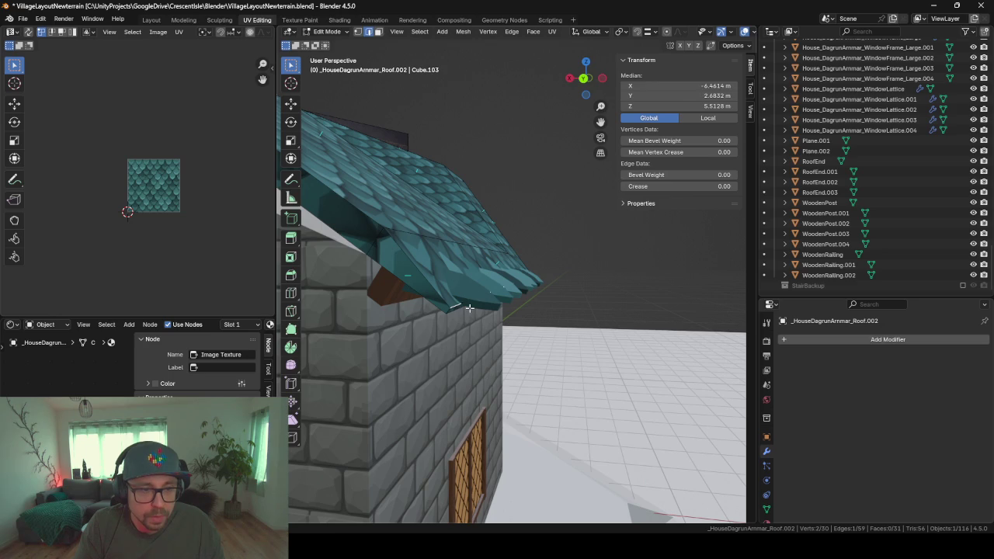
key(g)
key(g)
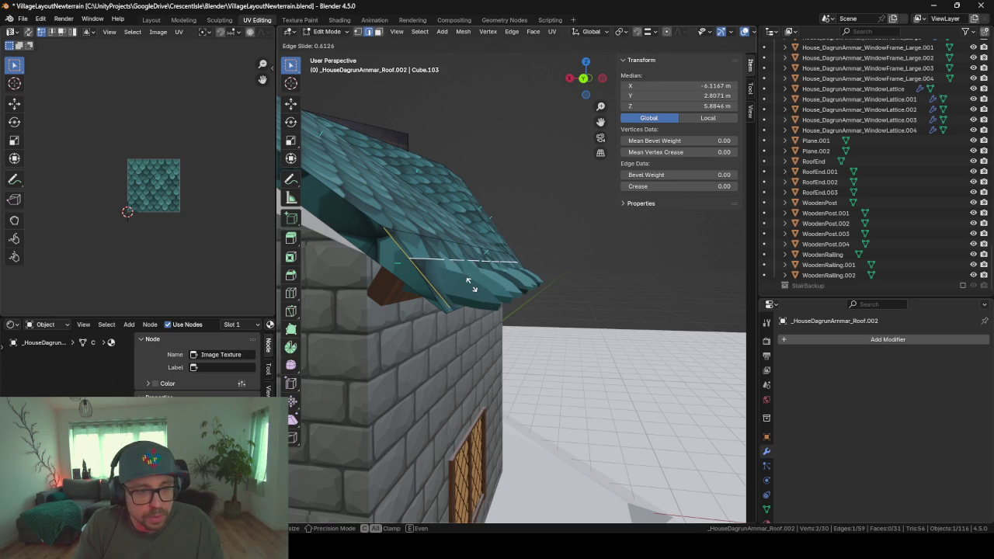
click(470, 281)
middle_drag(470, 281, 462, 271)
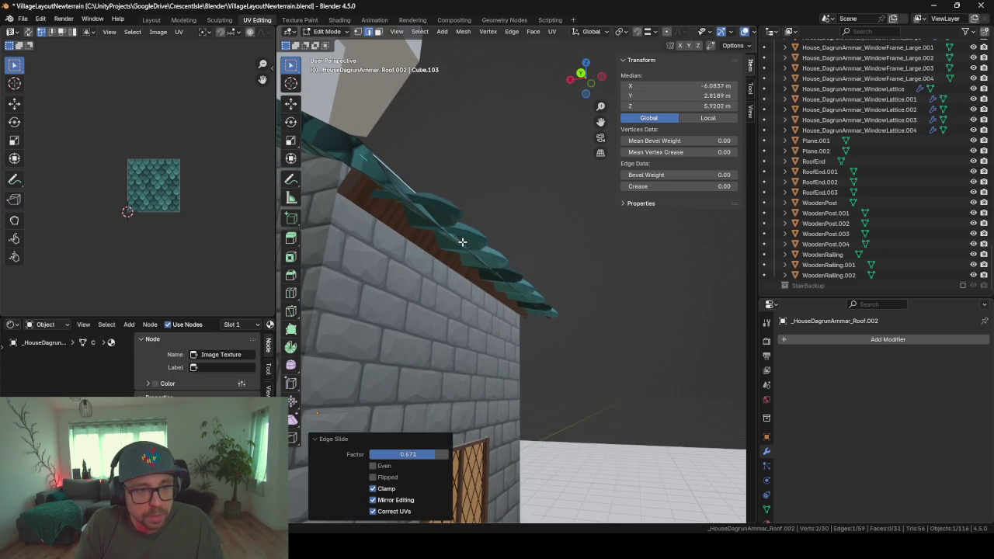
key(g)
key(g)
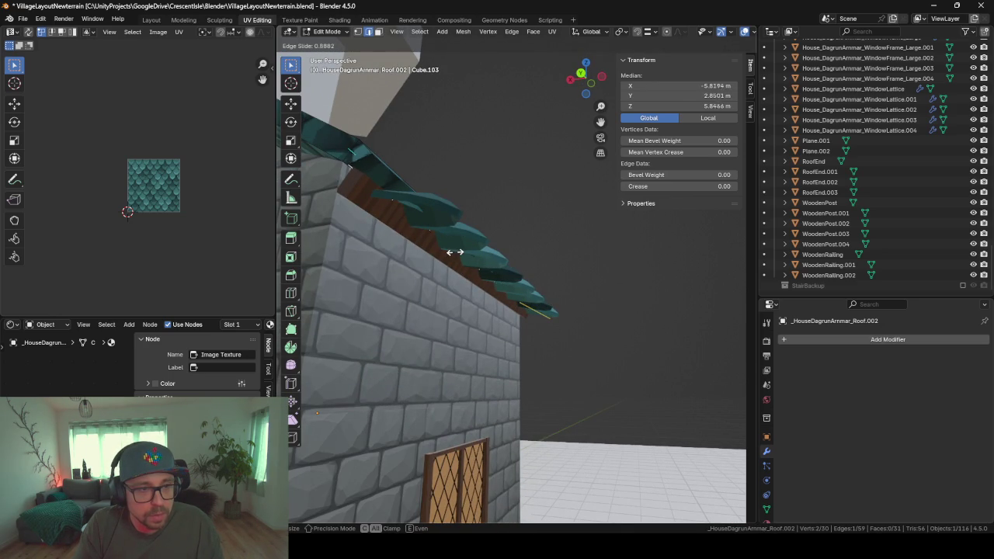
click(457, 254)
middle_drag(457, 254, 452, 233)
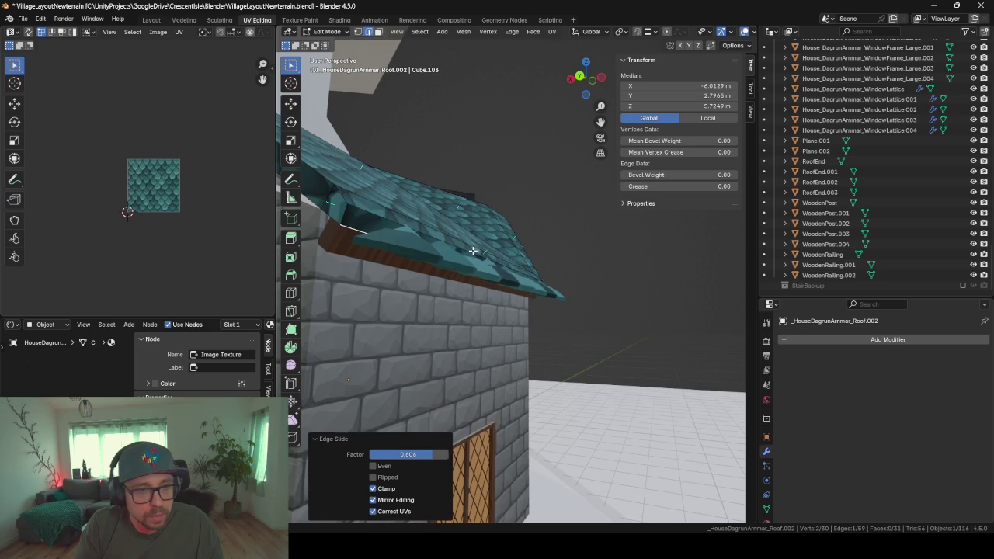
key(g)
key(g)
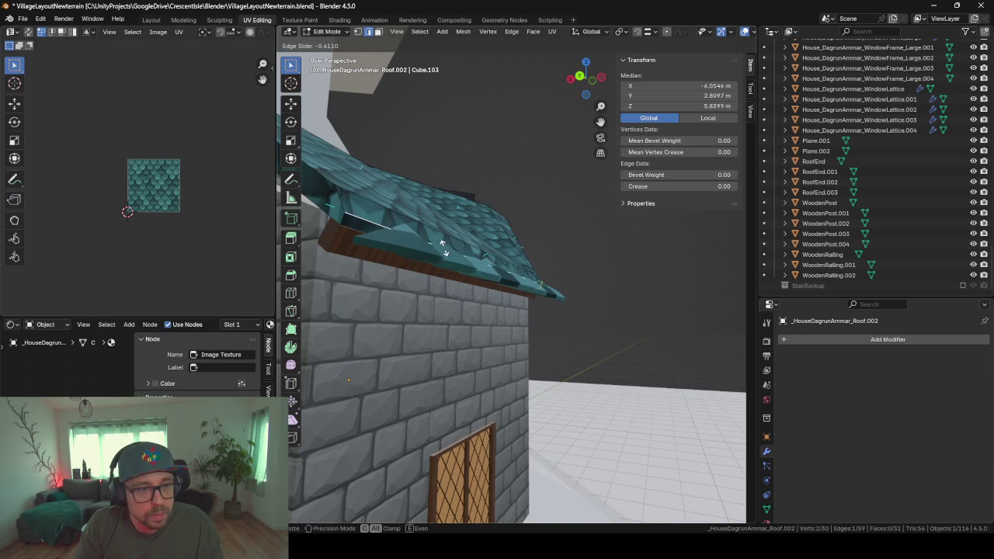
click(442, 250)
key(Tab)
mouse_move(442, 250)
middle_down()
mouse_move(533, 366)
mouse_move(529, 405)
mouse_move(625, 330)
mouse_move(384, 523)
middle_up()
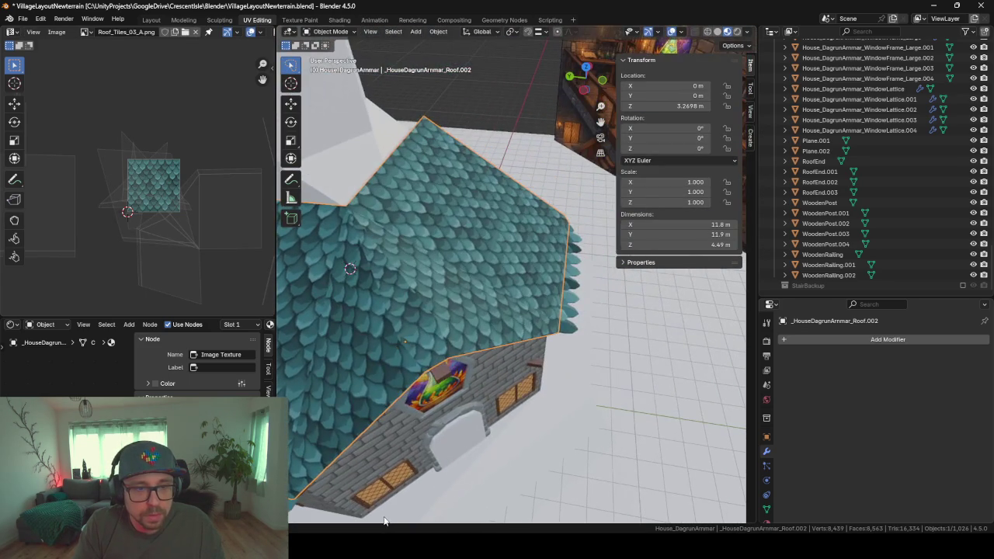
- Scale the RoofEnd.001 cap to 0.781 along its local Y
mouse_move(531, 320)
middle_down()
mouse_move(537, 353)
mouse_move(502, 341)
middle_up()
scroll(474, 301, up, 3)
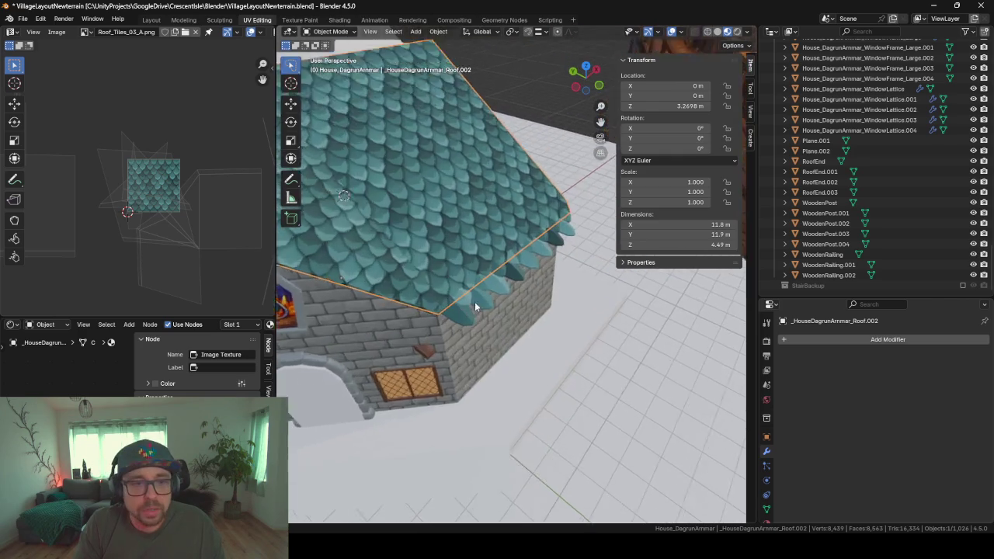
scroll(487, 304, up, 2)
click(488, 308)
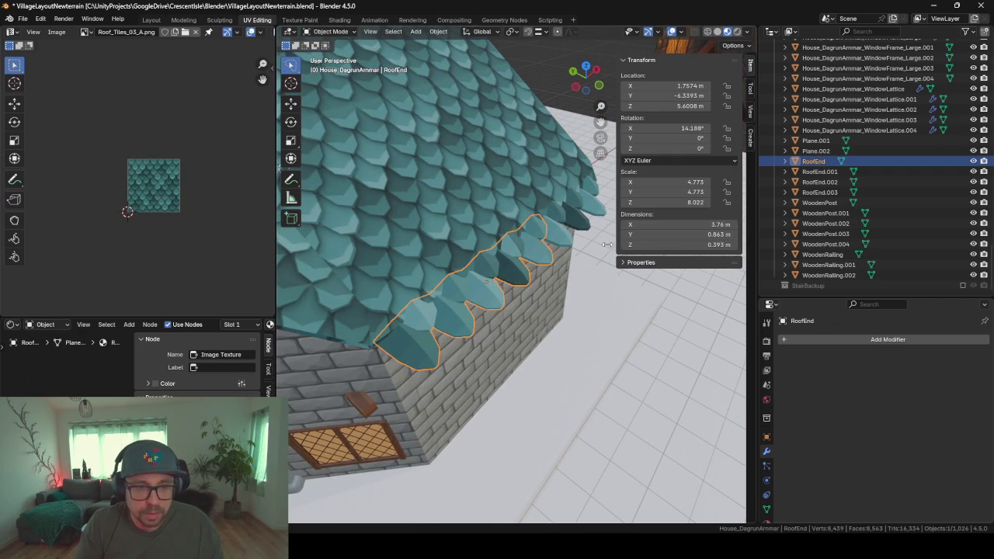
key(shift+d)
key(x)
key(x)
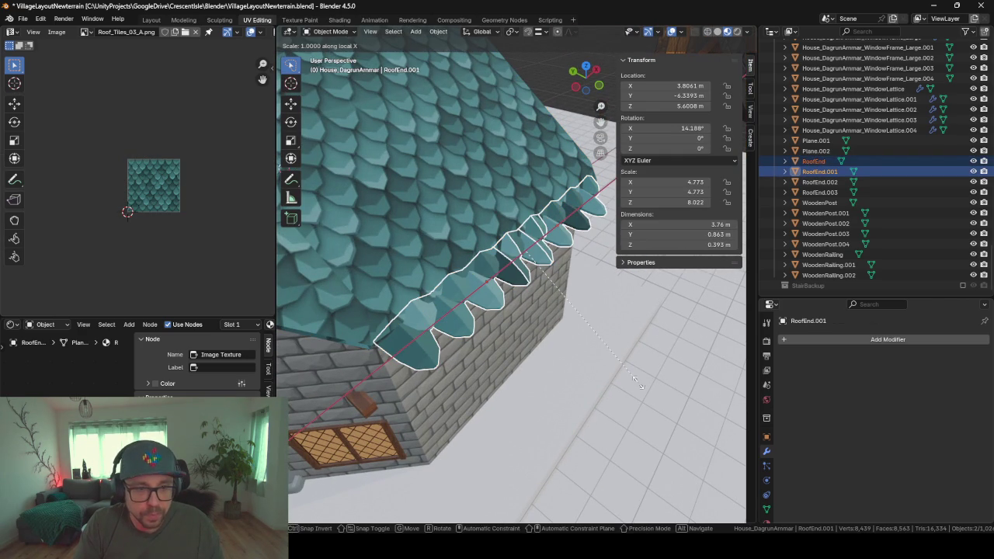
key(y)
key(y)
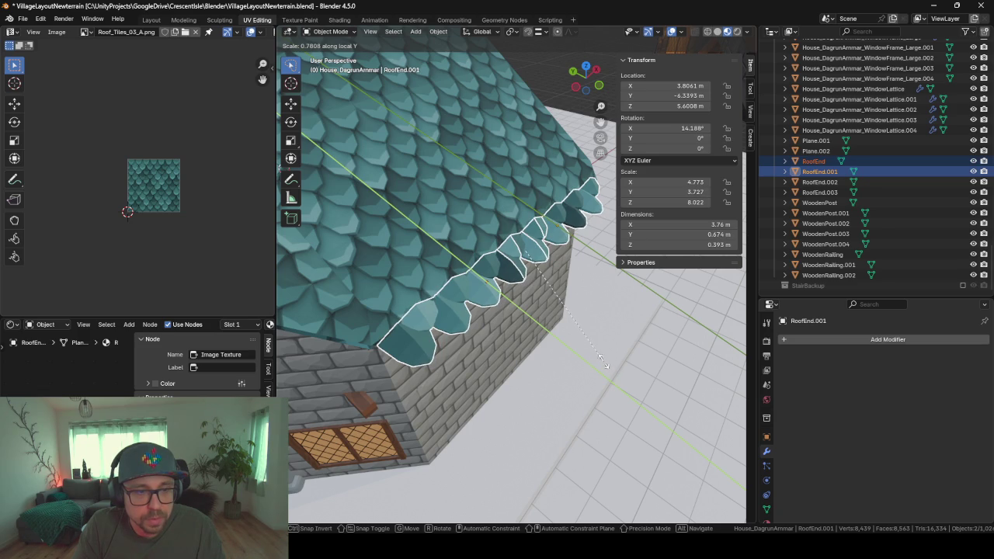
click(603, 360)
- Shift the cap 0.058 m along local Y to sit under the eave
middle_drag(604, 360, 565, 361)
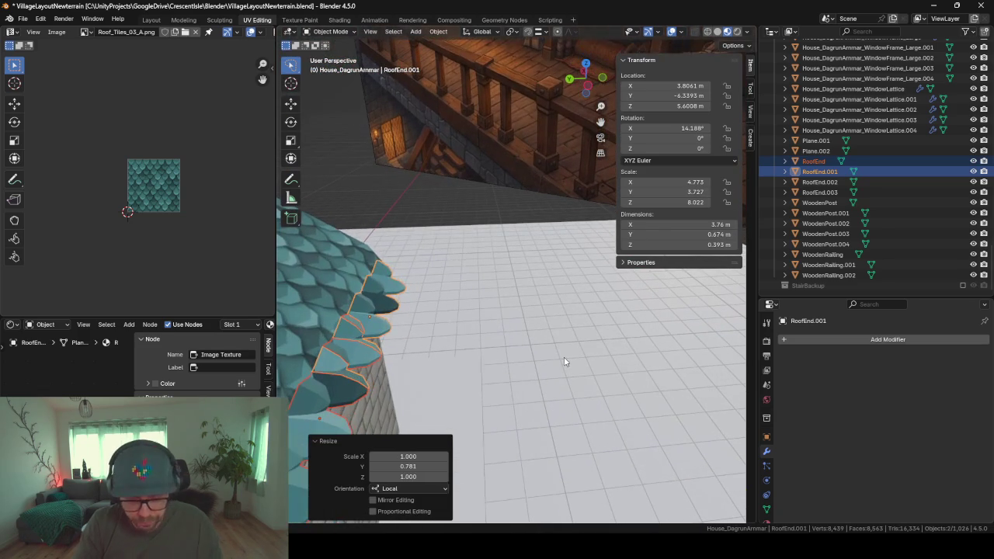
key(g)
key(y)
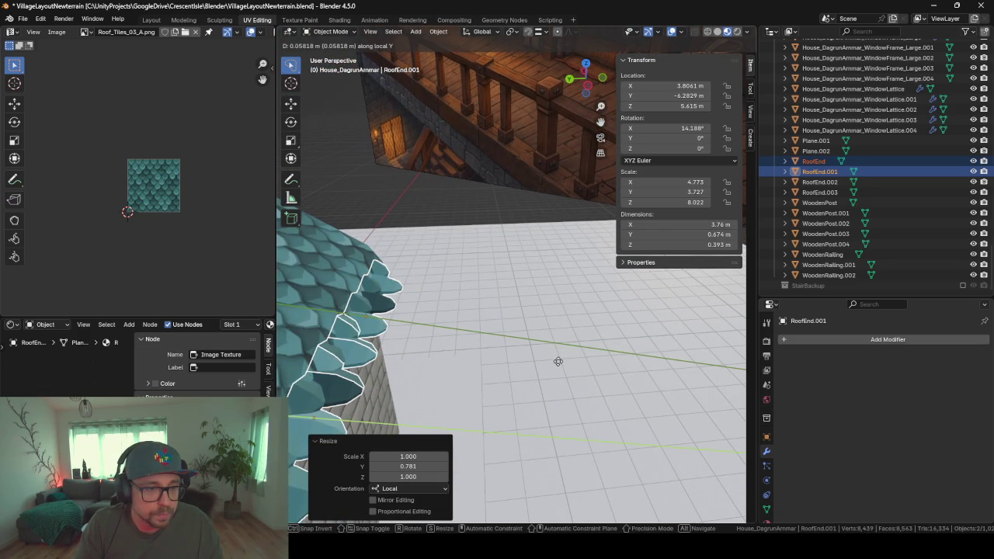
click(557, 361)
mouse_move(557, 360)
middle_down()
mouse_move(575, 264)
mouse_move(579, 356)
mouse_move(481, 223)
mouse_move(486, 353)
mouse_move(471, 341)
mouse_move(363, 355)
mouse_move(688, 345)
mouse_move(337, 398)
mouse_move(609, 377)
middle_up()
scroll(603, 381, up, 2)
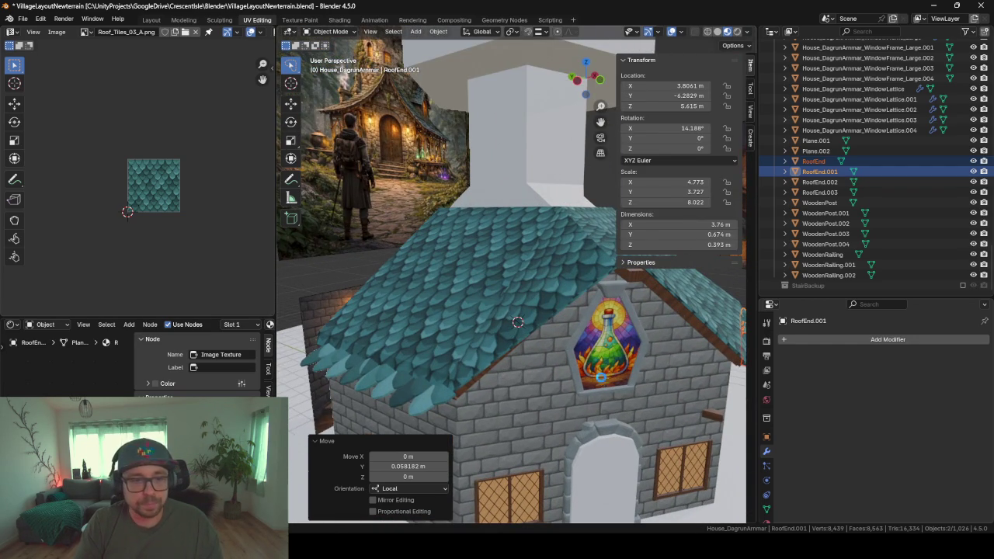
- Save the blend file and export the house as _HouseDagrunAmmarConcept.fbx into Unity's FBX folder
key(ctrl+s)
key(F3)
key(Return)
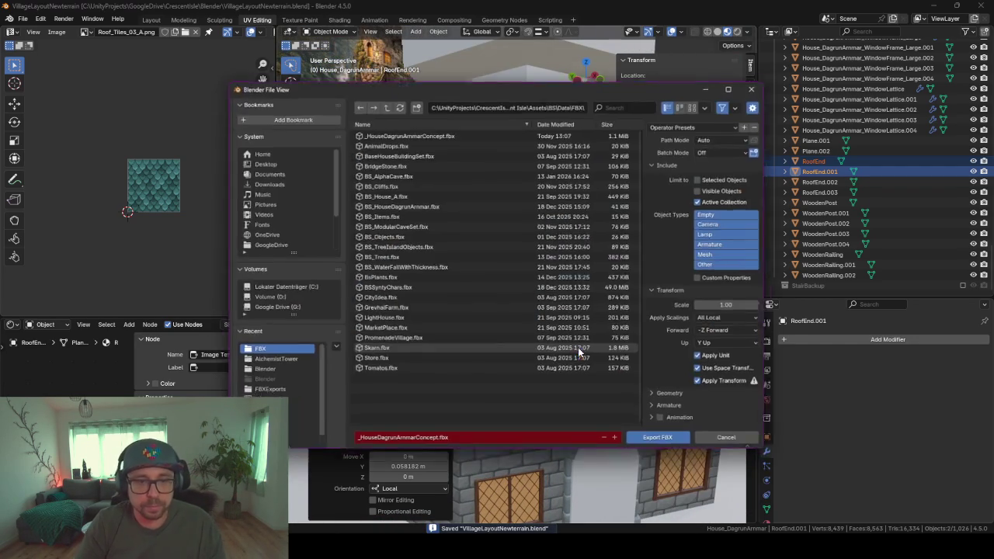
key(Return)
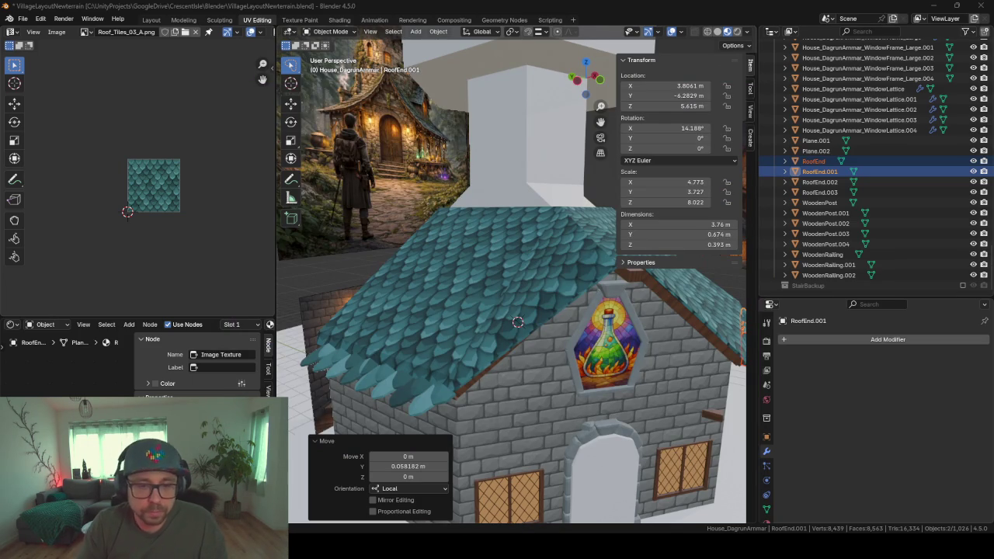
mouse_move(634, 495)
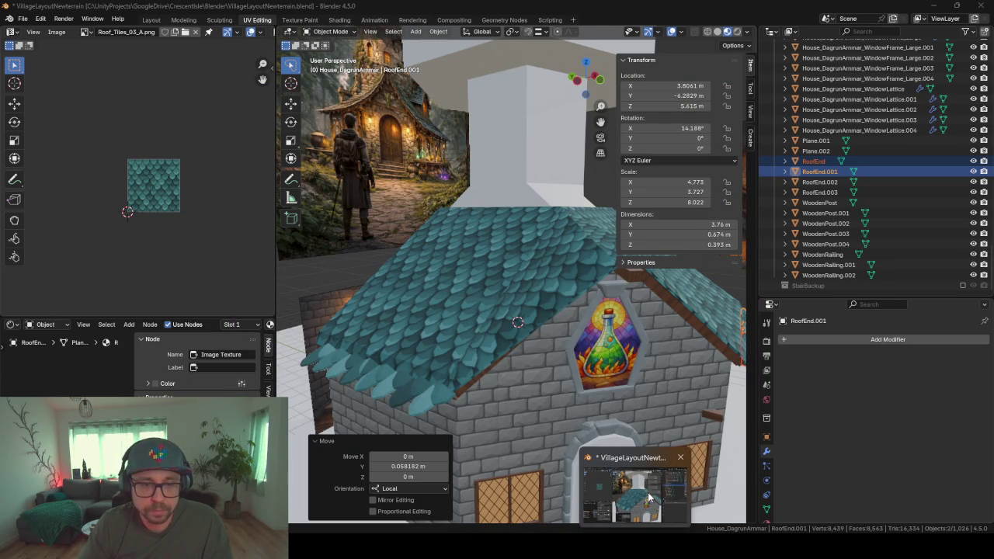
key(alt+Tab)
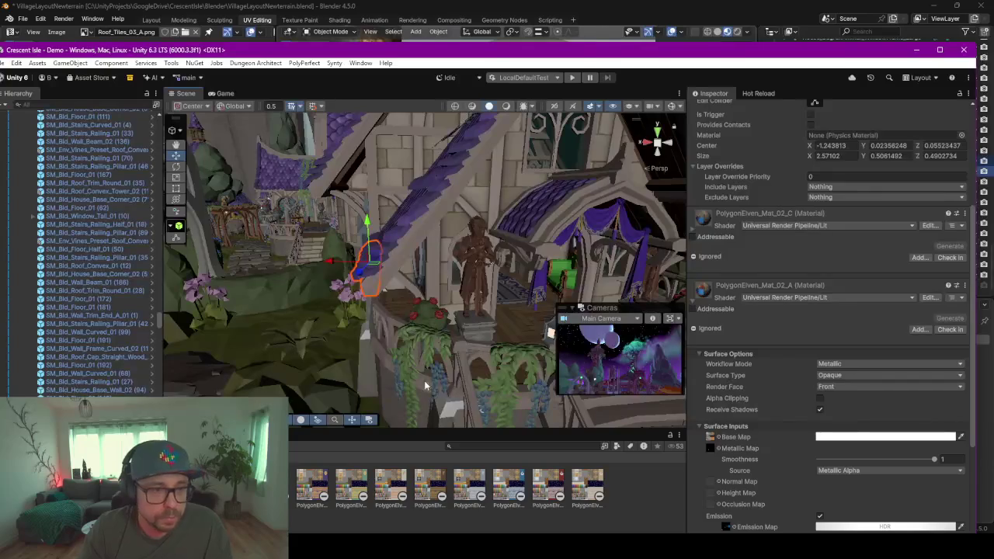
- Maximize Unity, enlarge the Project panel, and open GameScene from Assets/BS/Scenes
double_click(386, 49)
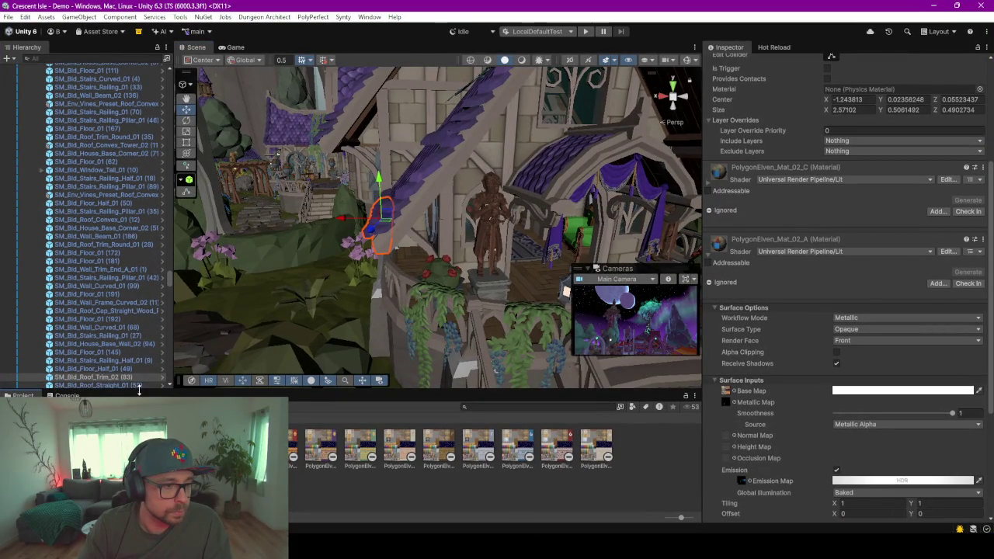
drag(139, 391, 139, 275)
click(68, 316)
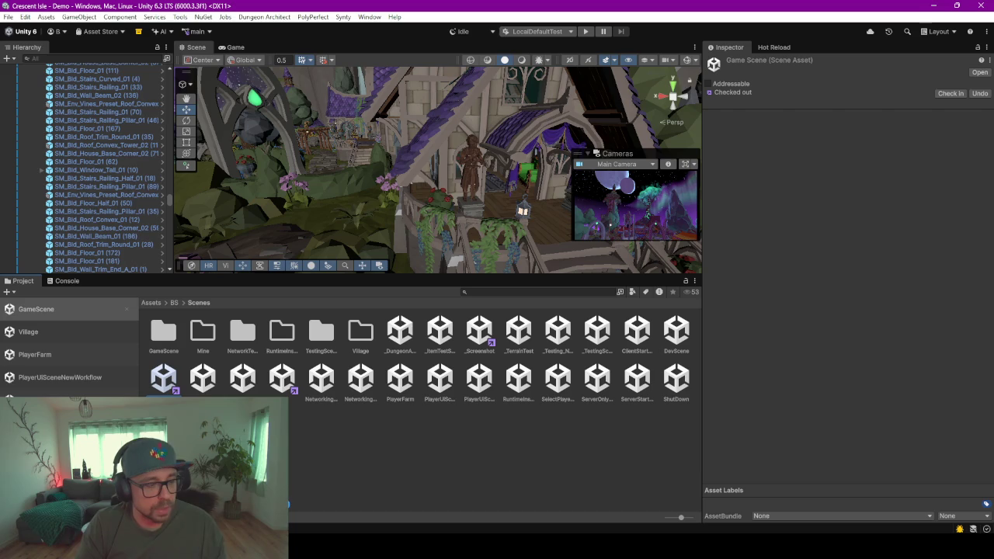
double_click(69, 311)
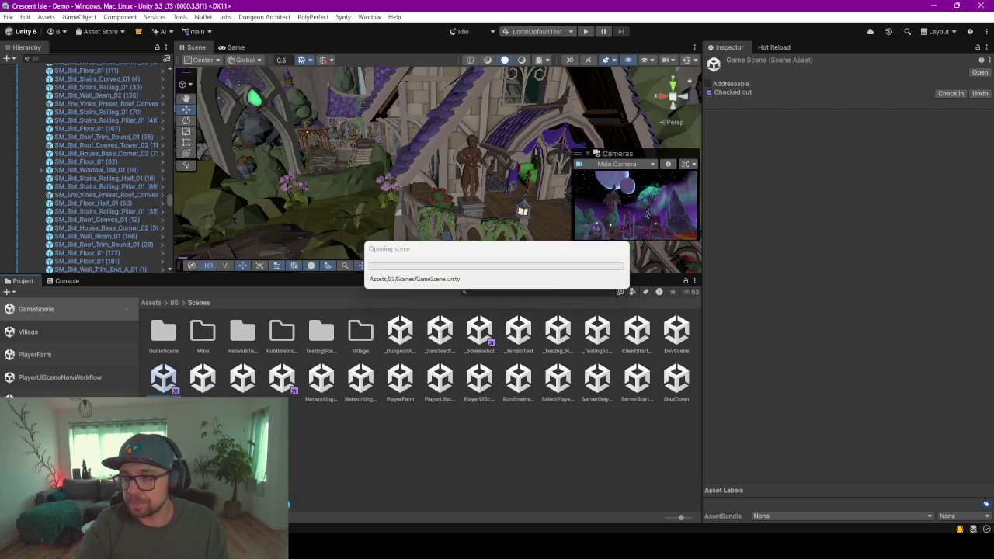
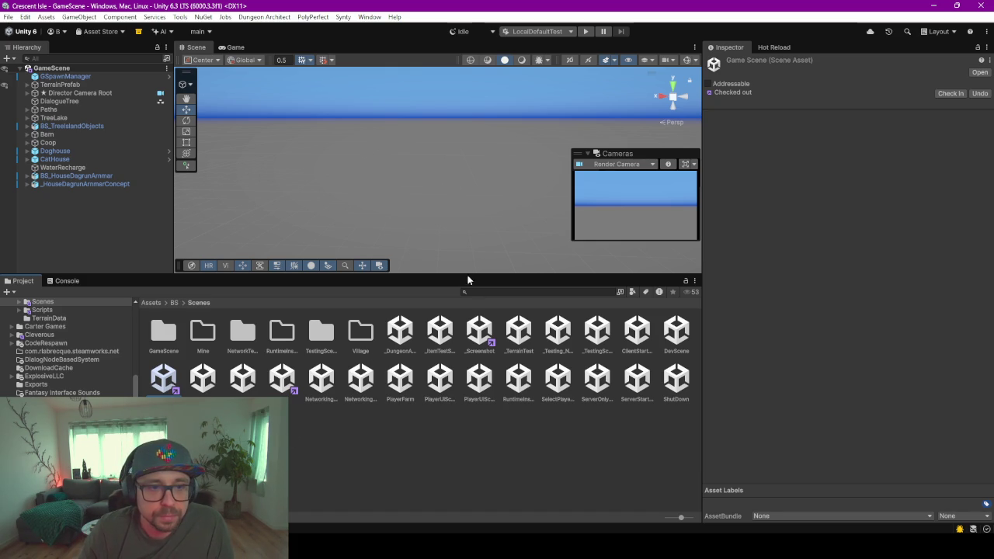
- Select _HouseDagrunArmarConcept in the Hierarchy and frame it in an enlarged Scene view
drag(461, 275, 461, 402)
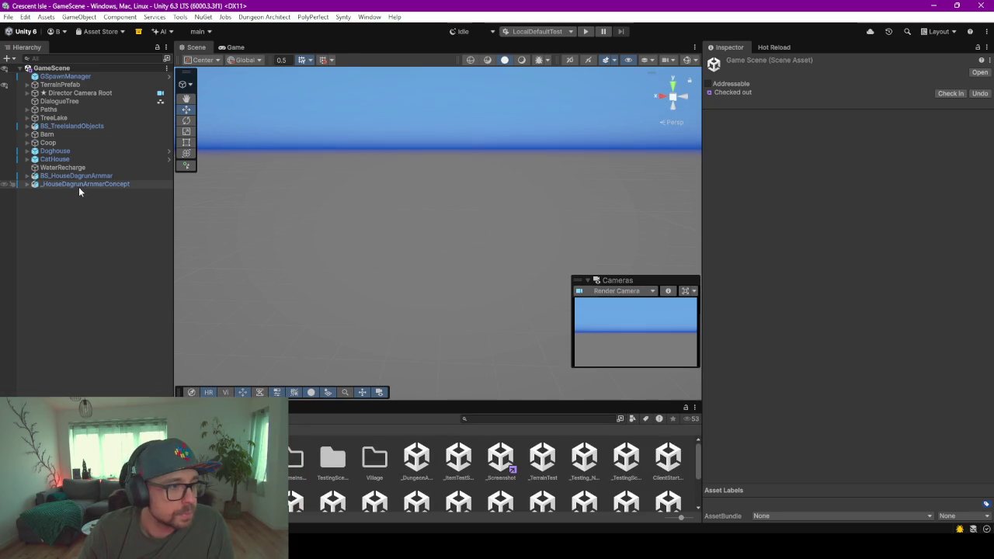
click(78, 185)
double_click(78, 185)
- Orbit and zoom around the concept house to inspect it up close, then switch to Blender
mouse_move(467, 292)
alt+mouse_down()
mouse_move(445, 260)
mouse_move(360, 265)
mouse_move(391, 260)
alt+mouse_up()
scroll(445, 260, up, 3)
scroll(446, 260, up, 3)
scroll(391, 260, up, 2)
mouse_move(354, 233)
alt+mouse_down()
mouse_move(599, 114)
mouse_move(409, 268)
mouse_move(546, 262)
mouse_move(283, 275)
alt+mouse_up()
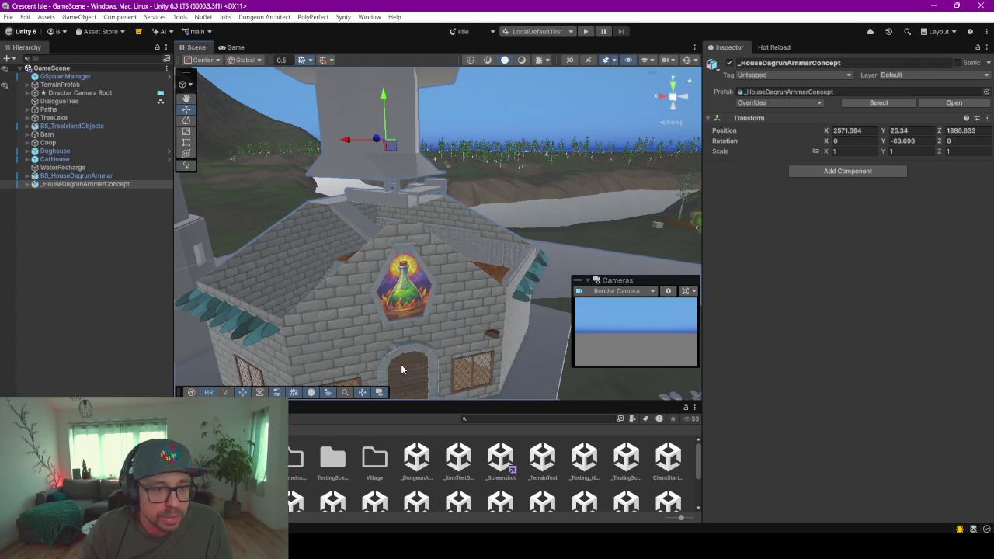
alt+drag(548, 251, 467, 255)
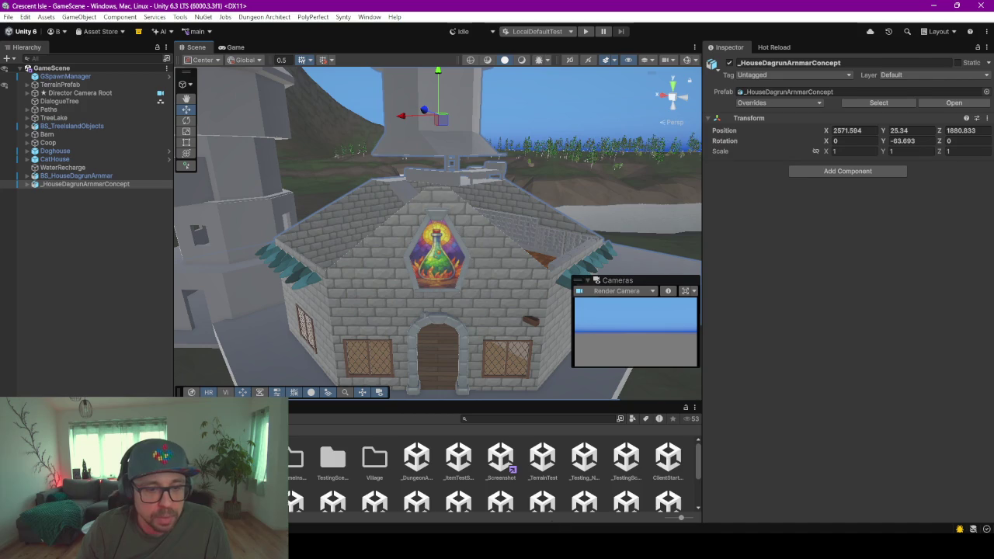
key(alt+Tab)
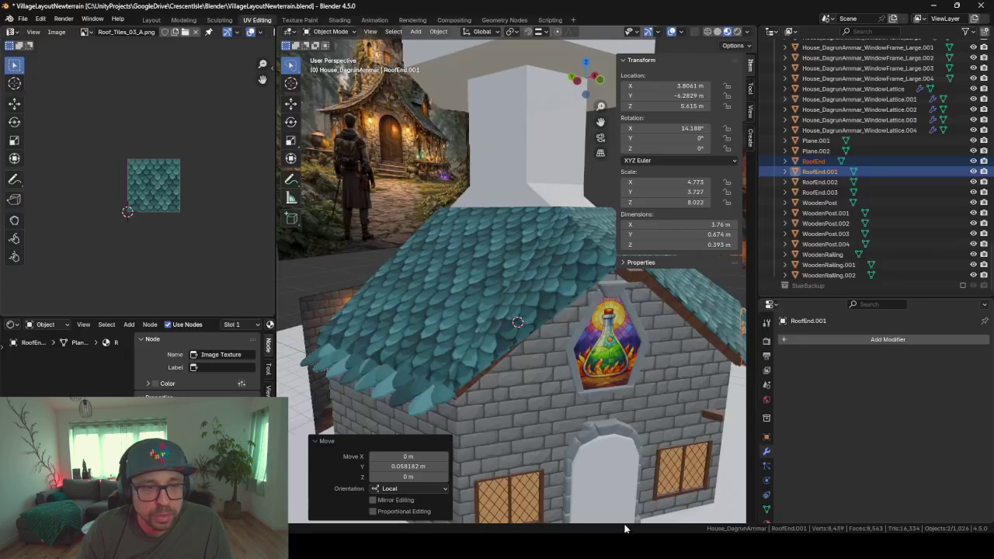
- Move the large roof piece into the House_DagrunArmmar collection
click(468, 271)
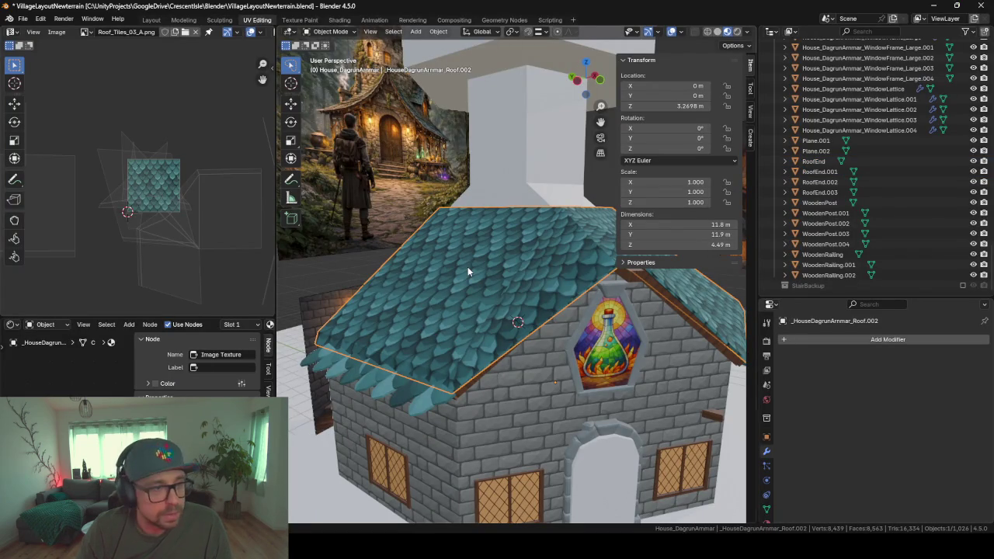
key(m)
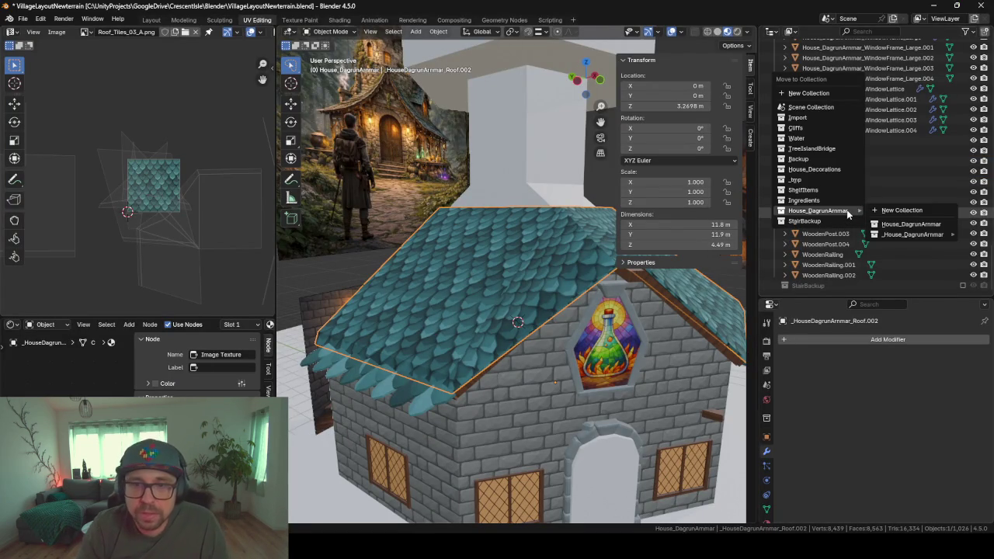
mouse_move(818, 210)
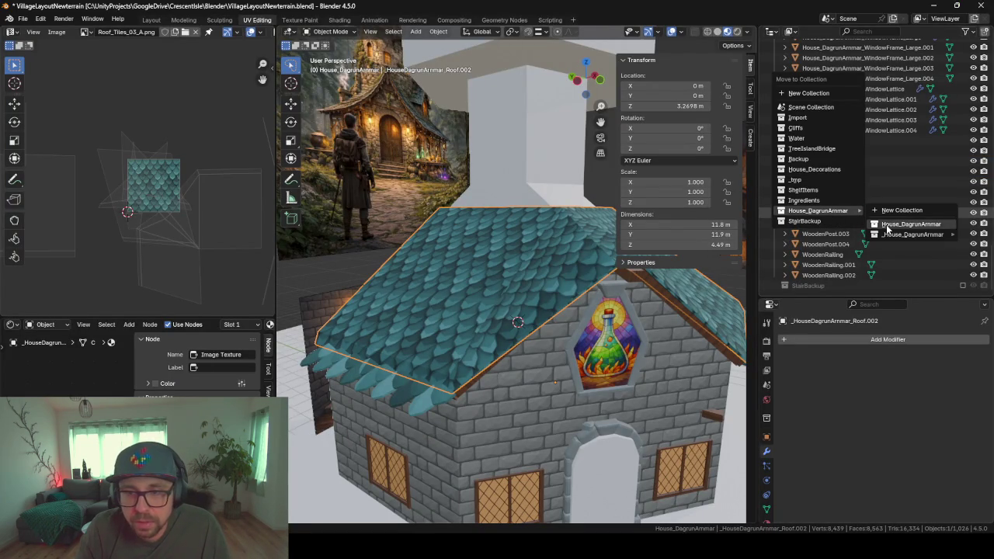
click(909, 225)
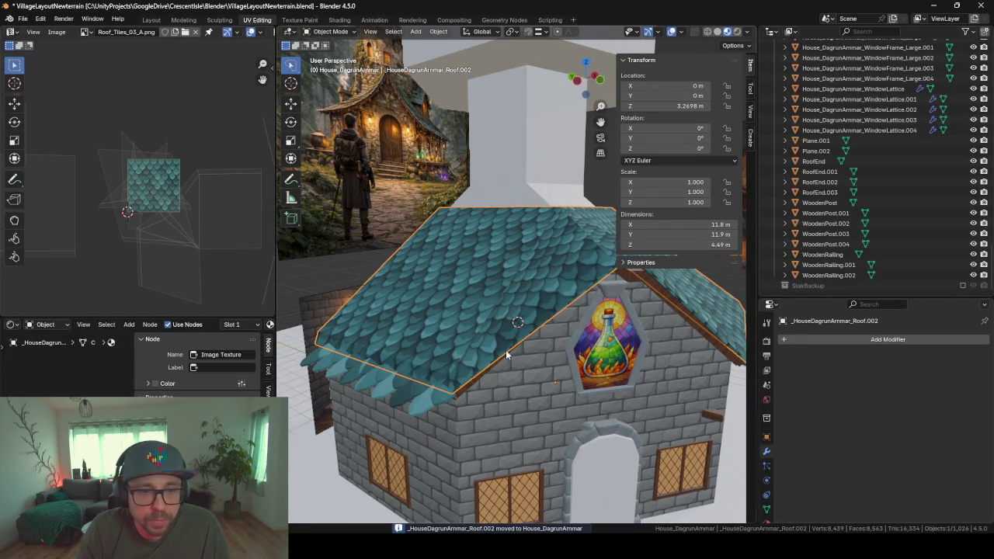
- Select the small roof edge piece along with roof pieces Roof.001 through Roof.007
click(633, 278)
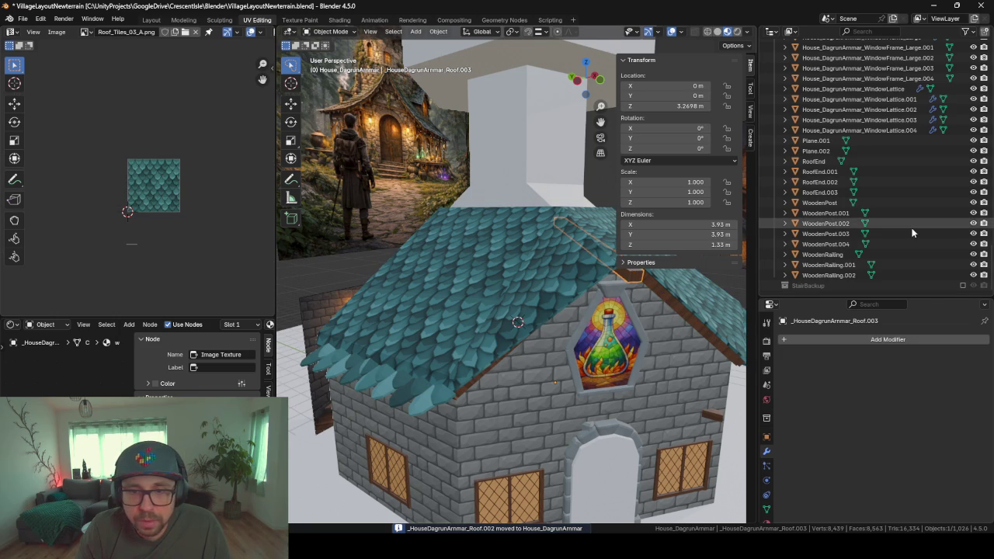
scroll(910, 229, up, 5)
scroll(913, 233, up, 3)
scroll(912, 233, down, 5)
scroll(910, 229, down, 5)
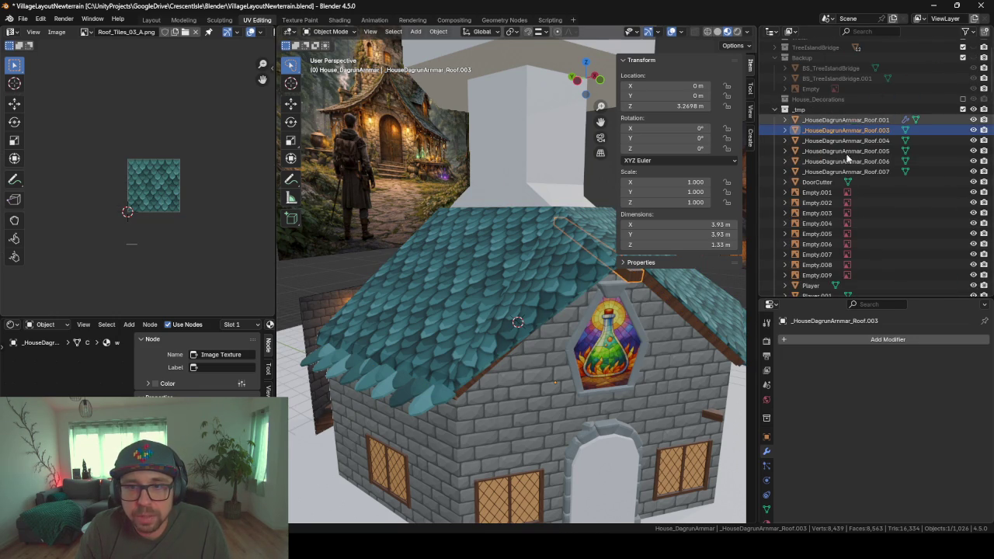
click(846, 120)
shift+click(846, 170)
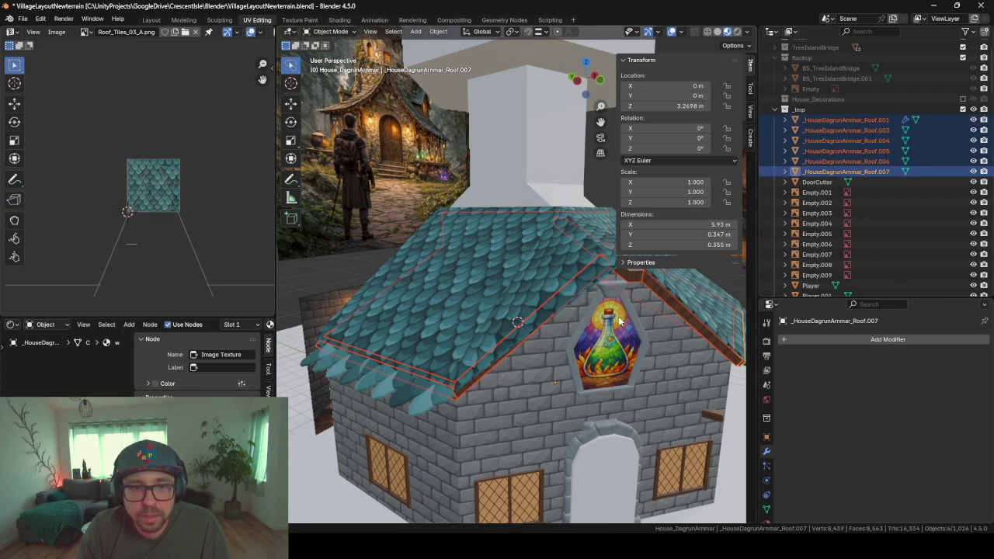
- Drop Roof.001 from the selection and move the other roof pieces into House_DagrunArmmar
mouse_move(505, 318)
middle_down()
mouse_move(637, 292)
mouse_move(626, 309)
mouse_move(563, 324)
mouse_move(406, 335)
mouse_move(485, 340)
mouse_move(472, 313)
middle_up()
middle_drag(562, 308, 608, 301)
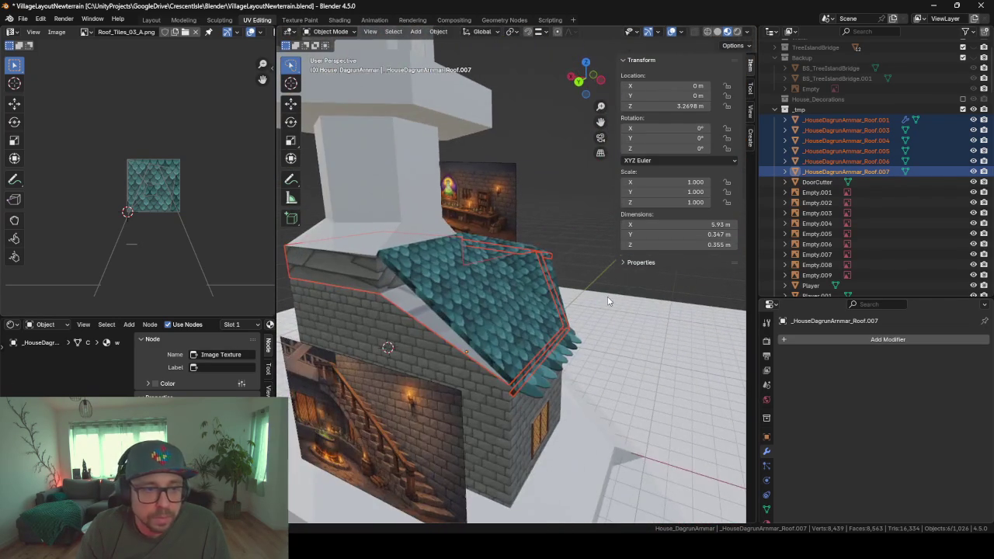
ctrl+click(854, 120)
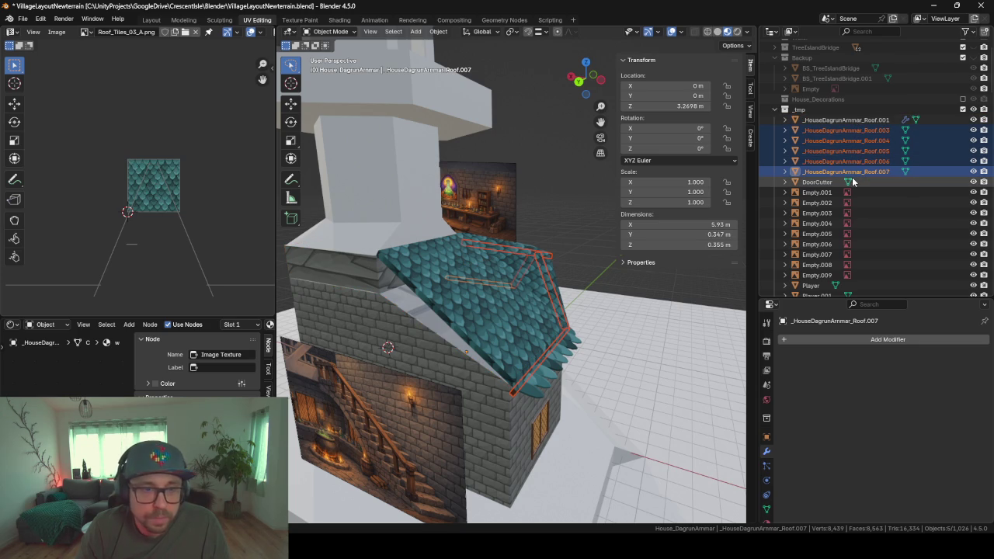
middle_drag(576, 308, 497, 295)
scroll(884, 177, up, 1)
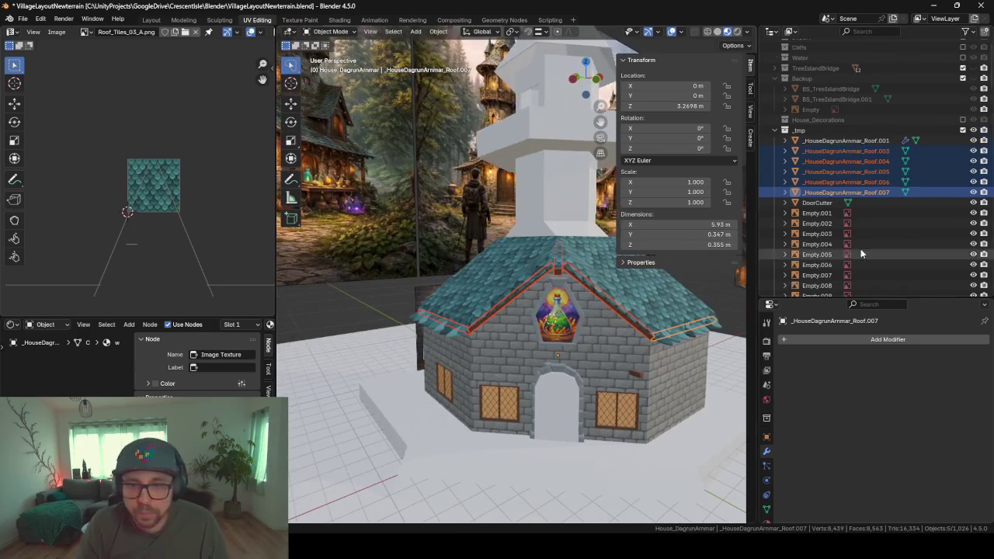
key(m)
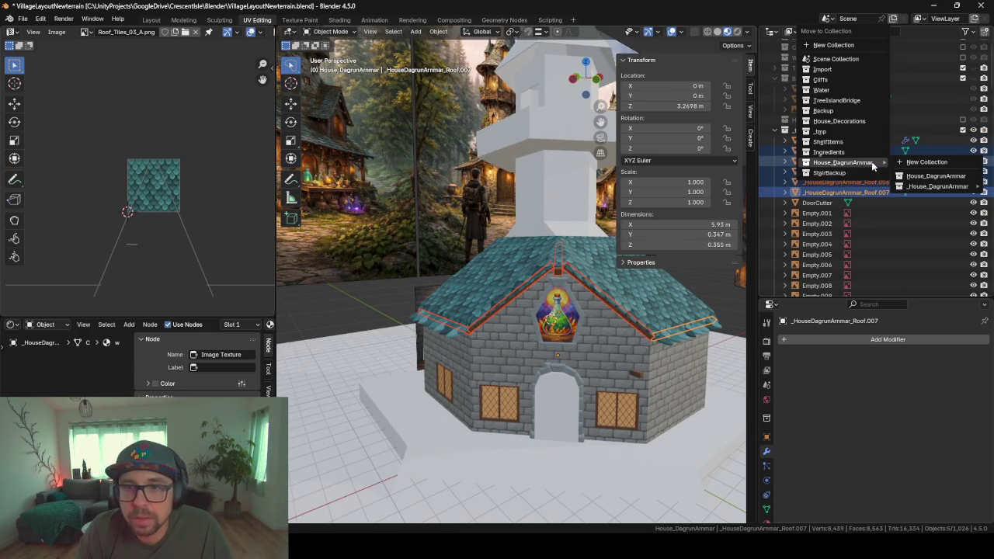
click(932, 175)
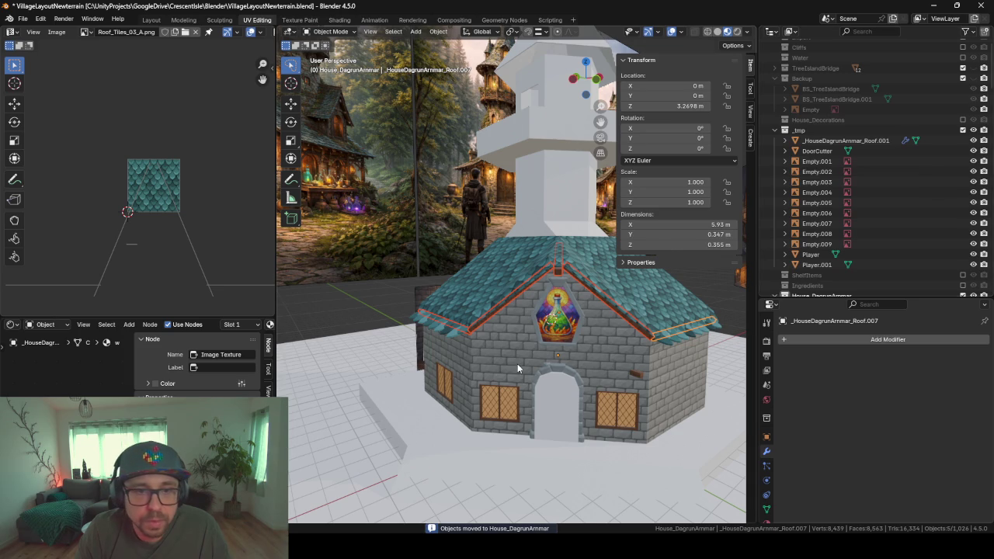
- Orbit around the house to check the roof and the potion-window gable side
middle_drag(517, 363, 604, 353)
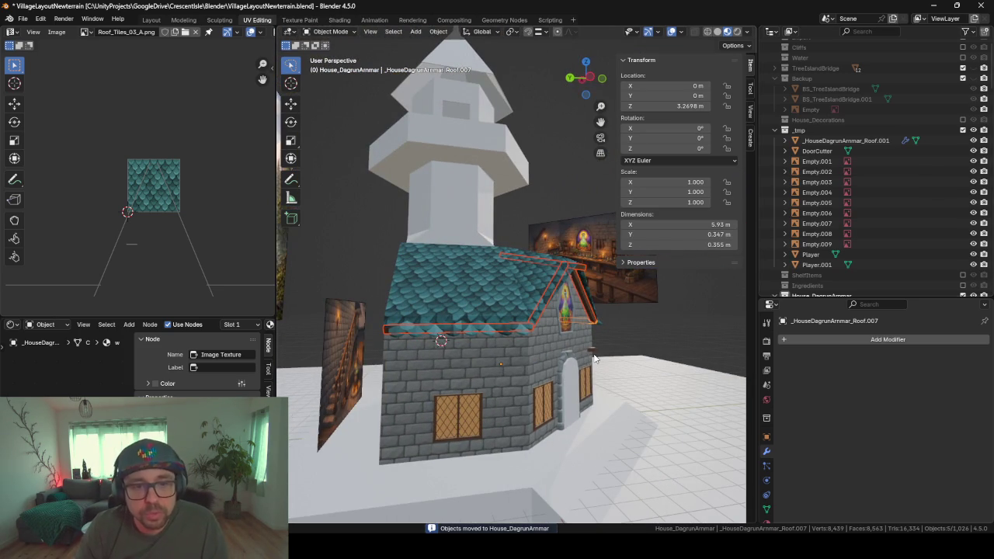
mouse_move(594, 357)
middle_down()
mouse_move(659, 356)
mouse_move(557, 346)
mouse_move(503, 370)
mouse_move(560, 381)
mouse_move(428, 372)
mouse_move(471, 394)
mouse_move(458, 355)
middle_up()
scroll(429, 372, up, 3)
scroll(484, 382, up, 4)
scroll(438, 392, down, 4)
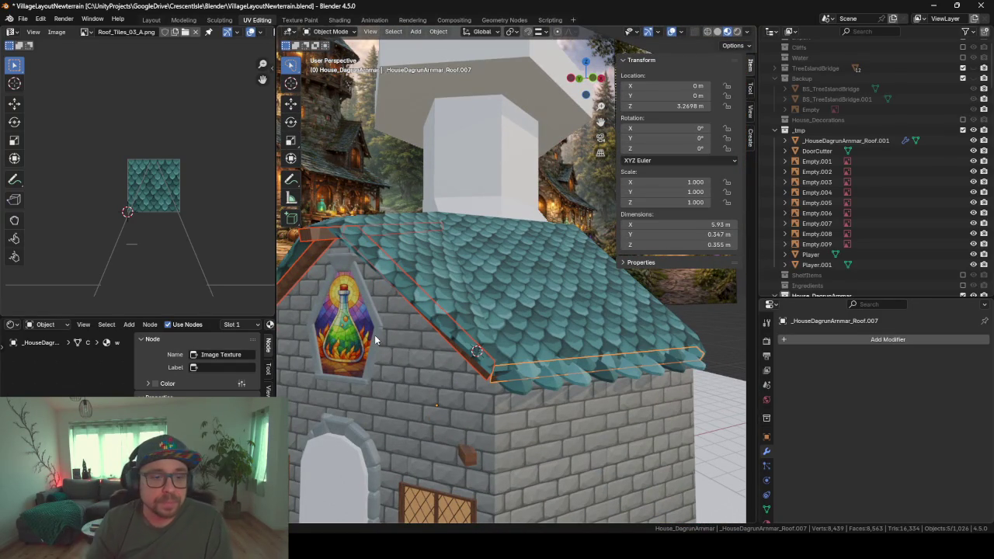
scroll(375, 339, down, 3)
middle_drag(427, 311, 493, 349)
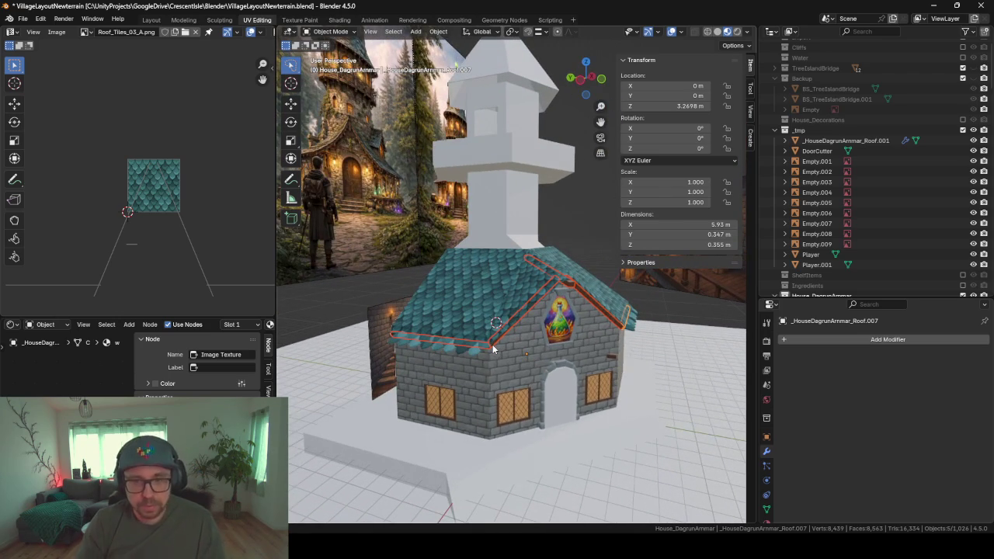
- Export the house as _HouseDagrunArmarConcept.fbx and return to Unity
key(F3)
key(Return)
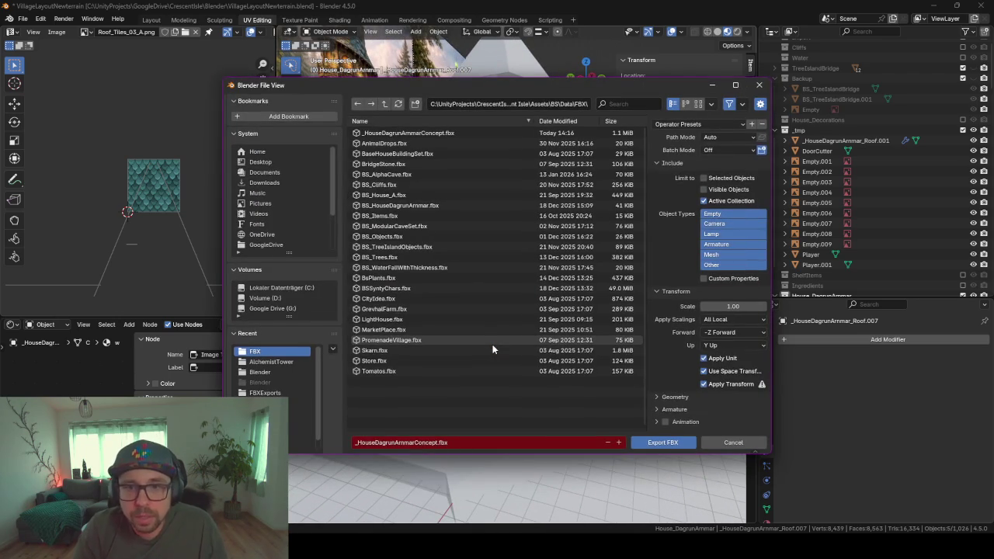
key(Return)
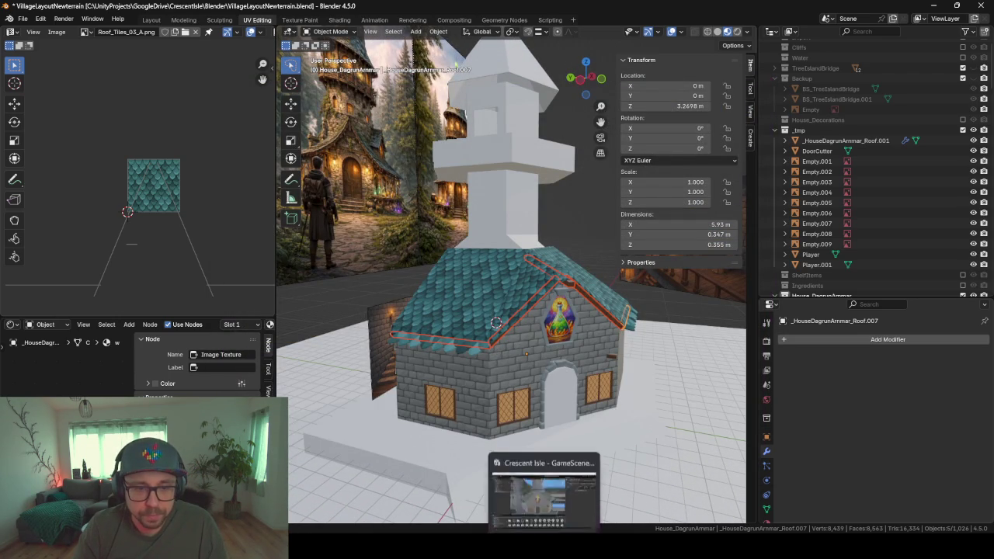
click(543, 547)
- Enlarge the Project window and filter the search results to materials only
mouse_move(403, 263)
alt+mouse_down()
mouse_move(348, 208)
mouse_move(343, 275)
alt+mouse_up()
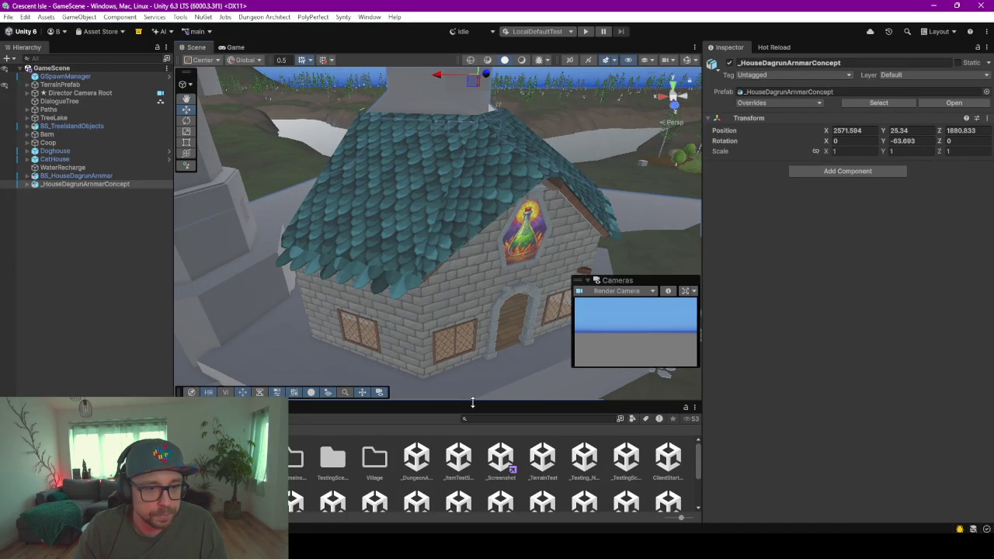
drag(472, 402, 470, 356)
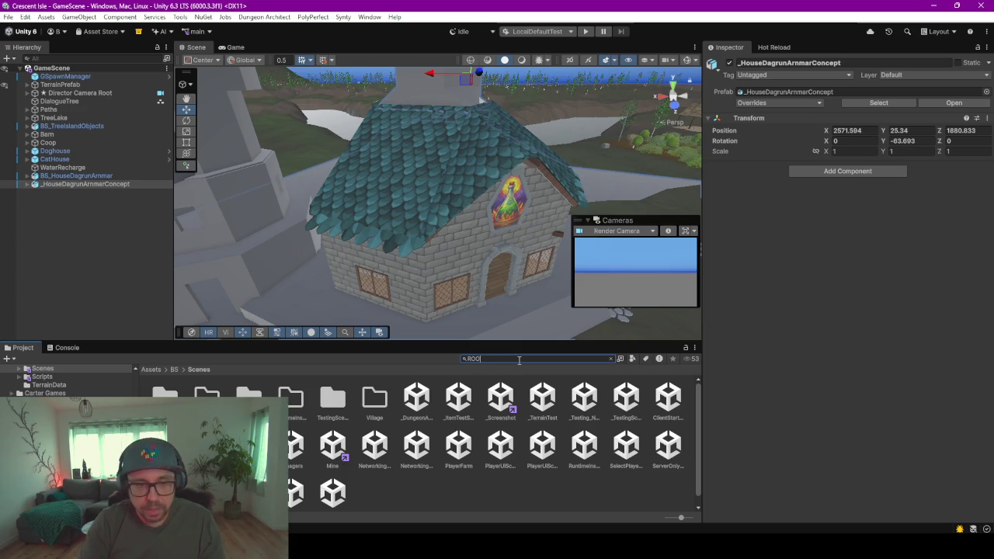
click(634, 359)
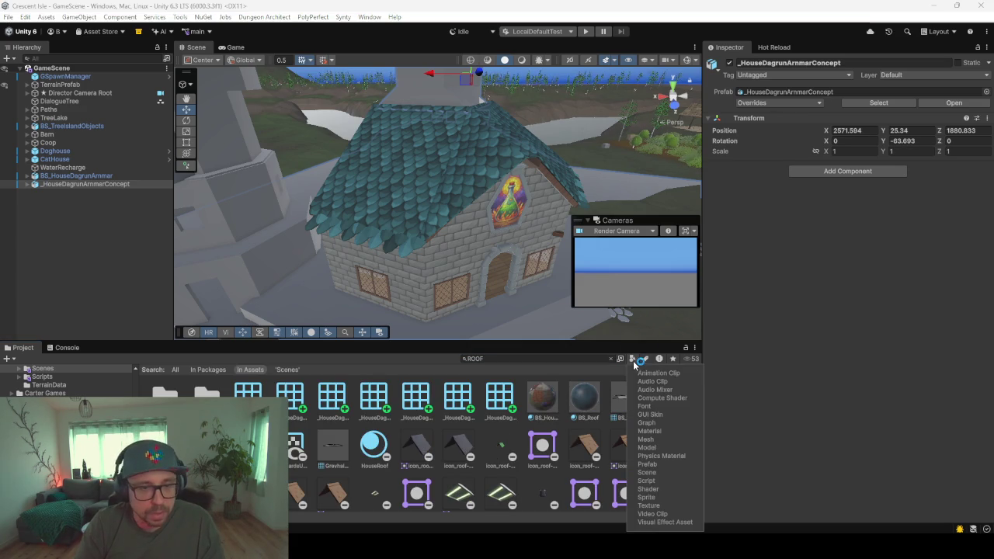
click(649, 431)
- Preview teal materials and try them on the roof, base, wall and roof edge
click(523, 421)
click(539, 455)
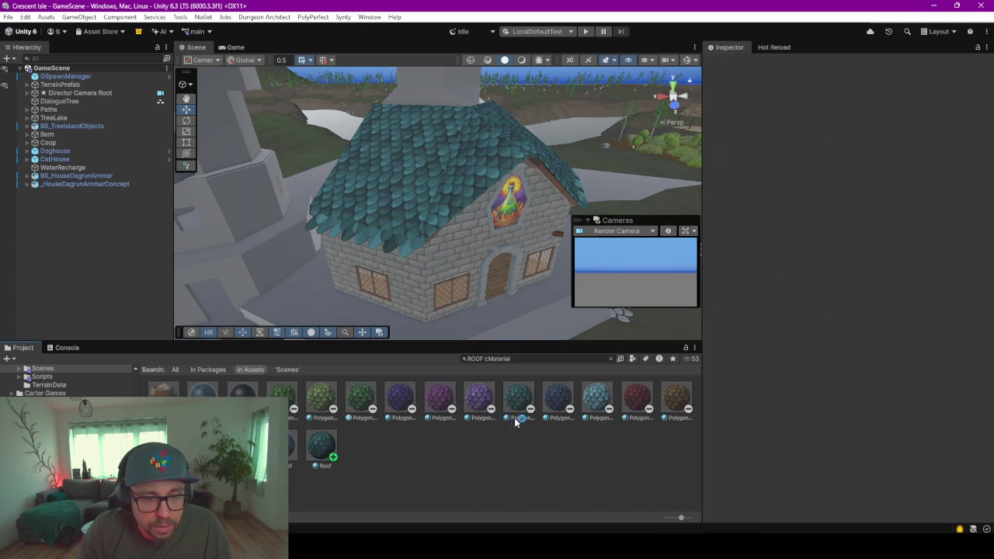
drag(424, 216, 398, 172)
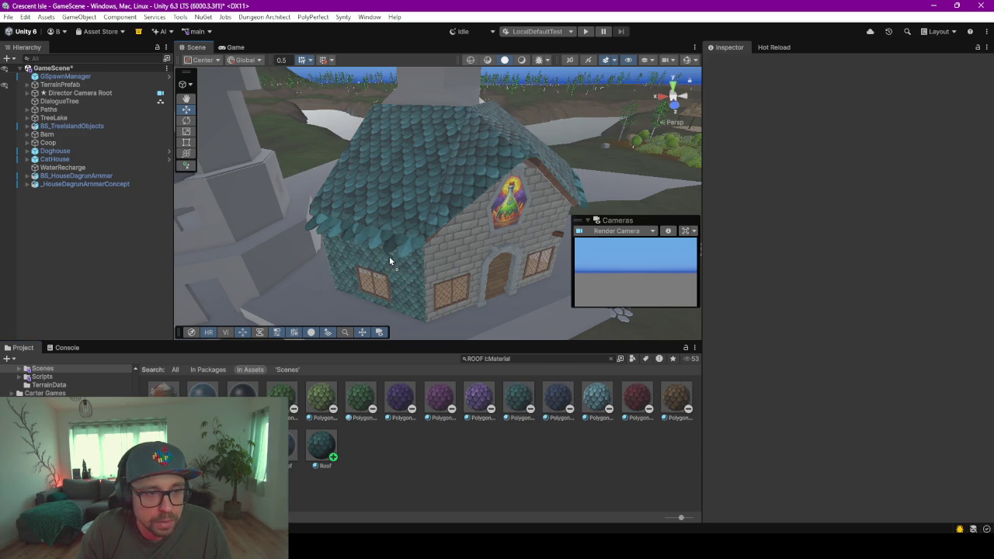
drag(534, 405, 463, 308)
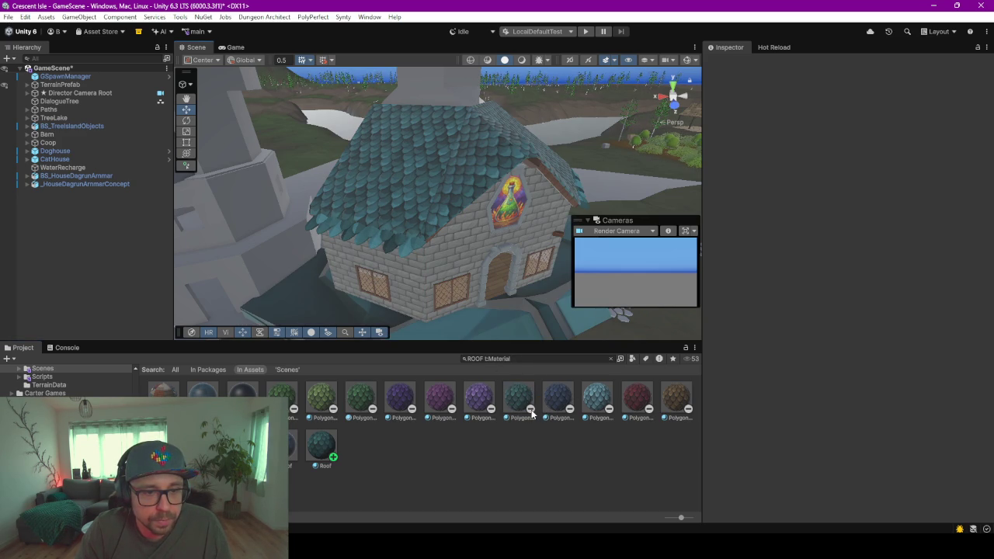
drag(515, 398, 388, 243)
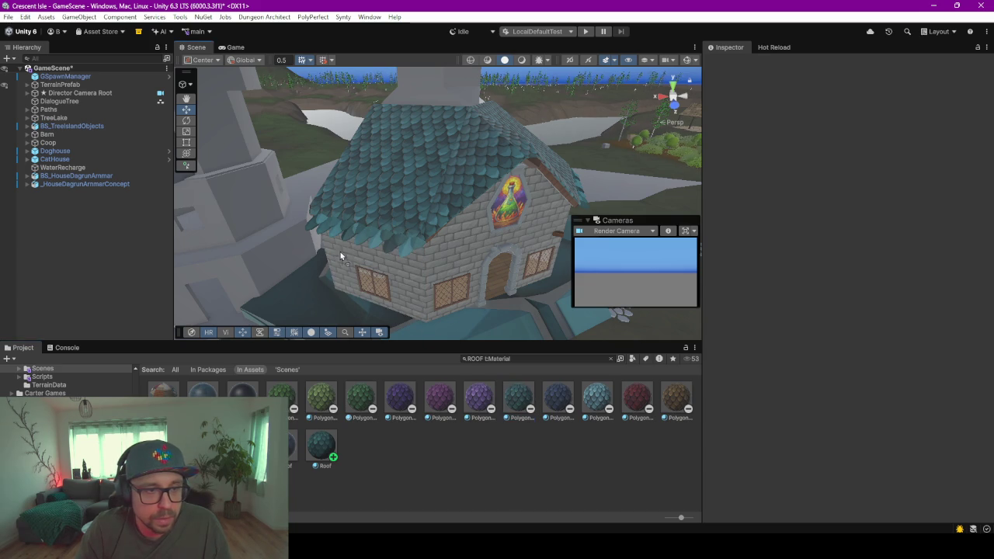
drag(533, 395, 330, 227)
mouse_move(329, 230)
right_down()
mouse_move(404, 235)
mouse_move(389, 342)
right_up()
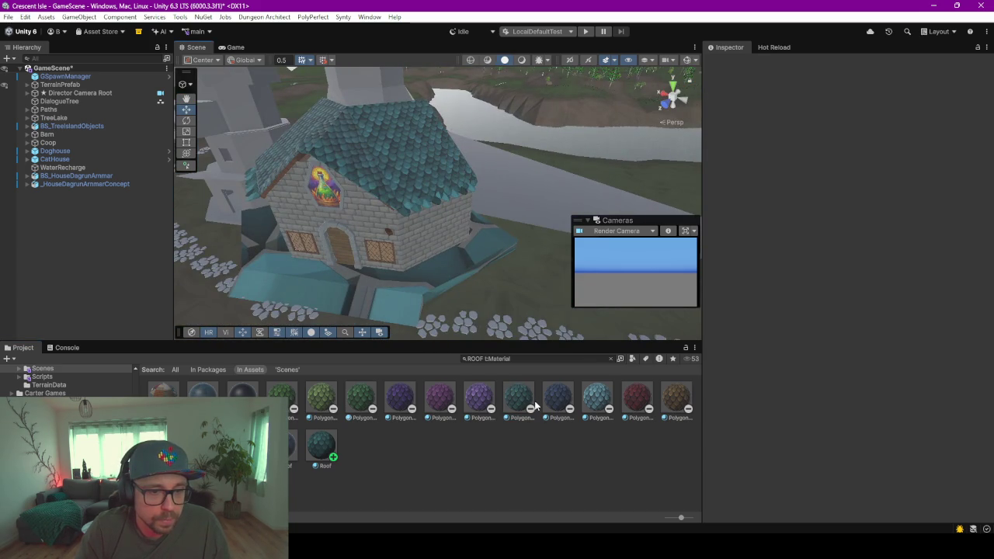
drag(423, 243, 412, 207)
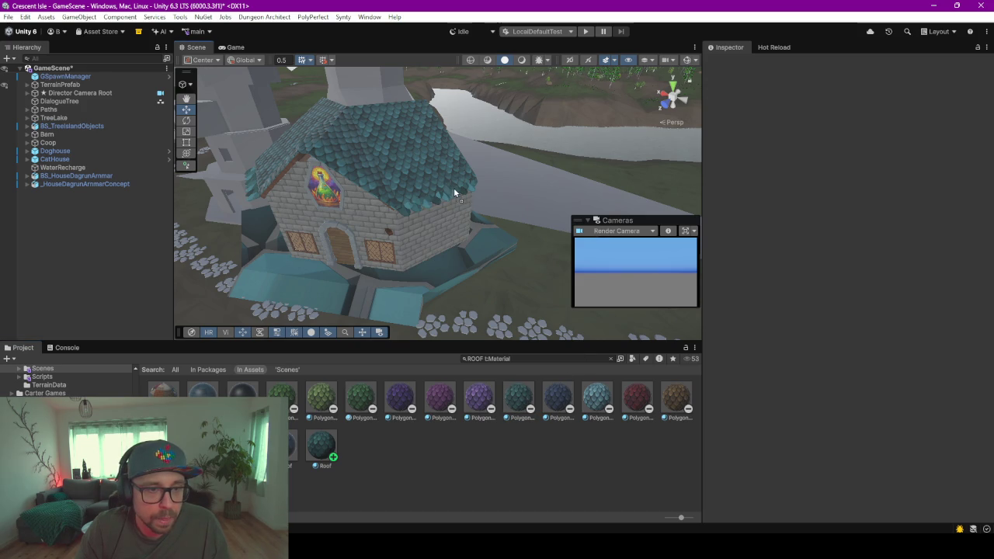
- Select the concept house and drag the stone material onto its teal base
mouse_move(453, 187)
right_down()
mouse_move(447, 93)
mouse_move(431, 109)
mouse_move(470, 240)
mouse_move(430, 253)
right_up()
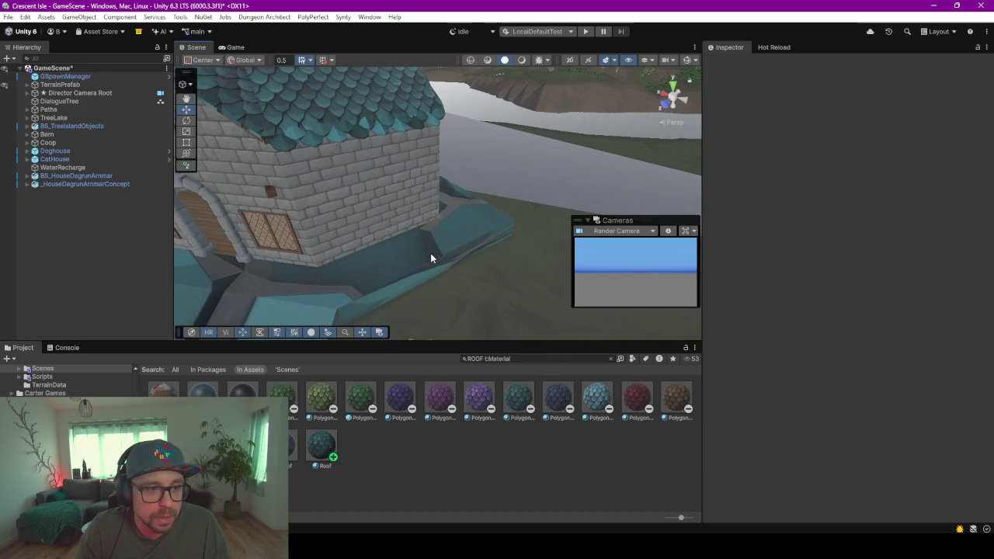
click(430, 254)
middle_drag(335, 277, 382, 245)
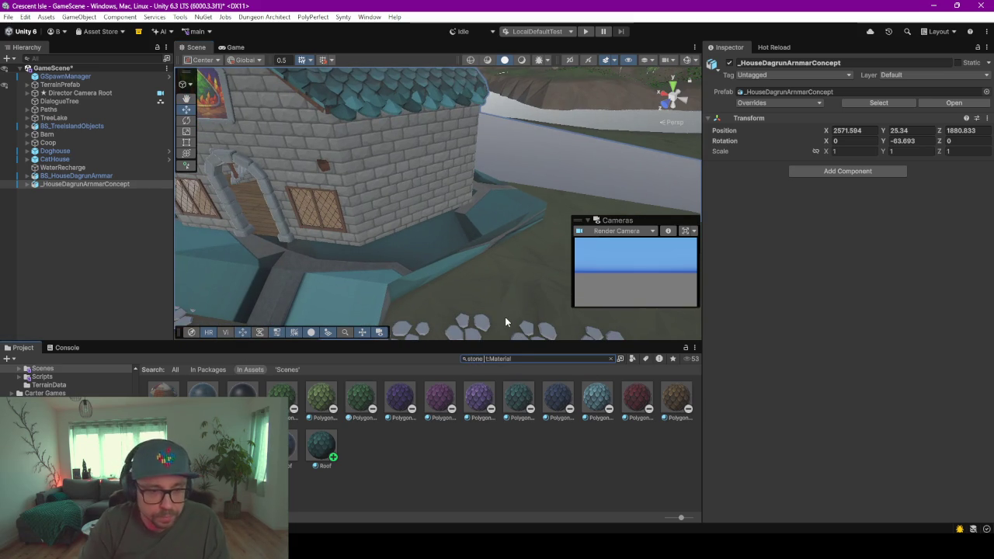
mouse_move(281, 398)
mouse_down()
mouse_move(377, 222)
mouse_move(406, 220)
mouse_move(368, 262)
mouse_move(403, 247)
mouse_up()
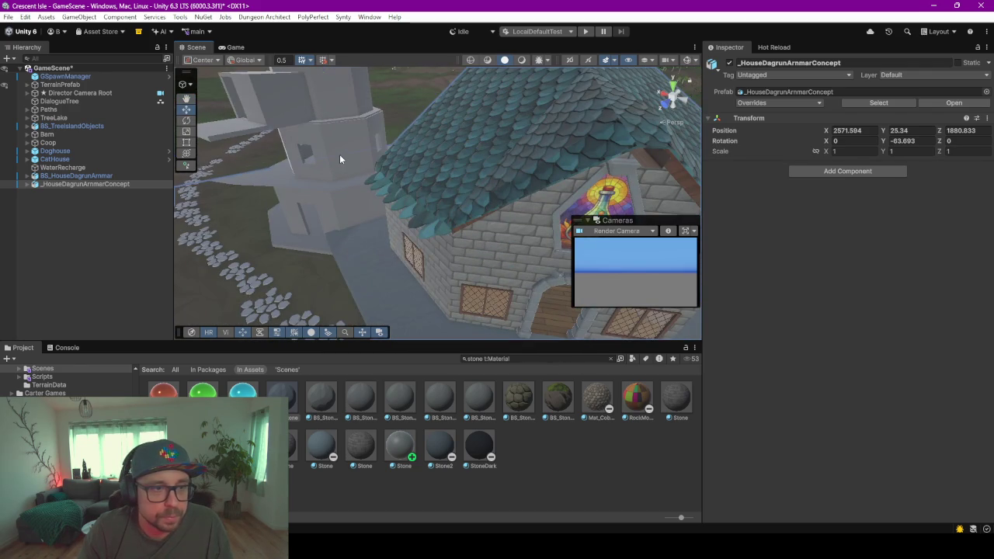
- Select the house's tower and nudge it slightly into position
click(339, 154)
alt+drag(220, 192, 401, 148)
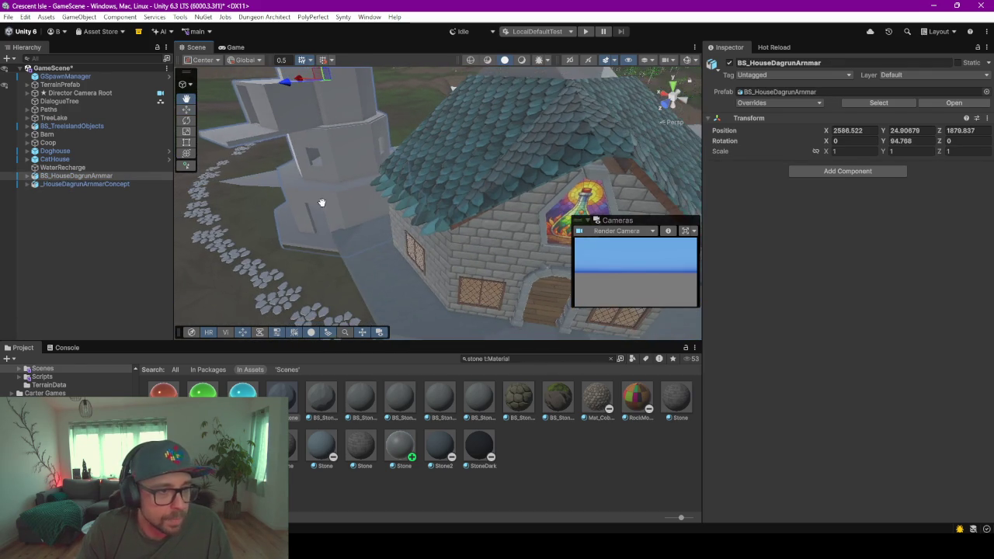
mouse_move(397, 185)
alt+mouse_down()
mouse_move(404, 167)
mouse_move(388, 144)
alt+mouse_up()
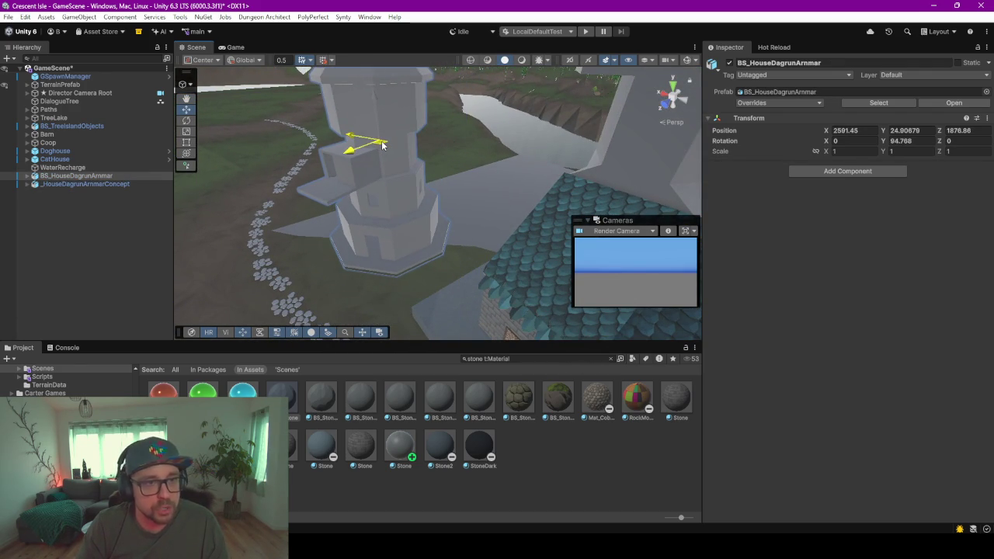
mouse_move(510, 254)
alt+mouse_down()
mouse_move(301, 127)
mouse_move(404, 234)
alt+mouse_up()
- Orbit and zoom in close to inspect the roof, its edge tiles and the tower
mouse_move(567, 230)
alt+mouse_down()
mouse_move(339, 151)
mouse_move(398, 155)
mouse_move(304, 155)
alt+mouse_up()
alt+drag(399, 216, 384, 151)
alt+right_drag(384, 150, 379, 247)
scroll(379, 247, up, 2)
scroll(379, 247, up, 2)
mouse_move(379, 247)
alt+mouse_down()
mouse_move(399, 87)
mouse_move(377, 160)
alt+mouse_up()
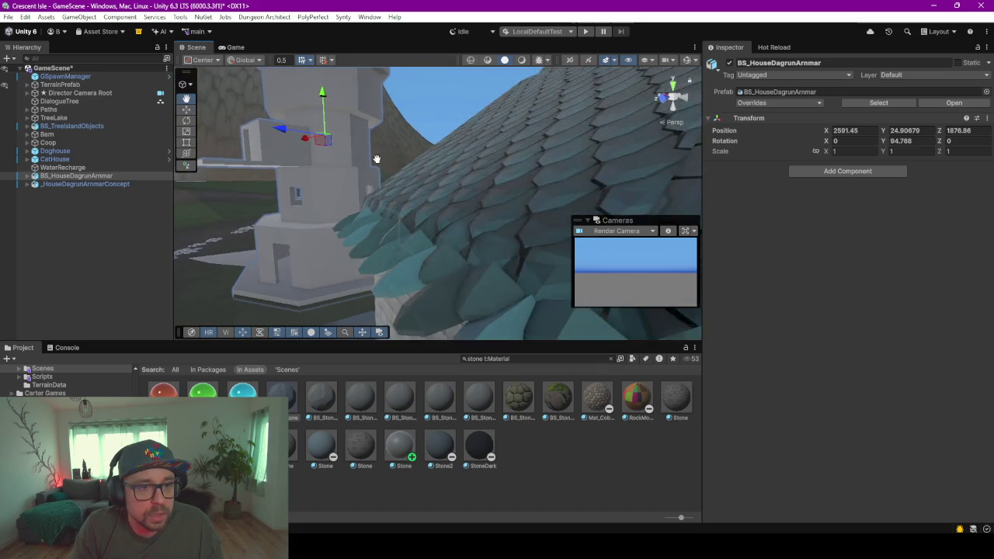
scroll(378, 160, up, 2)
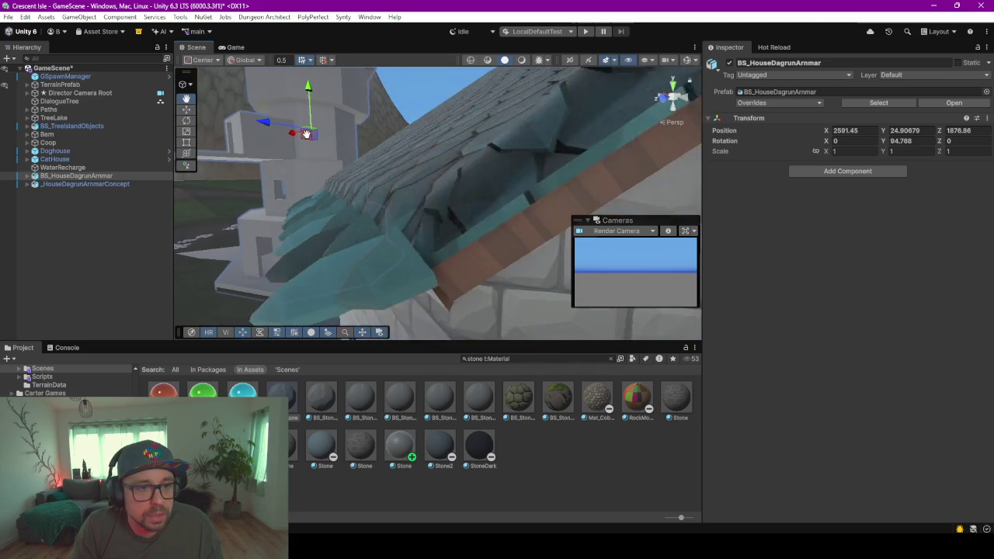
middle_drag(326, 155, 259, 149)
- Pull back to view the stained-glass facade, then save the scenes and start Play mode
scroll(326, 163, down, 2)
scroll(380, 169, down, 2)
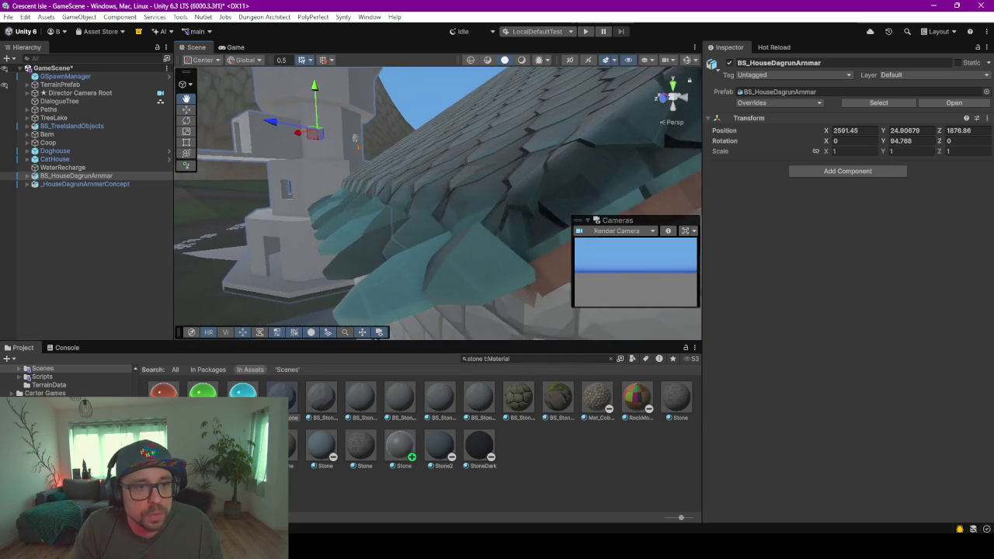
scroll(394, 185, down, 3)
alt+drag(394, 185, 334, 186)
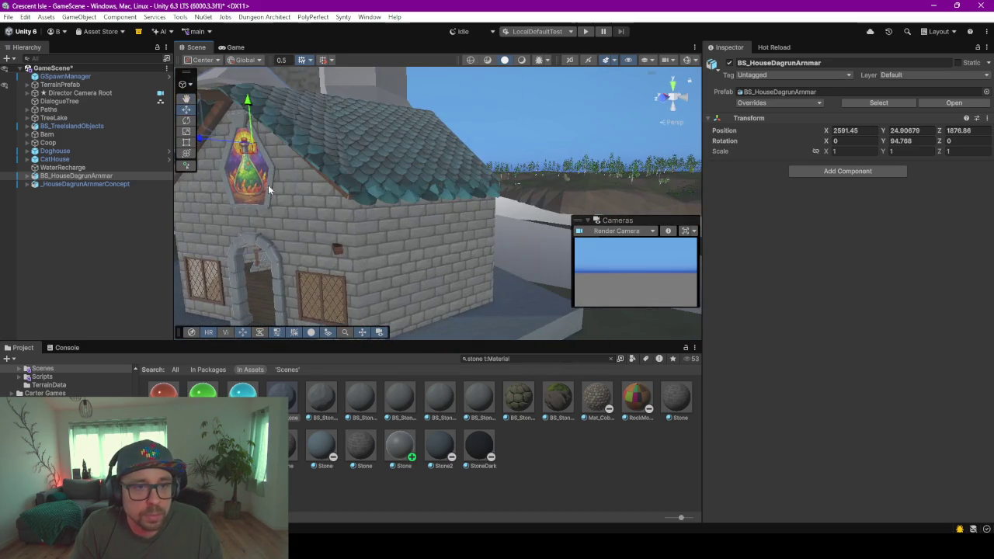
mouse_move(472, 253)
alt+mouse_down()
mouse_move(387, 202)
mouse_move(499, 222)
mouse_move(505, 178)
mouse_move(477, 129)
mouse_move(492, 155)
mouse_move(483, 215)
alt+mouse_up()
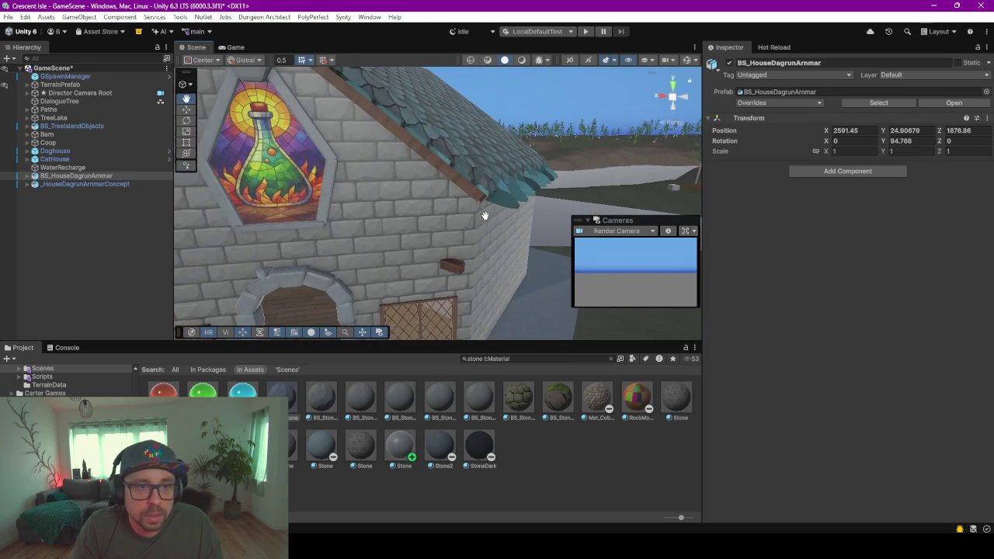
click(586, 31)
click(471, 294)
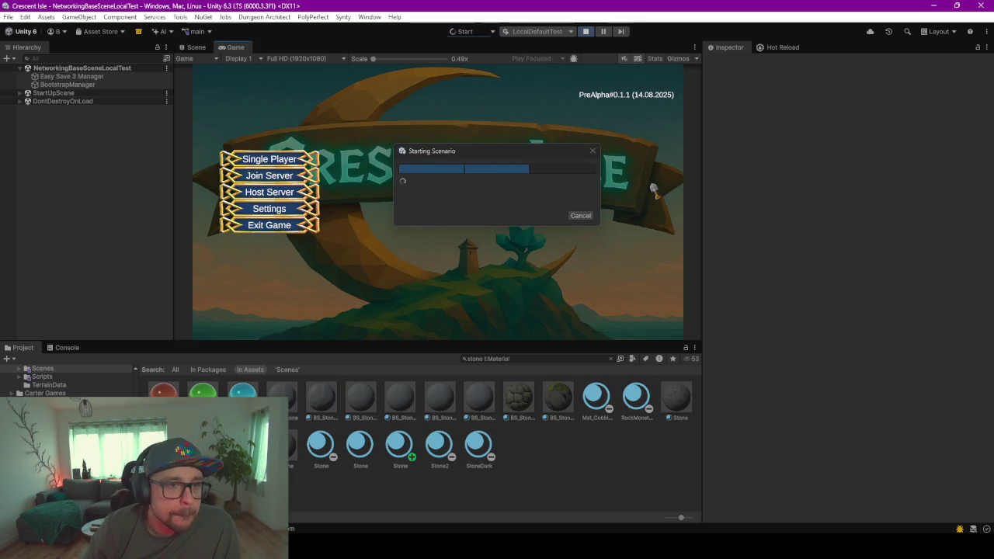
- Start Single Player, load the existing save, choose the dressed bearded character and enter the world
click(286, 164)
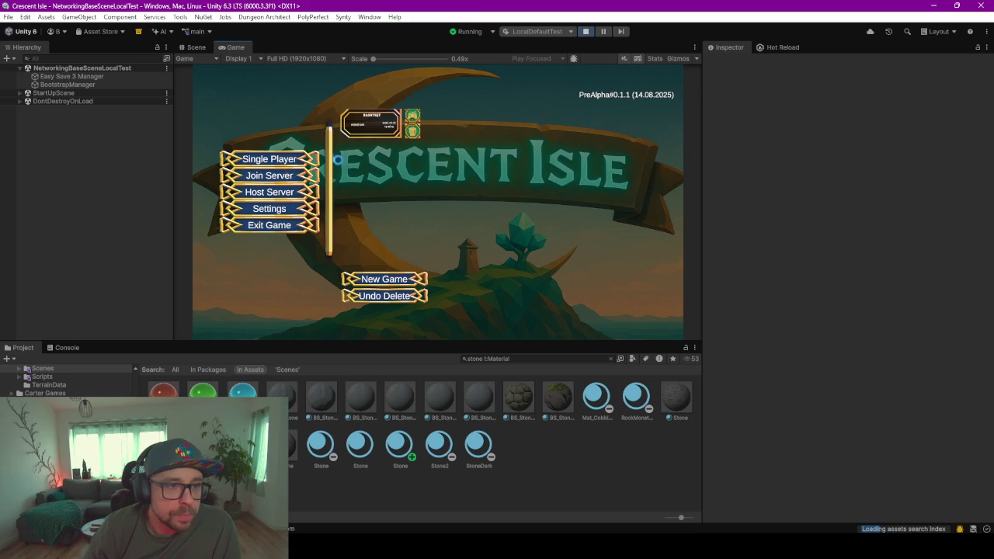
click(414, 123)
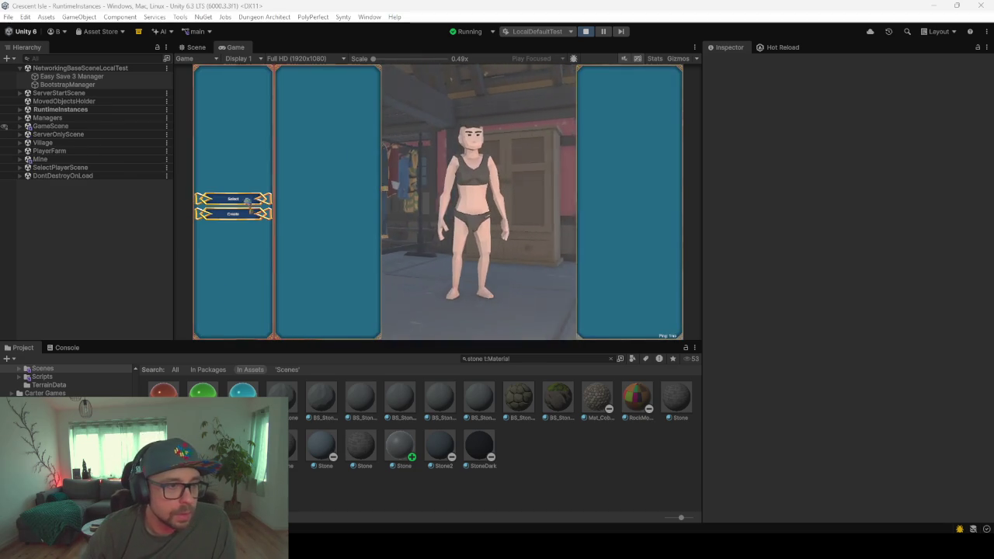
click(327, 204)
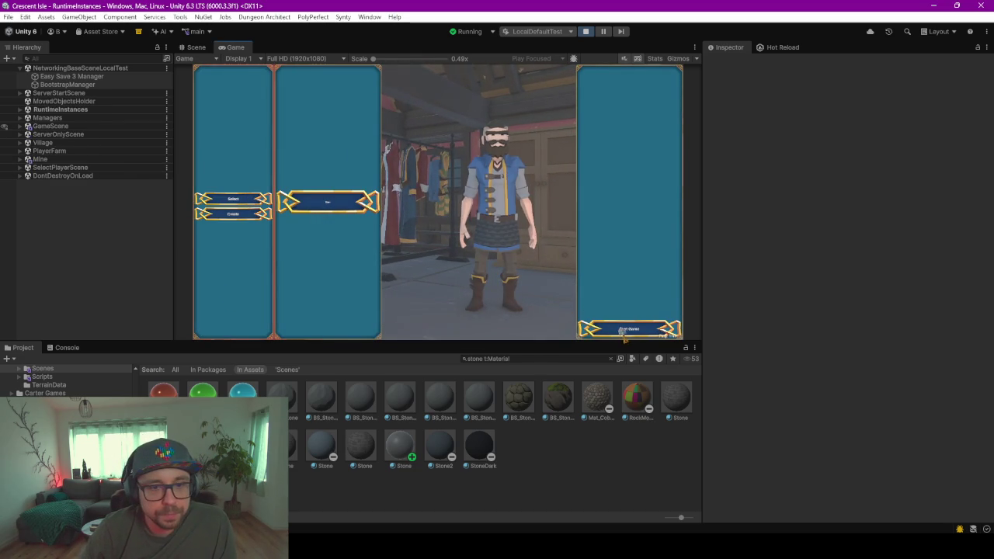
click(629, 329)
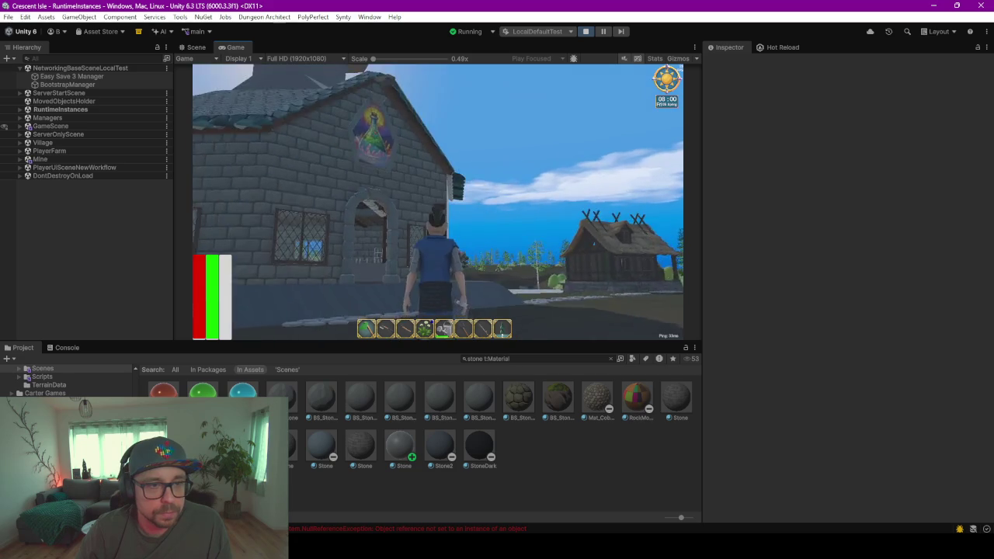
- Run the character down the village street and over to the stone house
key(w)
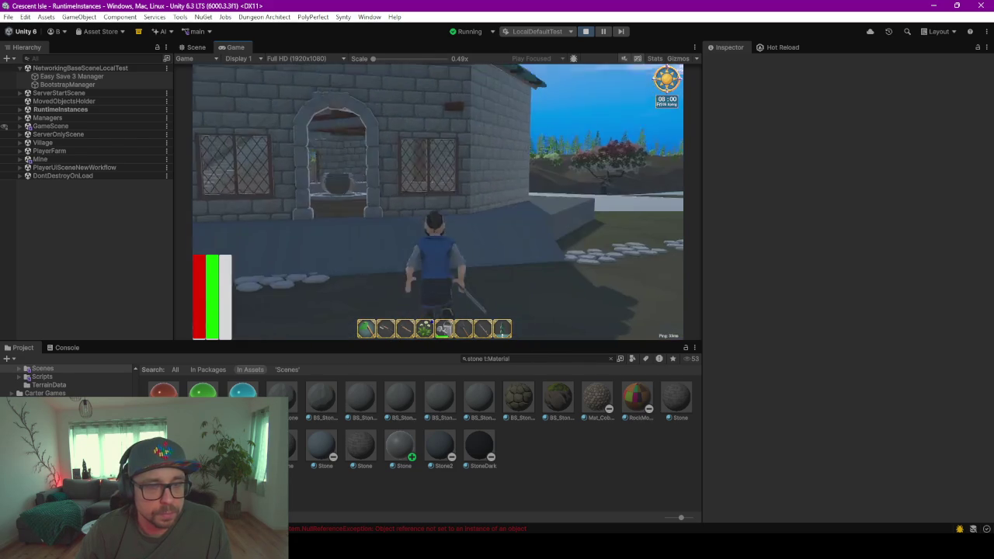
key(w)
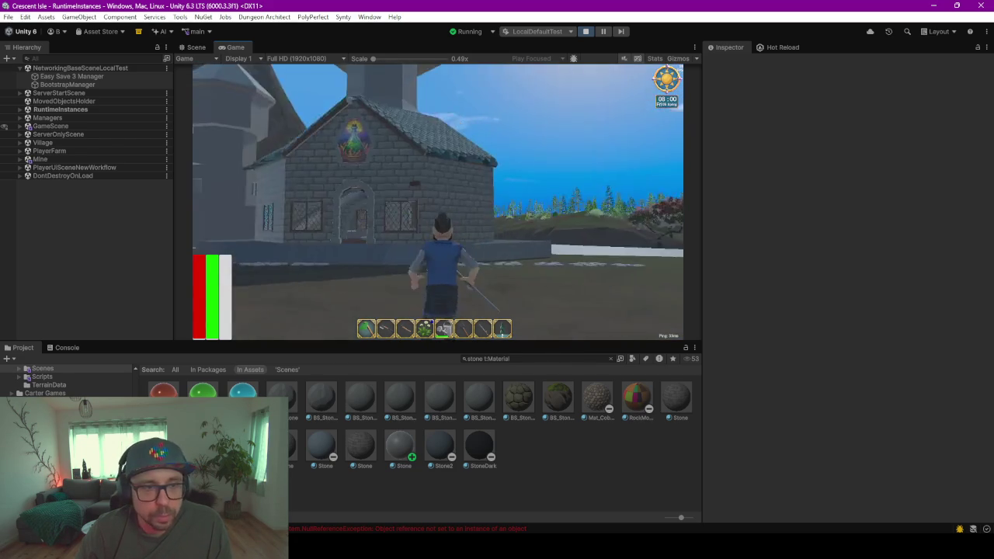
key(w)
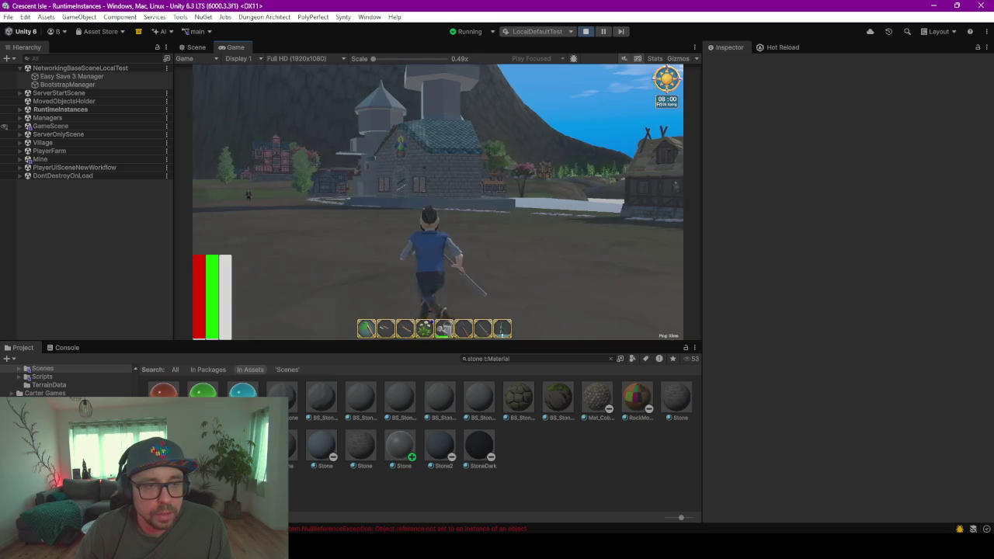
key(w)
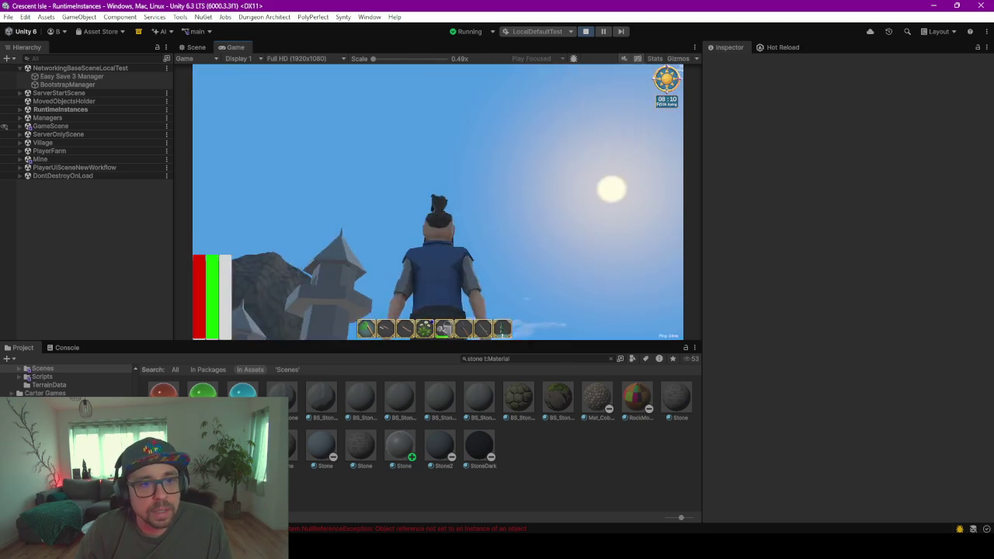
key(alt+Tab)
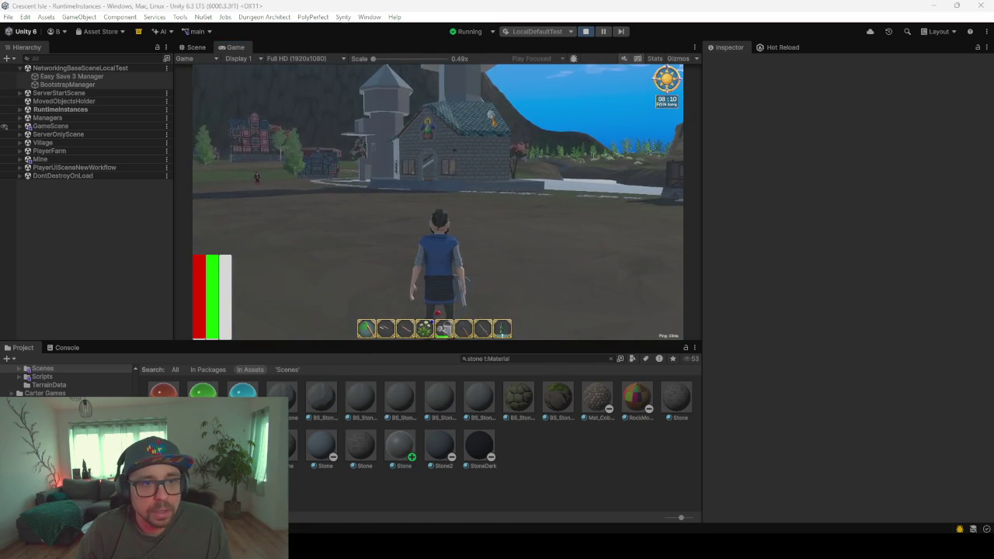
key(alt+Tab)
key(w)
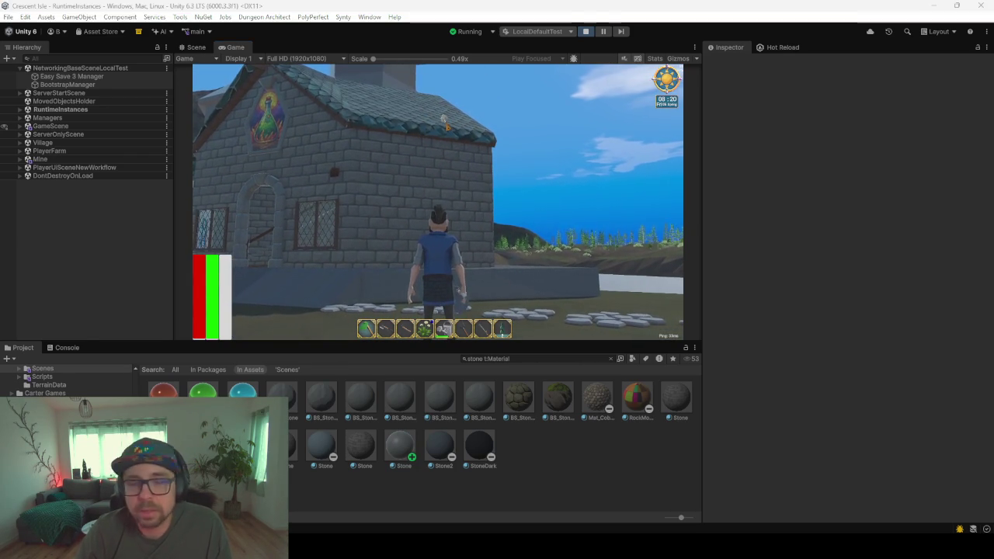
- Walk along the stone path around the house to the entrance under the stained-glass window
key(w)
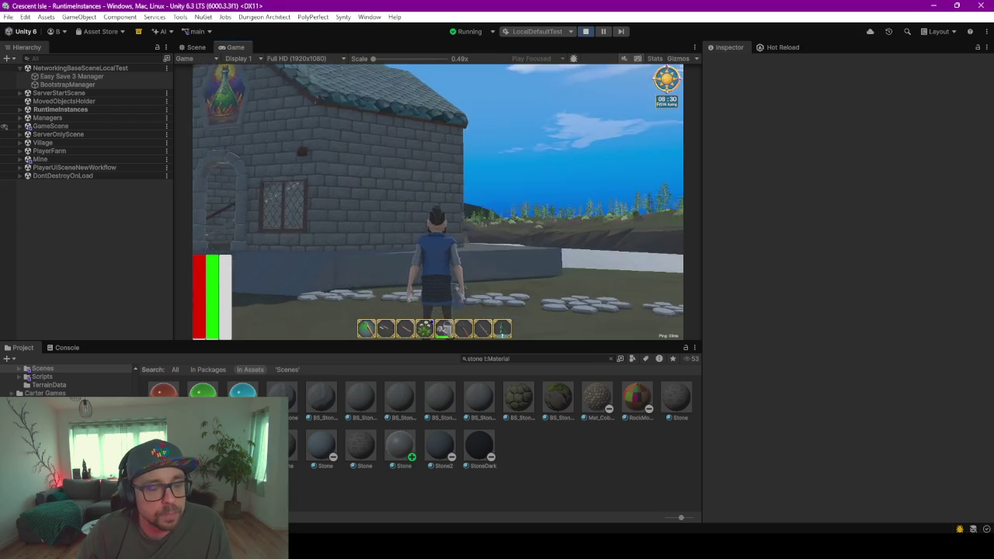
key(w)
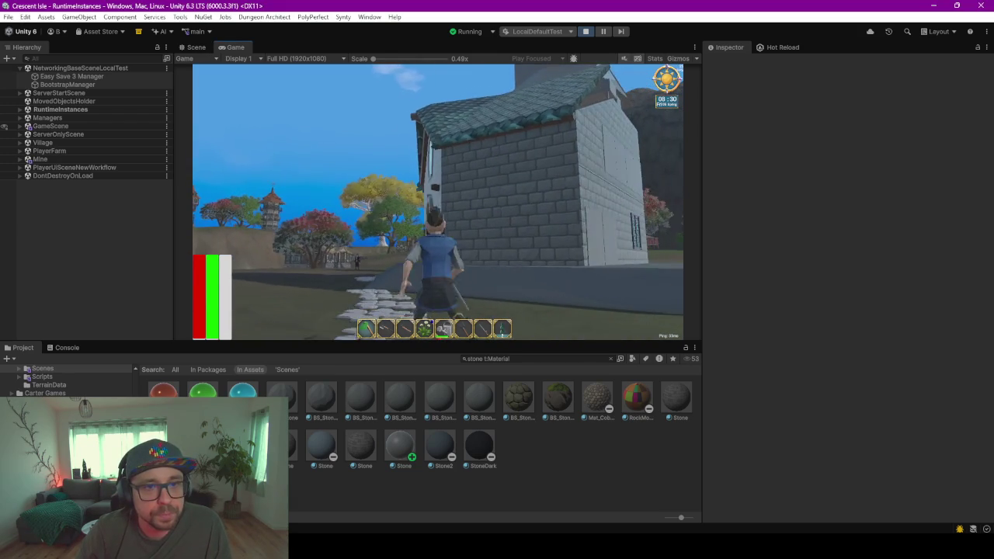
key(w)
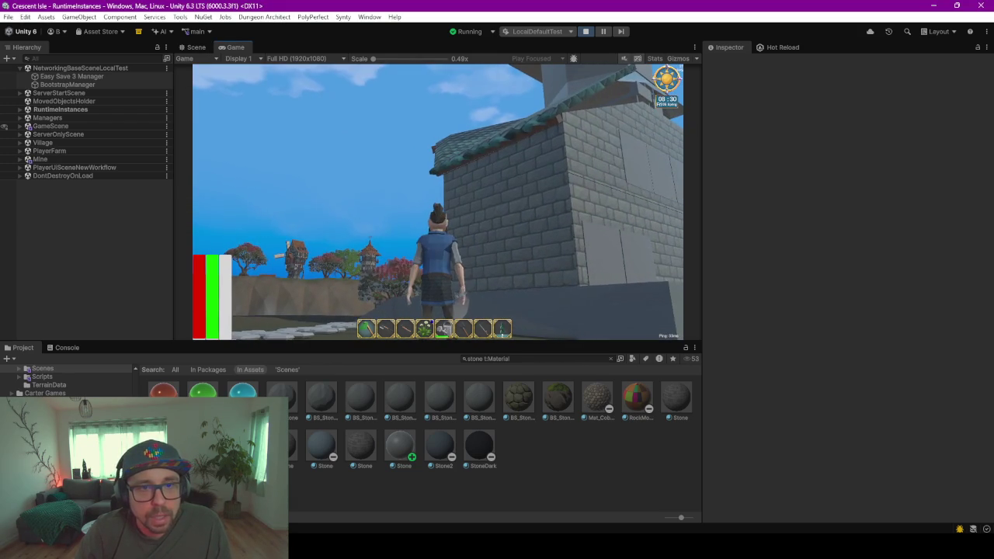
key(w)
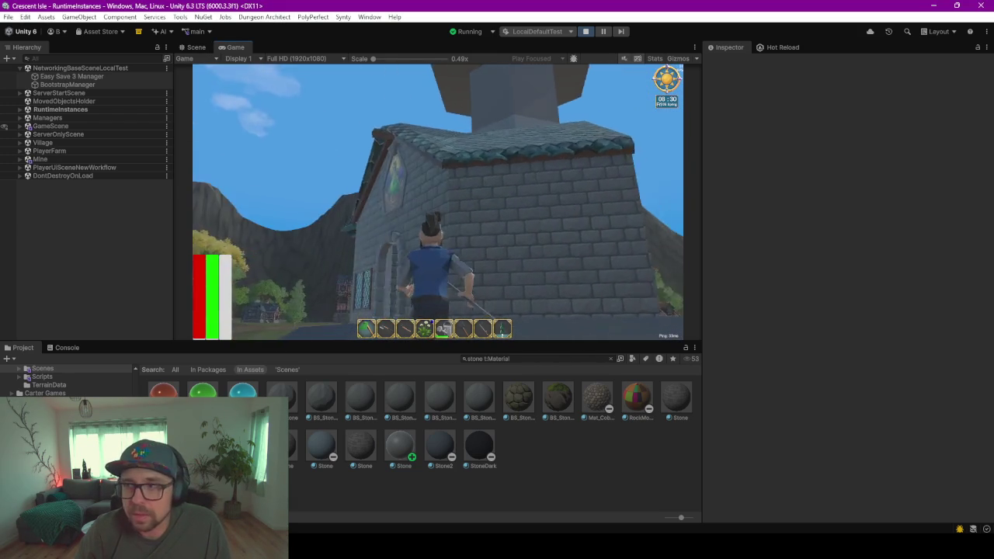
key(w)
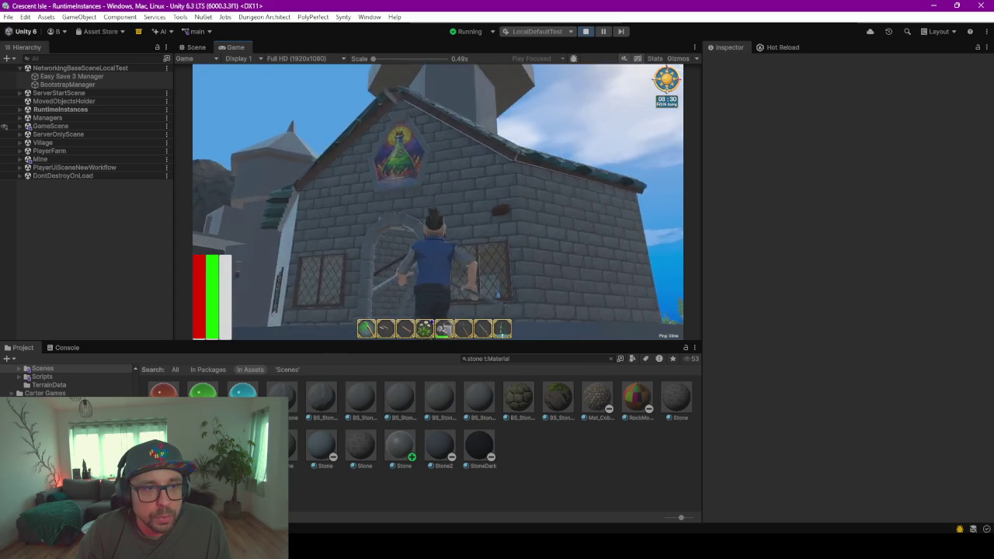
key(w)
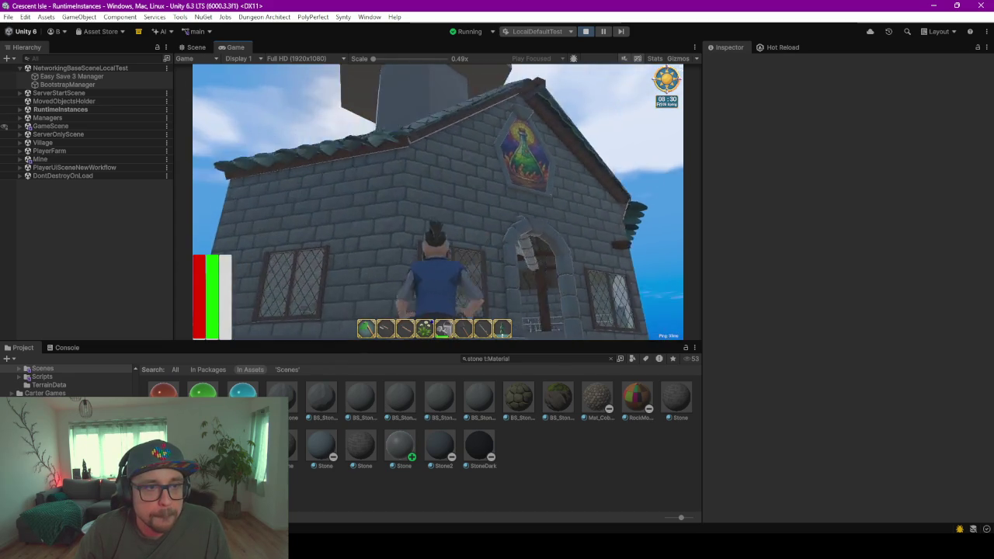
- Continue around the walls past the latticed window, refocusing the game to keep running
key(w)
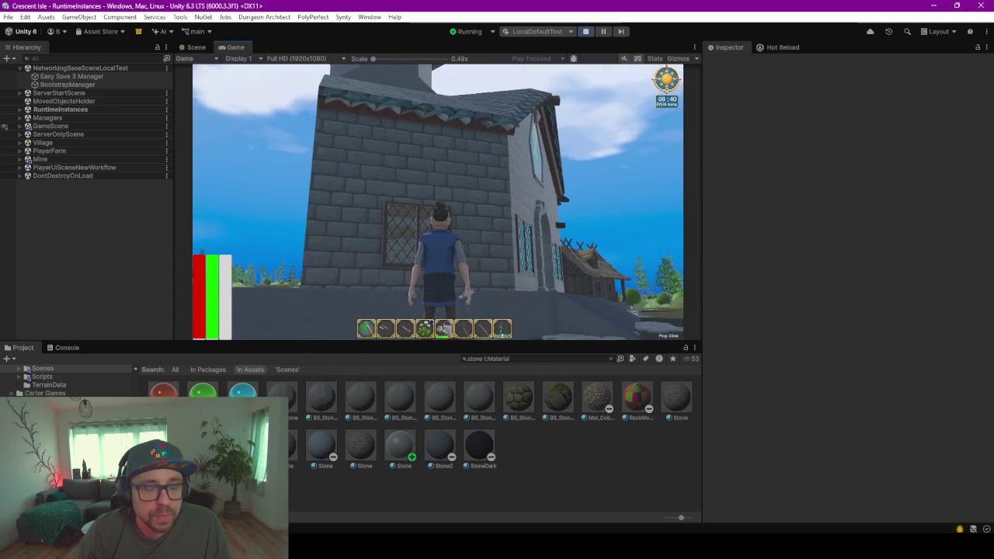
key(w)
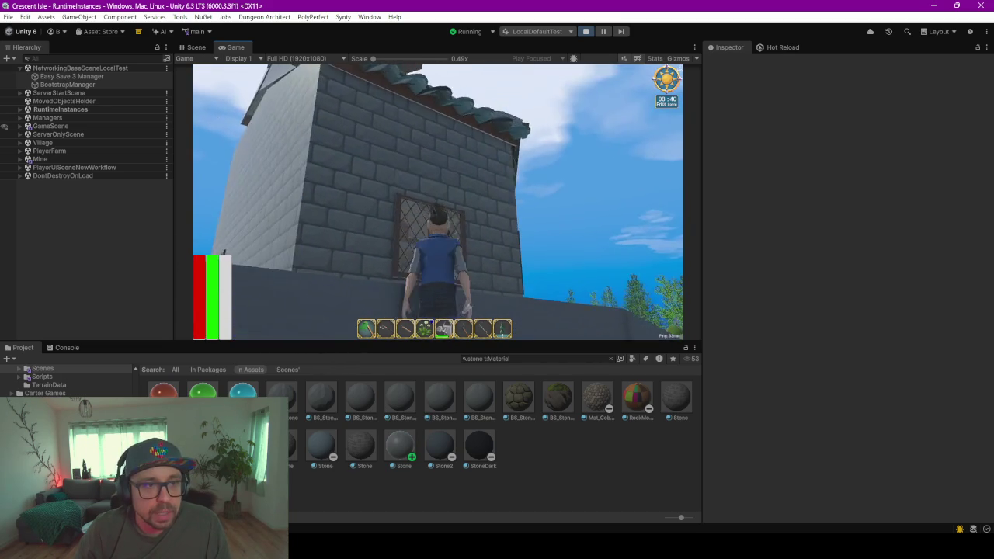
key(w)
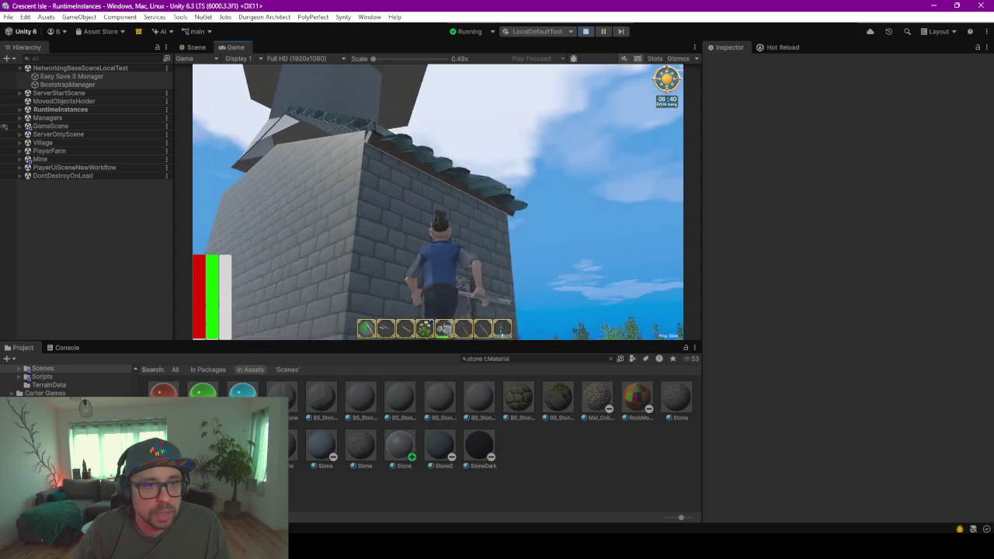
key(w)
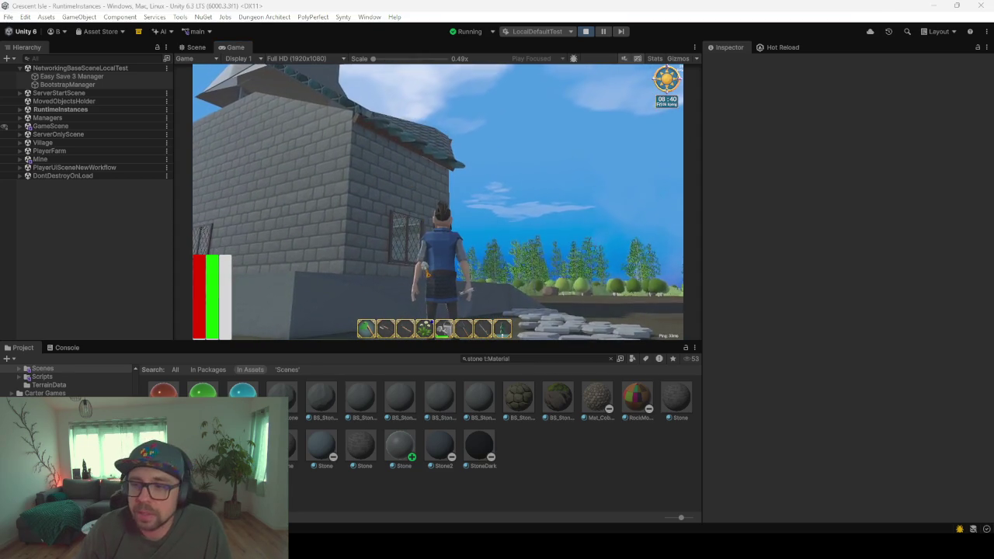
click(440, 264)
key(w)
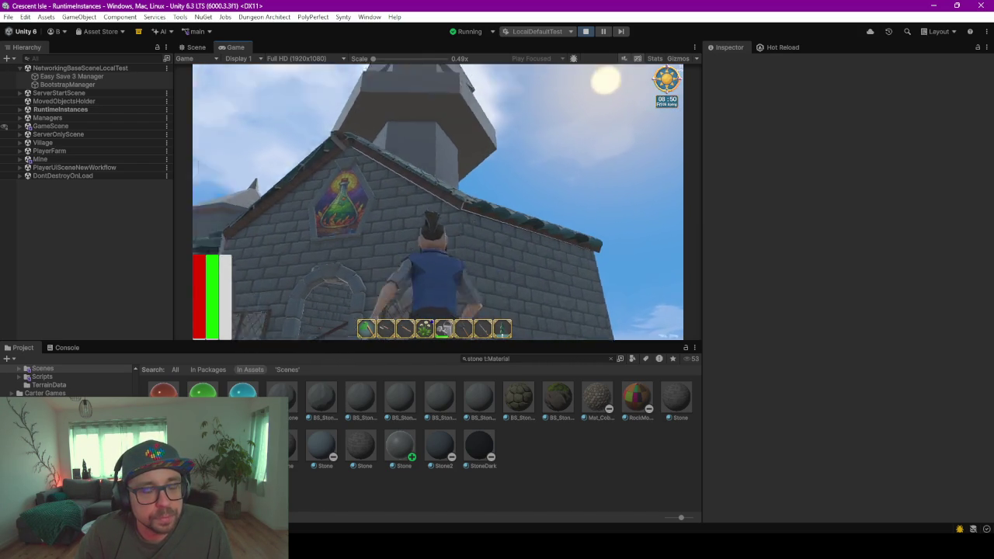
key(alt+Tab)
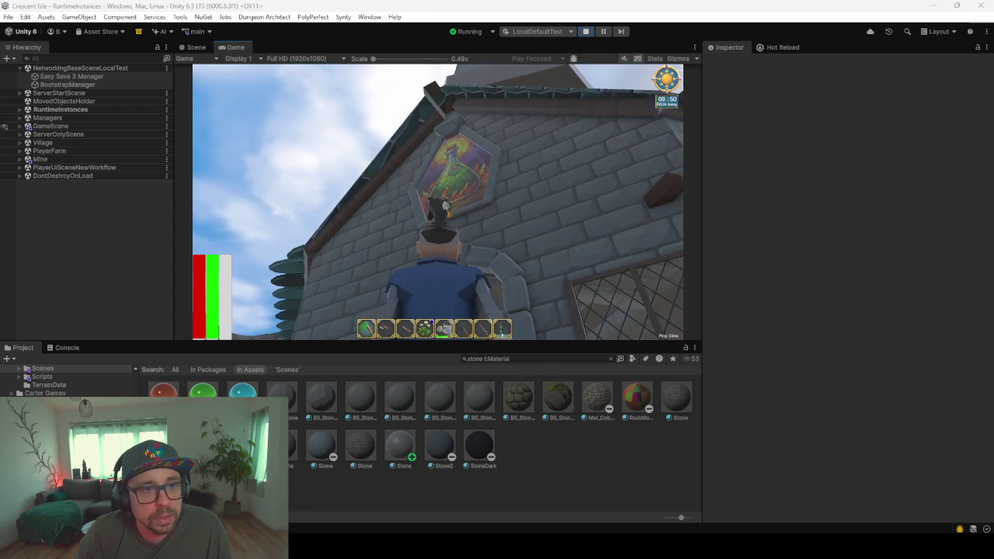
click(456, 110)
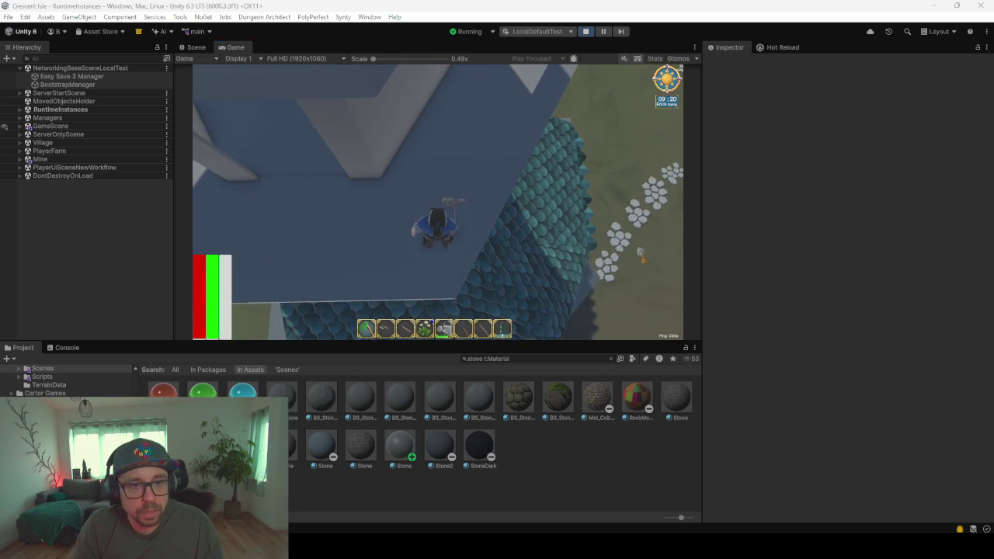
- Refocus the game and glide from the wall top over the teal roof
click(449, 172)
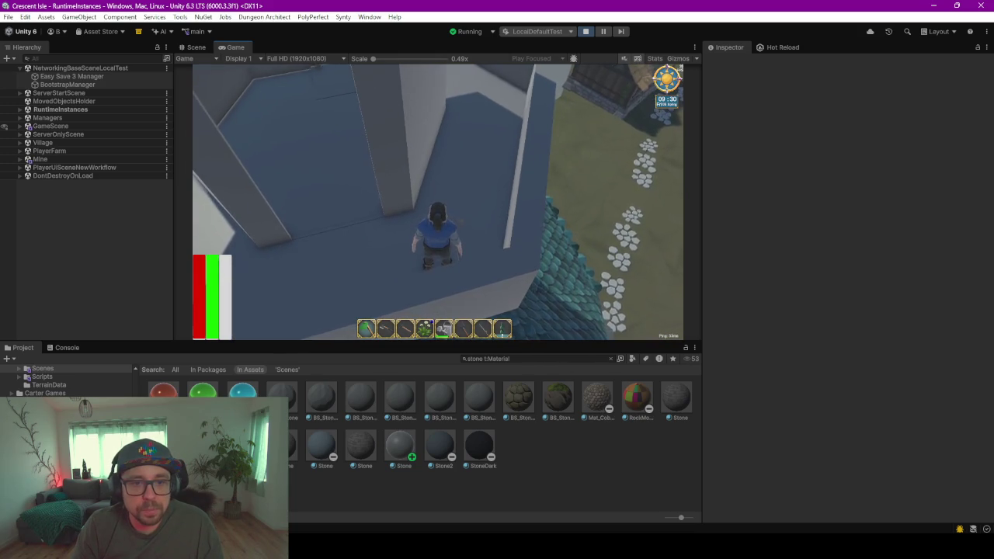
key(space)
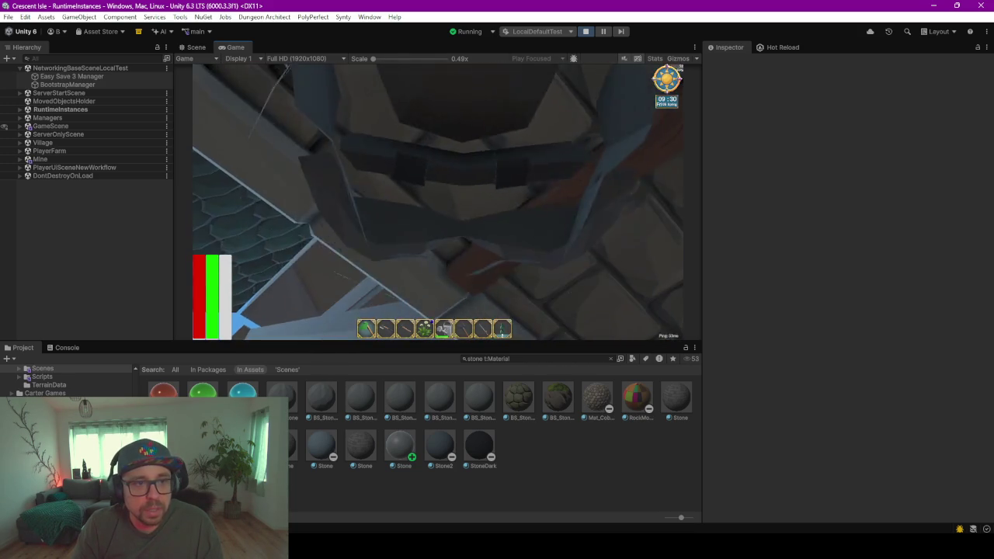
- Walk out the doorway and step back to view the whole stone building
key(w)
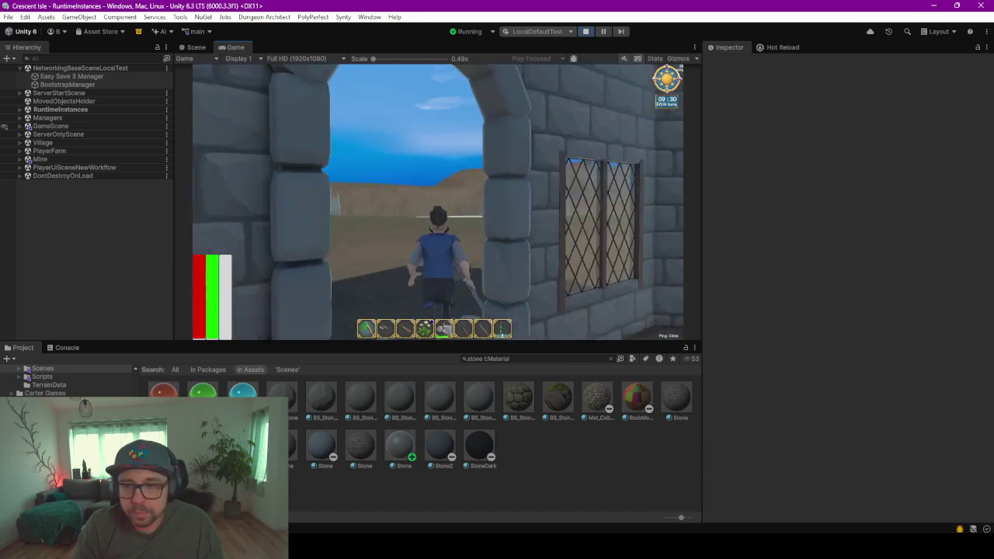
key(s)
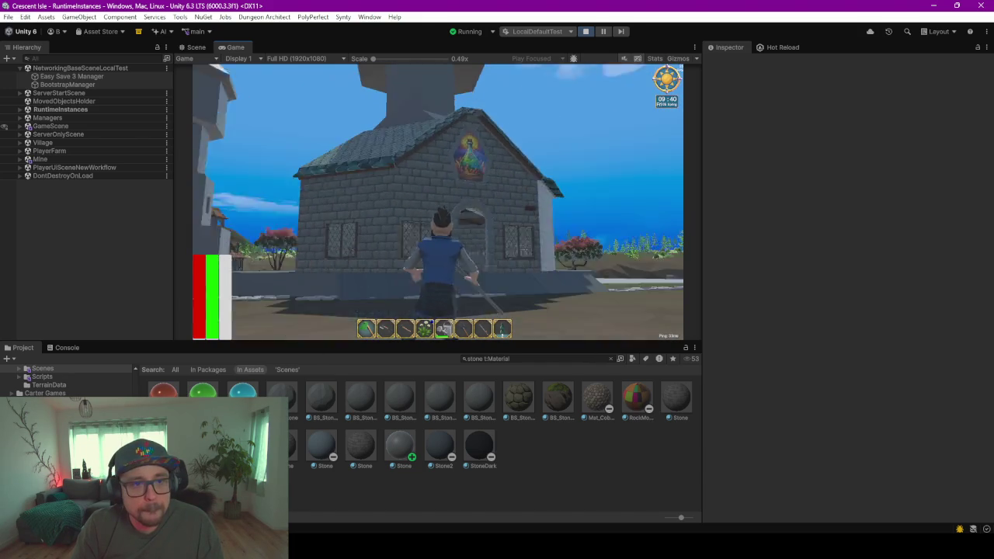
key(d)
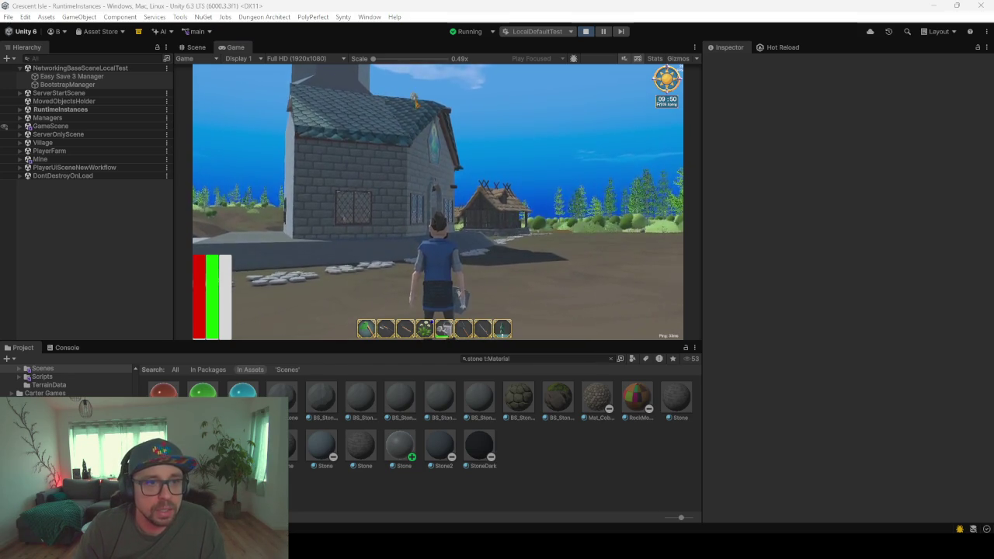
click(438, 201)
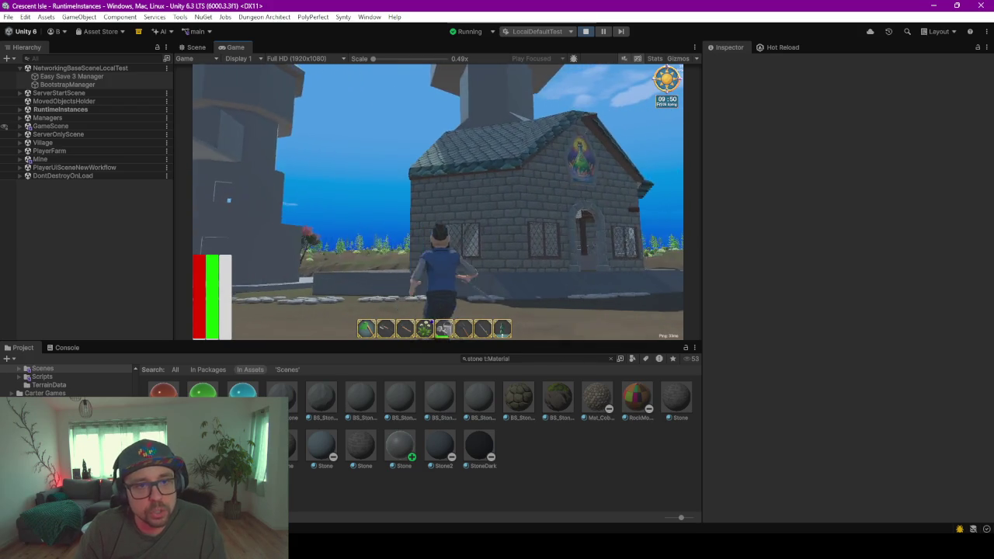
- Run past the tower to the church, crouch and stand, then approach and back away from its wall
key(w)
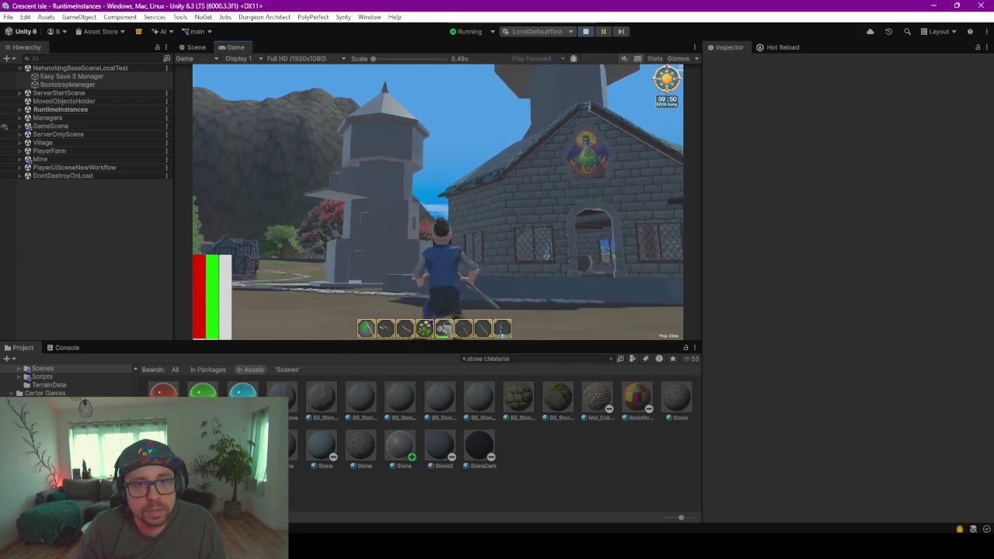
key(w)
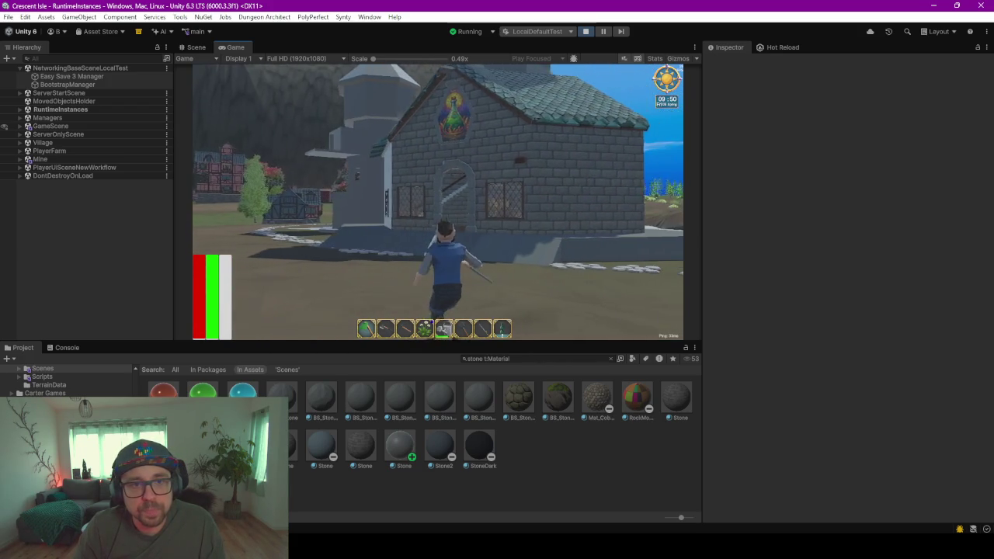
key(w)
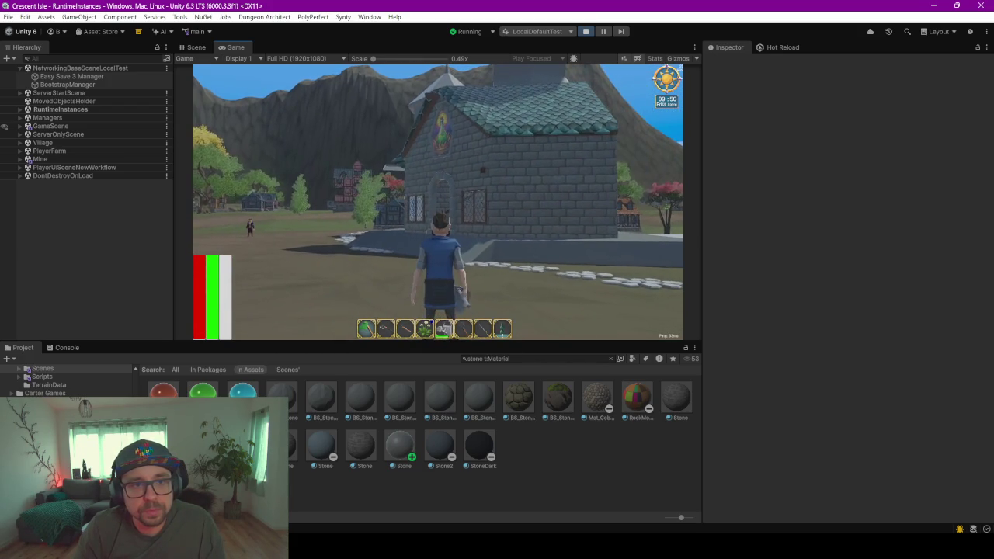
key(c)
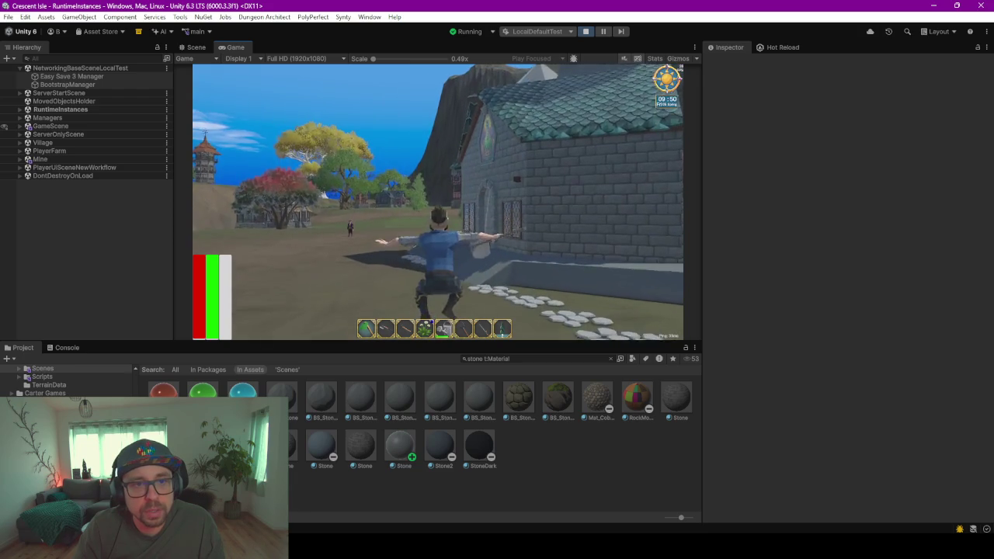
key(c)
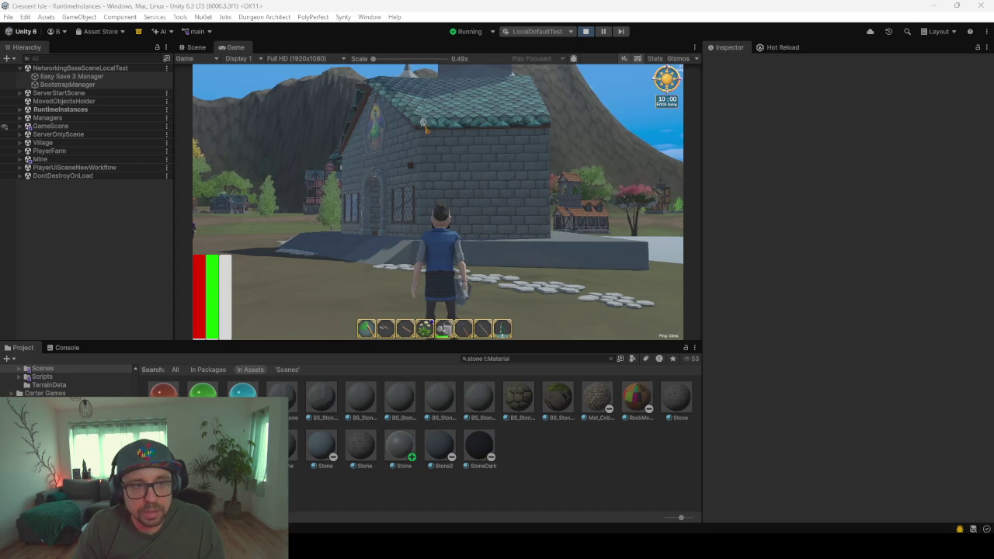
key(w)
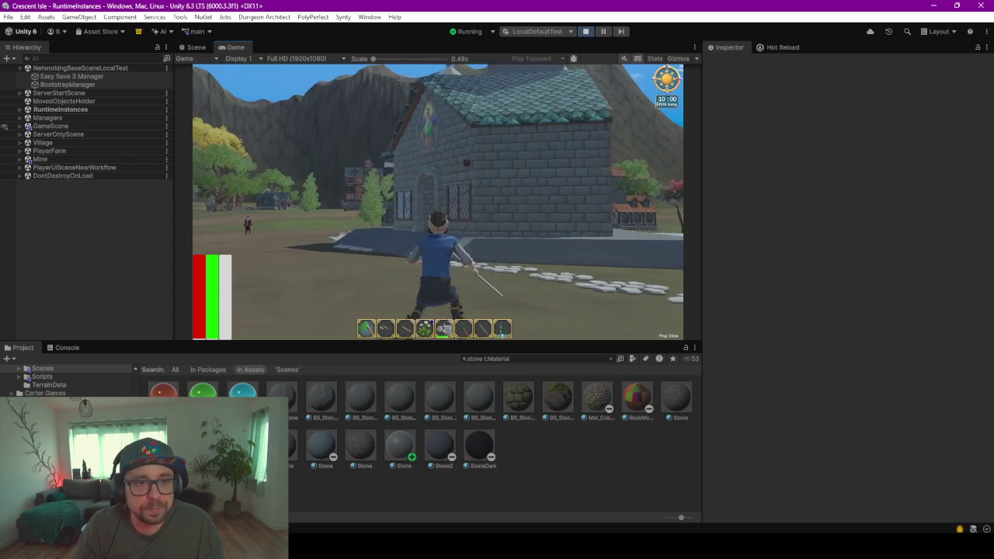
key(s)
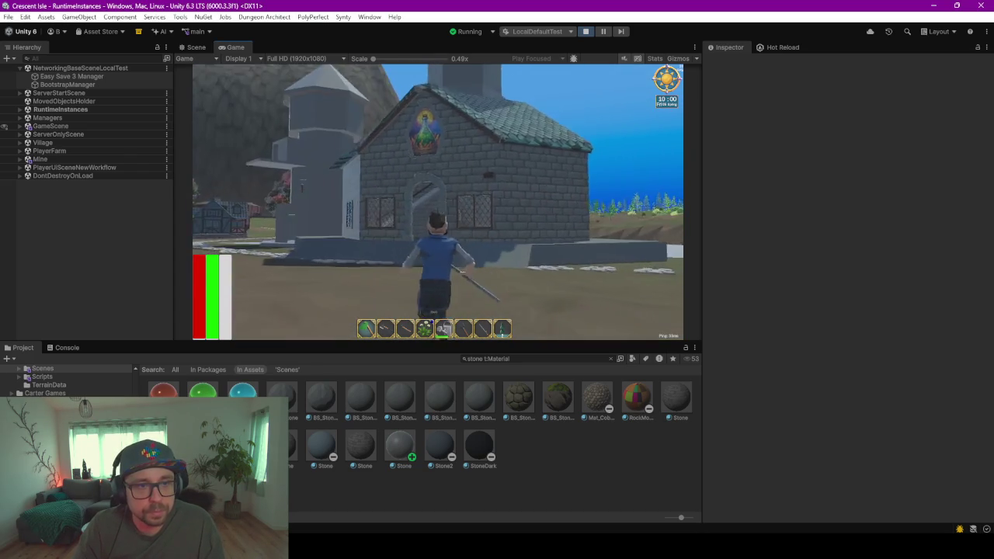
key(s)
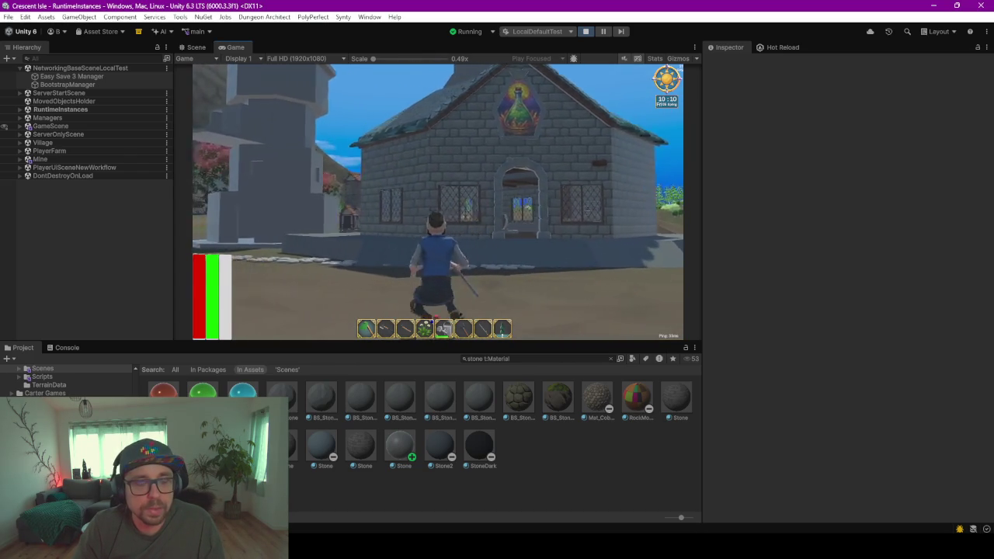
key(a)
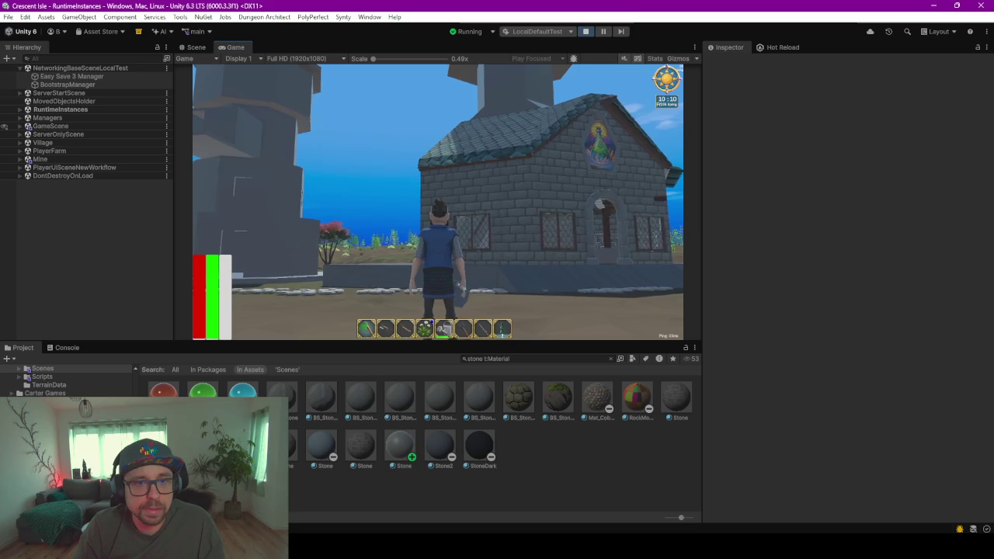
- Climb the church wall onto the tiled roof, walk along it and drop inside
key(w)
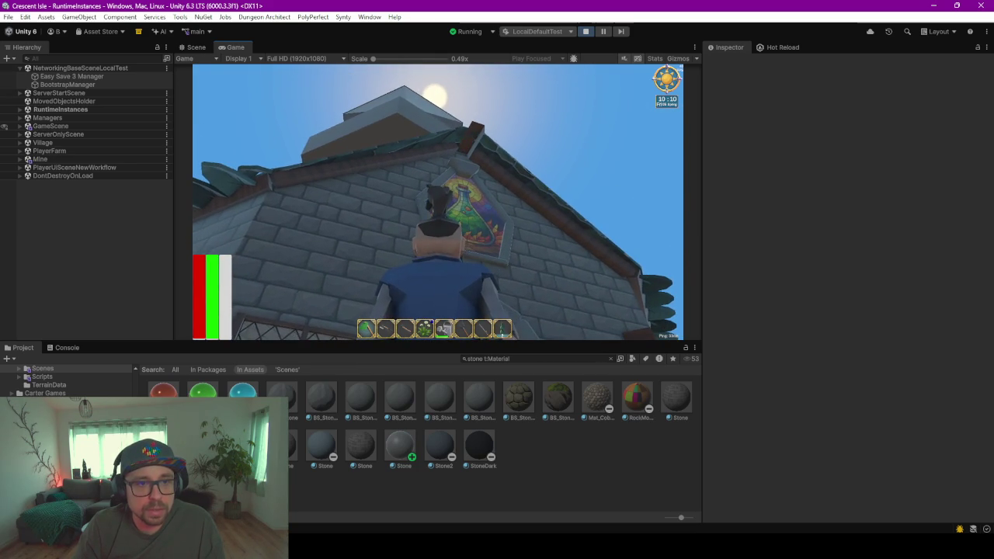
key(w)
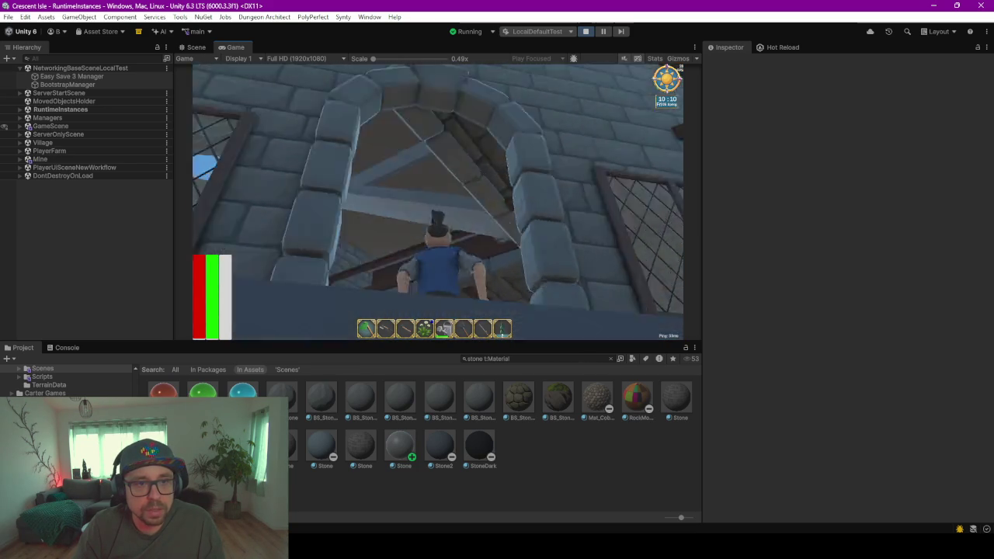
key(w)
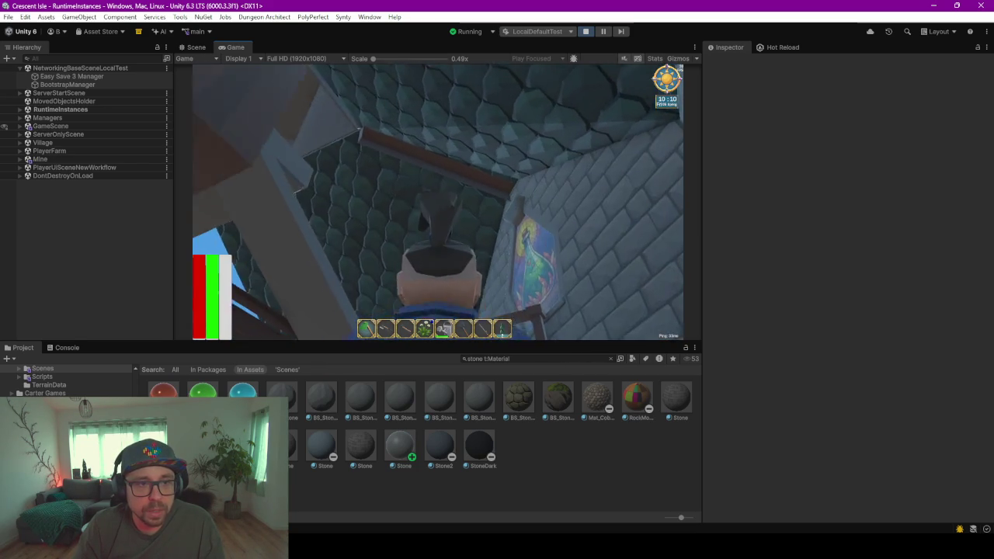
key(w)
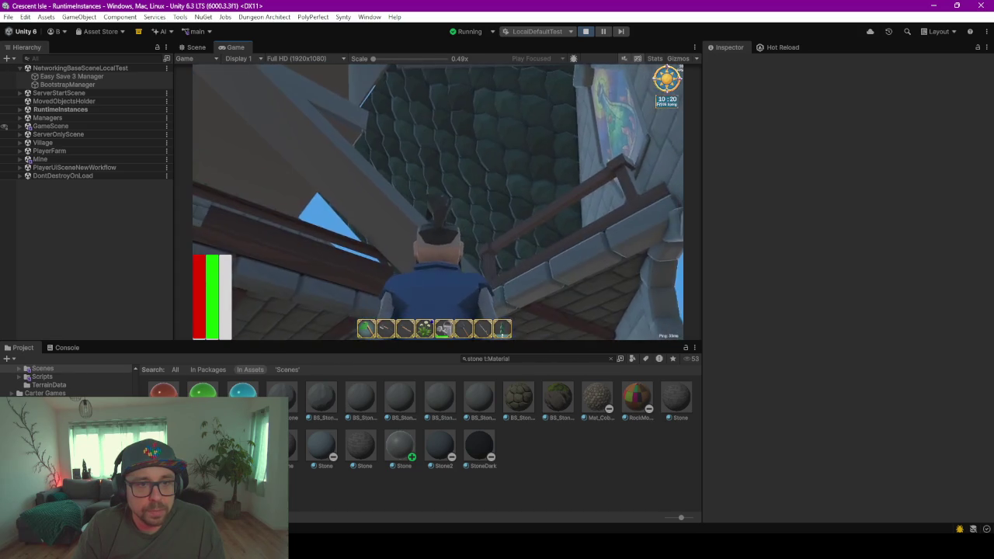
key(w)
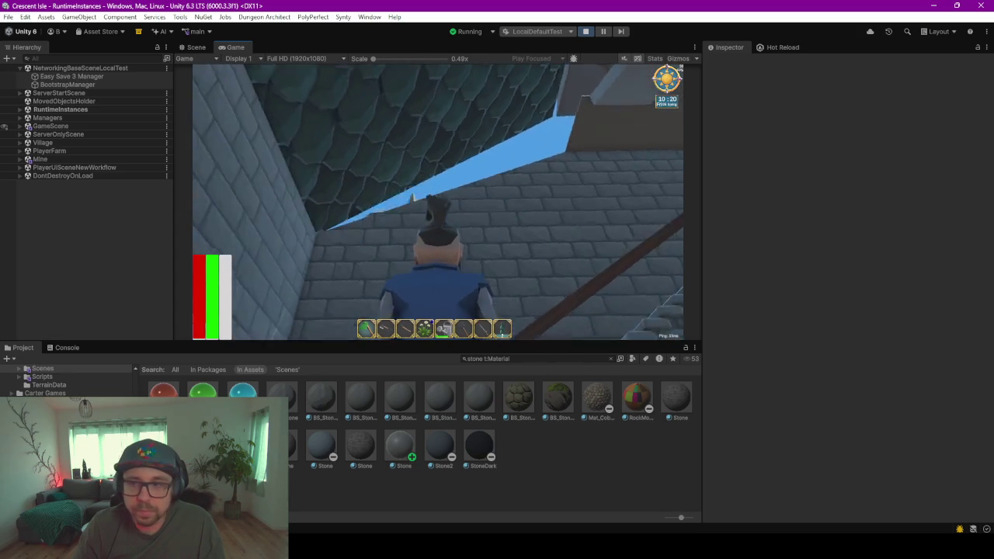
key(w)
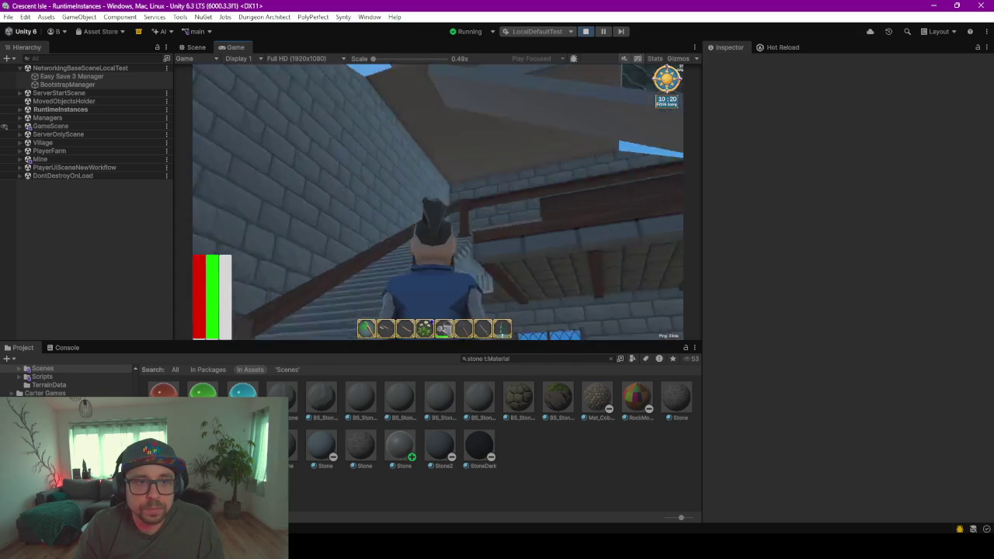
- Exit through the church doorway, return to the front door and open the in-game menu
key(w)
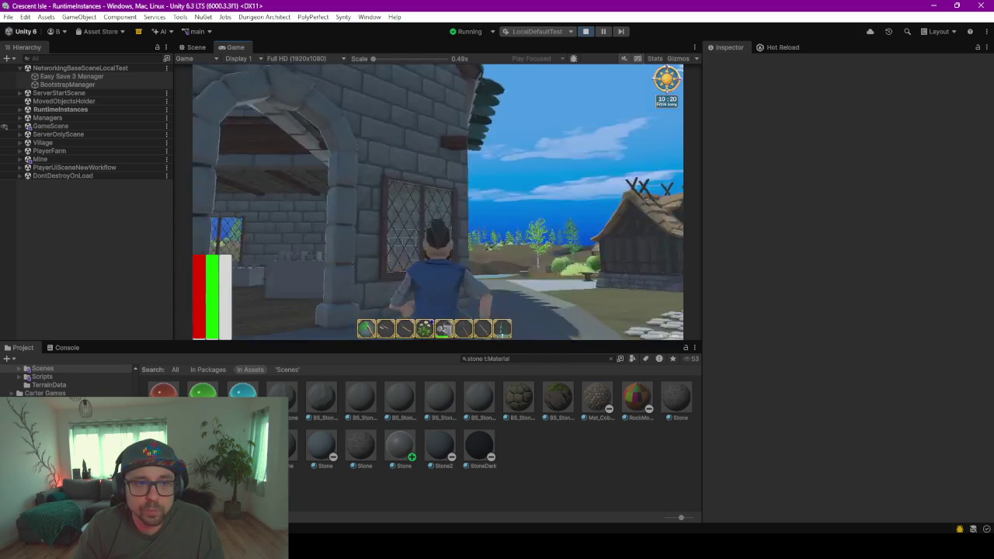
key(s)
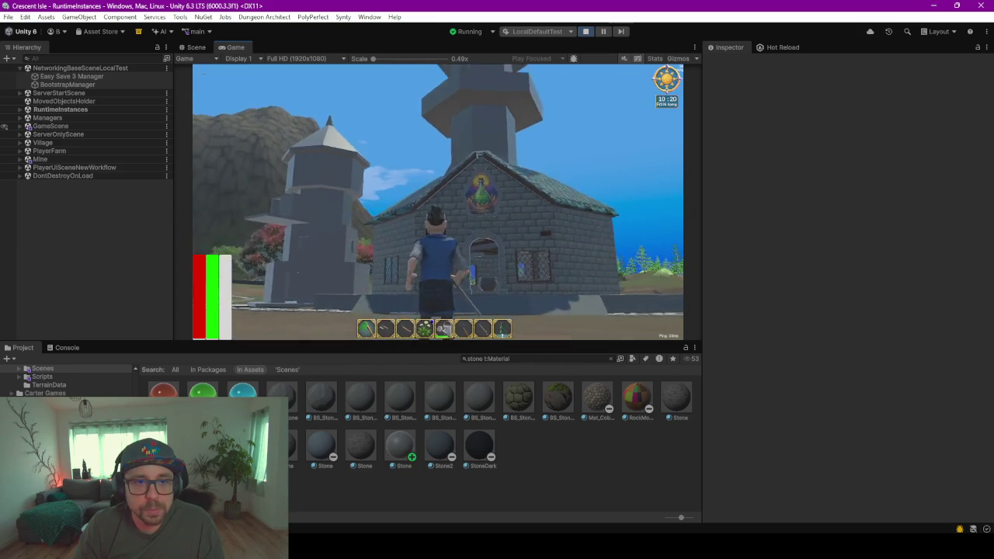
key(w)
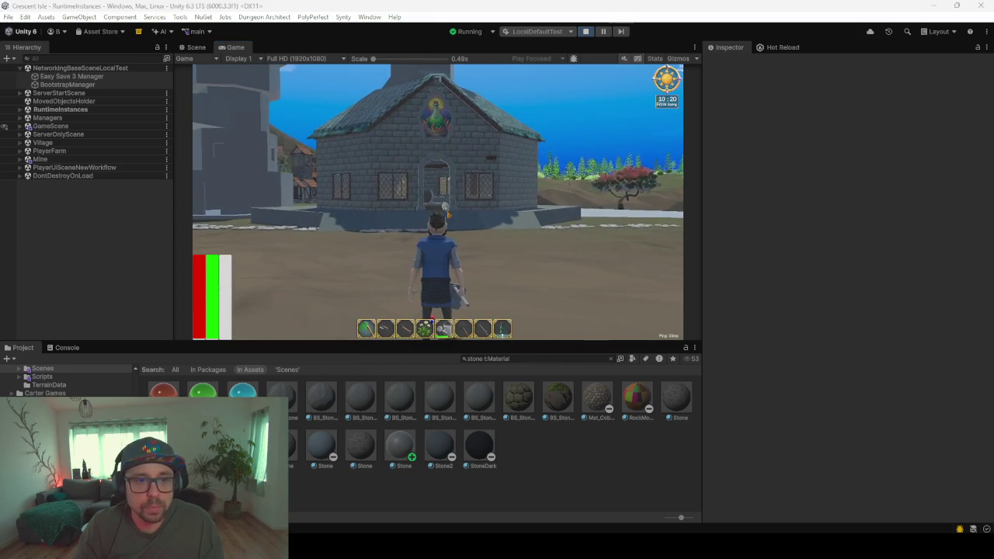
key(Escape)
- Quit the playtest and, back in Blender, recalculate the roof ridge piece's normals outward
click(454, 142)
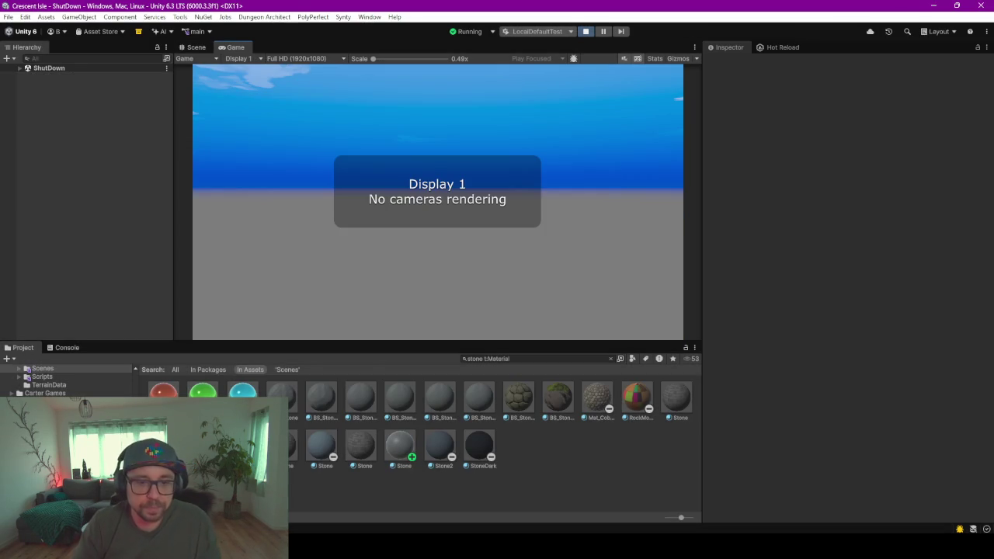
key(alt+Tab)
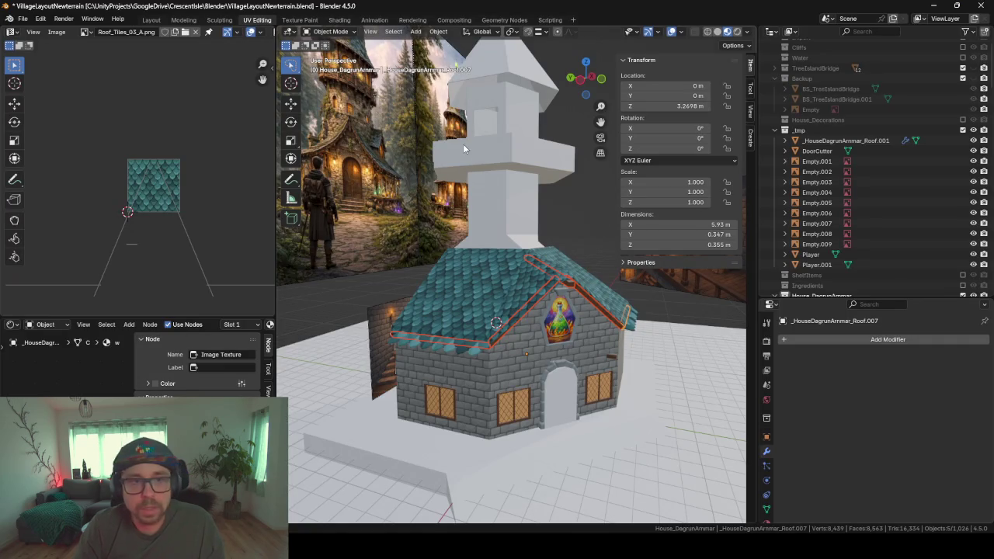
click(571, 291)
scroll(569, 286, up, 4)
scroll(570, 286, down, 2)
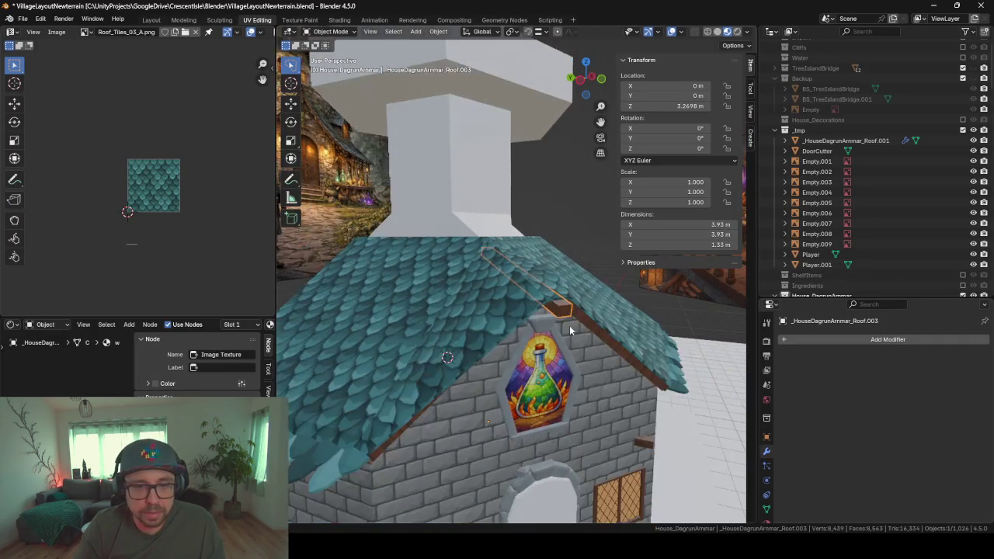
middle_drag(569, 286, 510, 313)
key(Tab)
key(a)
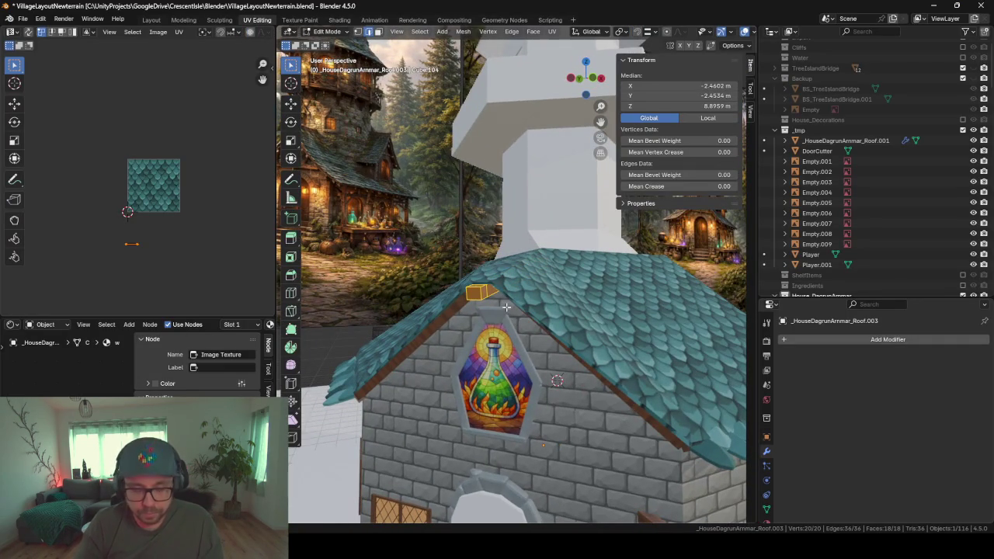
key(alt+n)
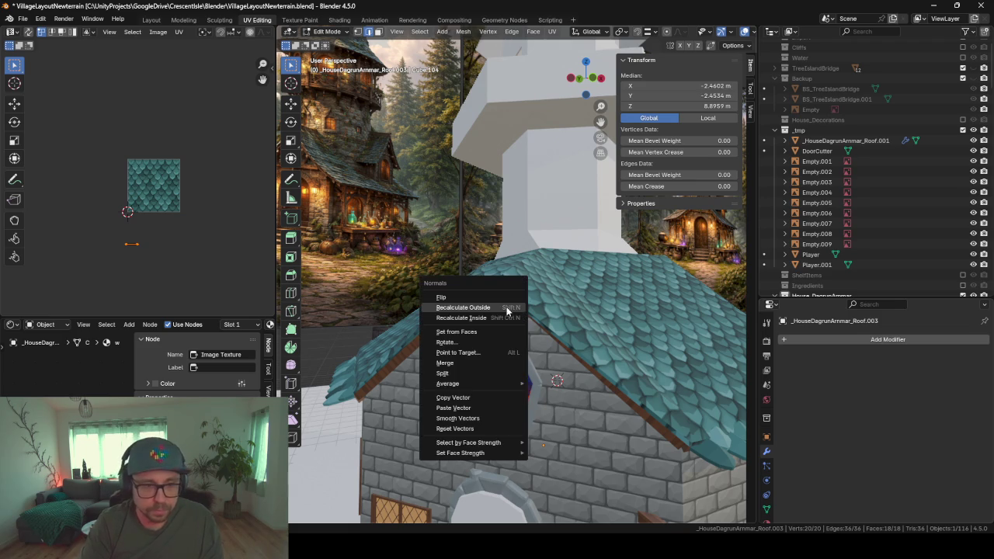
click(506, 308)
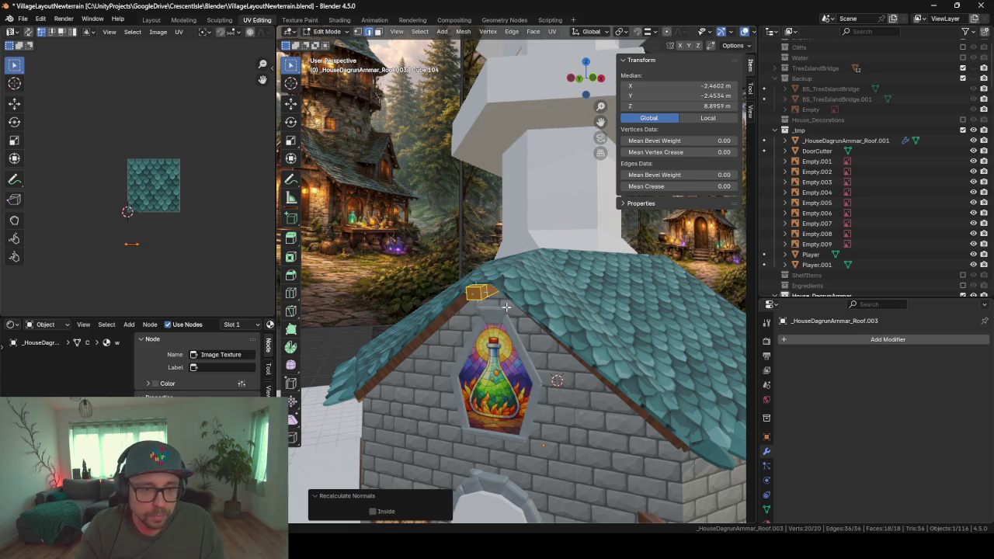
scroll(506, 308, up, 3)
key(Tab)
- Check the wooden roof beam's mesh, then enter Edit Mode on the tiled roof piece Roof.002
click(381, 355)
key(Tab)
mouse_move(381, 354)
middle_down()
mouse_move(432, 364)
mouse_move(436, 342)
mouse_move(497, 362)
middle_up()
key(Tab)
click(445, 339)
key(Tab)
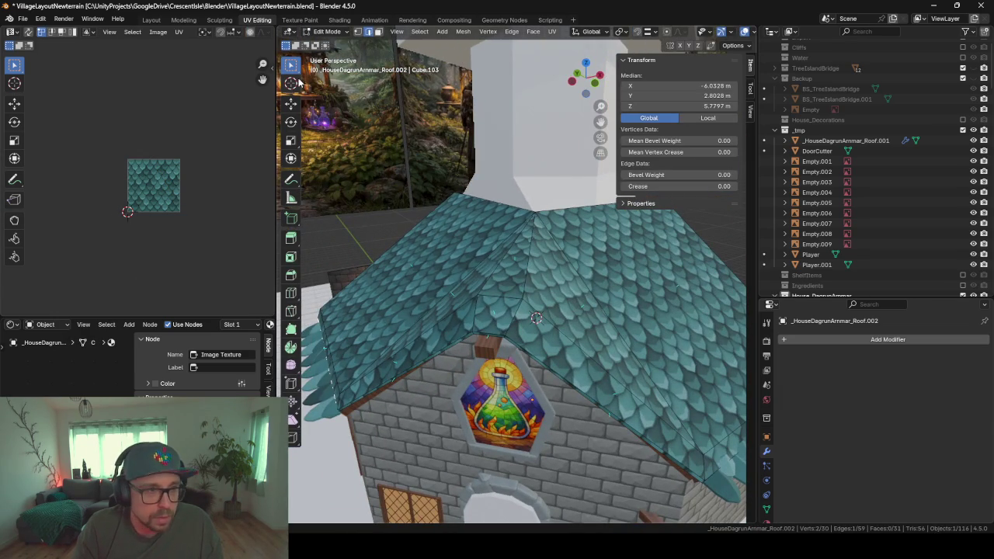
- In face select mode, pick the connected roof faces and shortest-path select the lower edge strip
click(379, 32)
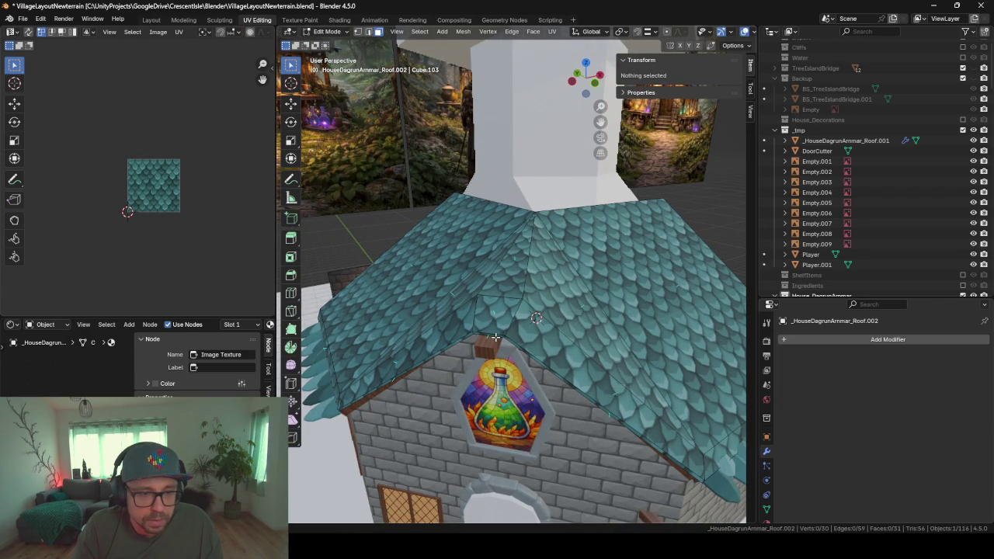
click(494, 337)
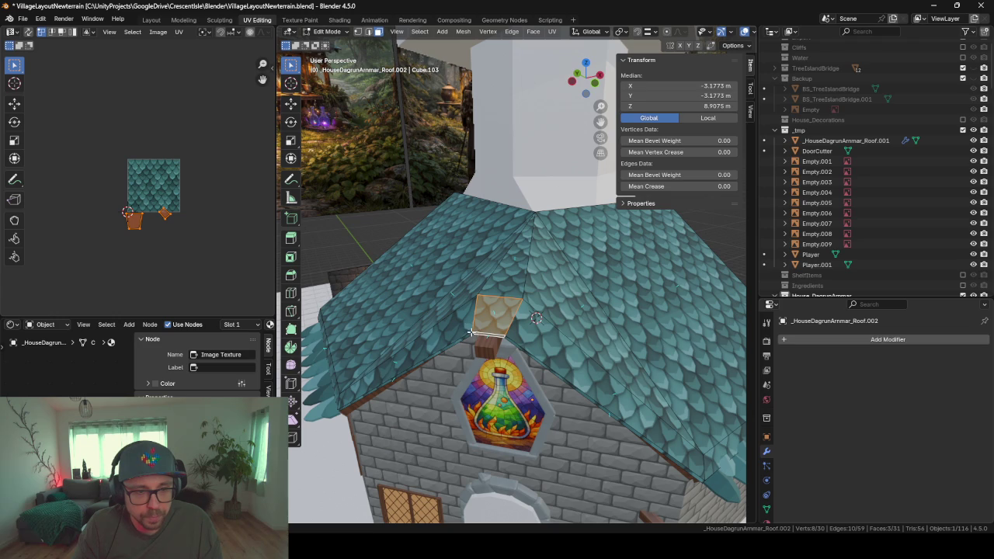
key(ctrl+l)
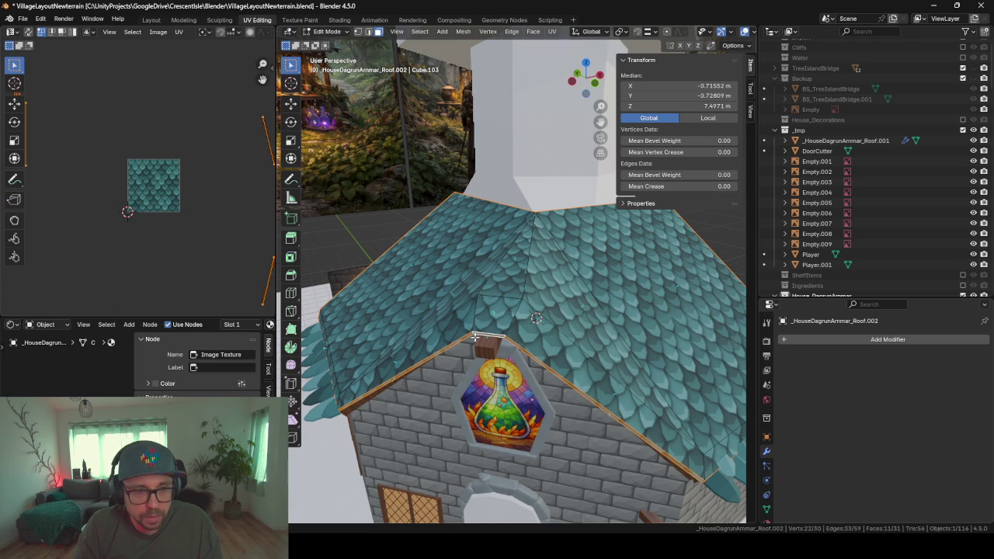
middle_drag(473, 337, 409, 403)
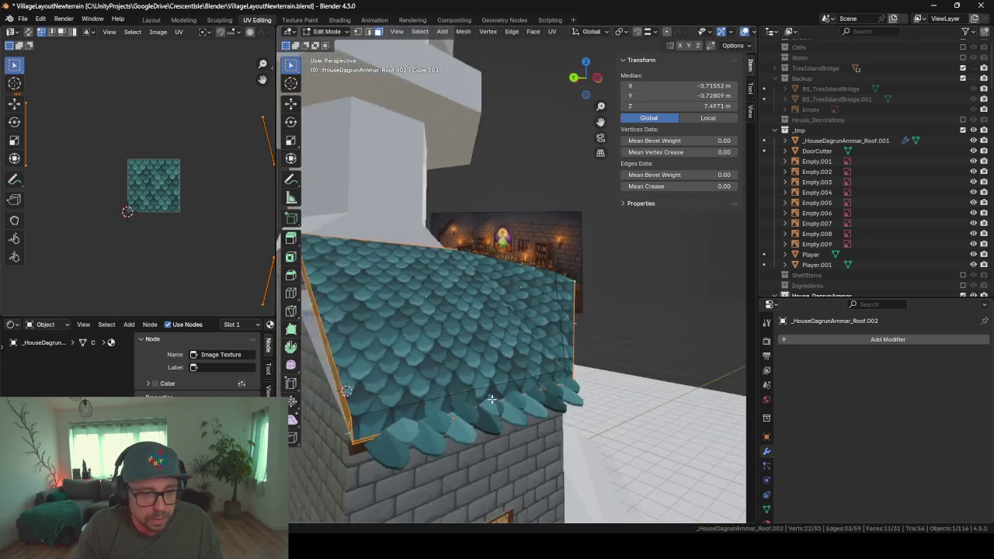
click(417, 384)
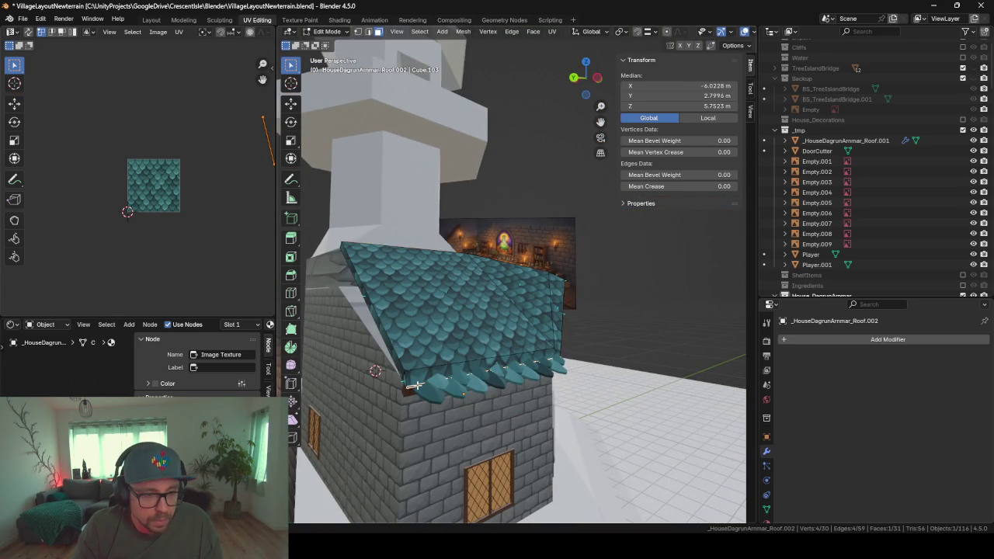
middle_drag(417, 384, 405, 320)
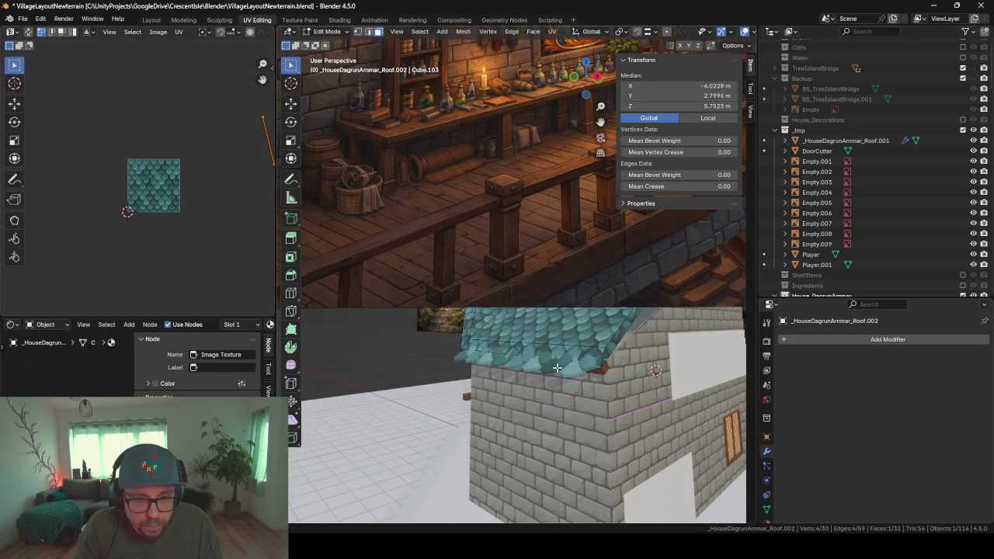
ctrl+click(590, 365)
middle_drag(590, 365, 603, 361)
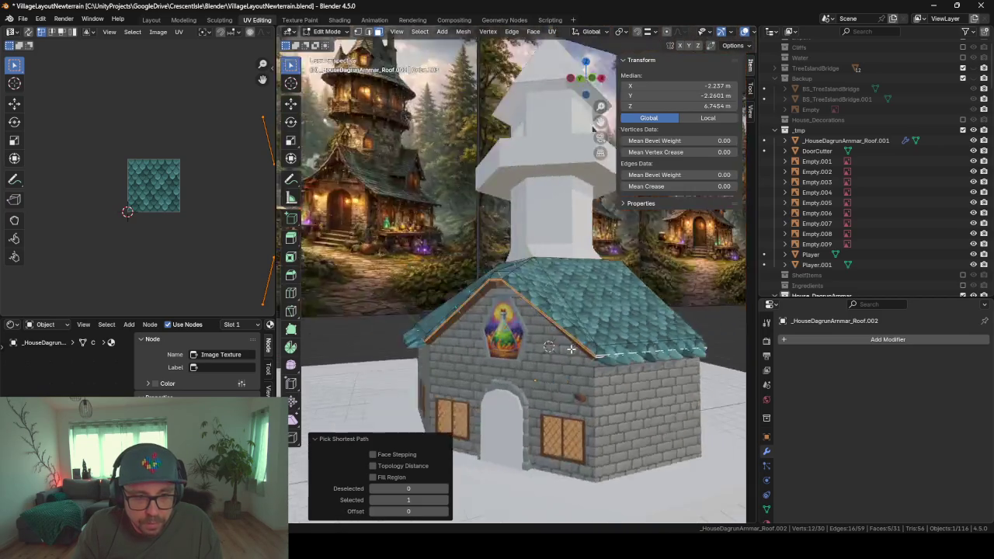
- Delete the edge strip's vertices and select the roof's open border edge loop
key(x)
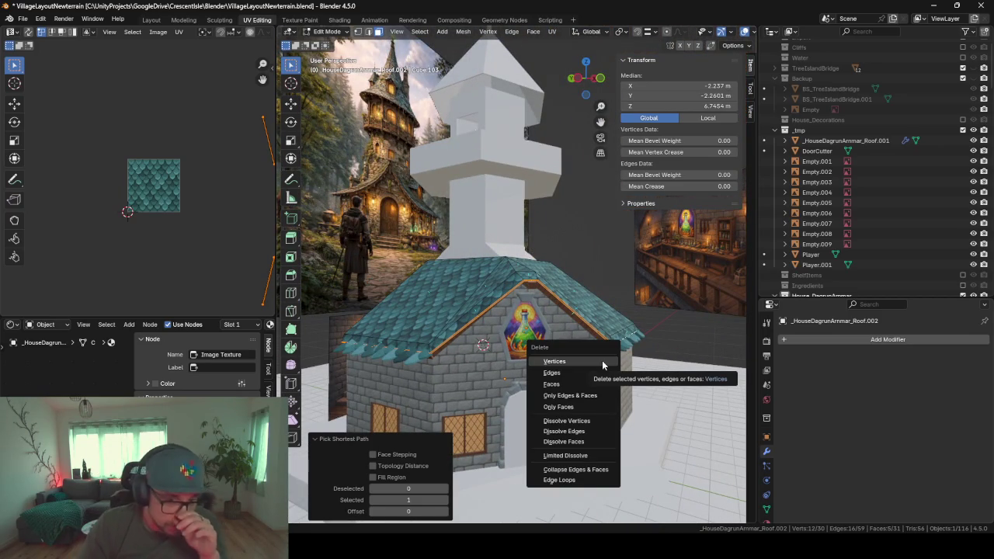
click(565, 362)
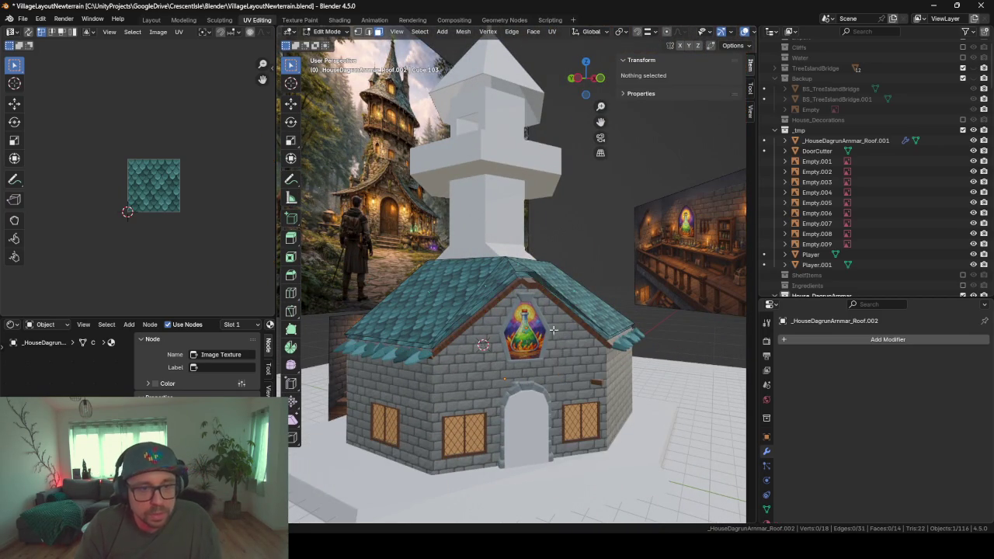
scroll(545, 309, up, 2)
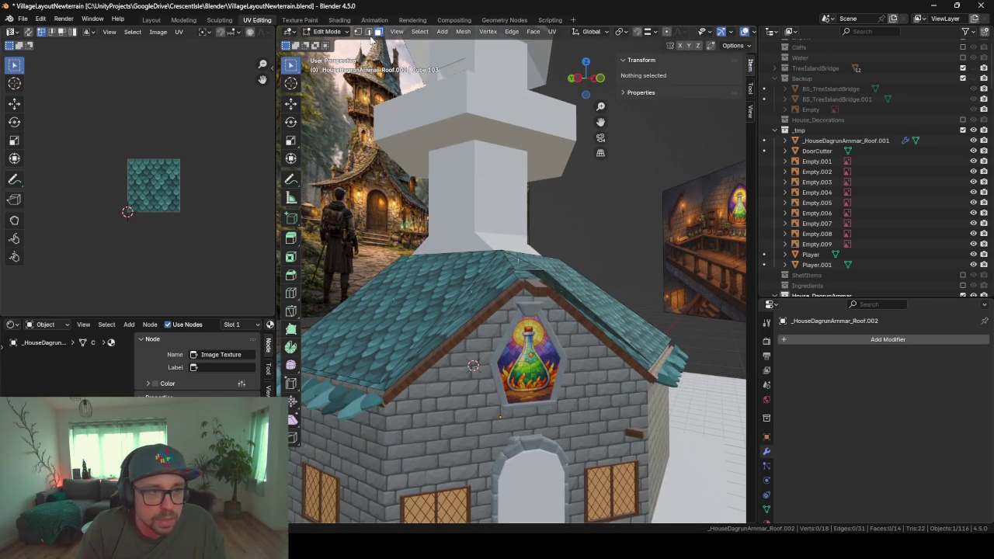
alt+click(465, 308)
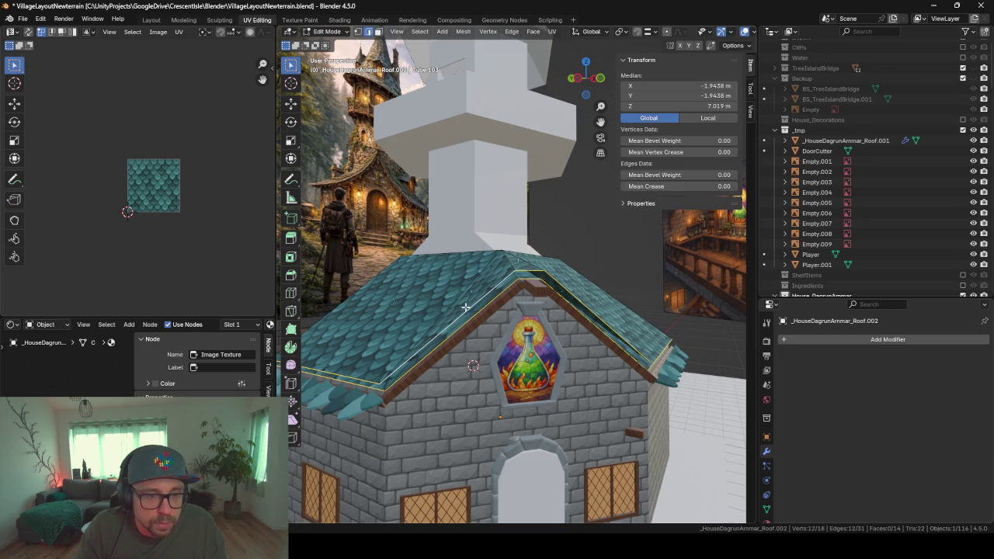
scroll(436, 325, up, 3)
mouse_move(436, 325)
middle_down()
mouse_move(556, 310)
mouse_move(545, 310)
middle_up()
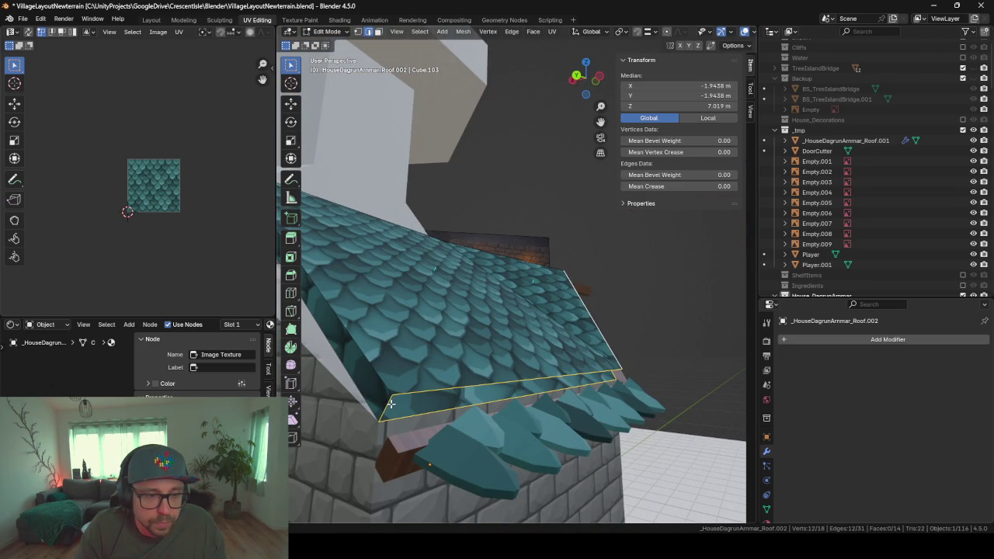
scroll(634, 334, down, 5)
mouse_move(634, 334)
middle_down()
mouse_move(601, 311)
mouse_move(482, 353)
mouse_move(458, 373)
mouse_move(466, 380)
middle_up()
- Bridge the roof's border edge loops into a new band of faces
key(ctrl+e)
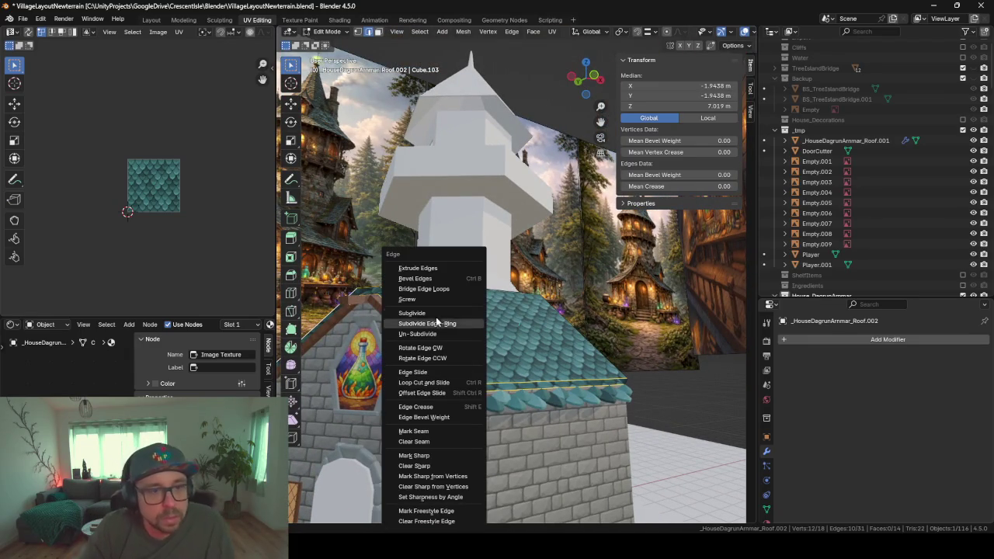
click(423, 288)
middle_drag(441, 350, 592, 309)
mouse_move(465, 318)
middle_down()
mouse_move(513, 314)
mouse_move(489, 313)
middle_up()
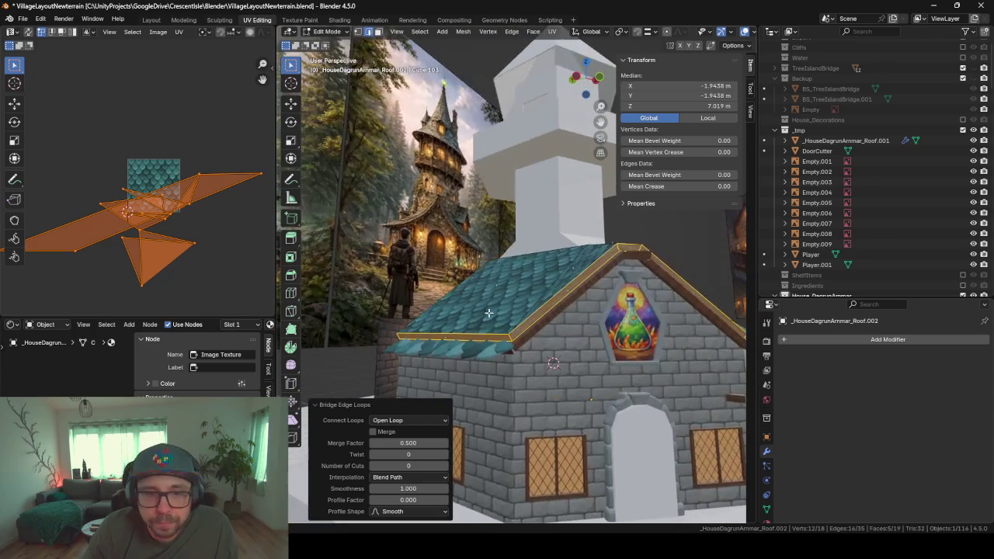
- Edge slide one roof edge inward to factor 0.723
click(550, 330)
mouse_move(550, 330)
middle_down()
mouse_move(556, 347)
mouse_move(499, 363)
middle_up()
key(g)
key(g)
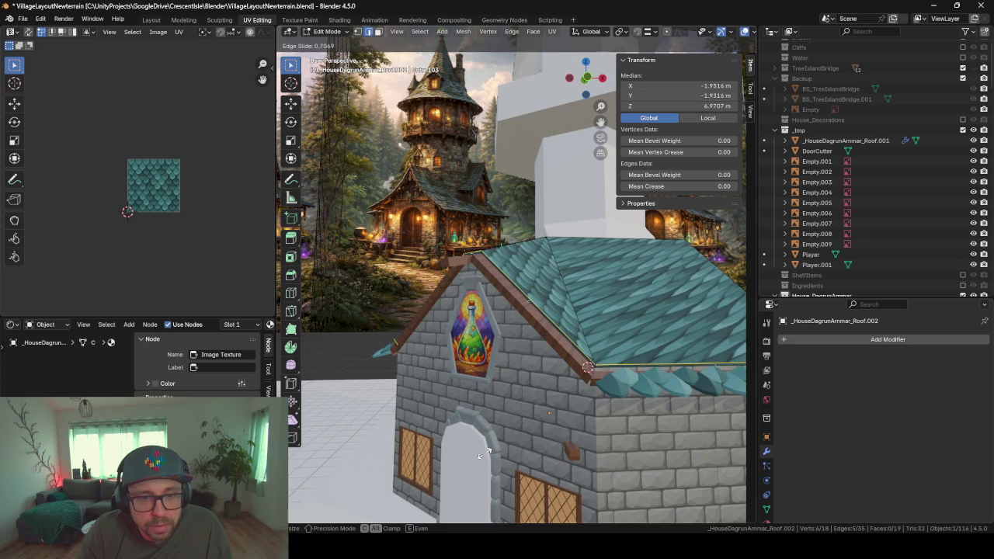
right_click(473, 455)
mouse_move(473, 455)
middle_down()
mouse_move(572, 384)
mouse_move(692, 431)
middle_up()
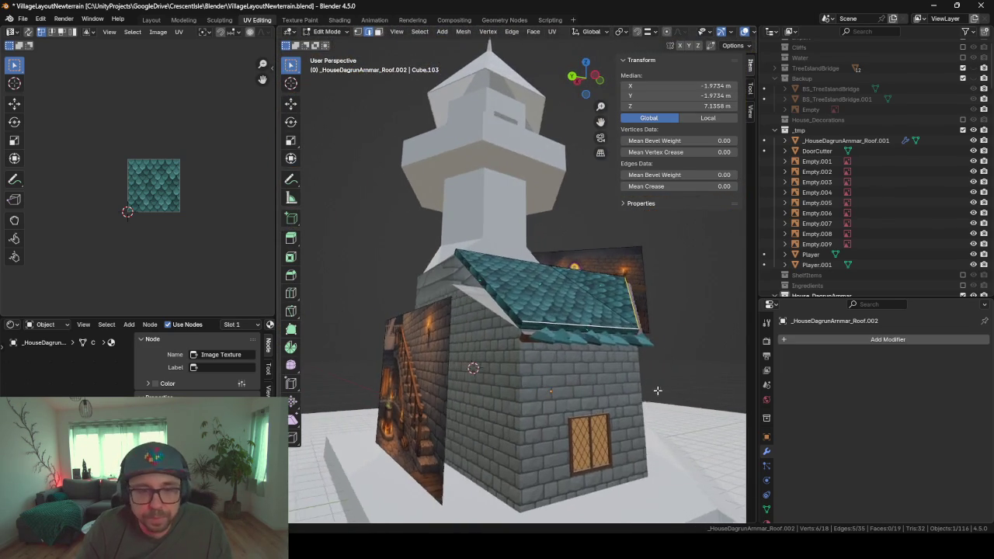
key(g)
key(g)
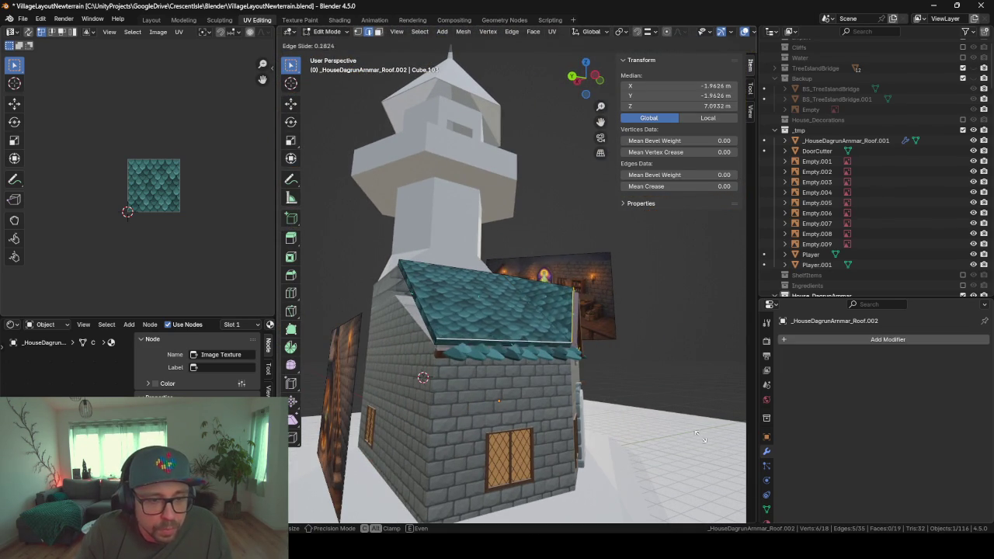
click(740, 427)
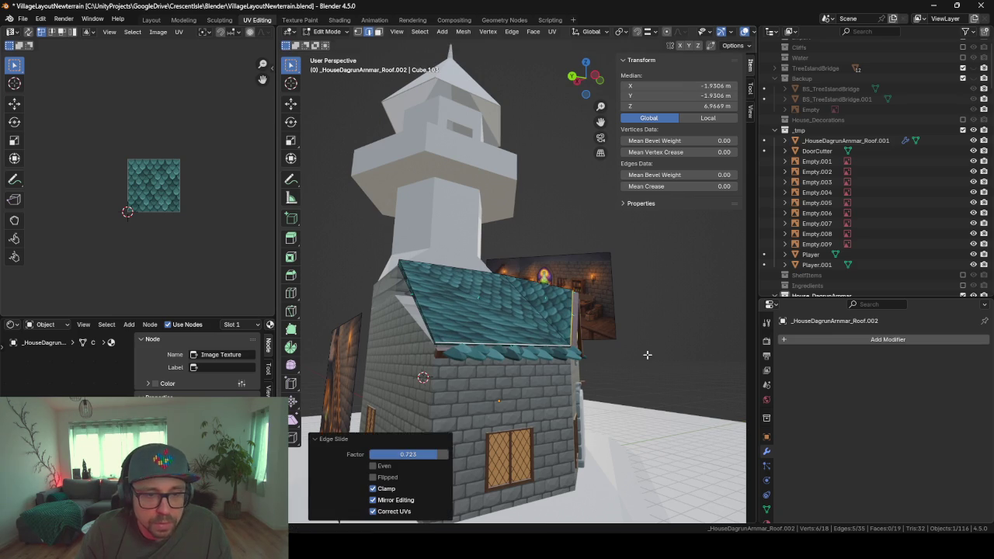
scroll(557, 388, up, 4)
mouse_move(537, 389)
middle_down()
mouse_move(509, 327)
mouse_move(525, 346)
middle_up()
mouse_move(510, 378)
middle_down()
mouse_move(537, 390)
mouse_move(588, 377)
mouse_move(606, 328)
mouse_move(515, 348)
mouse_move(444, 334)
mouse_move(521, 335)
middle_up()
middle_drag(627, 381, 489, 337)
key(Tab)
key(q)
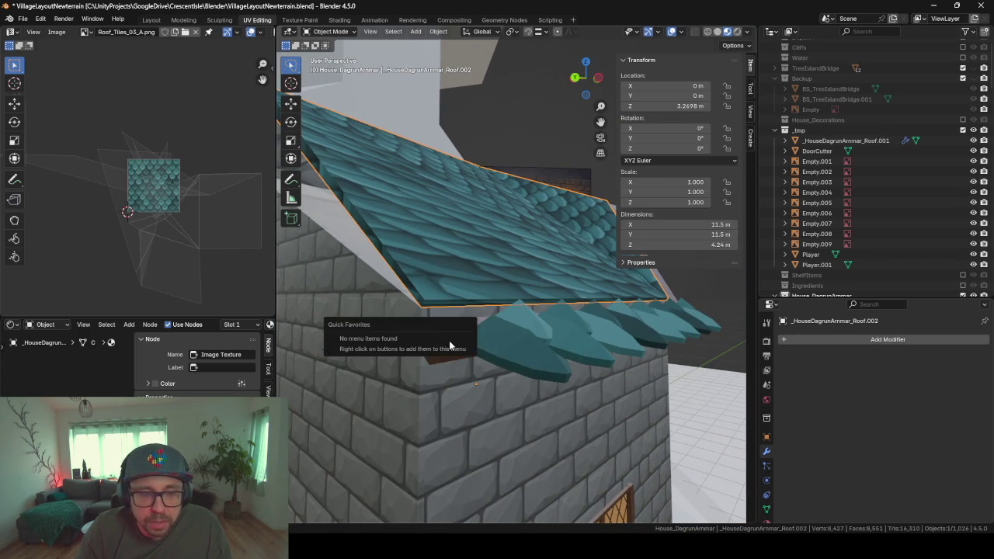
key(Escape)
key(Tab)
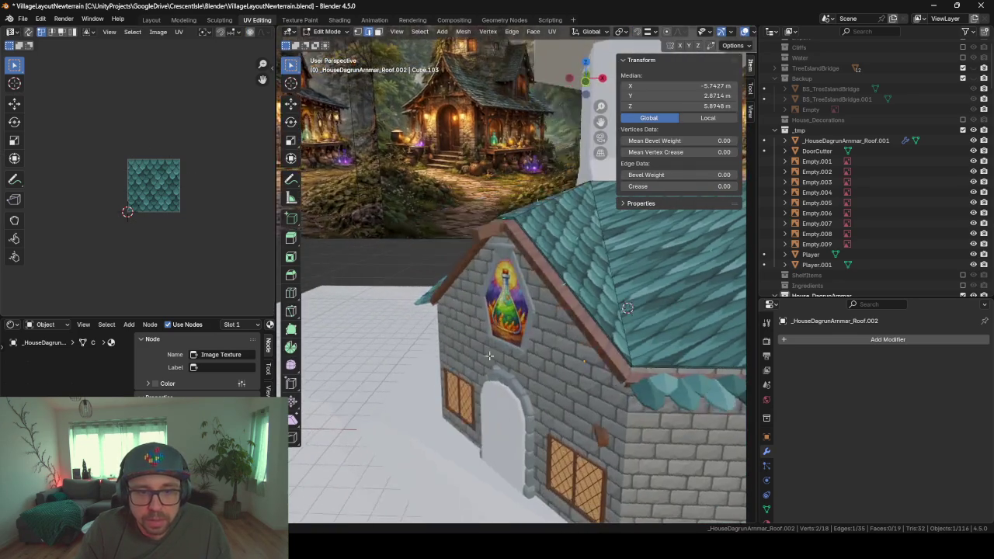
scroll(420, 367, down, 10)
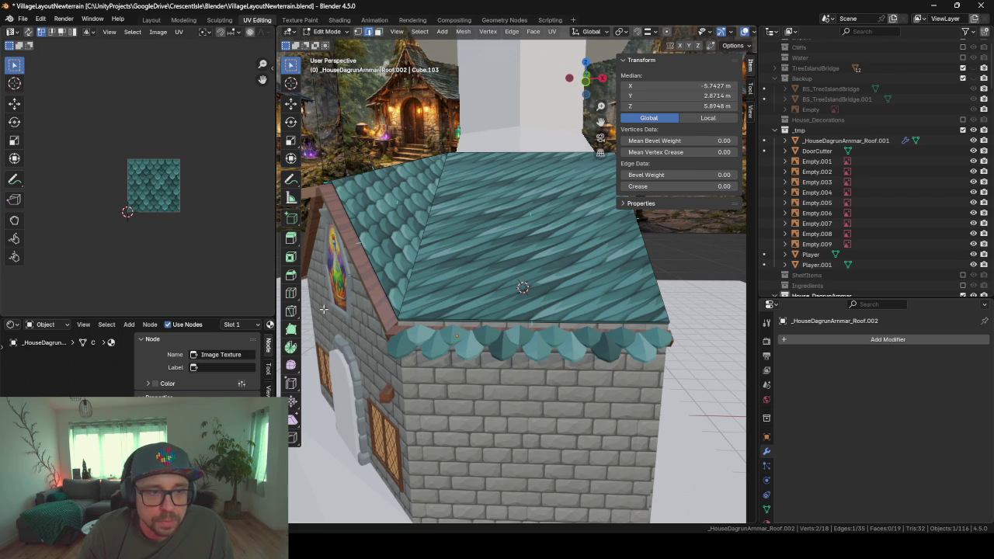
middle_drag(361, 313, 372, 313)
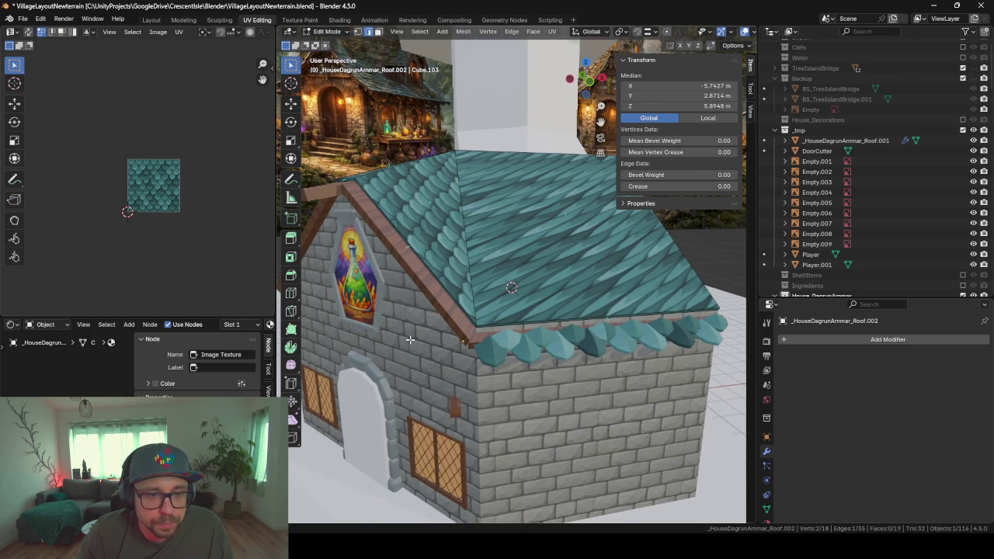
middle_drag(415, 336, 558, 249)
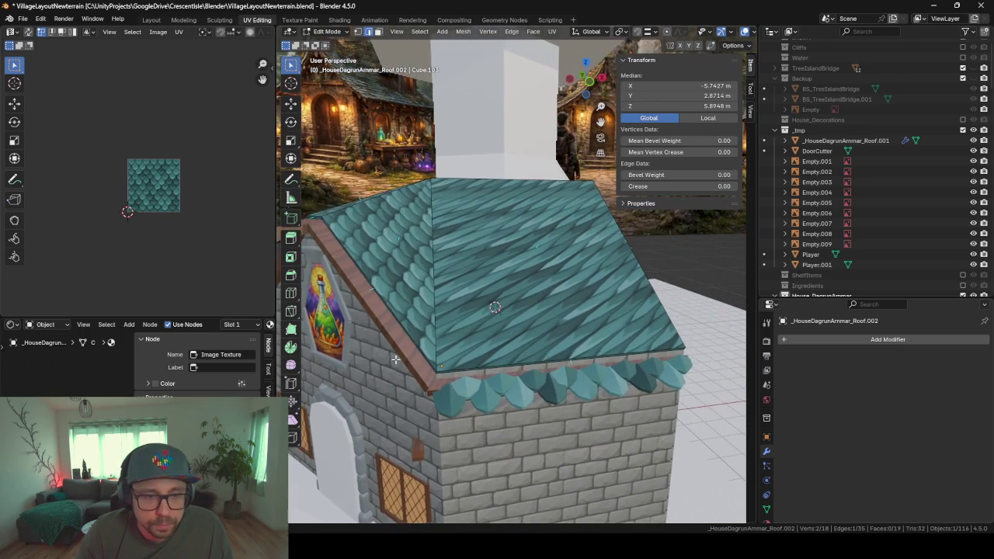
key(Tab)
key(Tab)
middle_drag(479, 276, 523, 316)
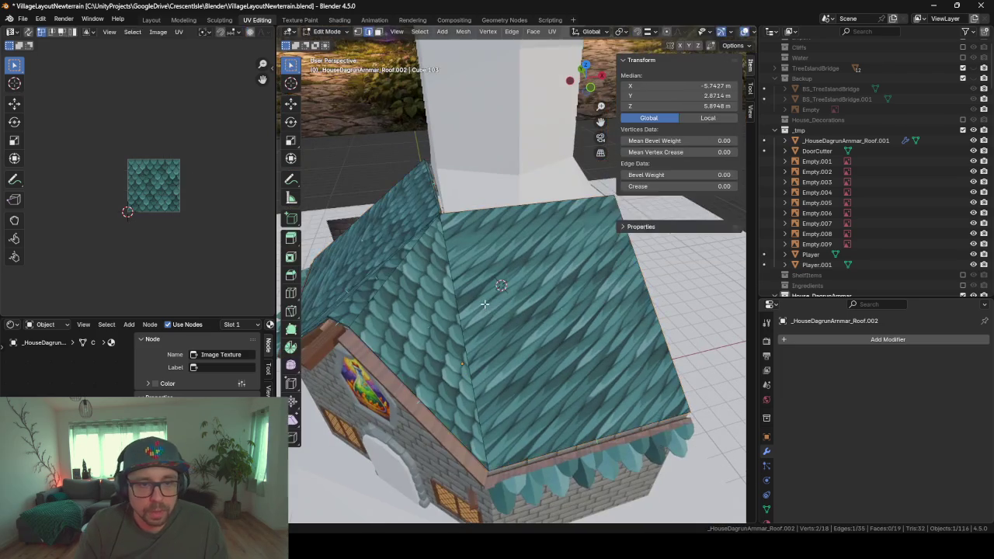
- Select the roof slope faces and re-unwrap them with Smart UV Project
key(alt+a)
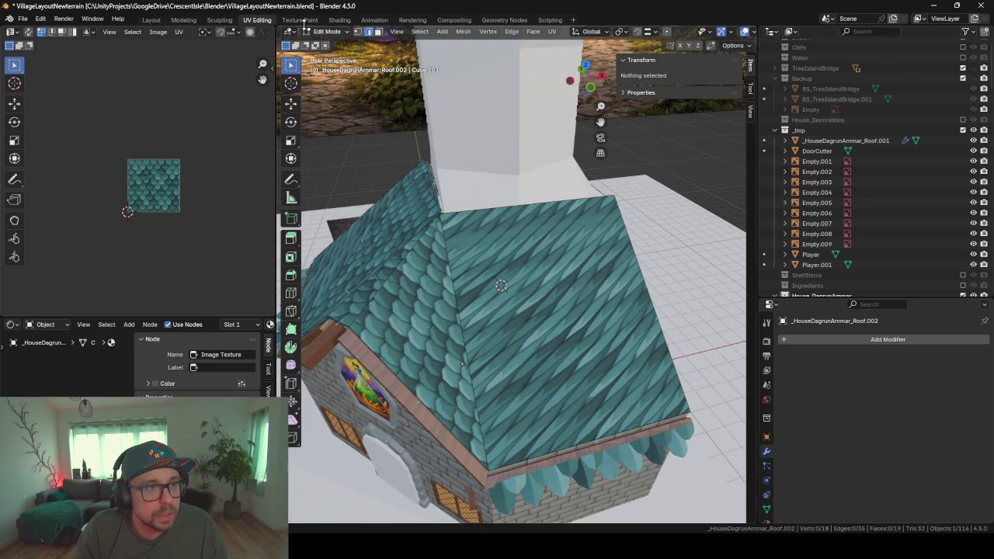
click(497, 257)
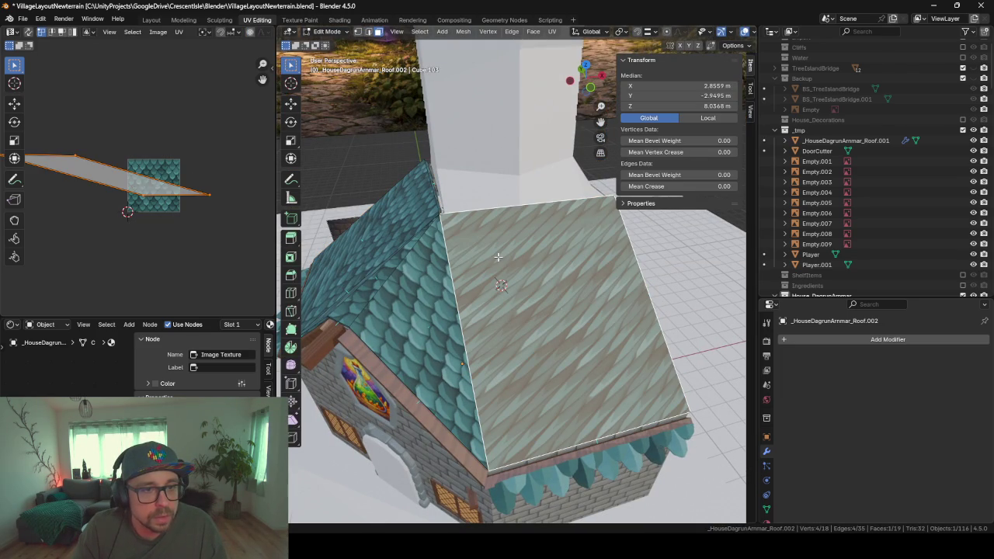
shift+click(442, 320)
shift+click(399, 262)
middle_drag(399, 261, 527, 318)
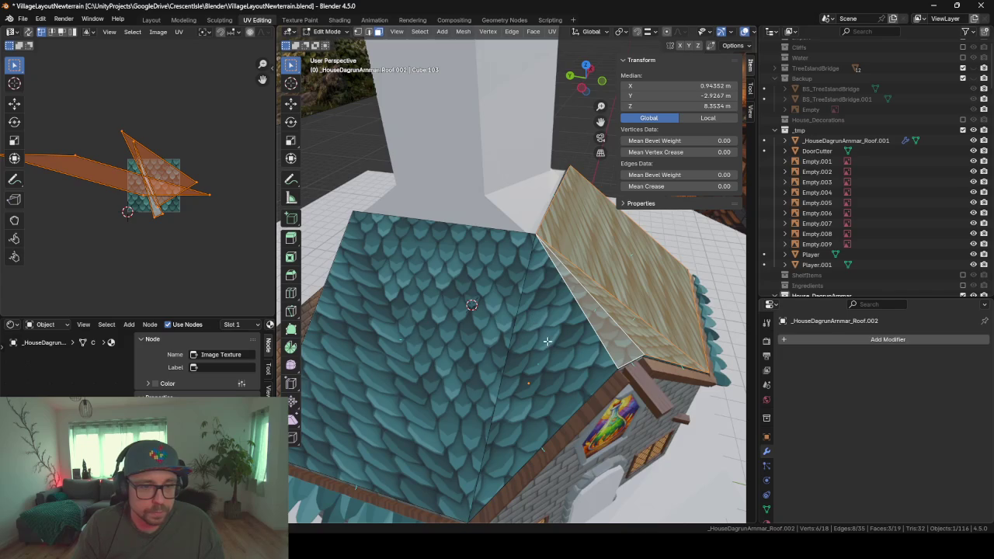
shift+click(425, 327)
shift+click(548, 352)
key(u)
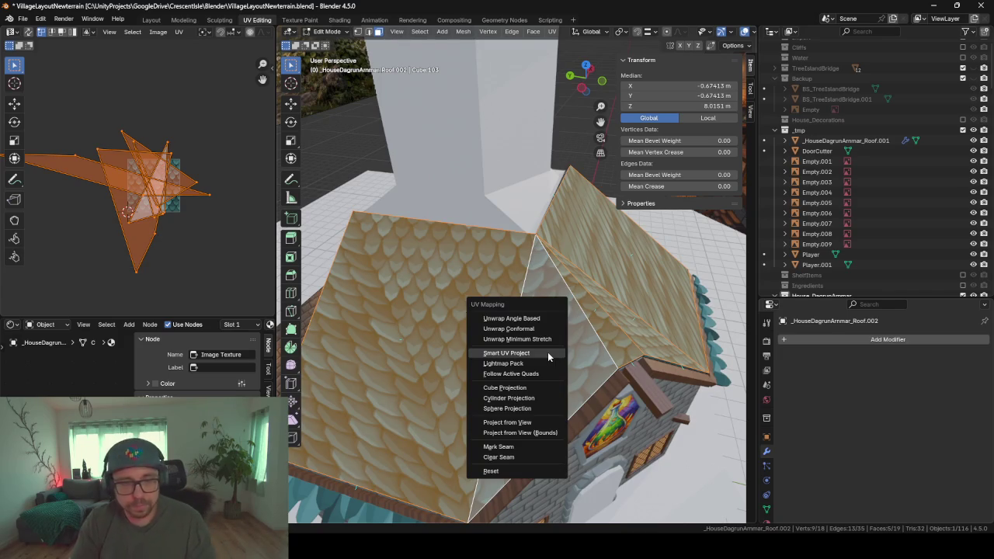
click(548, 356)
key(Return)
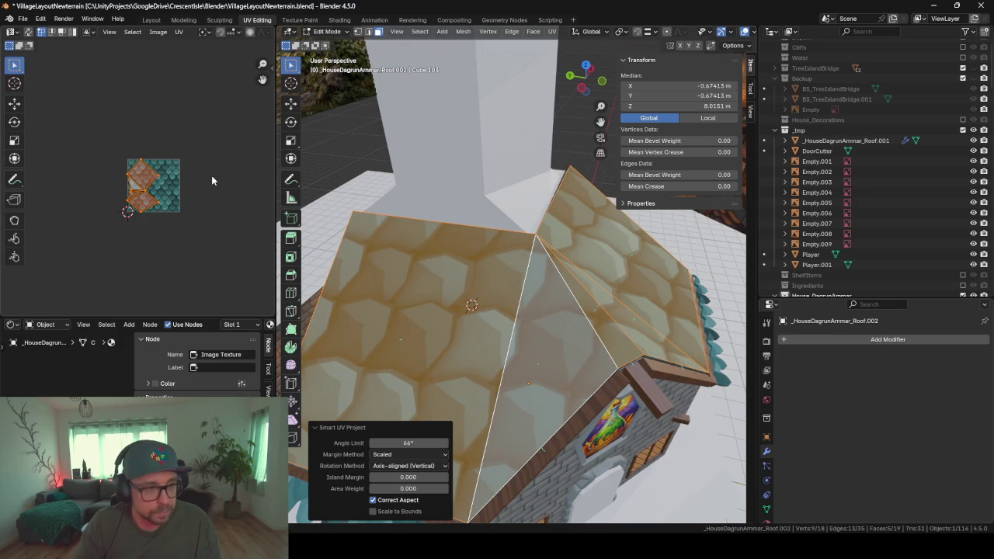
key(r)
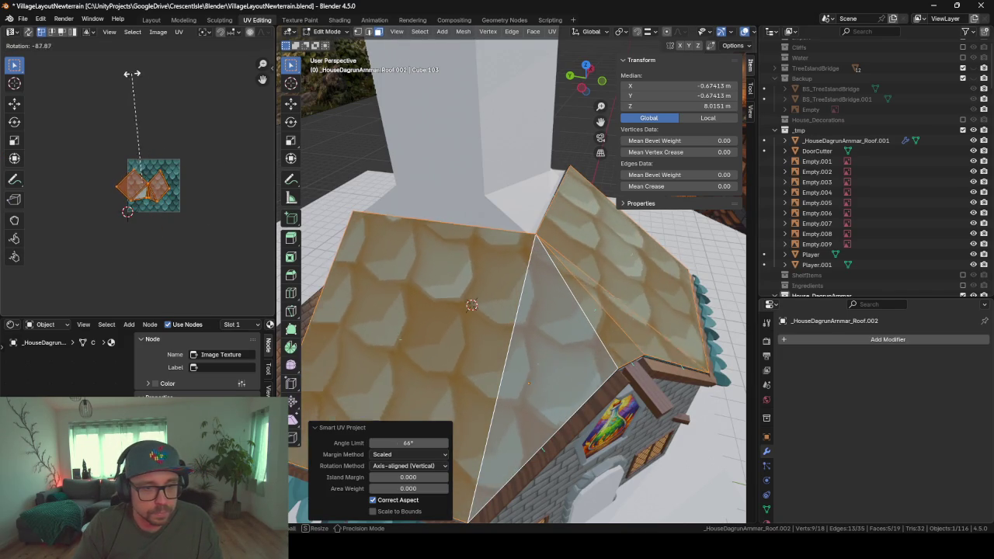
key(Escape)
- Rotate the front roof face's UVs, then Smart UV Project that face
middle_drag(646, 346, 563, 355)
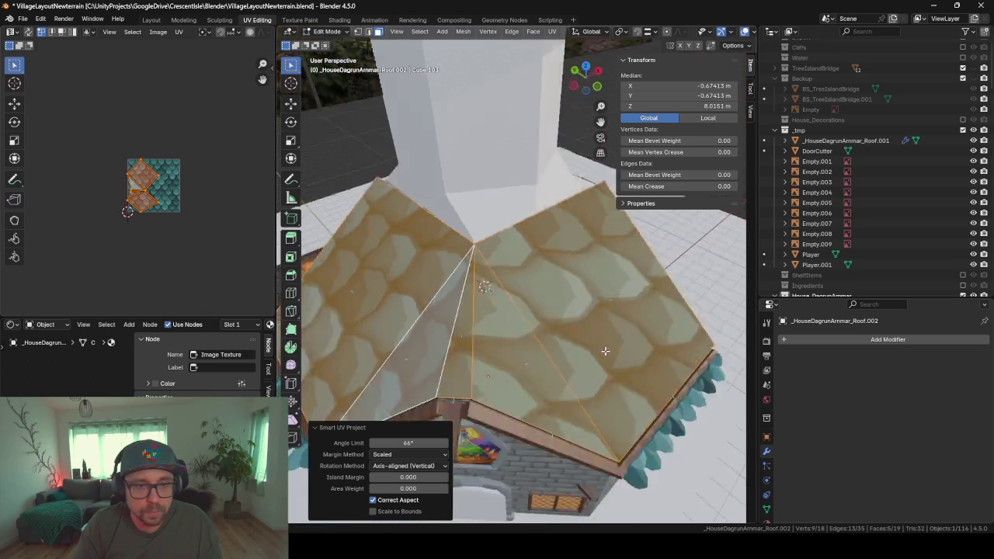
click(530, 333)
key(r)
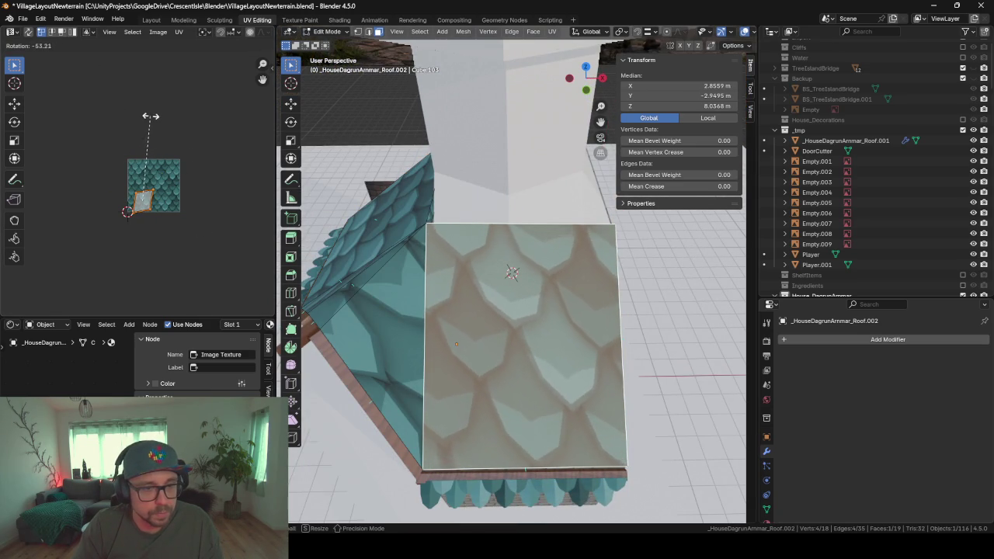
click(541, 402)
key(u)
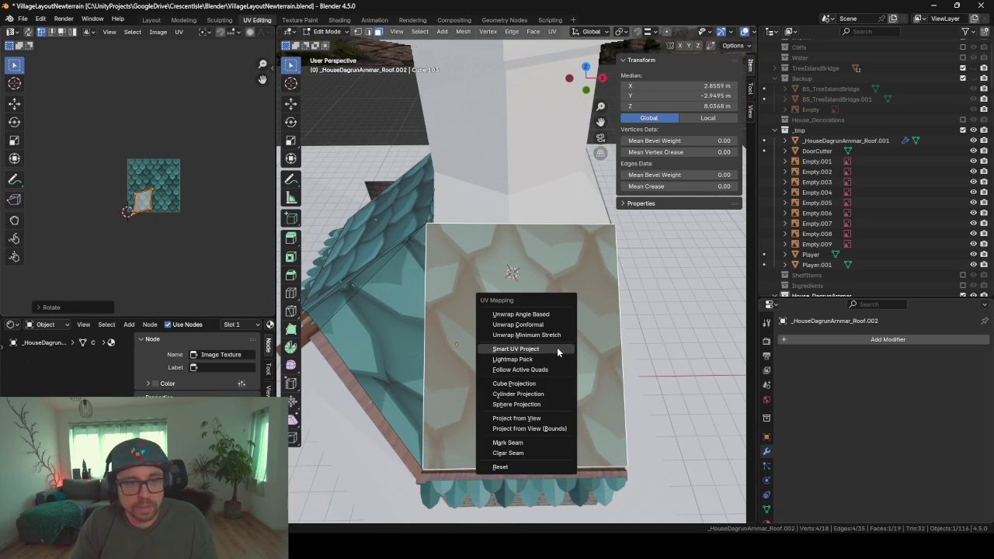
click(556, 347)
key(Return)
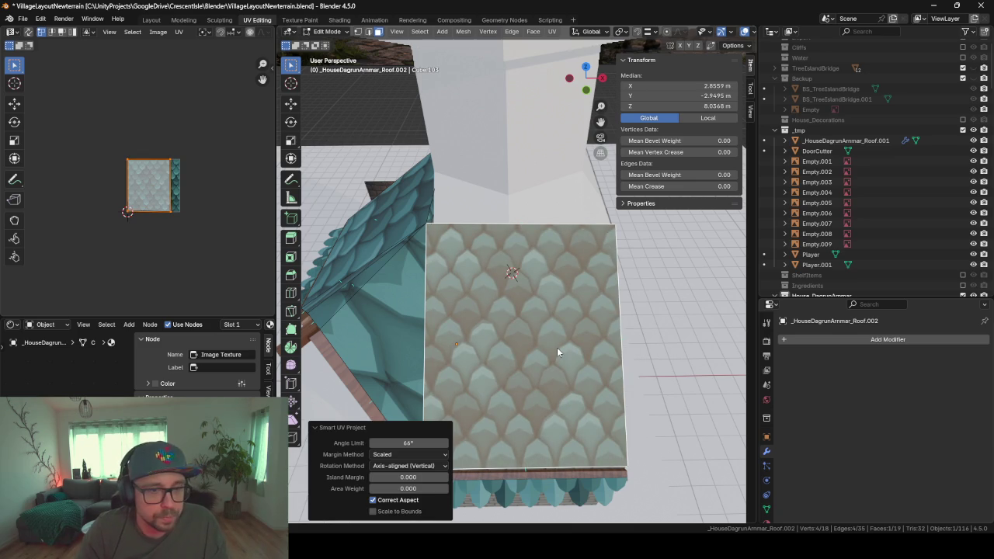
click(409, 302)
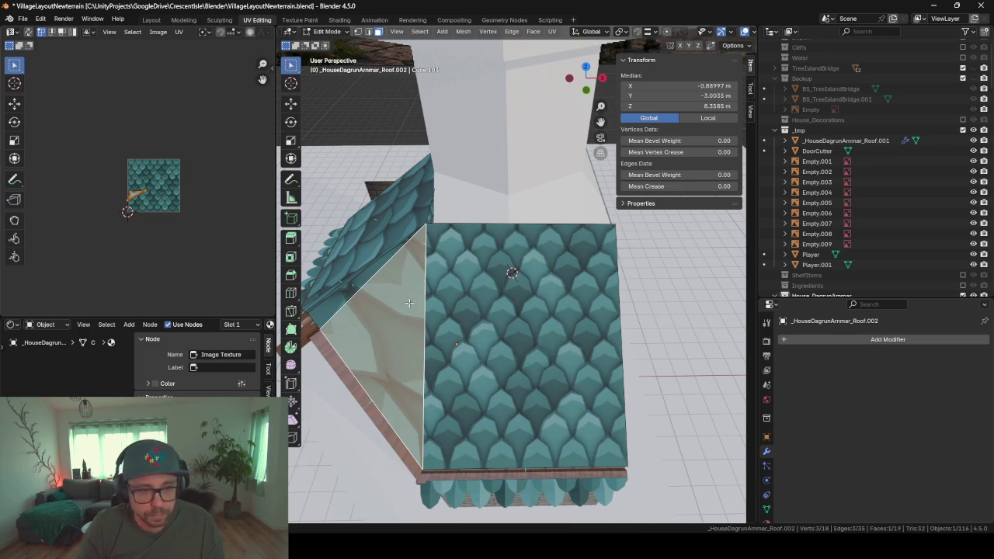
- Smart UV Project the gable face and the thin triangle beside it
key(u)
click(408, 302)
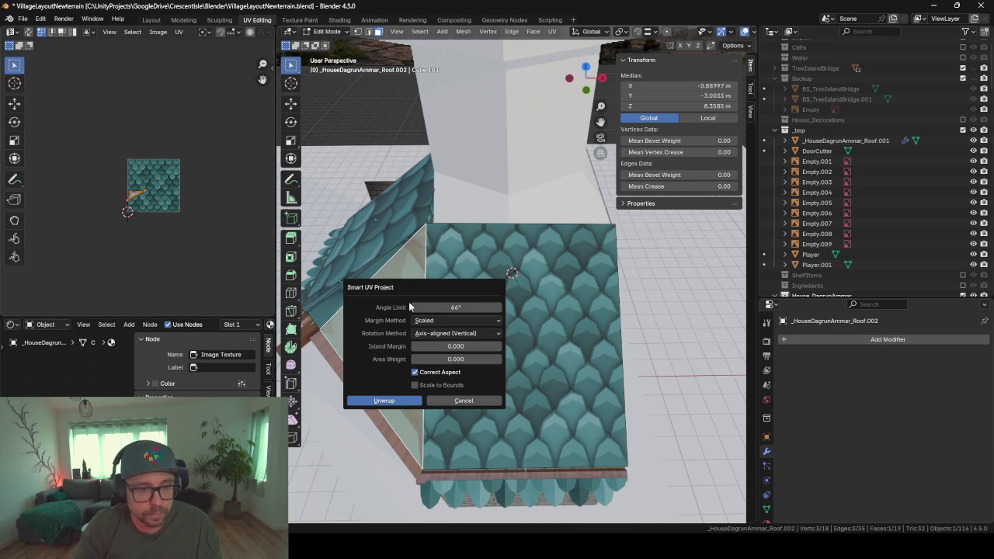
key(Return)
click(354, 289)
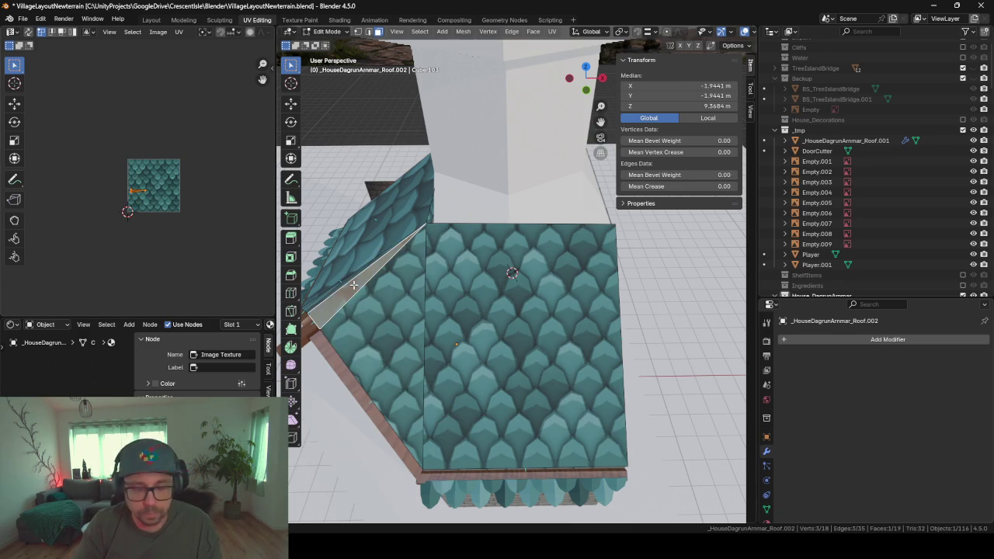
key(u)
click(354, 287)
key(Return)
middle_drag(397, 284, 611, 403)
scroll(610, 404, up, 2)
key(u)
click(610, 403)
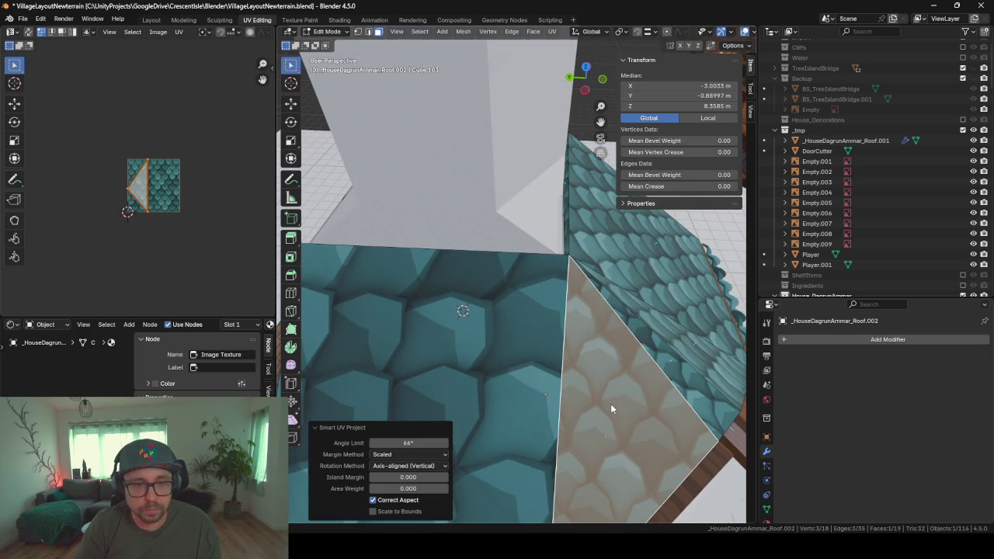
- Smart UV Project the large left roof face
click(491, 363)
key(u)
click(491, 363)
key(Return)
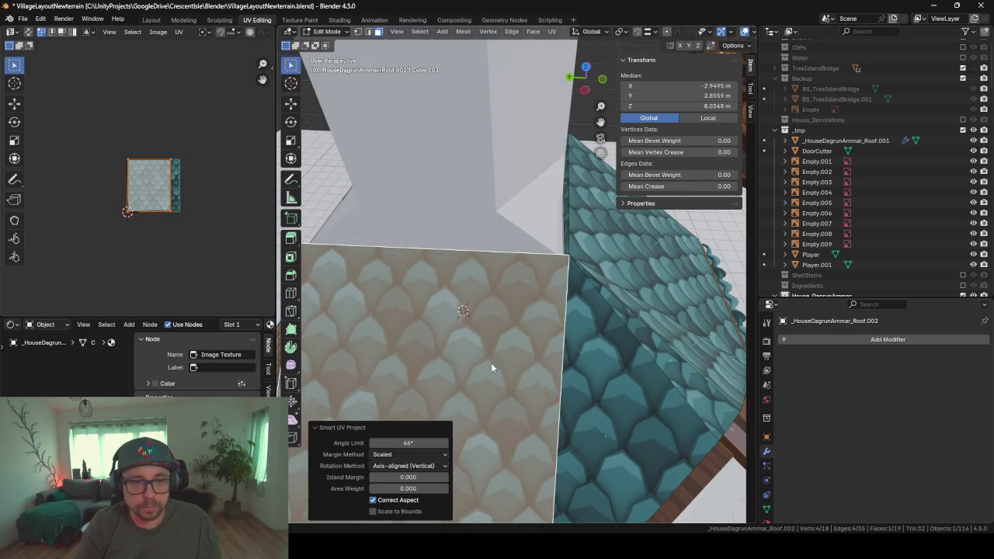
scroll(491, 362, down, 4)
scroll(208, 253, up, 2)
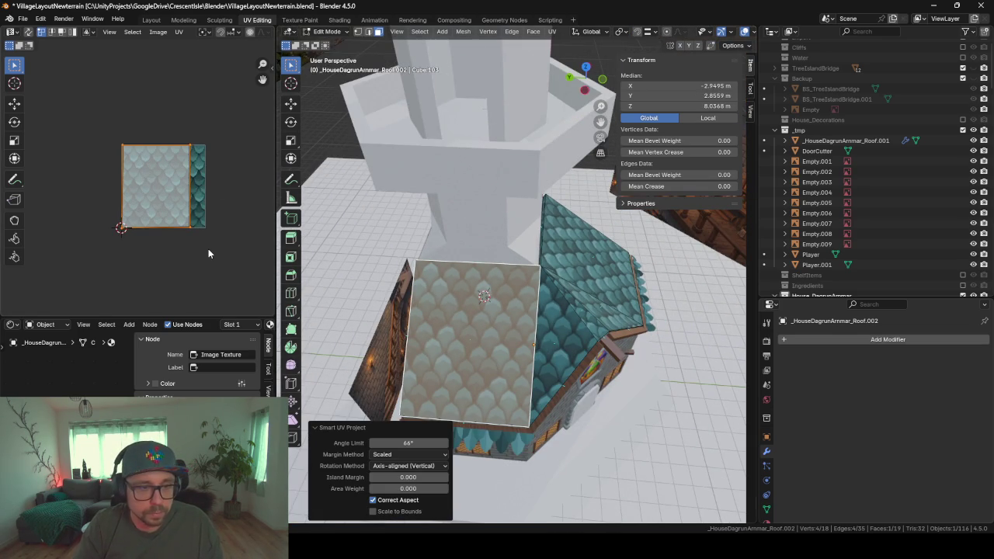
- Rotate the selected front roof faces' UVs by 90° and leave Edit Mode
middle_drag(604, 269, 605, 269)
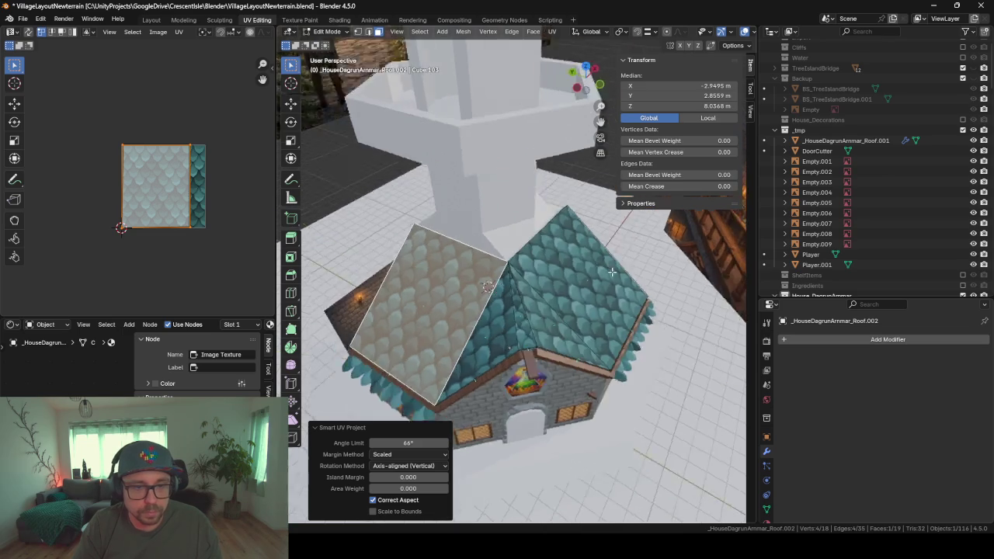
shift+click(472, 320)
shift+click(543, 311)
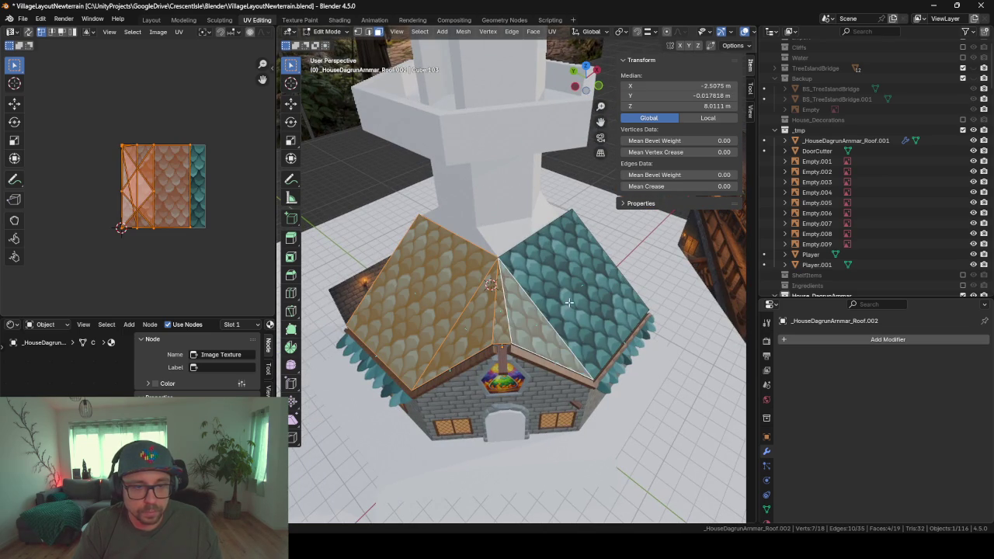
shift+click(590, 264)
text(r90)
key(Return)
key(Tab)
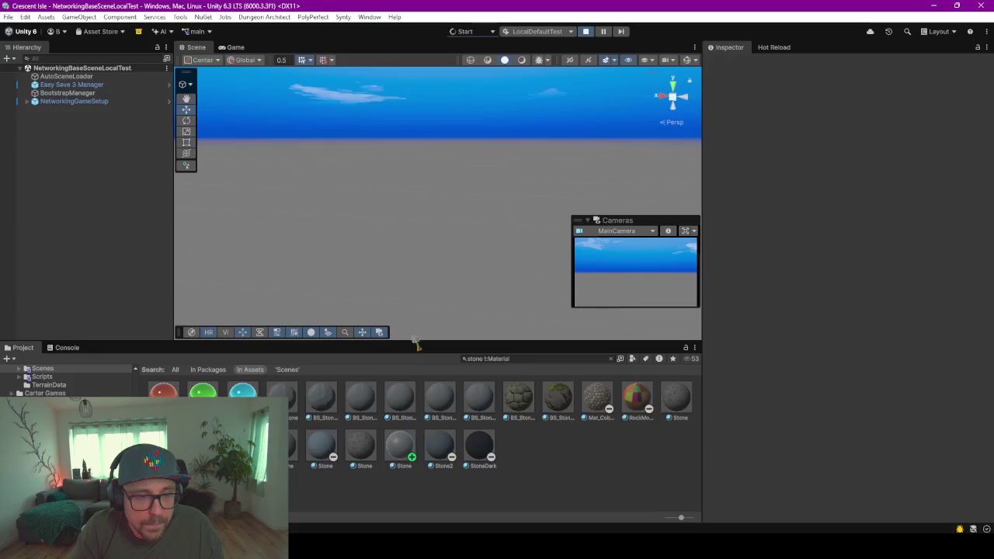
- Stop the Unity playtest with Ctrl+P and inspect the new roof tiles
key(ctrl+p)
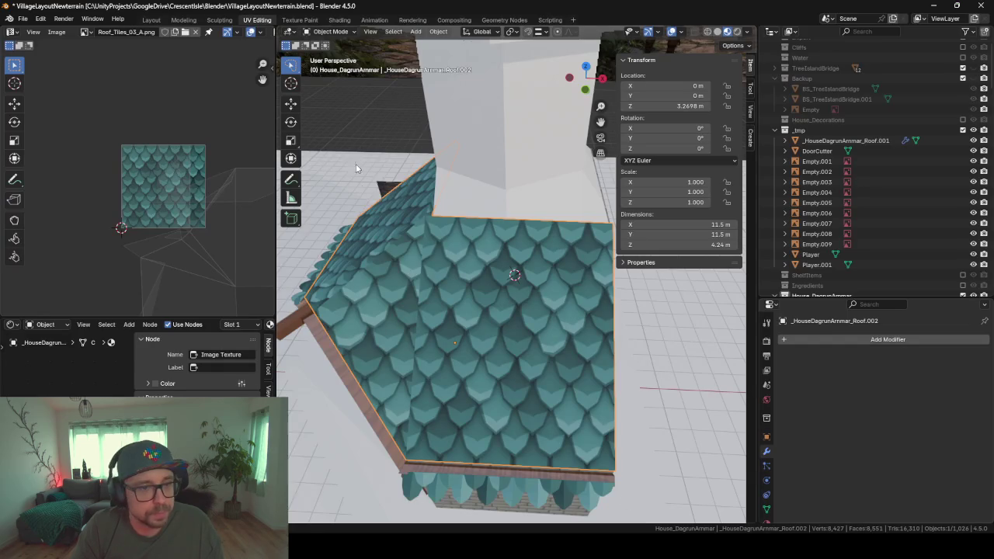
mouse_move(355, 168)
middle_down()
mouse_move(458, 237)
mouse_move(500, 249)
mouse_move(541, 227)
mouse_move(450, 216)
mouse_move(493, 214)
mouse_move(468, 224)
mouse_move(539, 235)
mouse_move(512, 224)
mouse_move(553, 208)
mouse_move(522, 196)
mouse_move(546, 217)
mouse_move(515, 282)
mouse_move(494, 293)
mouse_move(438, 275)
mouse_move(396, 235)
mouse_move(465, 229)
middle_up()
scroll(465, 226, up, 5)
scroll(473, 260, down, 5)
scroll(542, 227, up, 3)
scroll(456, 216, up, 2)
scroll(486, 227, up, 2)
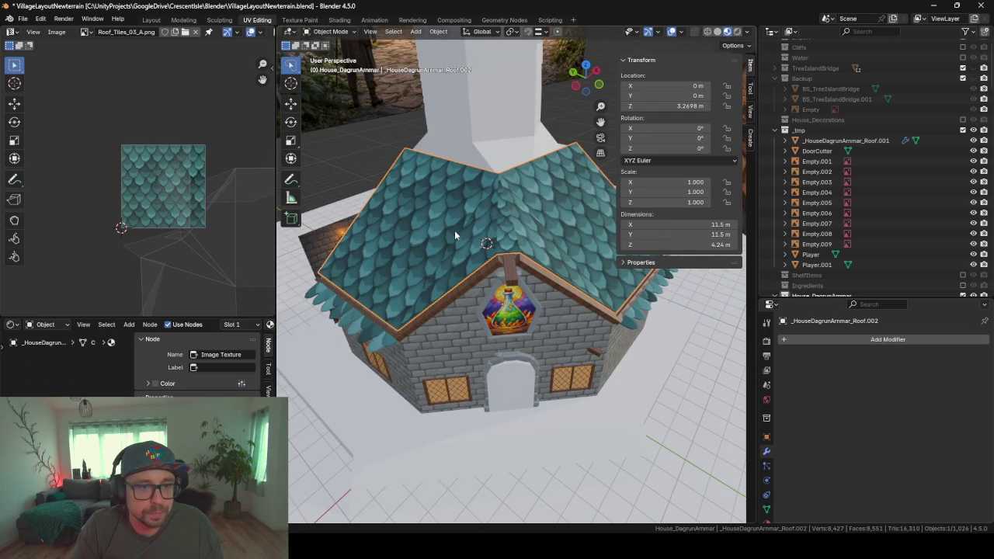
- Scale down the front roof UVs, then scale and rotate the ridge triangle's UVs to match
key(Tab)
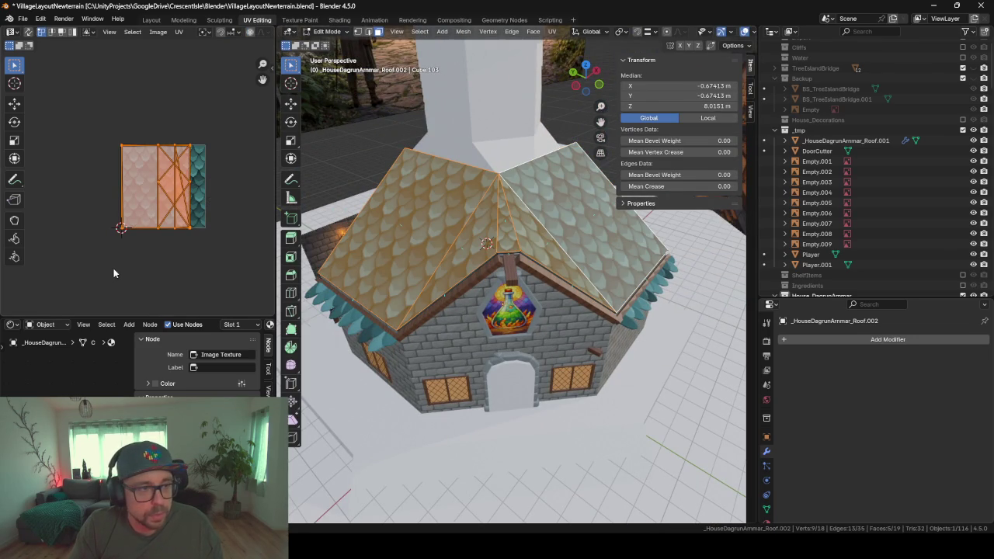
key(s)
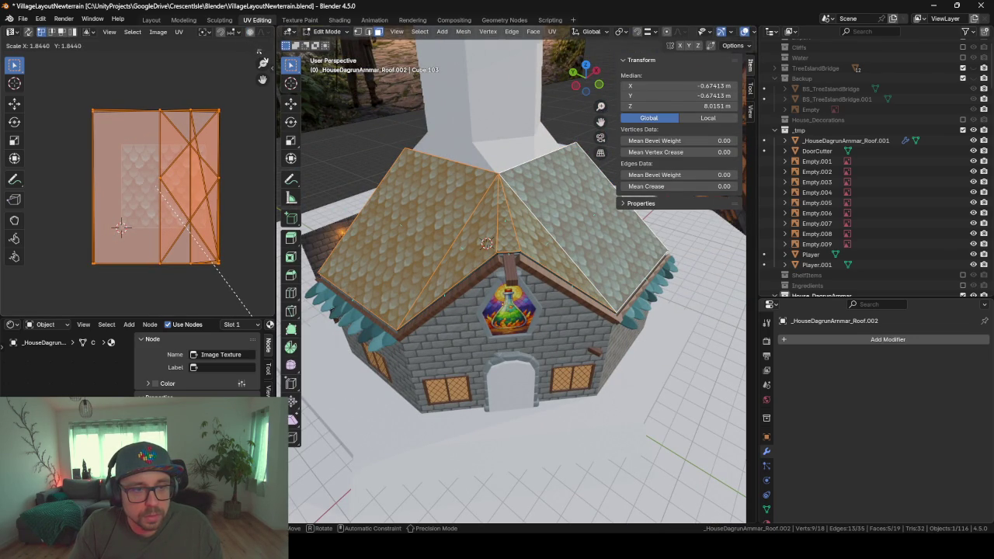
click(207, 308)
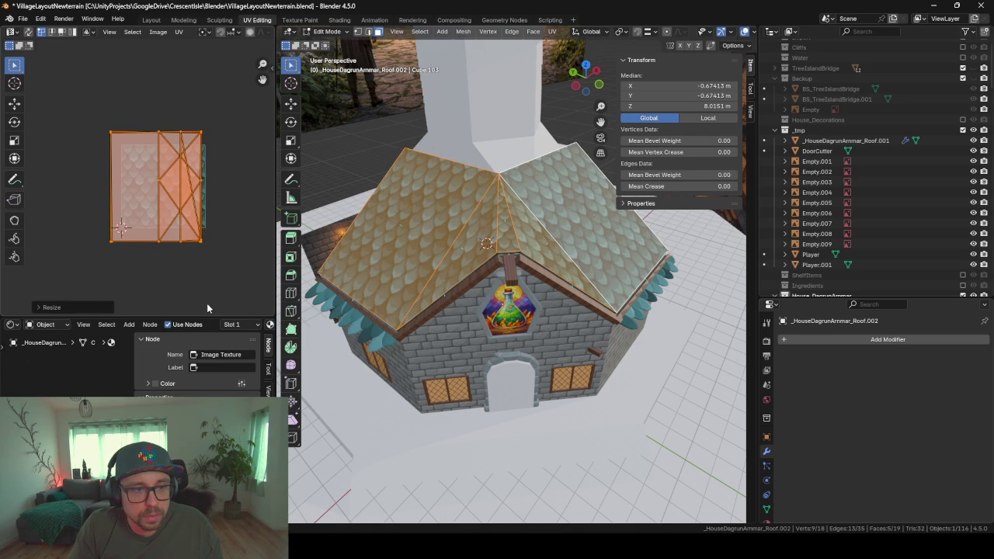
click(506, 241)
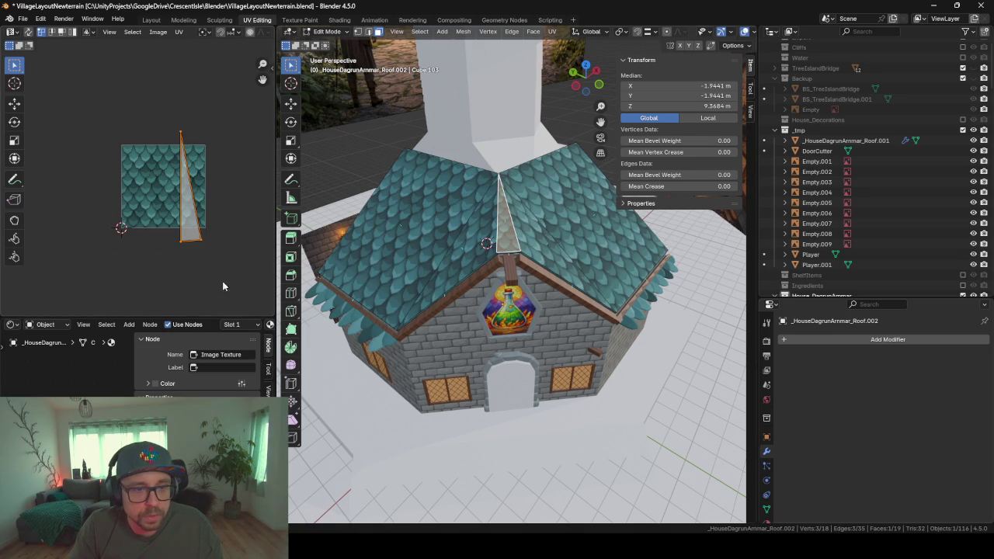
key(s)
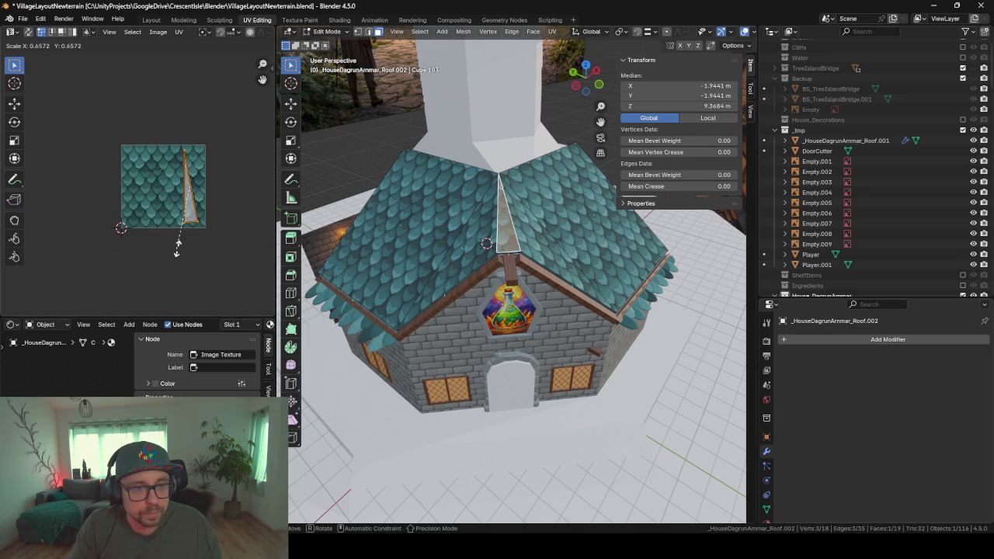
click(178, 247)
key(r)
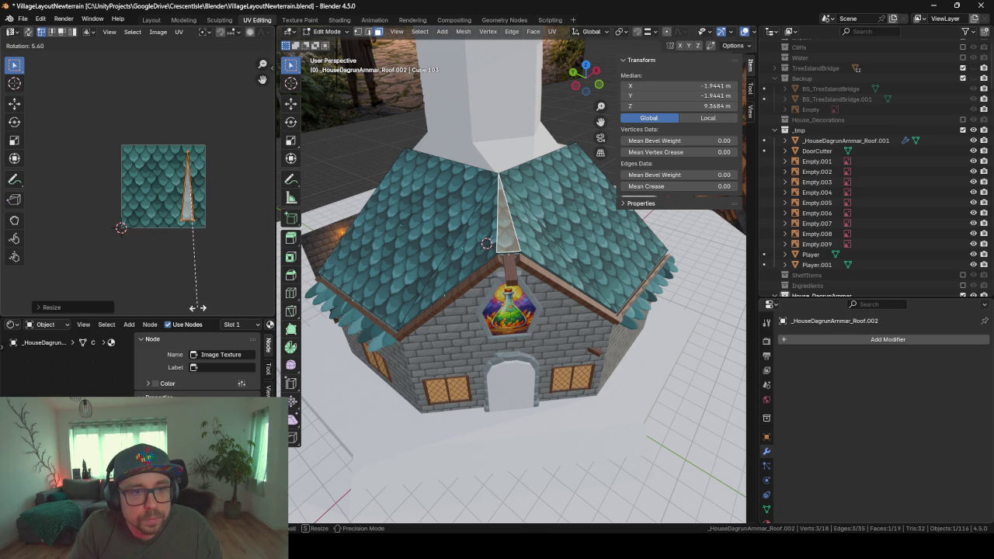
click(194, 311)
key(Tab)
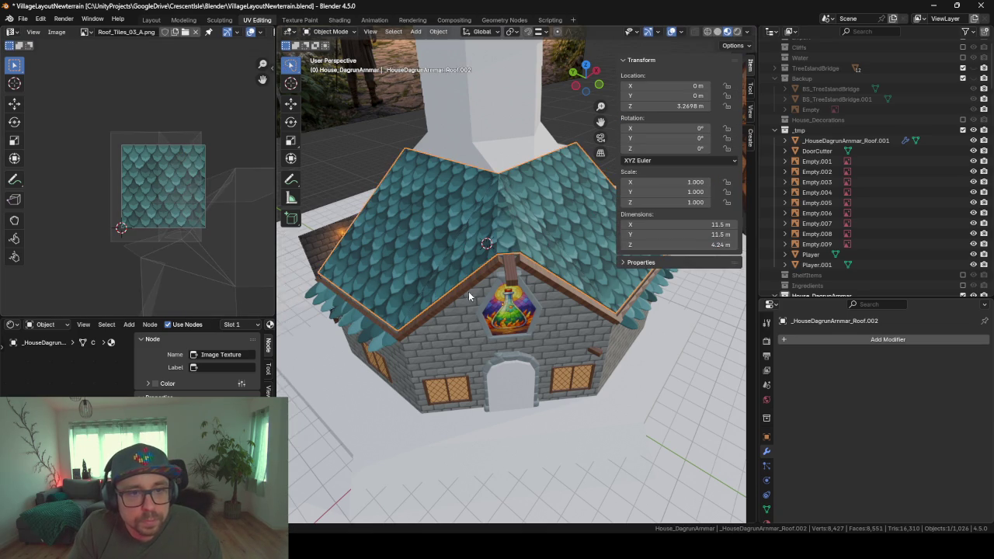
- Orbit to a low gable view and select the roof-edge trims Roof.005 and Roof.007
scroll(472, 288, up, 3)
scroll(466, 298, up, 3)
scroll(467, 299, down, 3)
scroll(458, 298, down, 4)
mouse_move(437, 295)
middle_down()
mouse_move(479, 280)
mouse_move(506, 247)
mouse_move(419, 265)
mouse_move(486, 242)
middle_up()
mouse_move(467, 397)
middle_down()
mouse_move(404, 396)
mouse_move(541, 371)
middle_up()
click(537, 308)
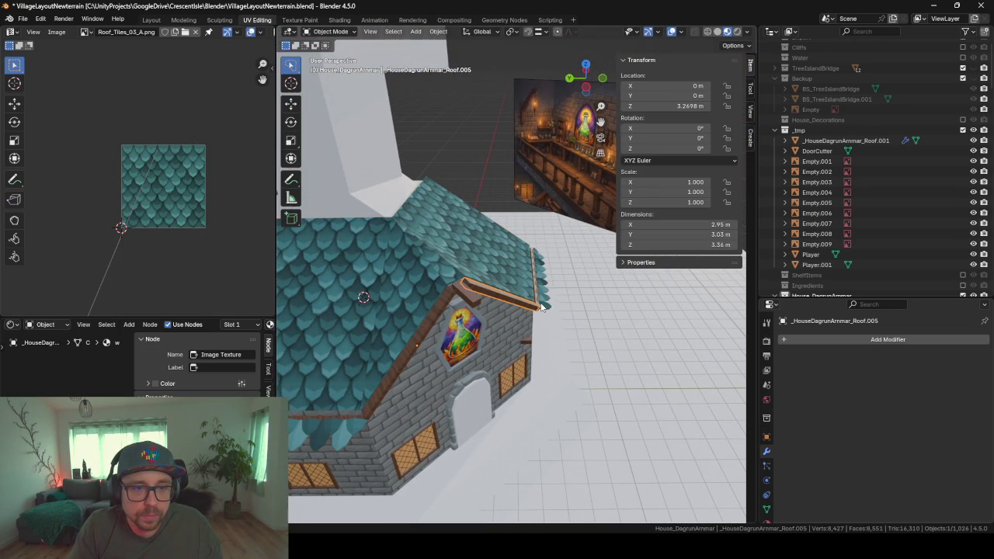
click(539, 305)
- Select the RoofEnd edge-tile strip, view the eave close up, and enter Edit Mode
scroll(724, 348, up, 3)
scroll(724, 349, up, 2)
middle_drag(673, 419, 648, 403)
click(452, 341)
mouse_move(454, 338)
middle_down()
mouse_move(477, 314)
mouse_move(353, 294)
mouse_move(410, 317)
mouse_move(551, 326)
mouse_move(532, 319)
mouse_move(572, 317)
mouse_move(488, 319)
mouse_move(523, 338)
mouse_move(586, 347)
middle_up()
key(Tab)
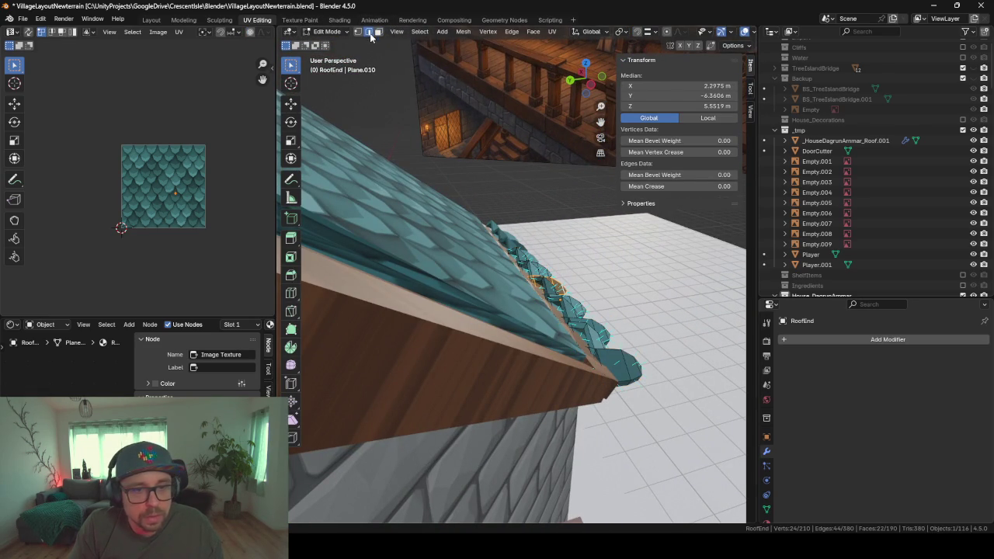
- Clear RoofEnd's rotation to 0° and isolate it for mesh editing
key(Tab)
middle_drag(606, 338, 569, 370)
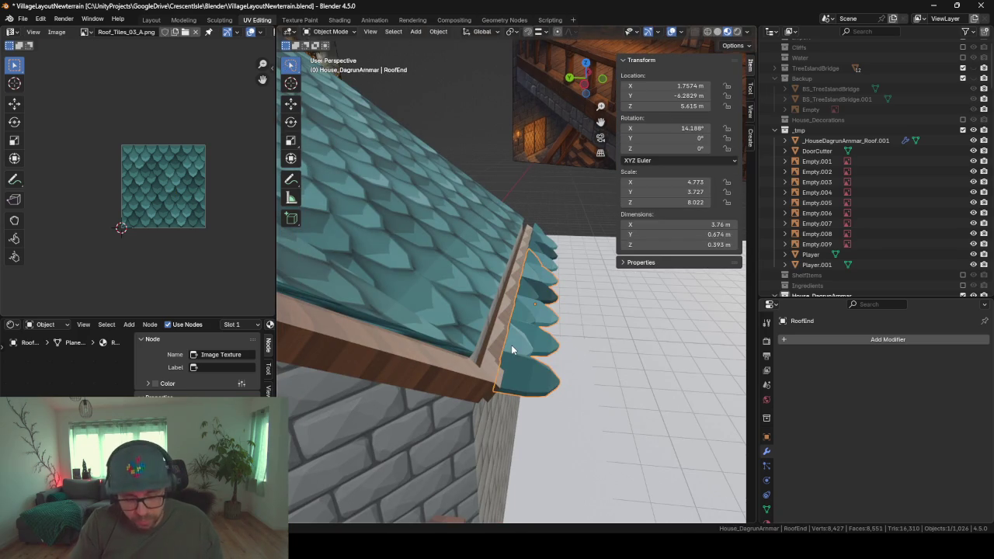
key(alt+r)
mouse_move(512, 350)
middle_down()
mouse_move(552, 334)
mouse_move(501, 332)
mouse_move(471, 290)
mouse_move(515, 308)
mouse_move(557, 287)
middle_up()
key(shift+h)
key(Tab)
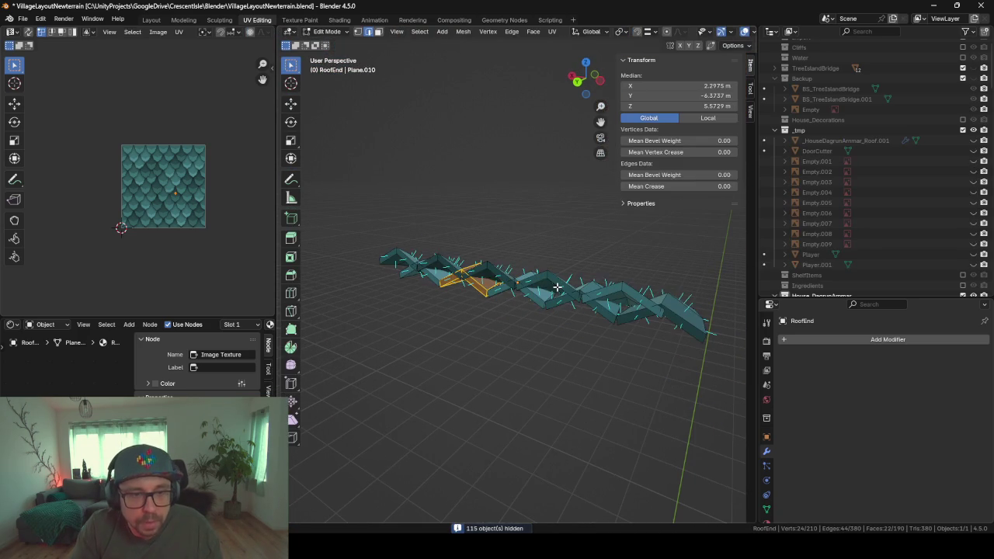
- Lower the selected RoofEnd edges about 0.19 m along Z, then nudge them again
middle_drag(360, 232, 328, 77)
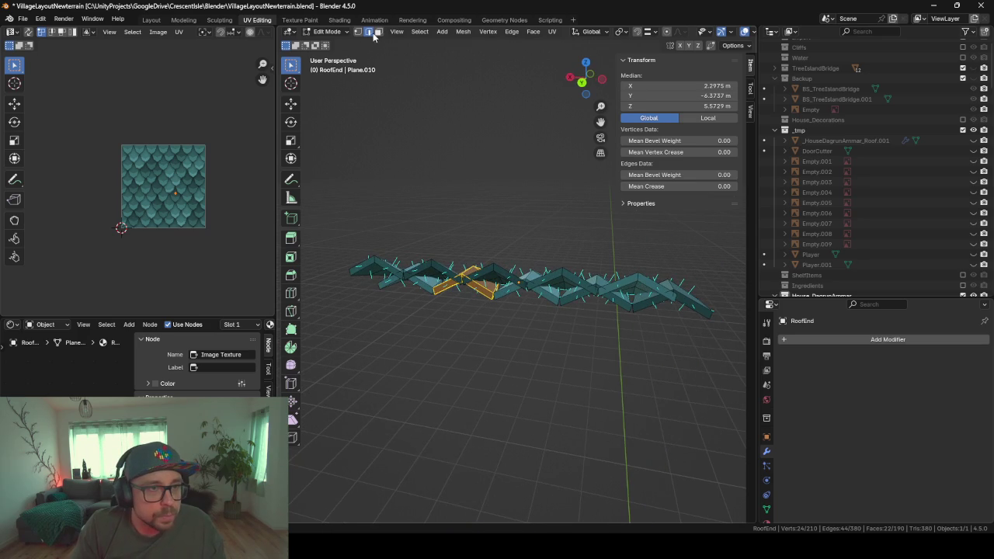
click(434, 266)
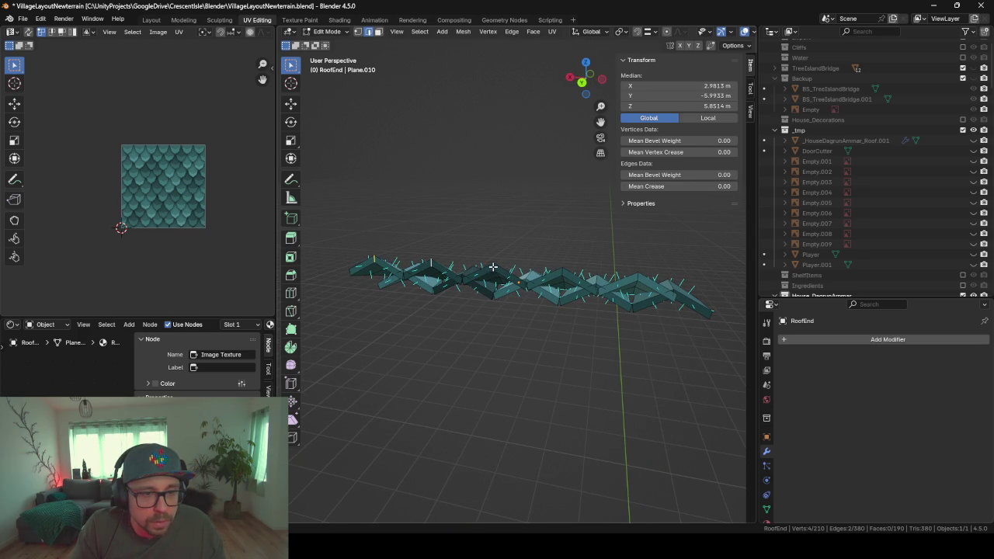
shift+click(638, 277)
key(g)
key(z)
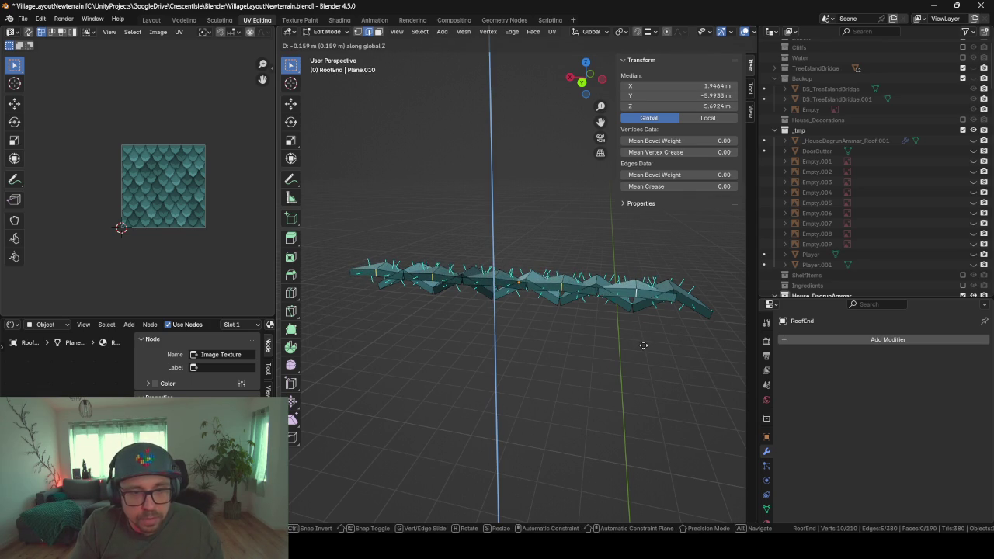
click(645, 348)
key(Tab)
mouse_move(432, 313)
middle_down()
mouse_move(560, 336)
mouse_move(635, 293)
mouse_move(461, 282)
mouse_move(476, 298)
mouse_move(567, 308)
mouse_move(605, 323)
mouse_move(466, 295)
middle_up()
key(Tab)
key(g)
key(z)
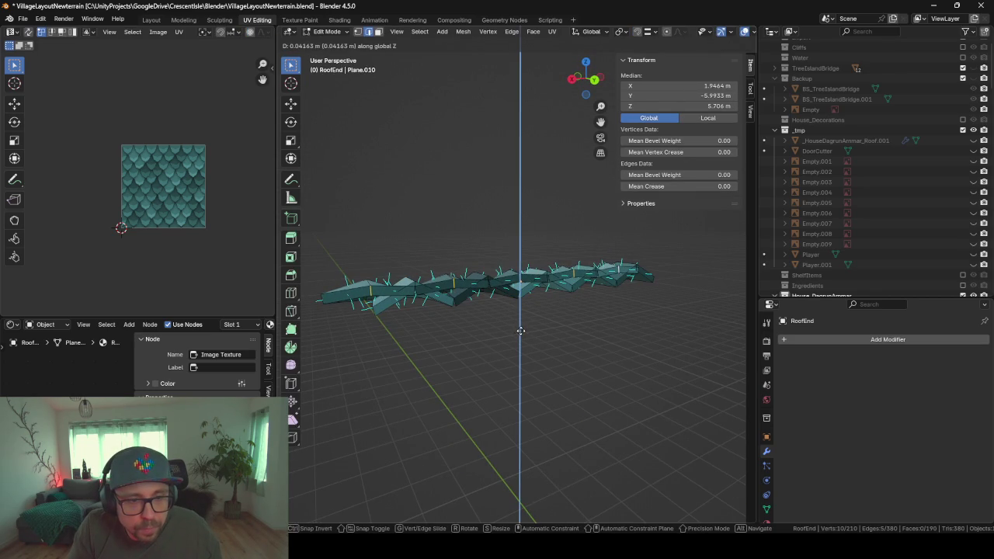